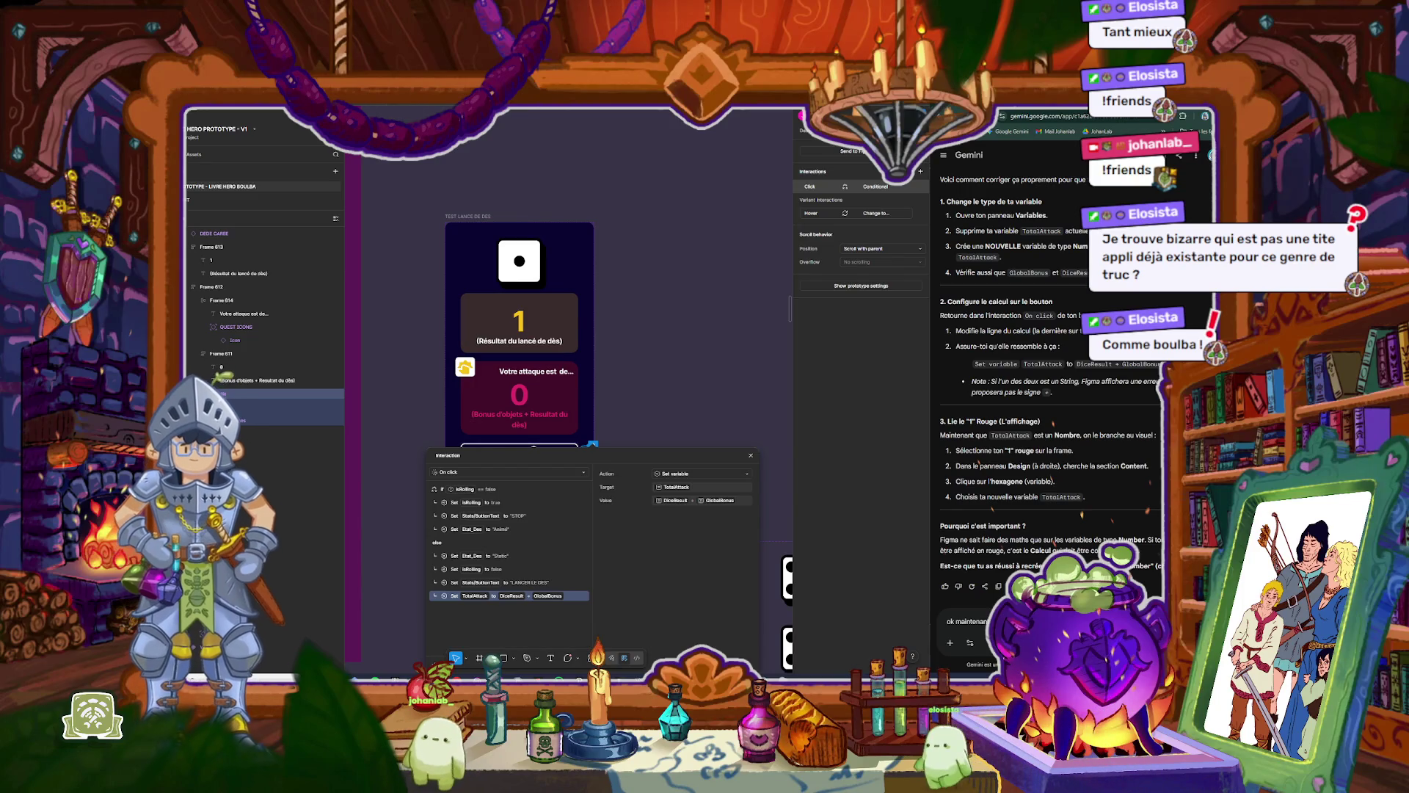
# Step: Send Gemini the isRolling-reset question, then reply that the DiceResult step is missing
pyautogui.press('Return')
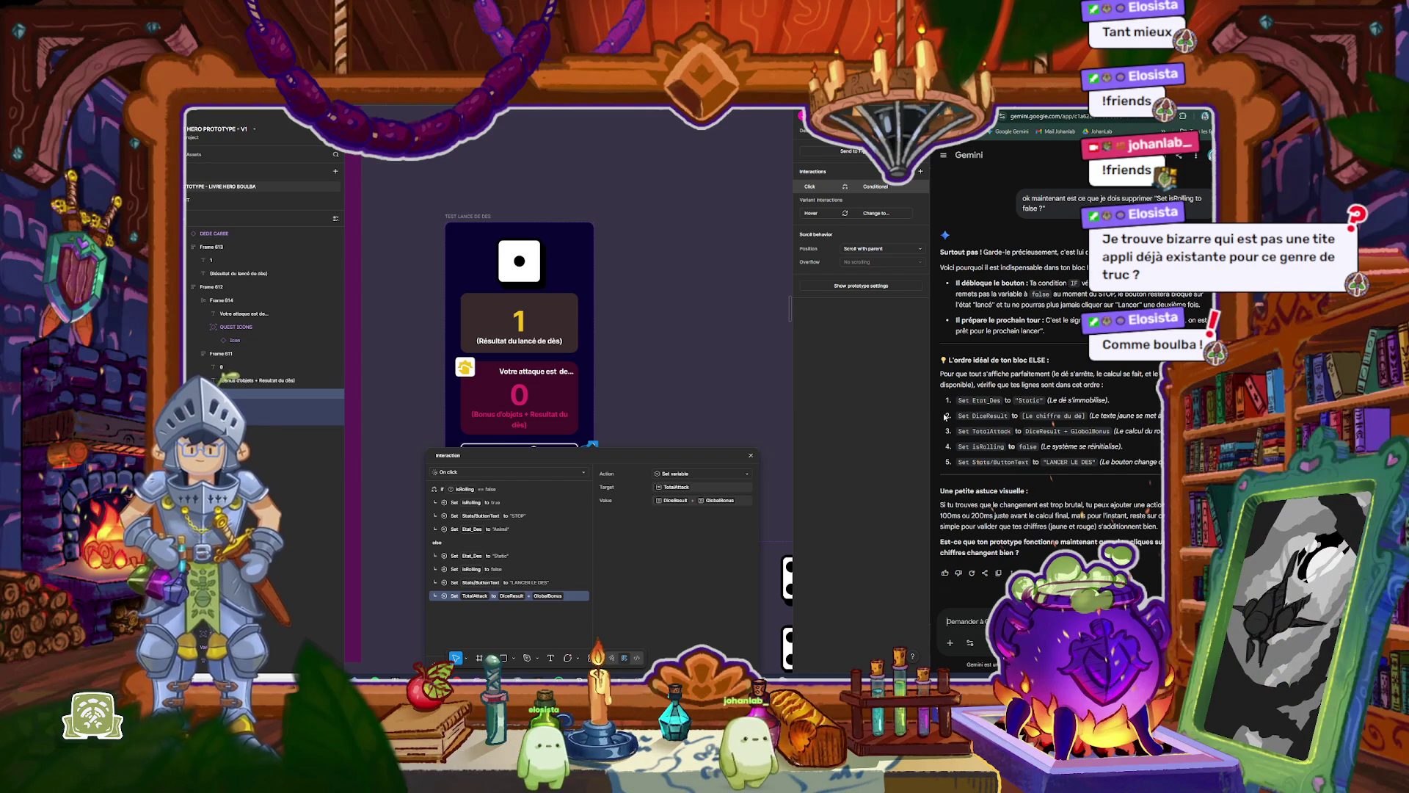
pyautogui.moveTo(945, 416); pyautogui.dragTo(1110, 428)
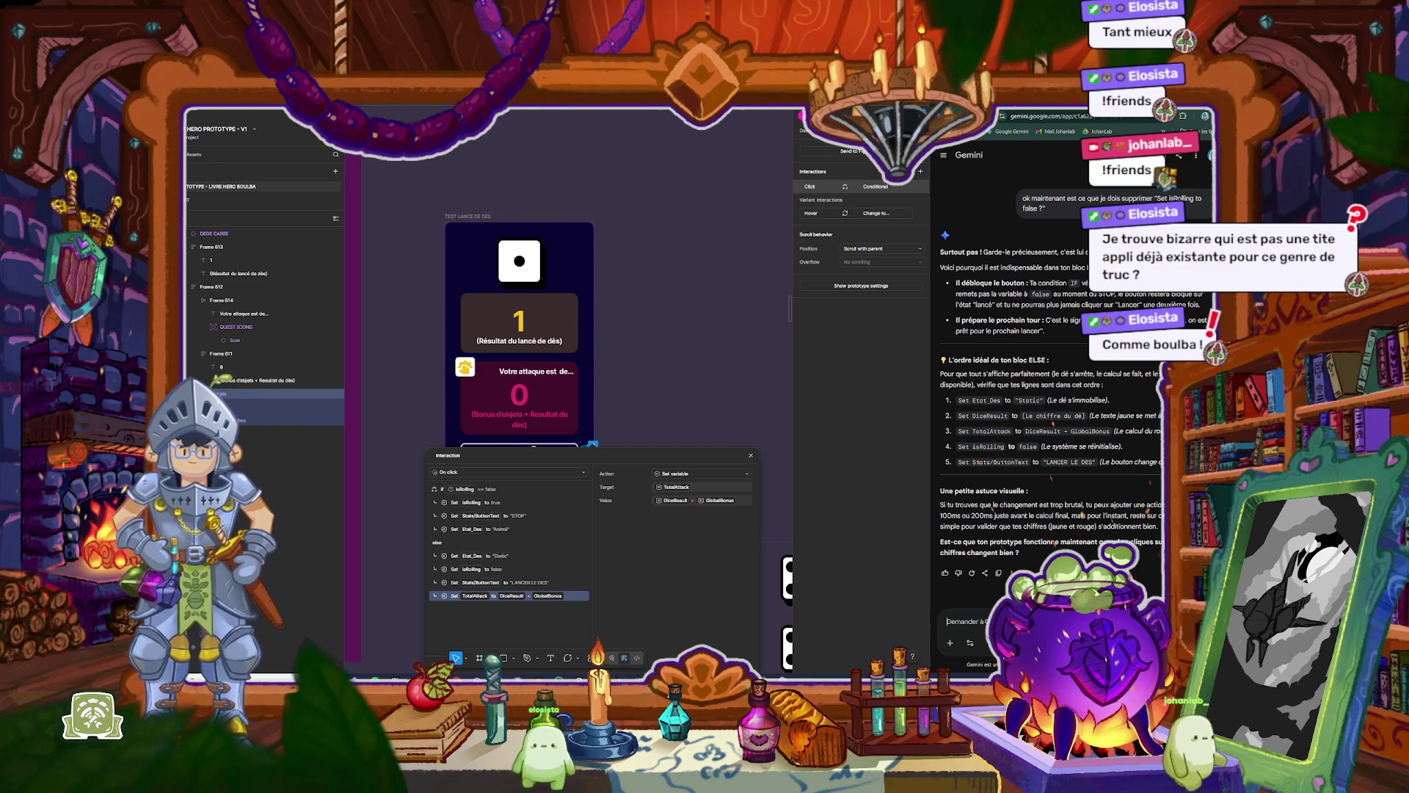
pyautogui.write("Je n'ai pas ce")
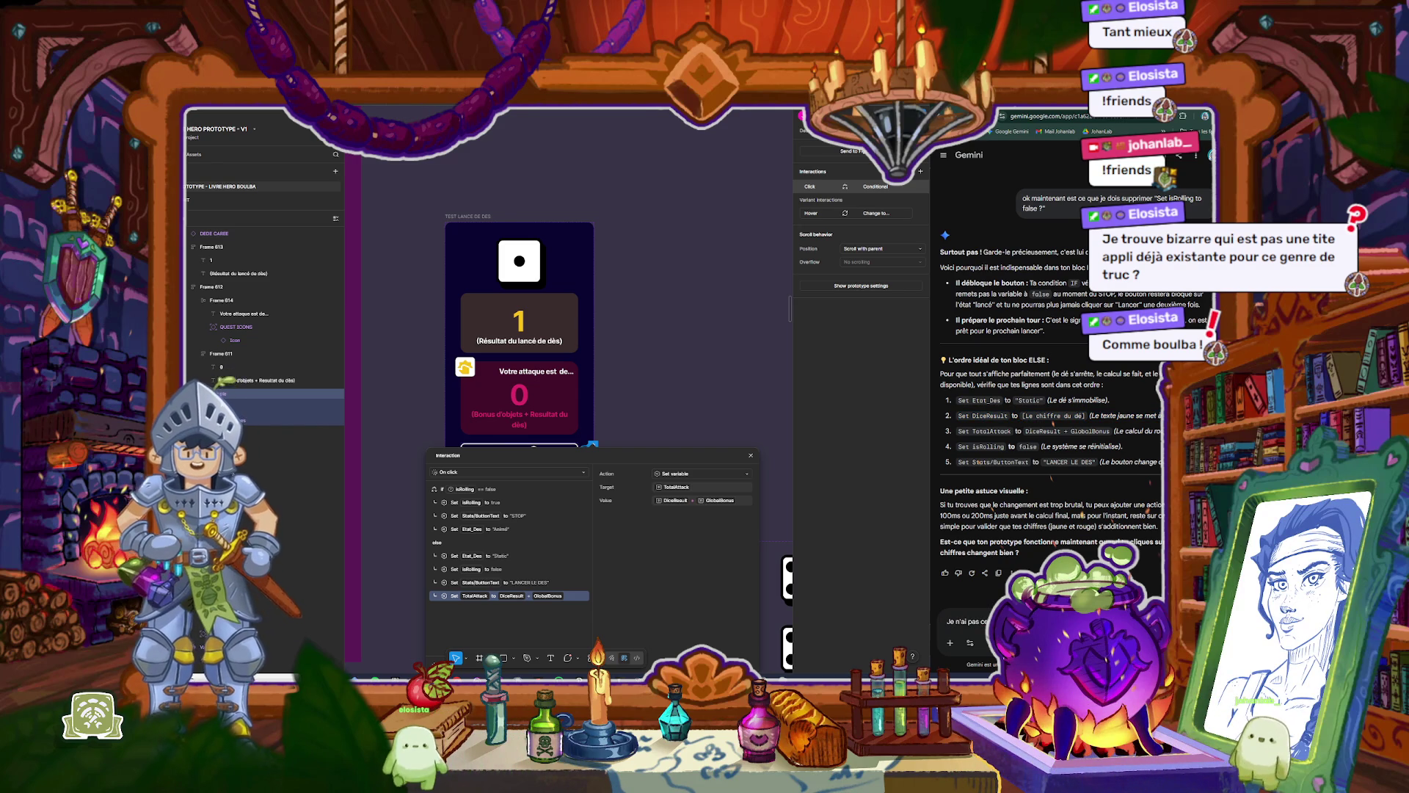
pyautogui.press('Return')
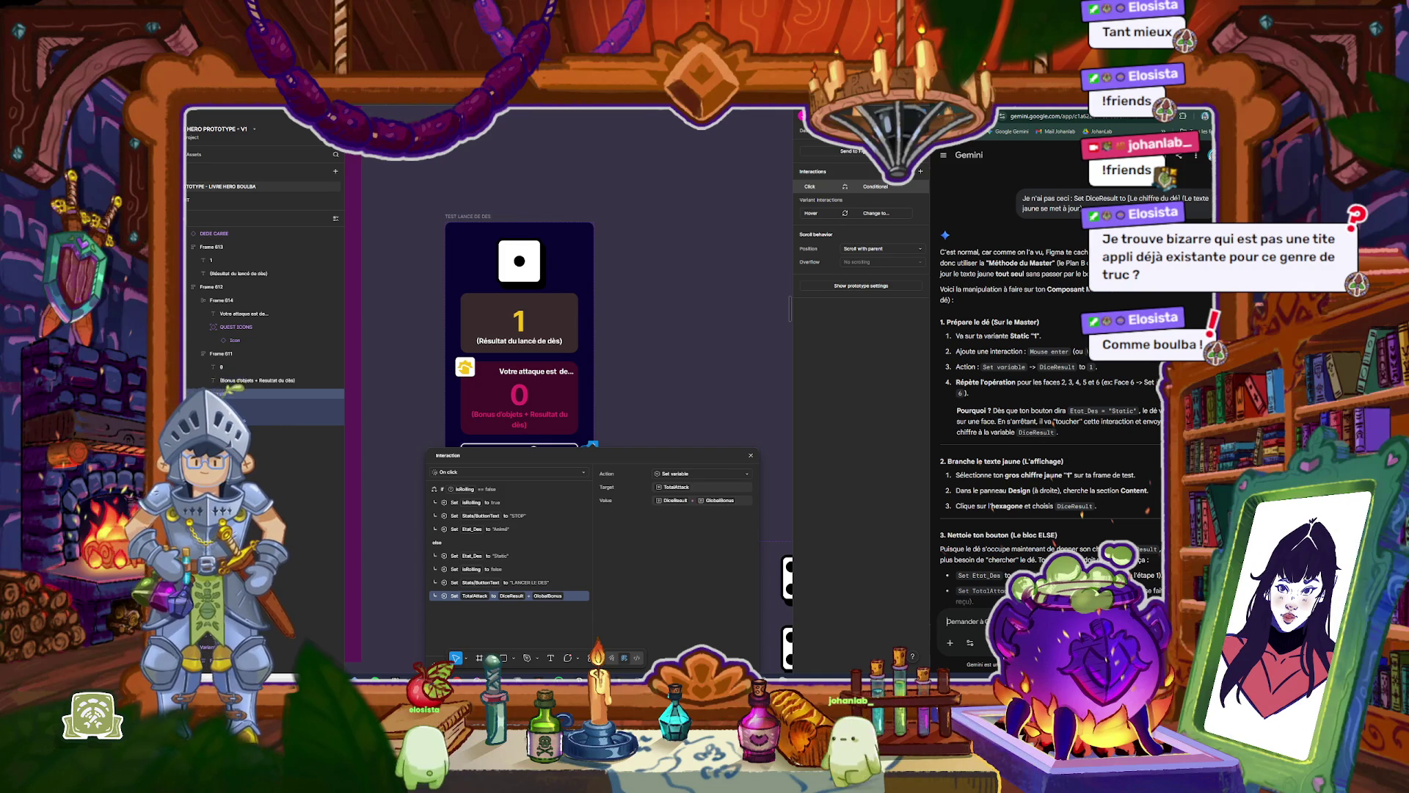
# Step: Read Gemini's linking instructions and rewrite the follow-up message as 'Tu m'a perdu'
pyautogui.scroll(-2, 1049, 411)
pyautogui.write('donc en gros j')
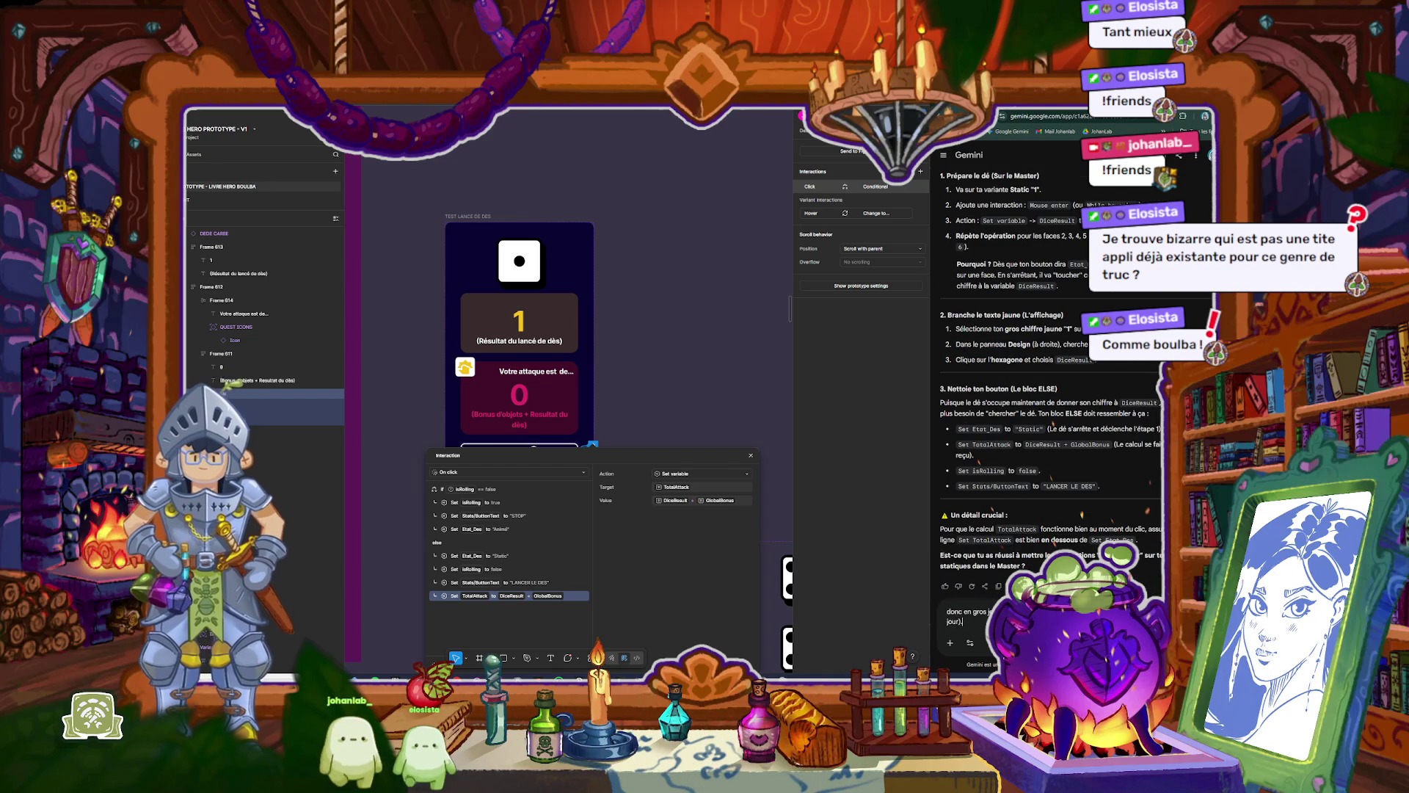
pyautogui.write('?')
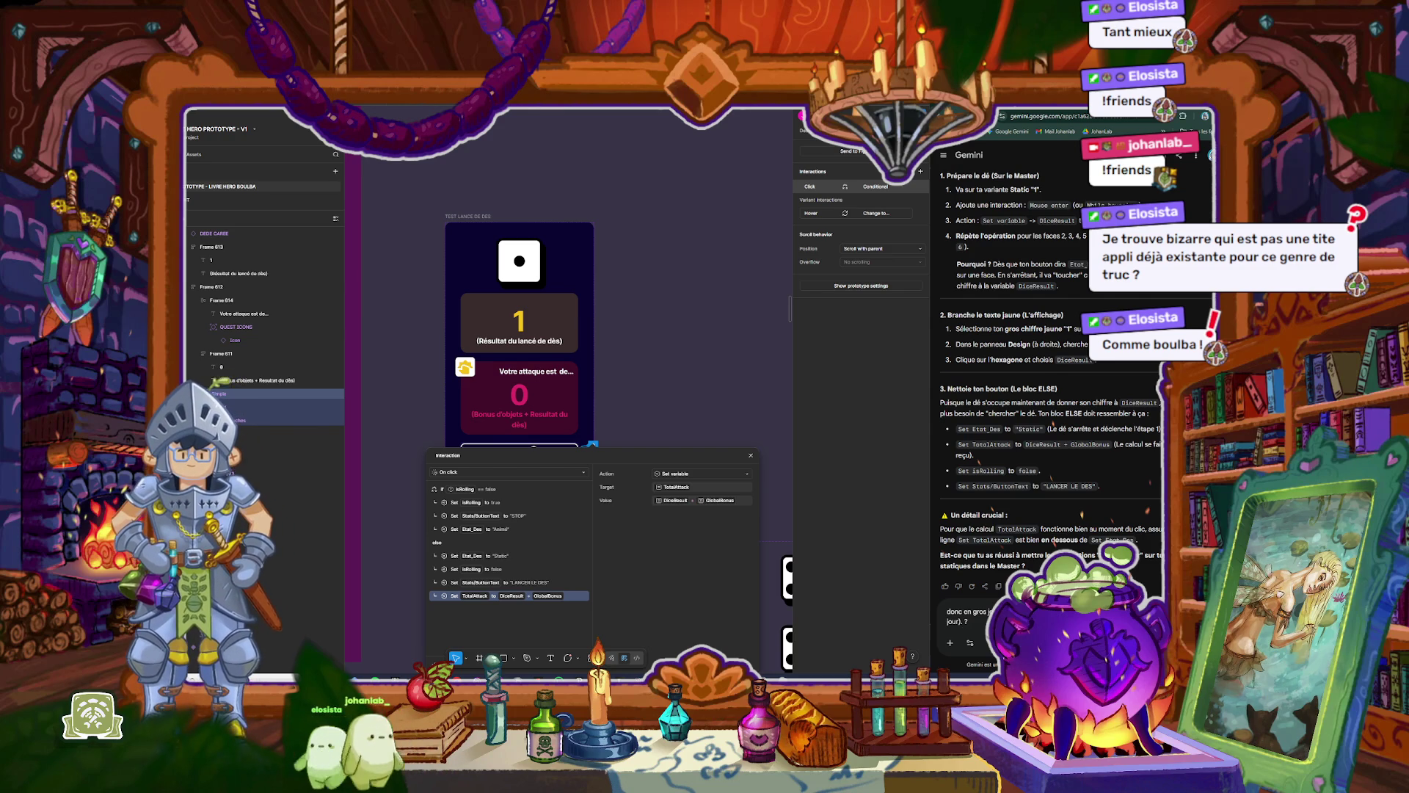
pyautogui.hotkey('ctrl', 'a')
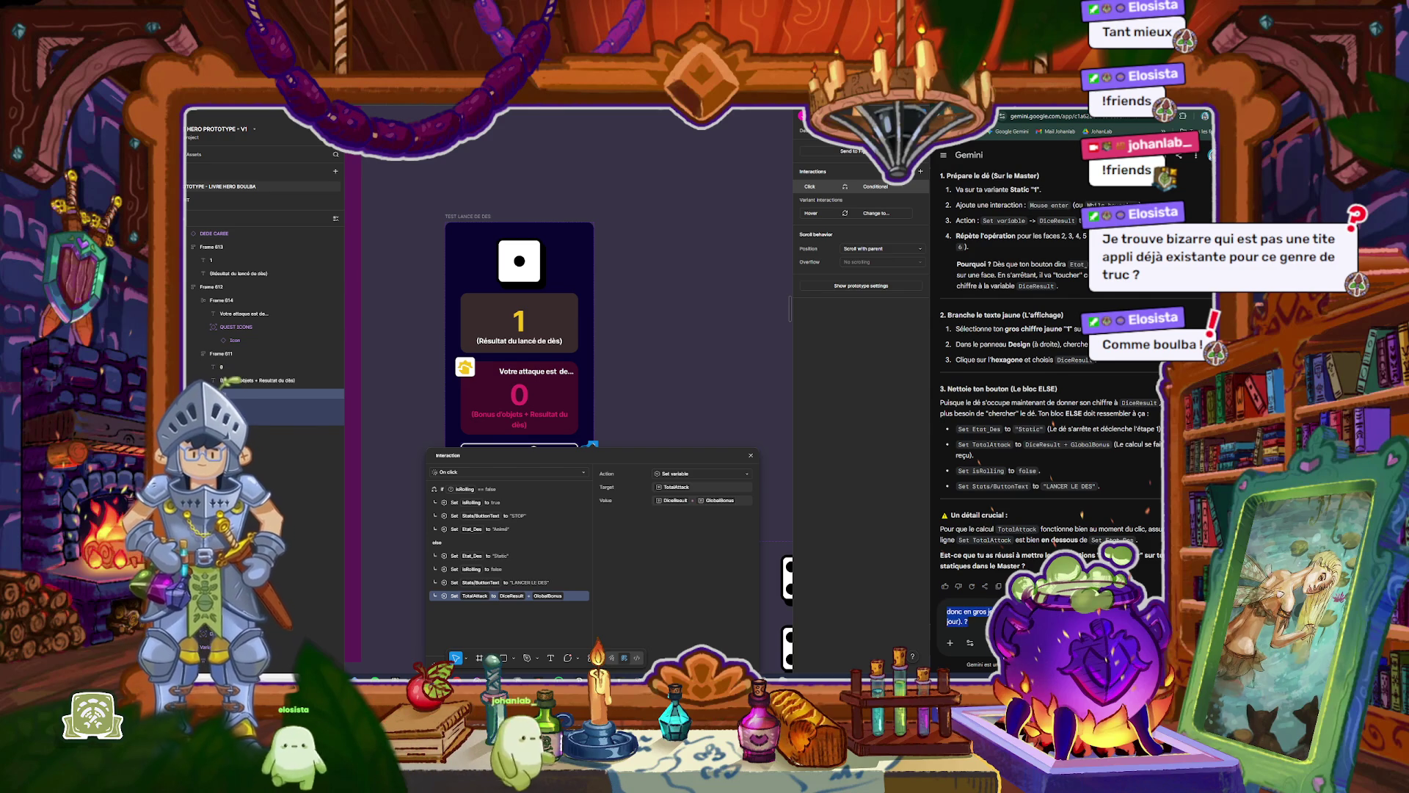
pyautogui.write("Tu m'a perdu")
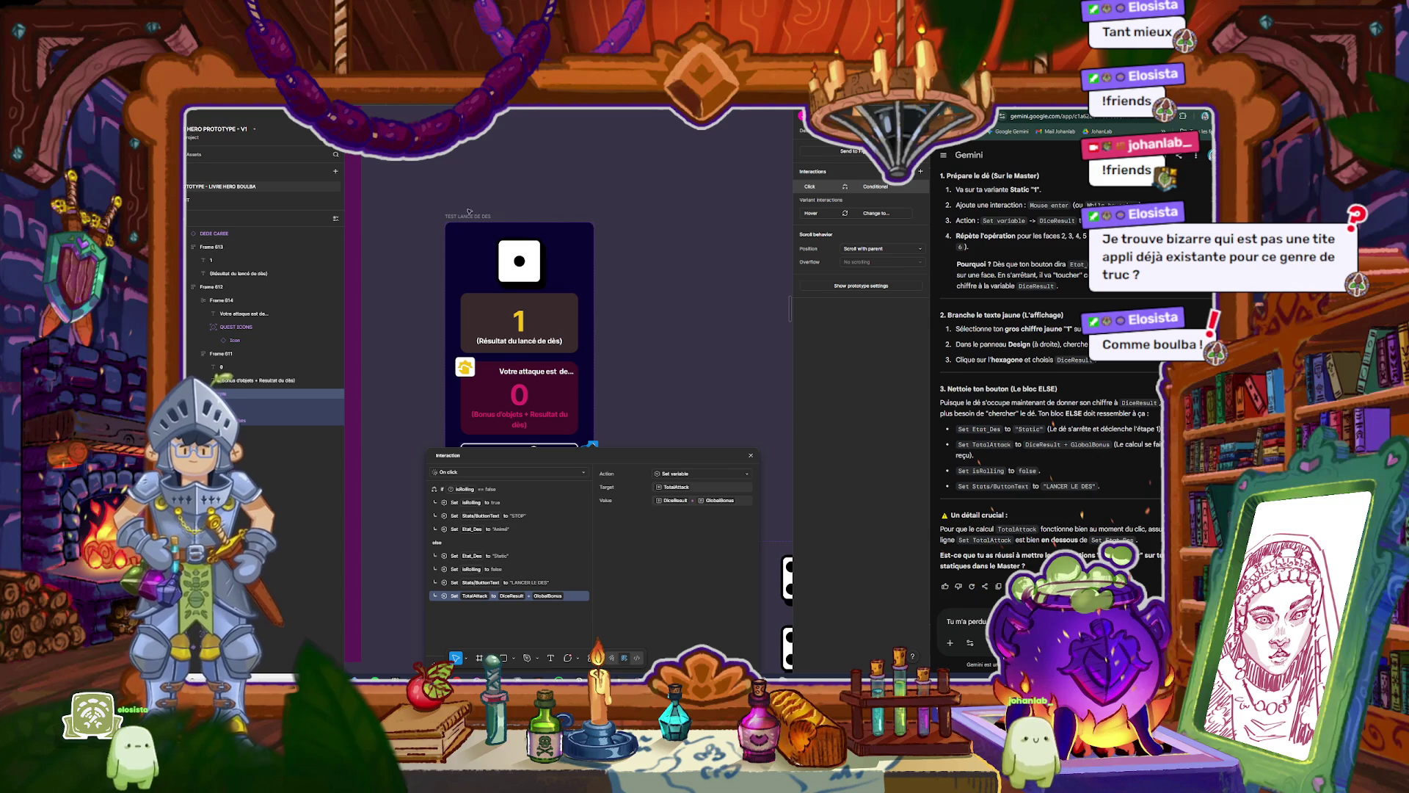
pyautogui.click(587, 353)
# Step: Preview the dice prototype and try rolling the die twice with Lancer
pyautogui.hotkey('shift', 'space')
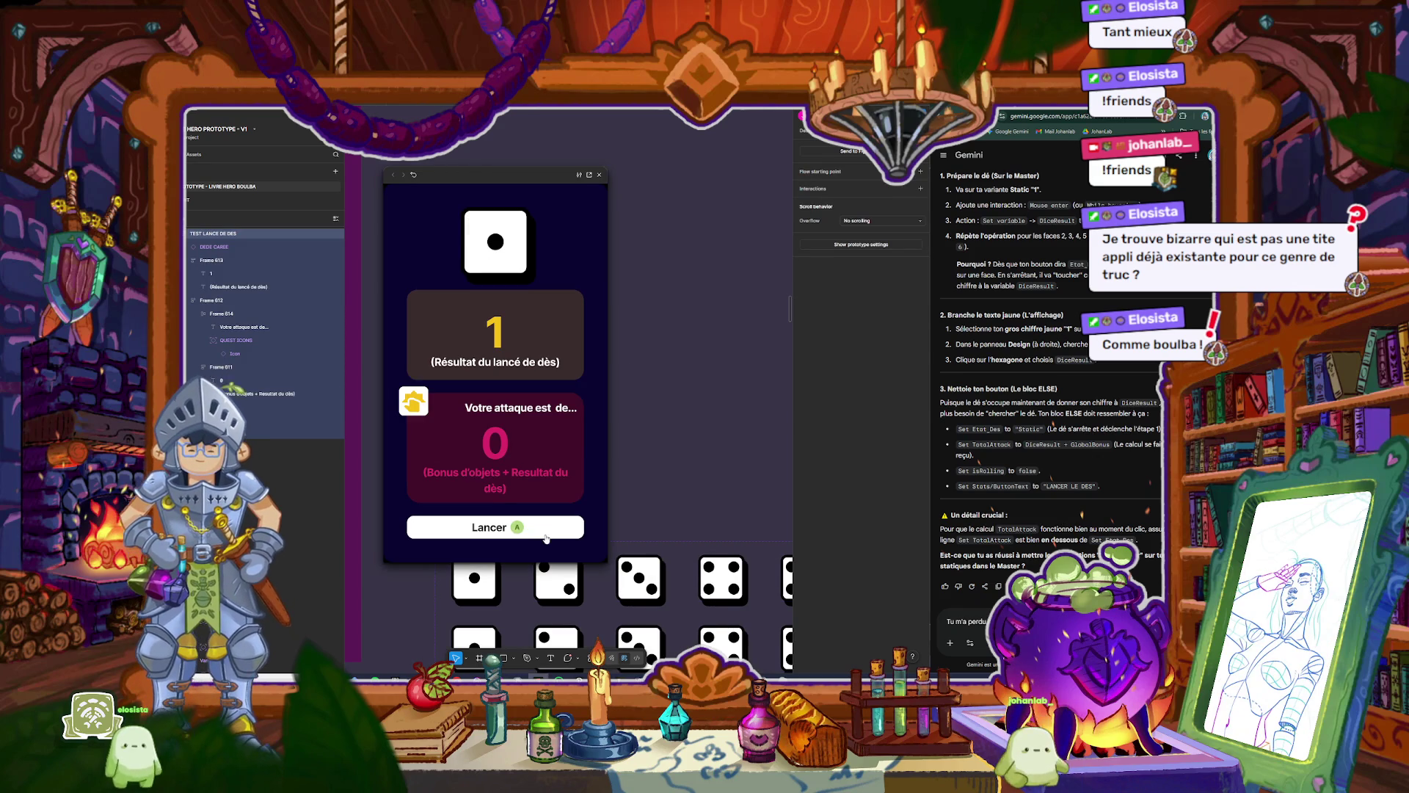
pyautogui.click(544, 532)
pyautogui.click(538, 531)
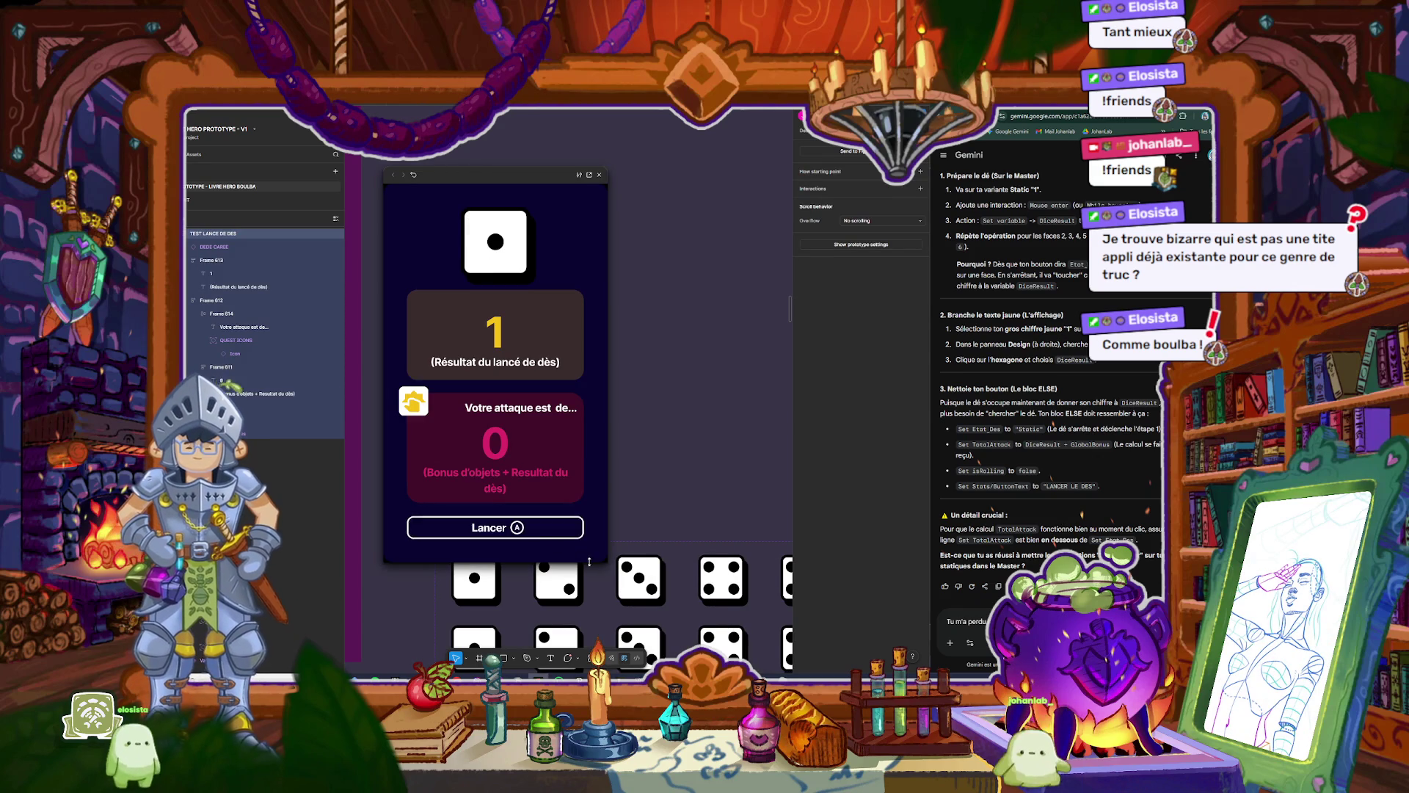
pyautogui.click(599, 175)
# Step: Inspect the die's Mouse enter interaction setting DiceResult to 1, then preview again
pyautogui.scroll(-1, 664, 351)
pyautogui.click(657, 359)
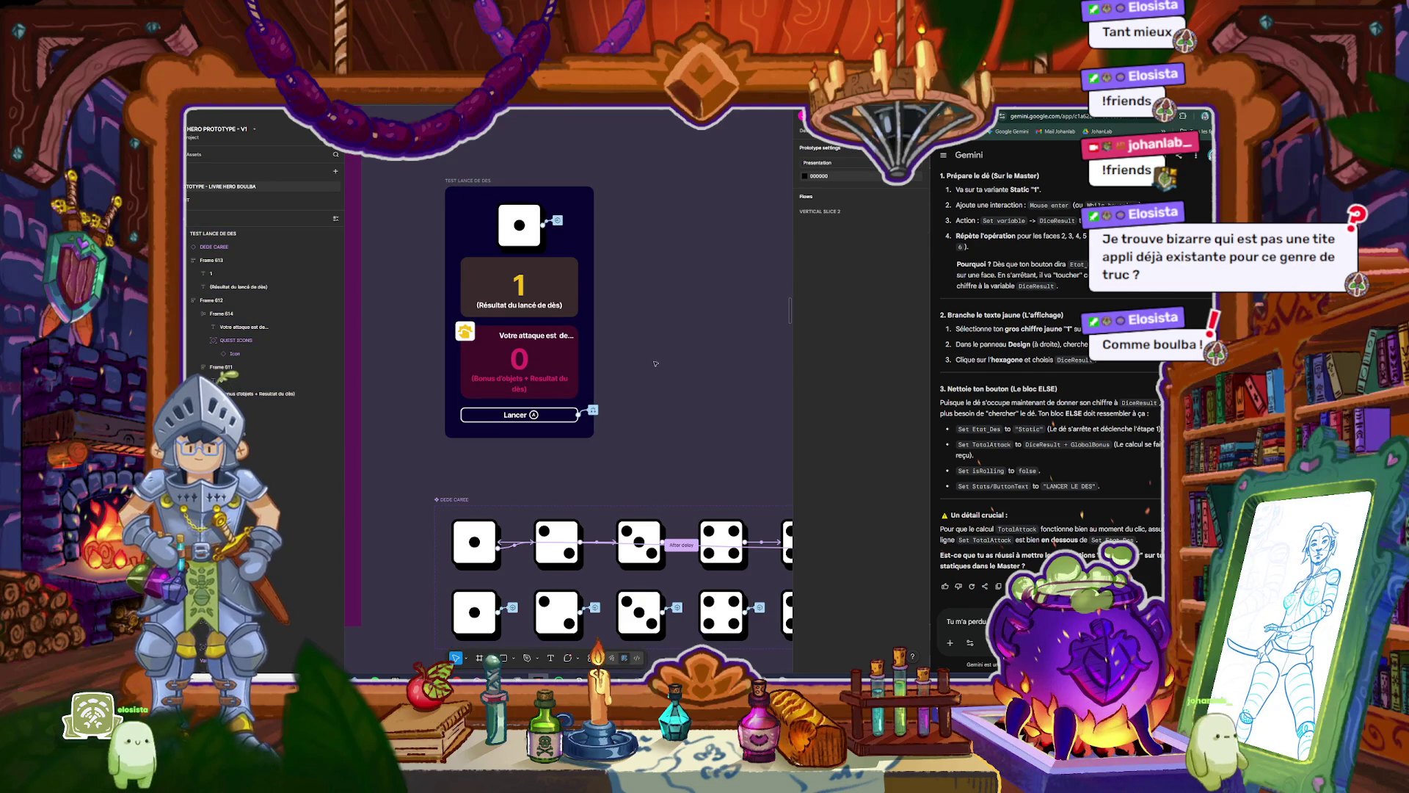
pyautogui.click(558, 222)
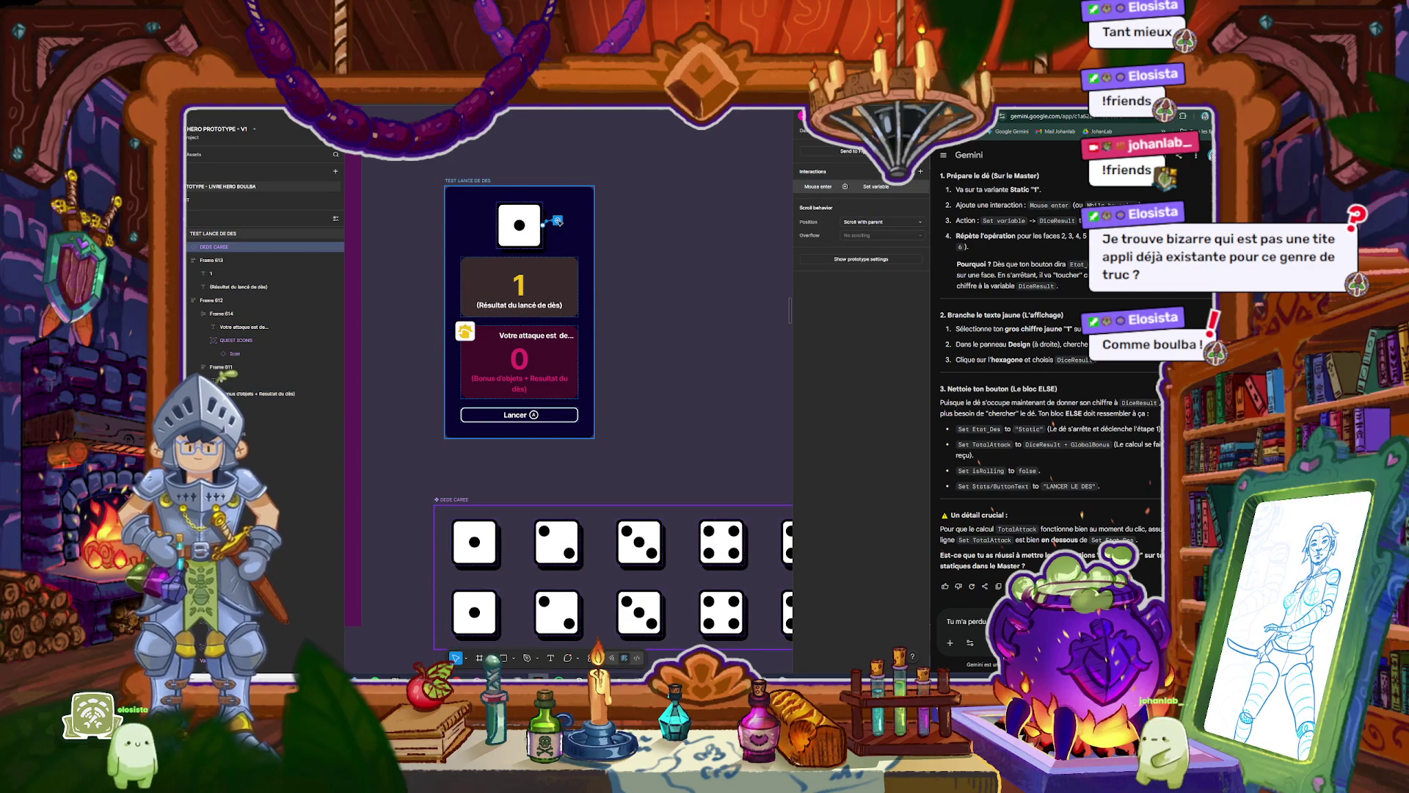
pyautogui.click(558, 221)
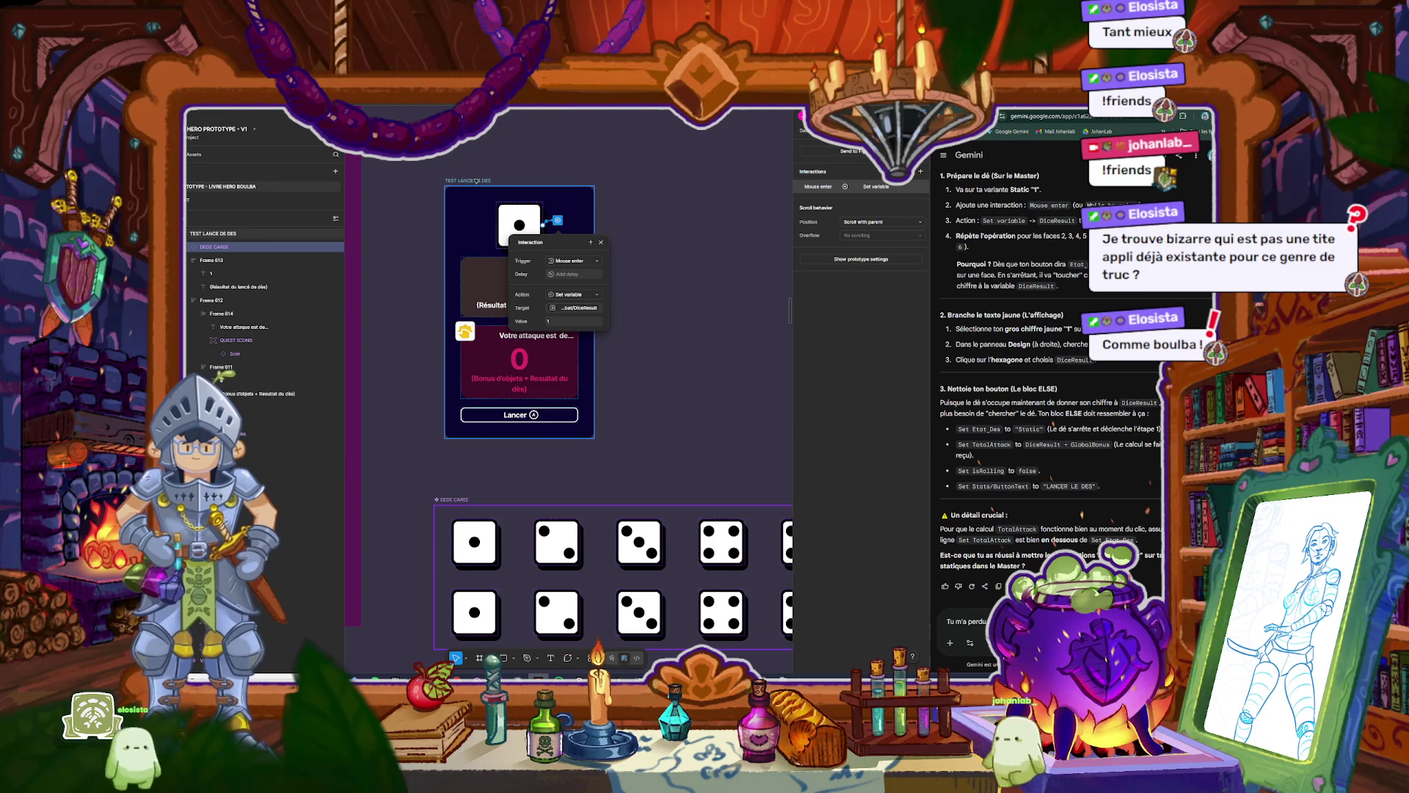
pyautogui.hotkey('shift', 'space')
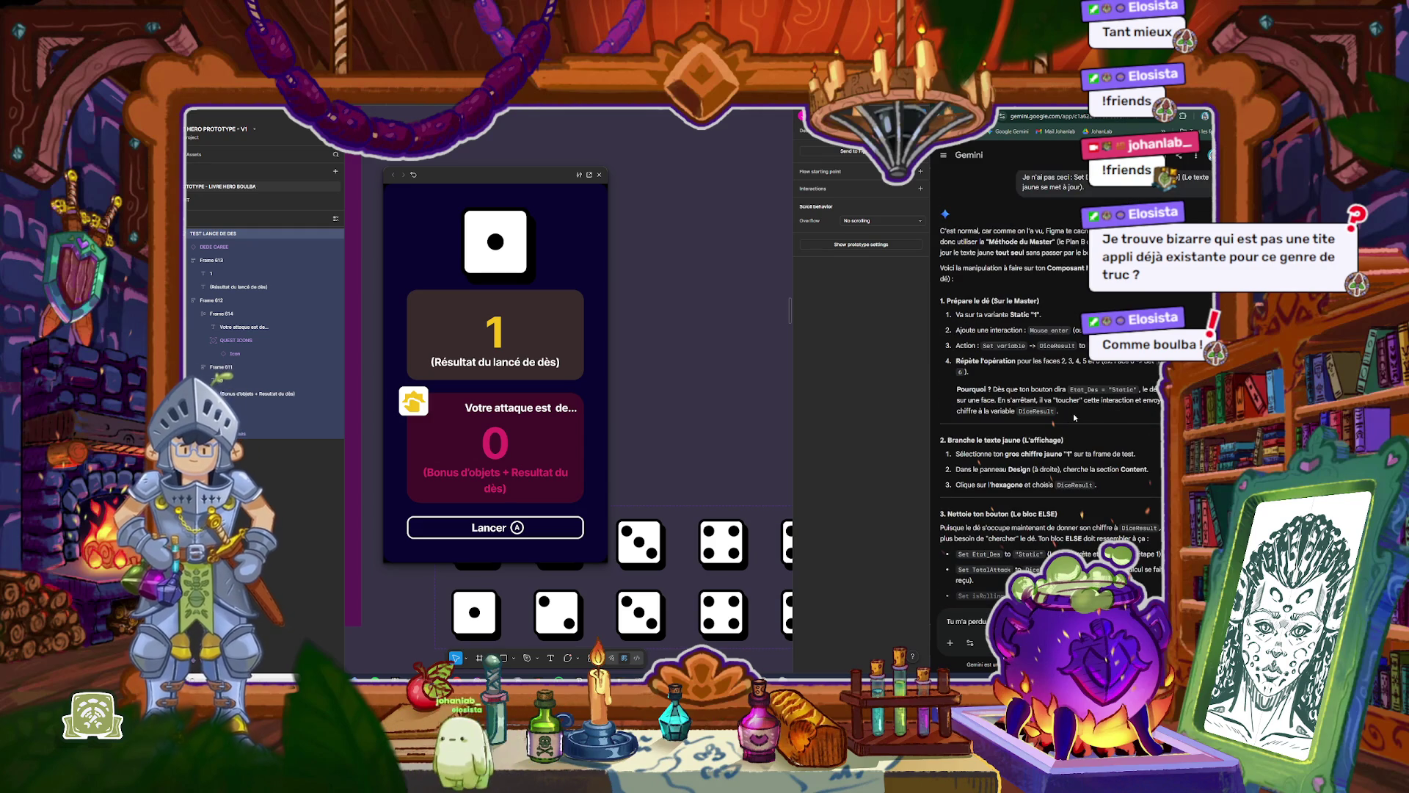
pyautogui.scroll(5, 1074, 412)
pyautogui.scroll(3, 1073, 412)
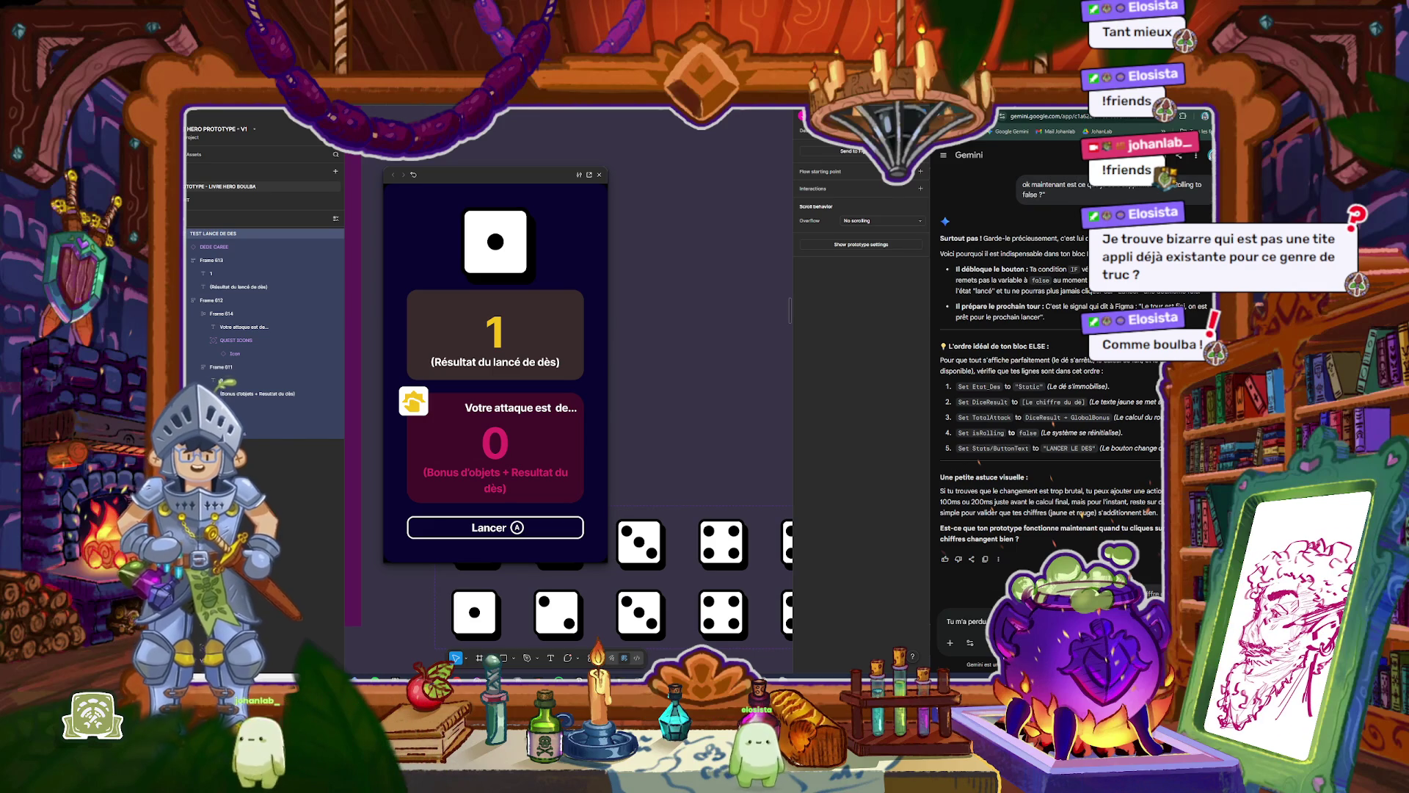
pyautogui.write("et l'ordre ideal")
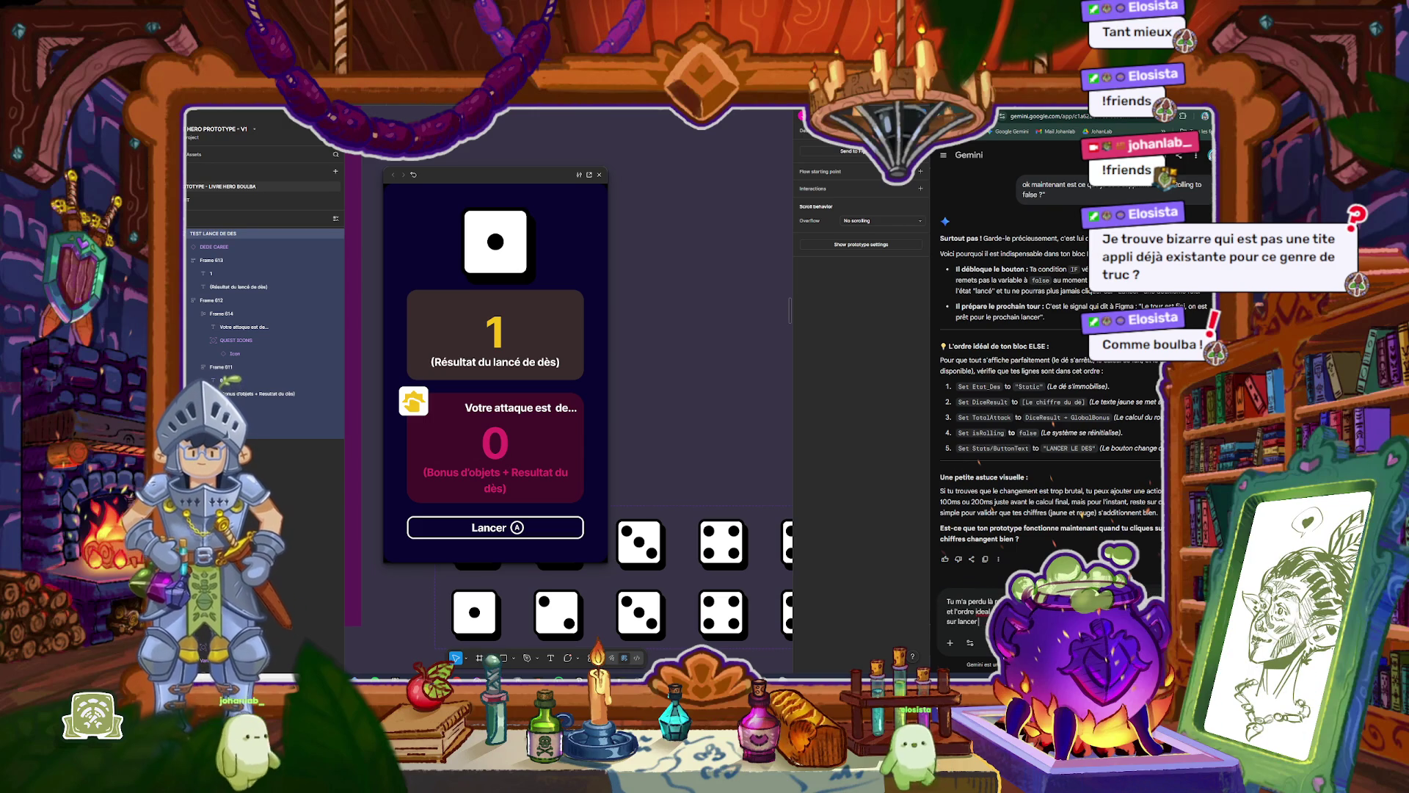
# Step: Tell Gemini rolling does nothing and read its three-variable, IF/ELSE button plan
pyautogui.write('rie')
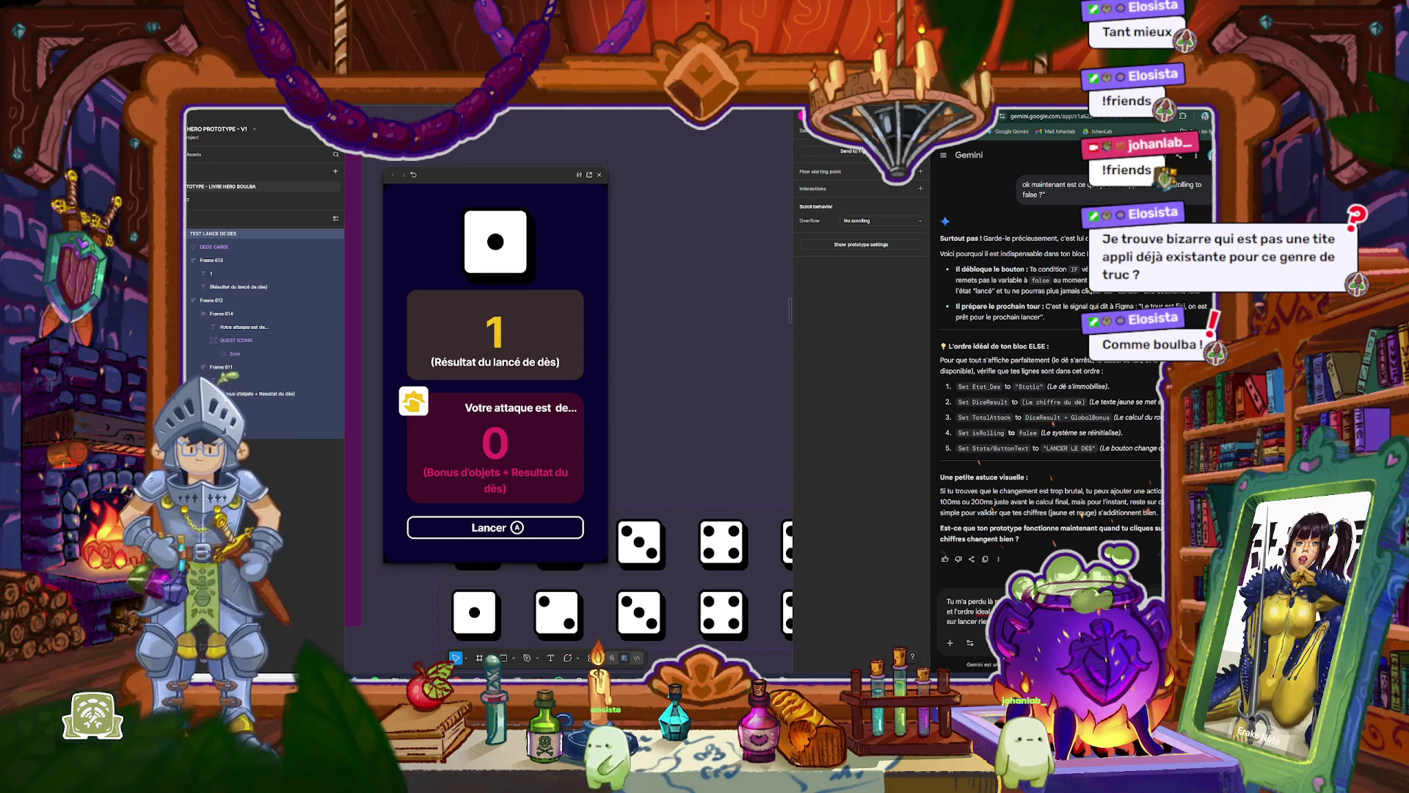
pyautogui.press('Return')
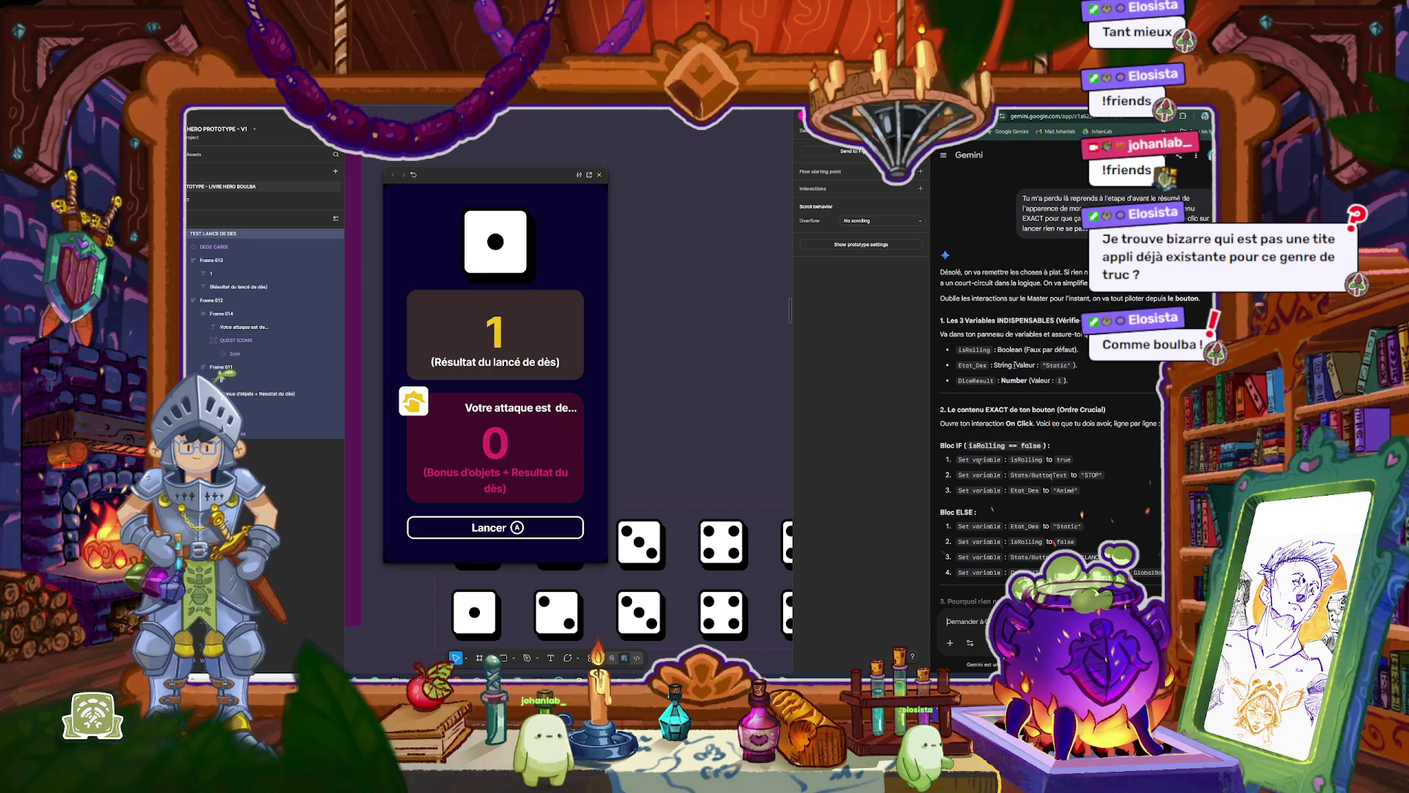
pyautogui.scroll(-2, 1015, 365)
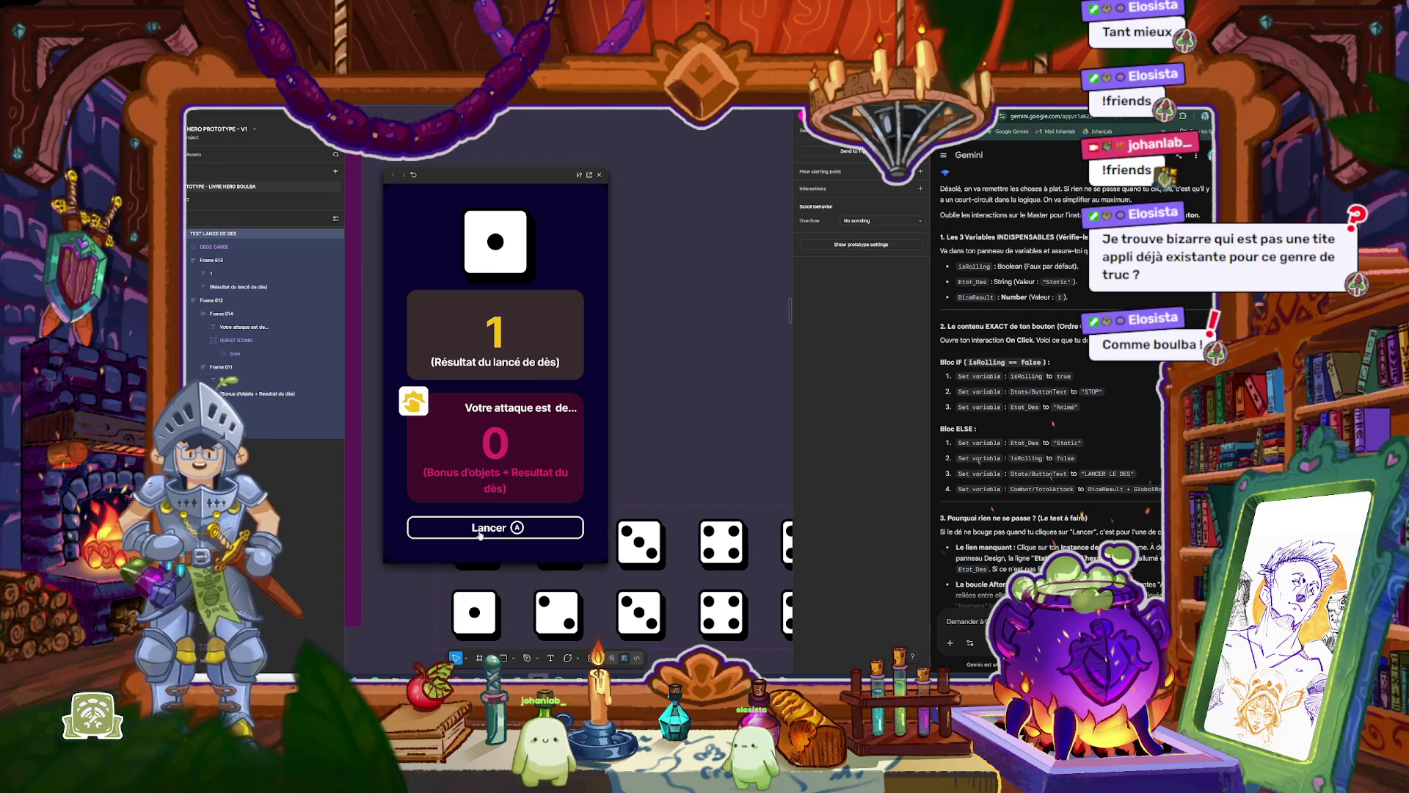
# Step: Check the Lancer On click IF isRolling conditional against Gemini's checklist, then select the die
pyautogui.click(599, 175)
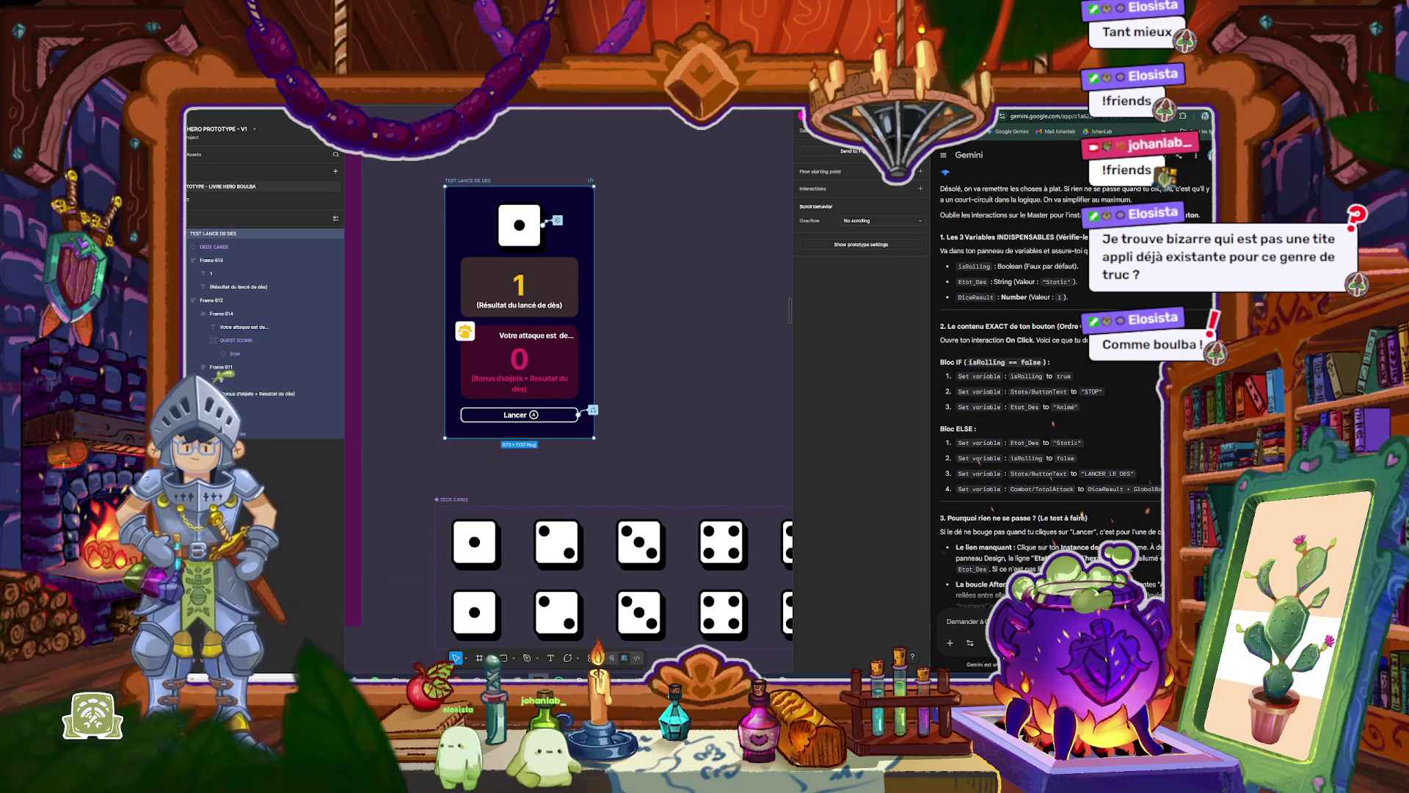
pyautogui.click(596, 411)
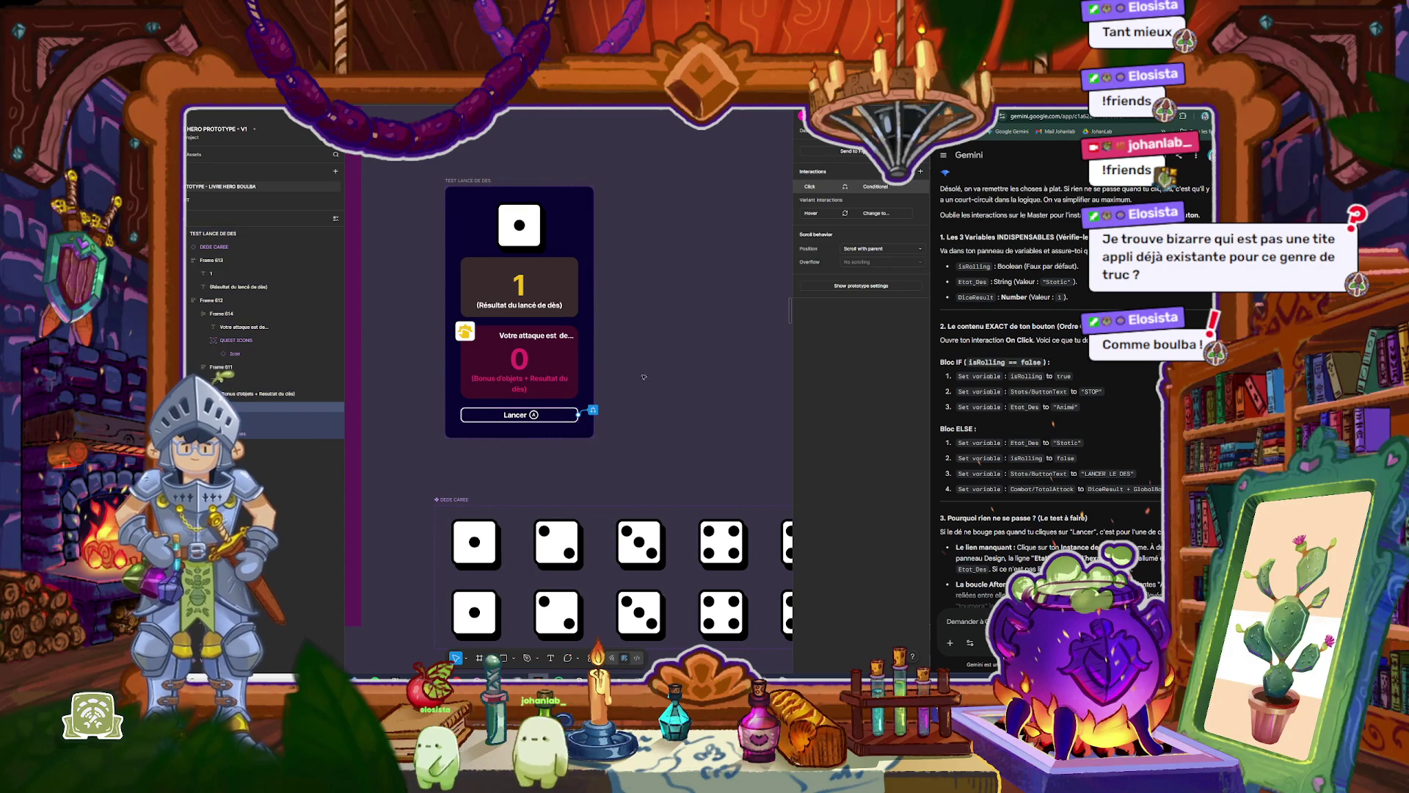
pyautogui.click(593, 410)
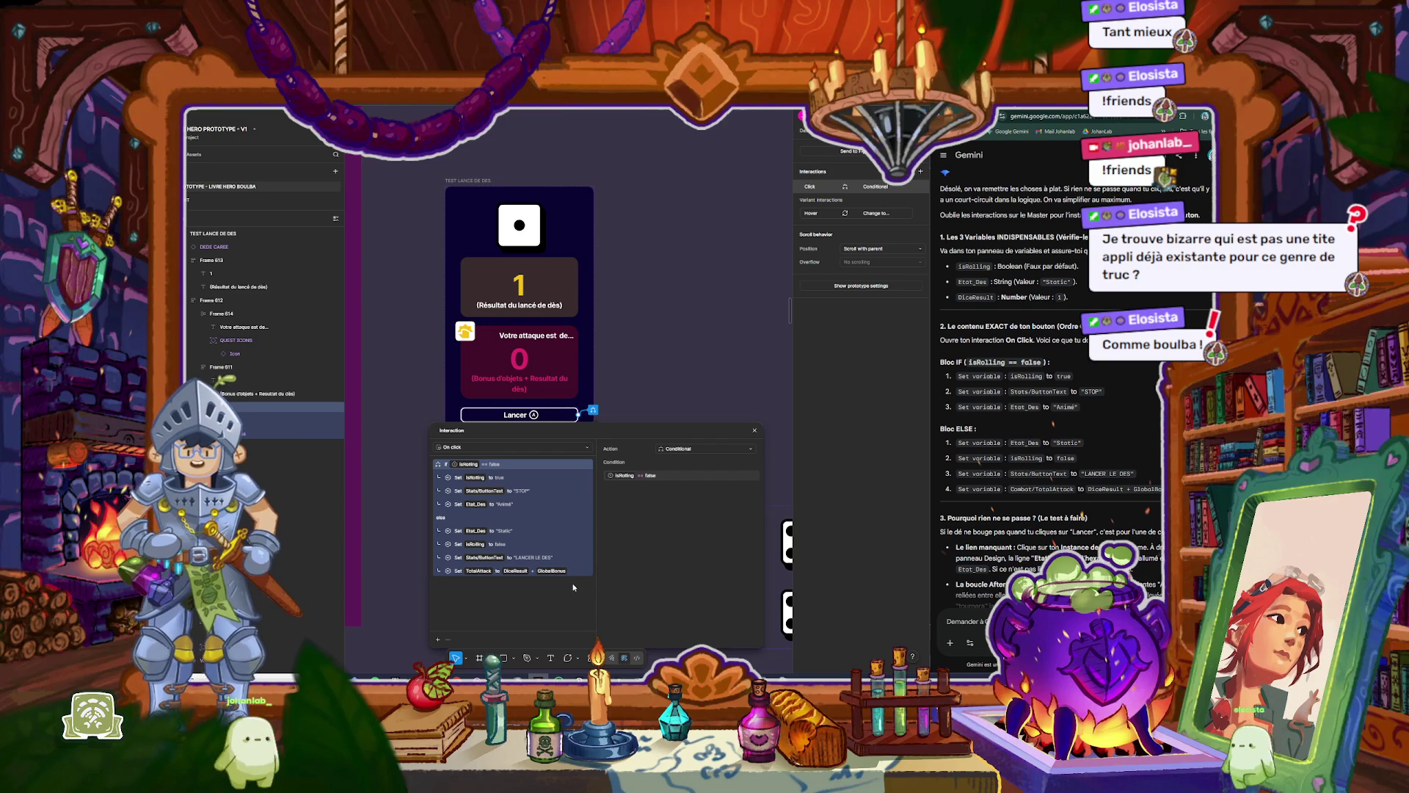
pyautogui.scroll(-1, 1117, 467)
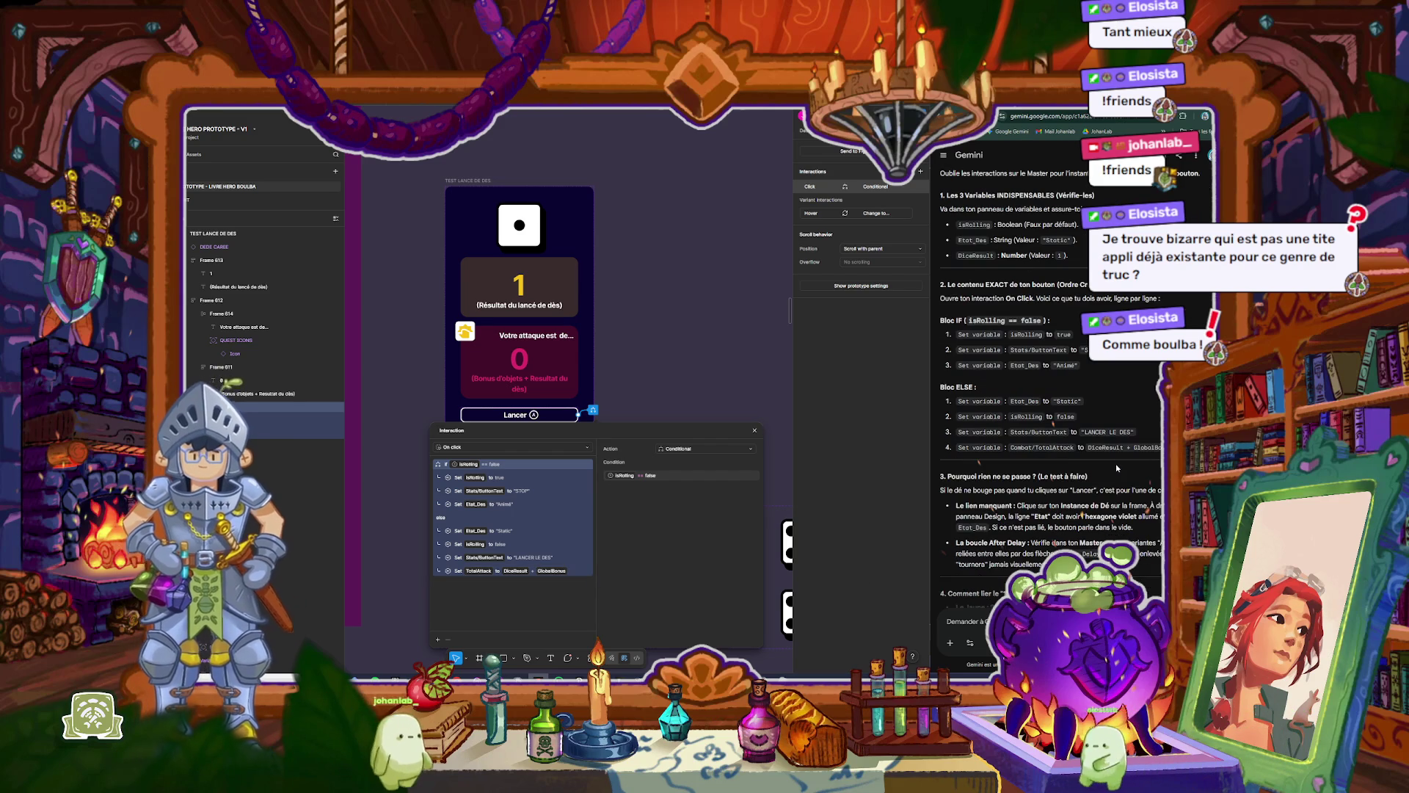
pyautogui.scroll(-1, 1116, 467)
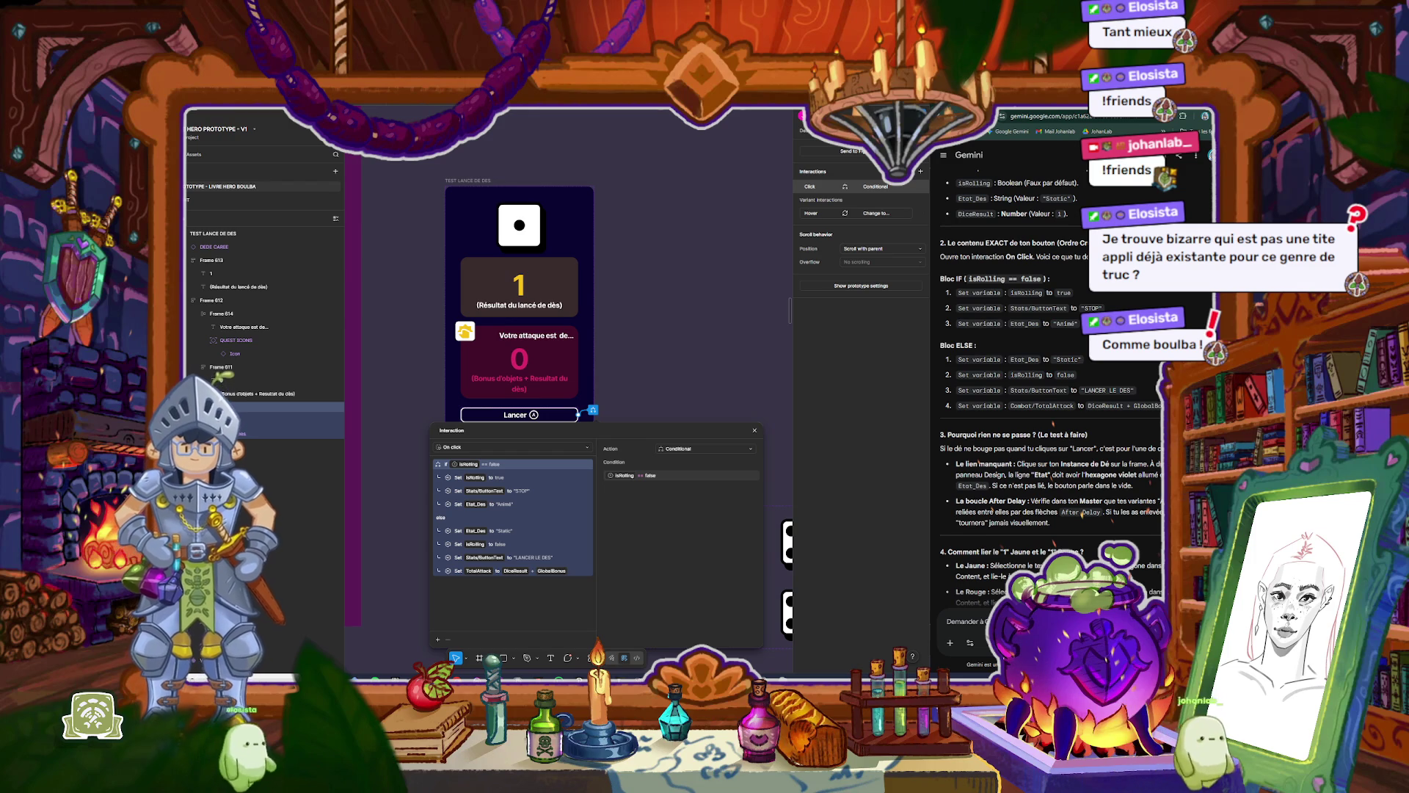
pyautogui.press('Escape')
pyautogui.click(533, 226)
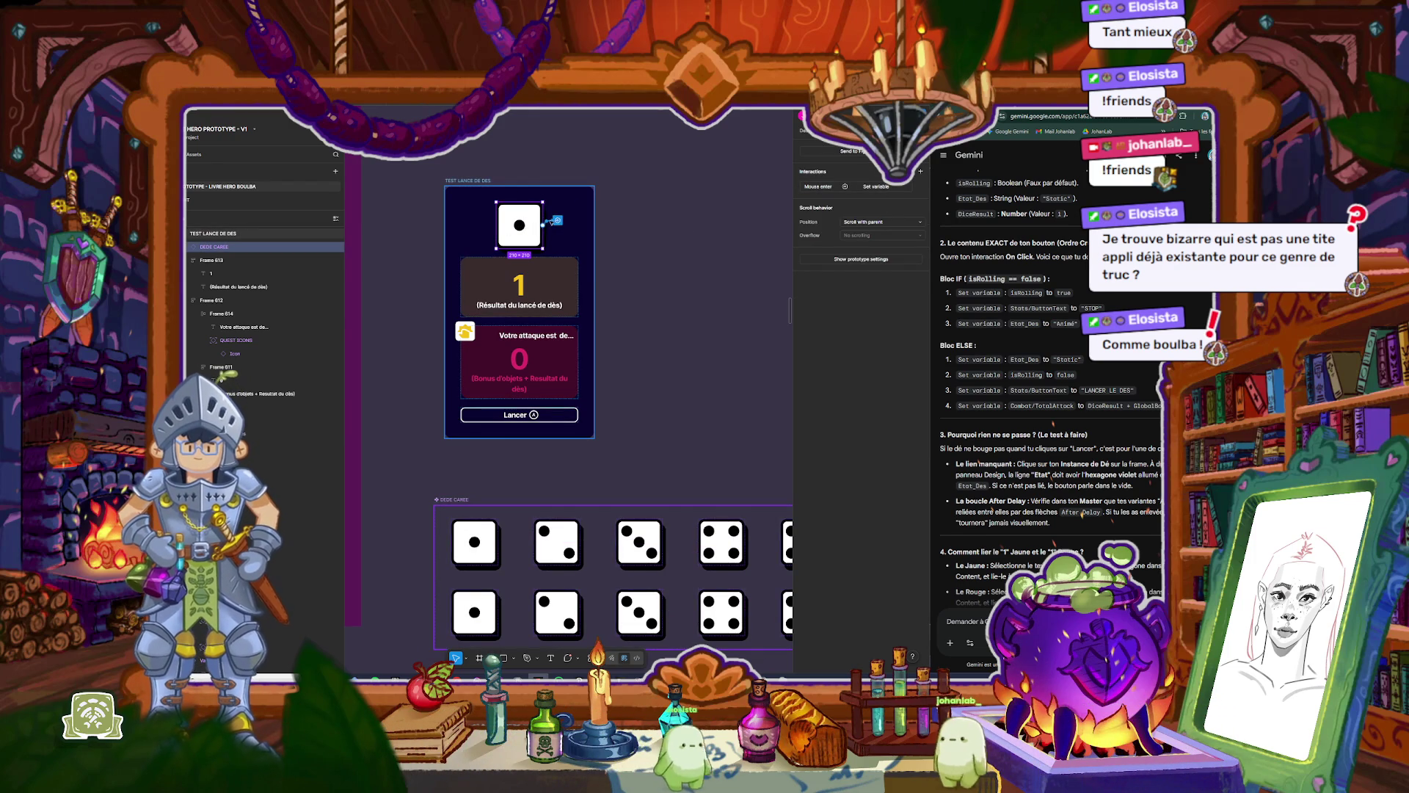
# Step: Show the die's Design properties and verify Etat is bound to Etat_Des (Static)
pyautogui.click(805, 130)
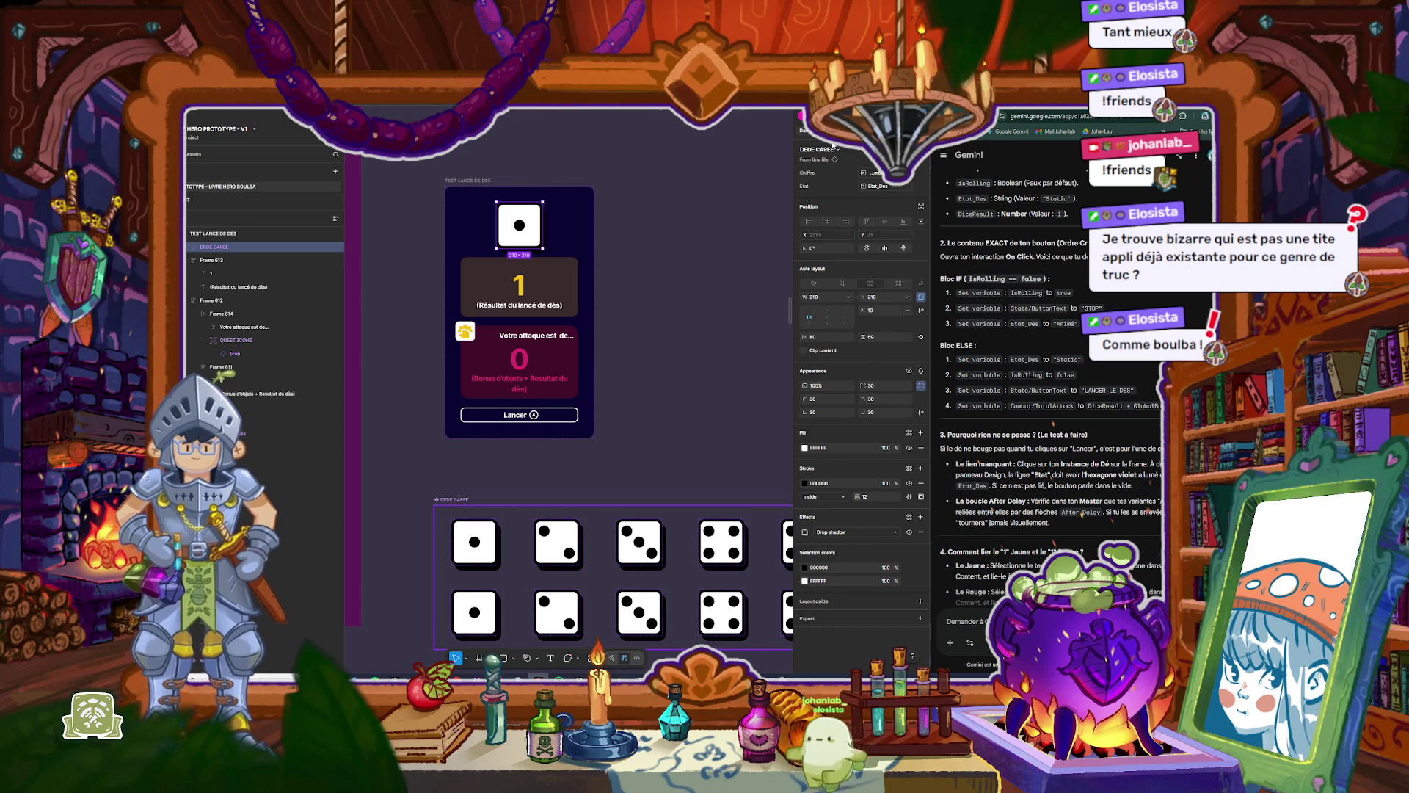
pyautogui.moveTo(874, 189)
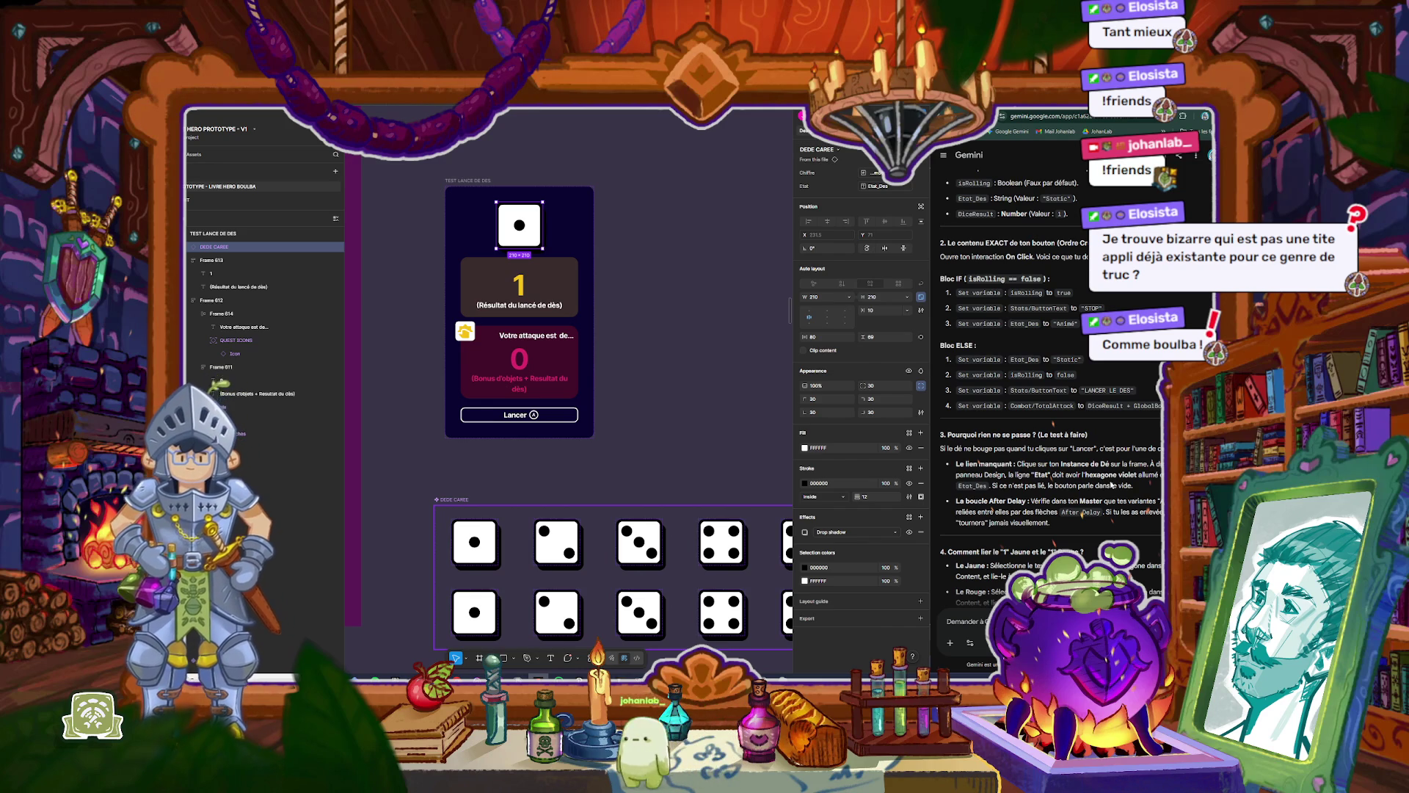
pyautogui.scroll(-3, 1110, 485)
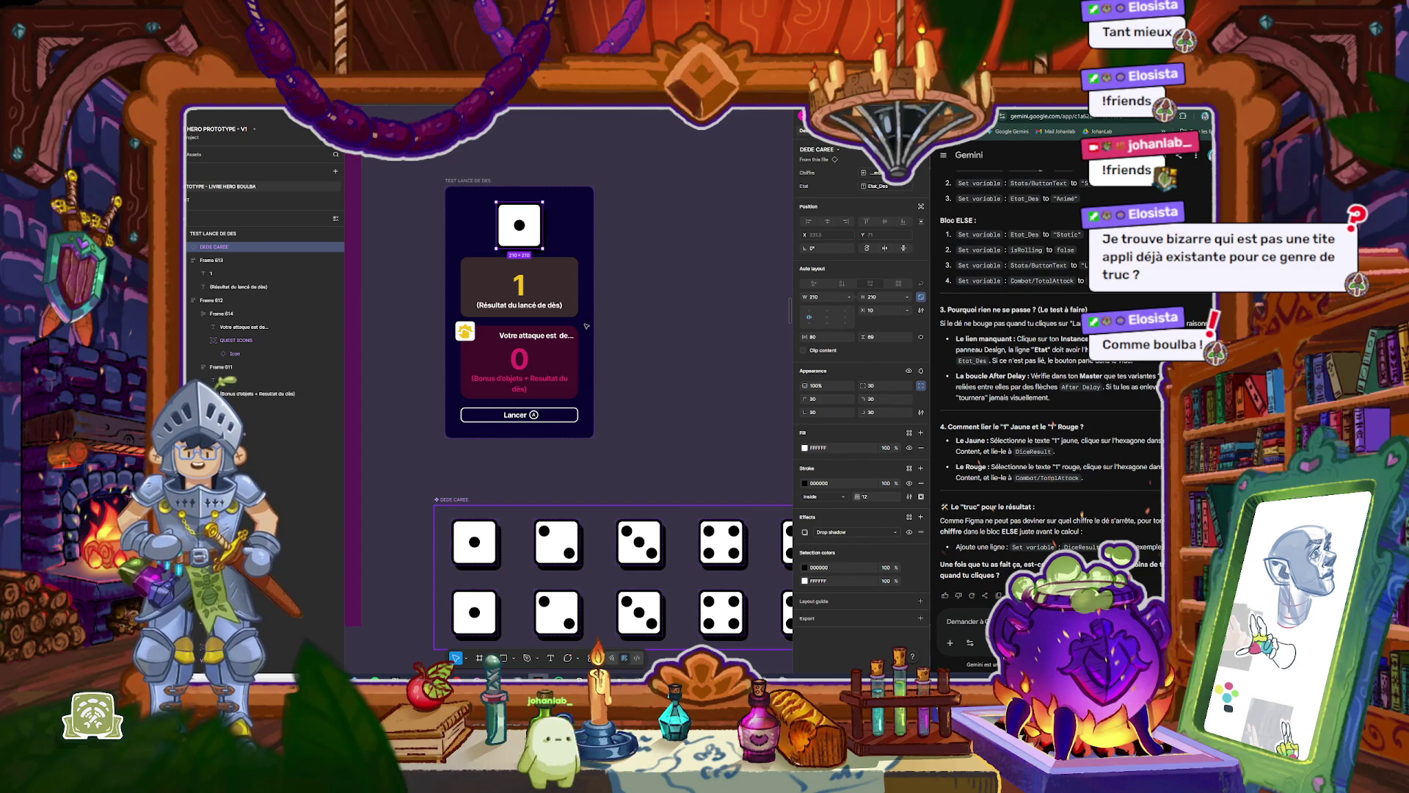
# Step: Compare the yellow DiceResult text and the red TotalAttack text layers
pyautogui.doubleClick(518, 285)
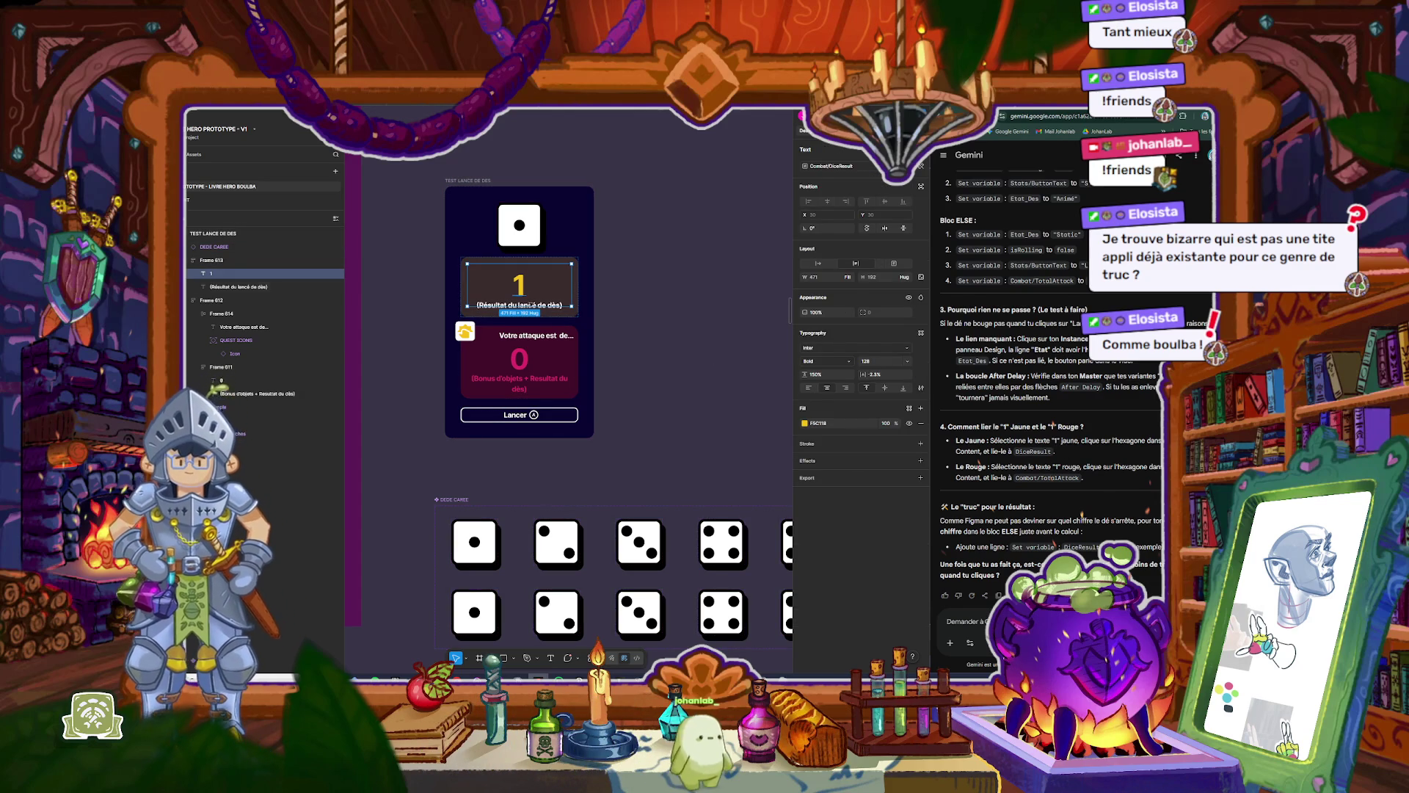
pyautogui.doubleClick(527, 359)
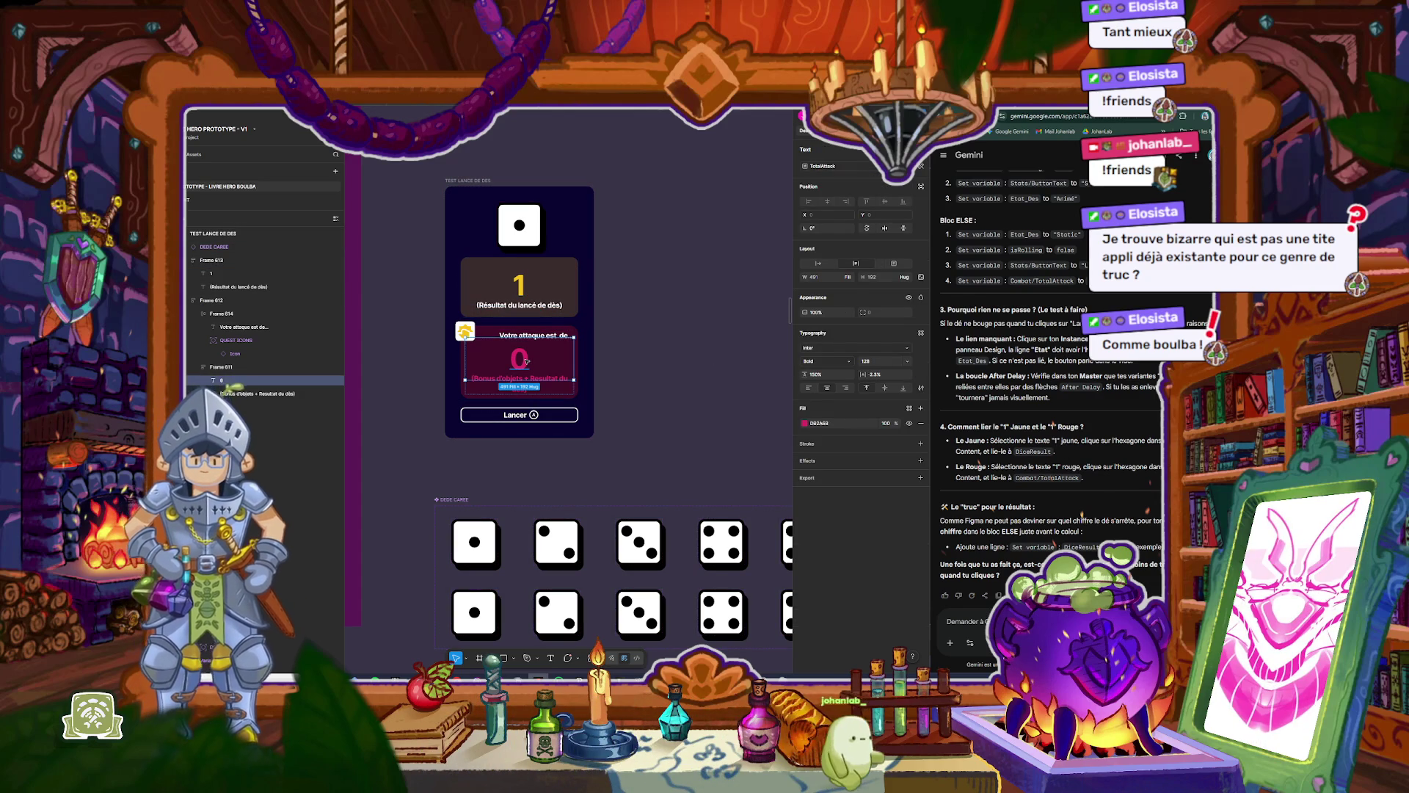
pyautogui.doubleClick(528, 288)
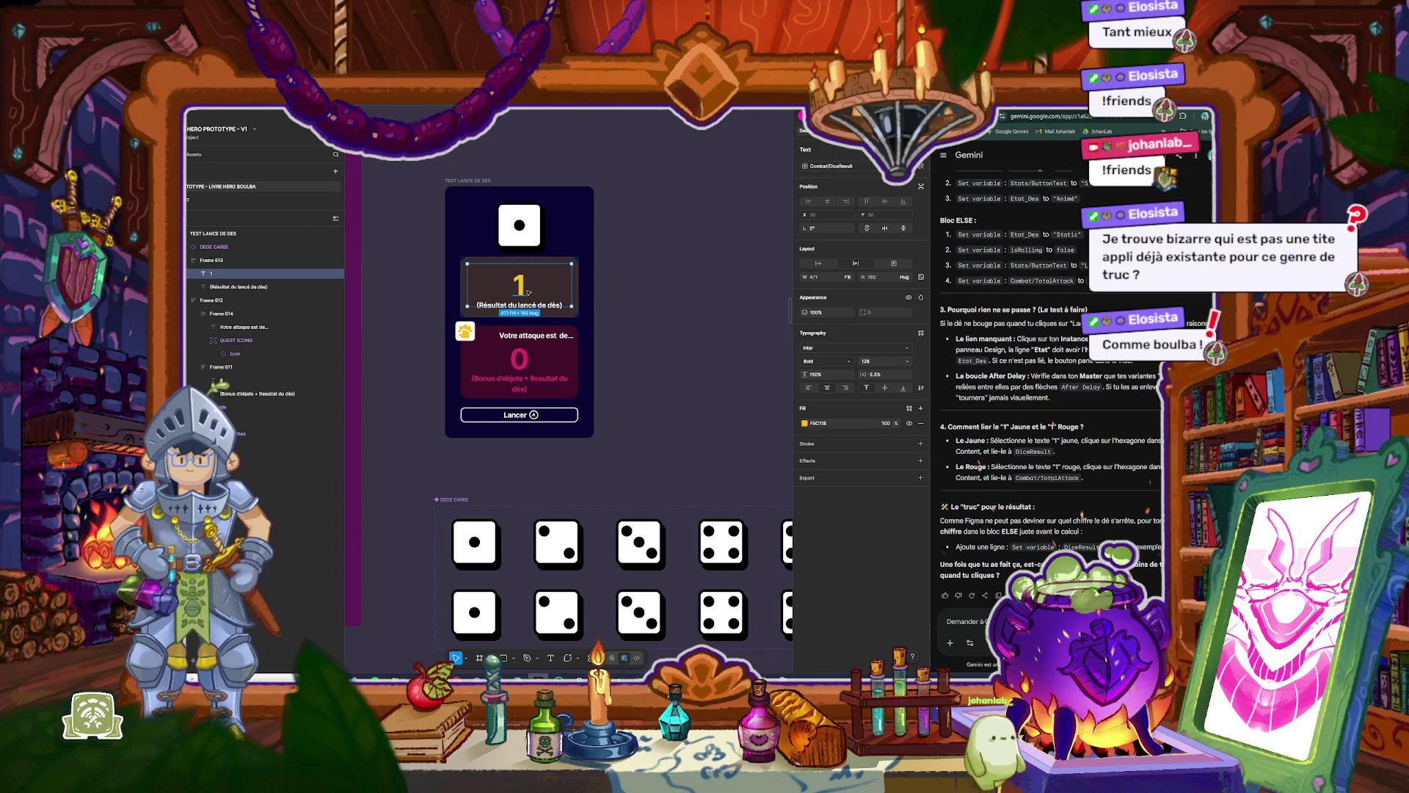
pyautogui.doubleClick(525, 359)
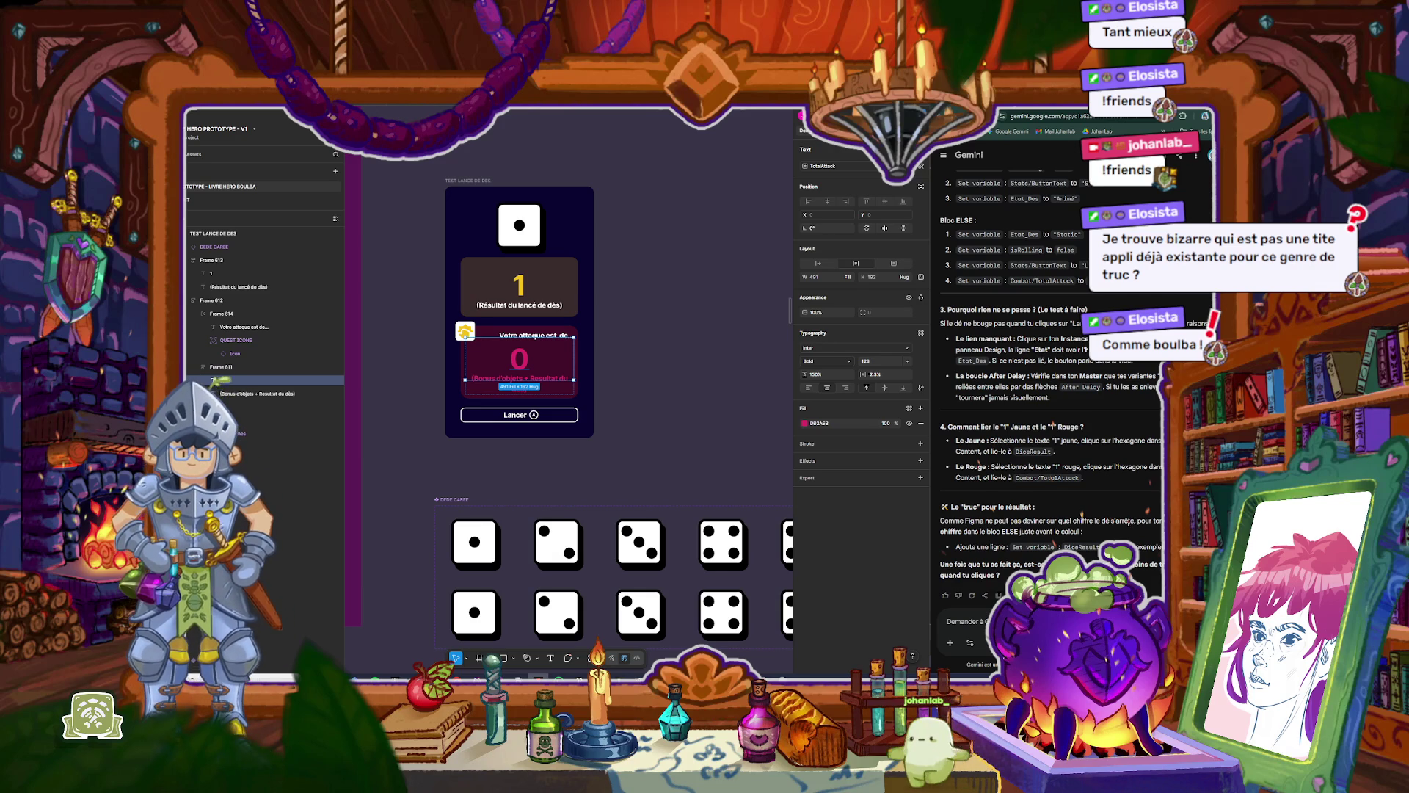
pyautogui.click(521, 291)
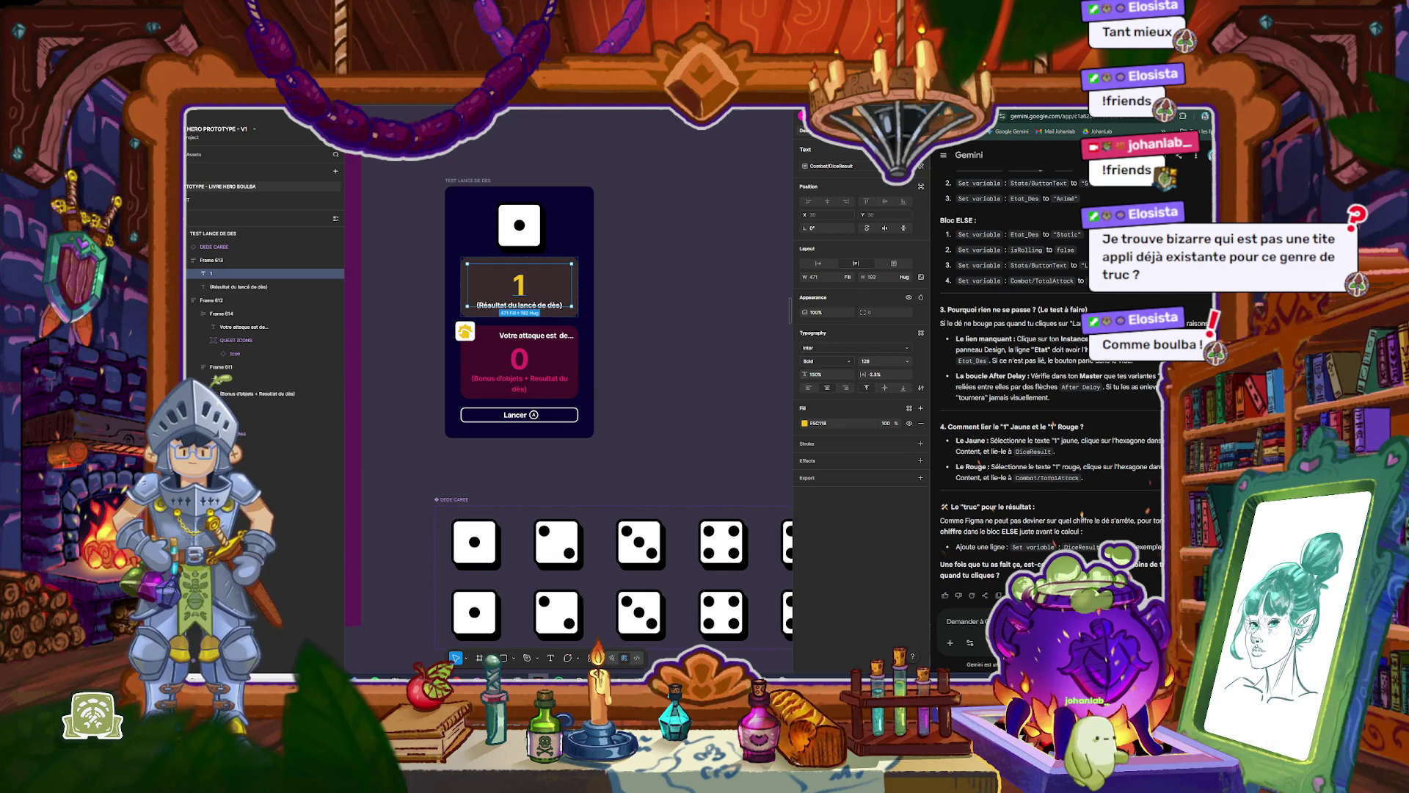
# Step: Ask Gemini whether variables need Combat/-style category names
pyautogui.write('je remarque')
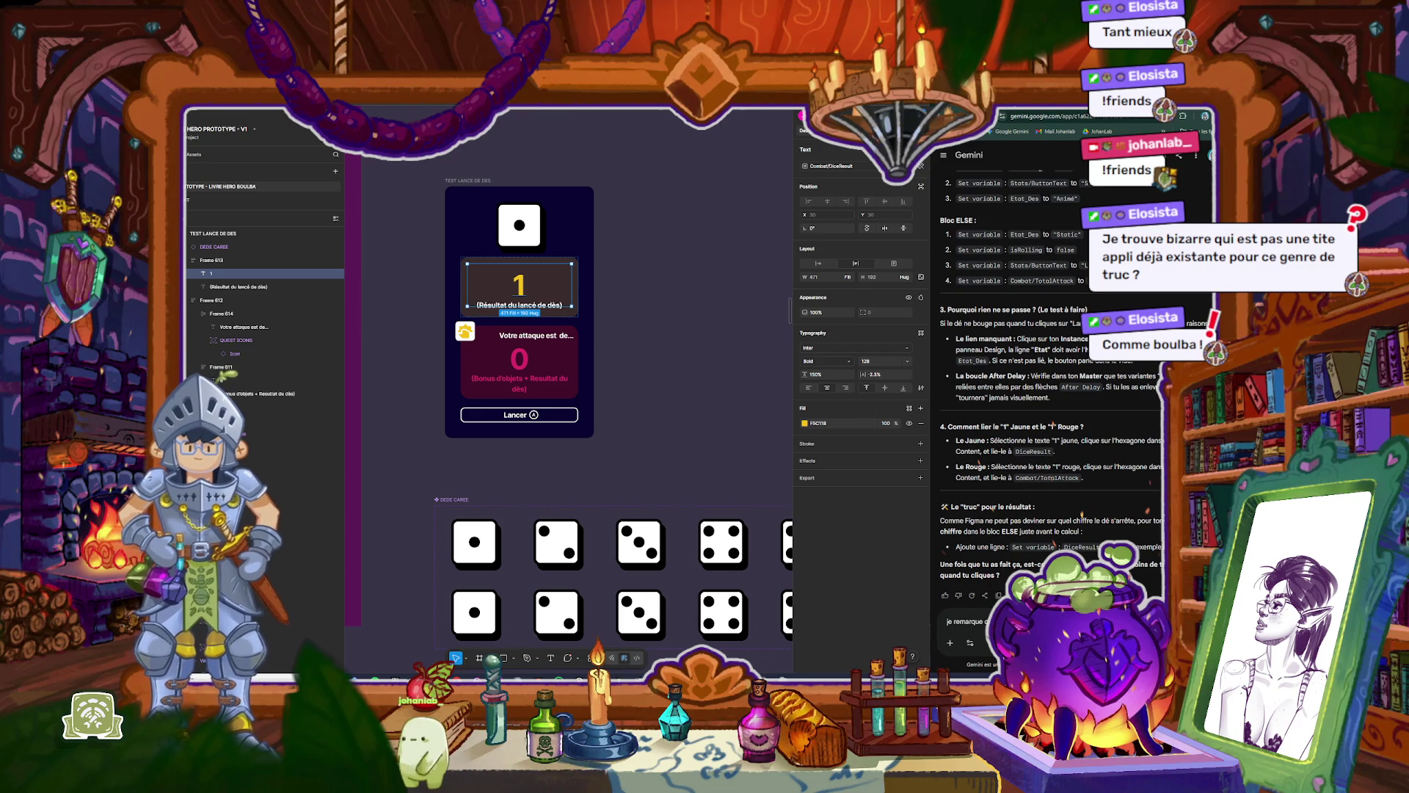
pyautogui.write("t d'autres non")
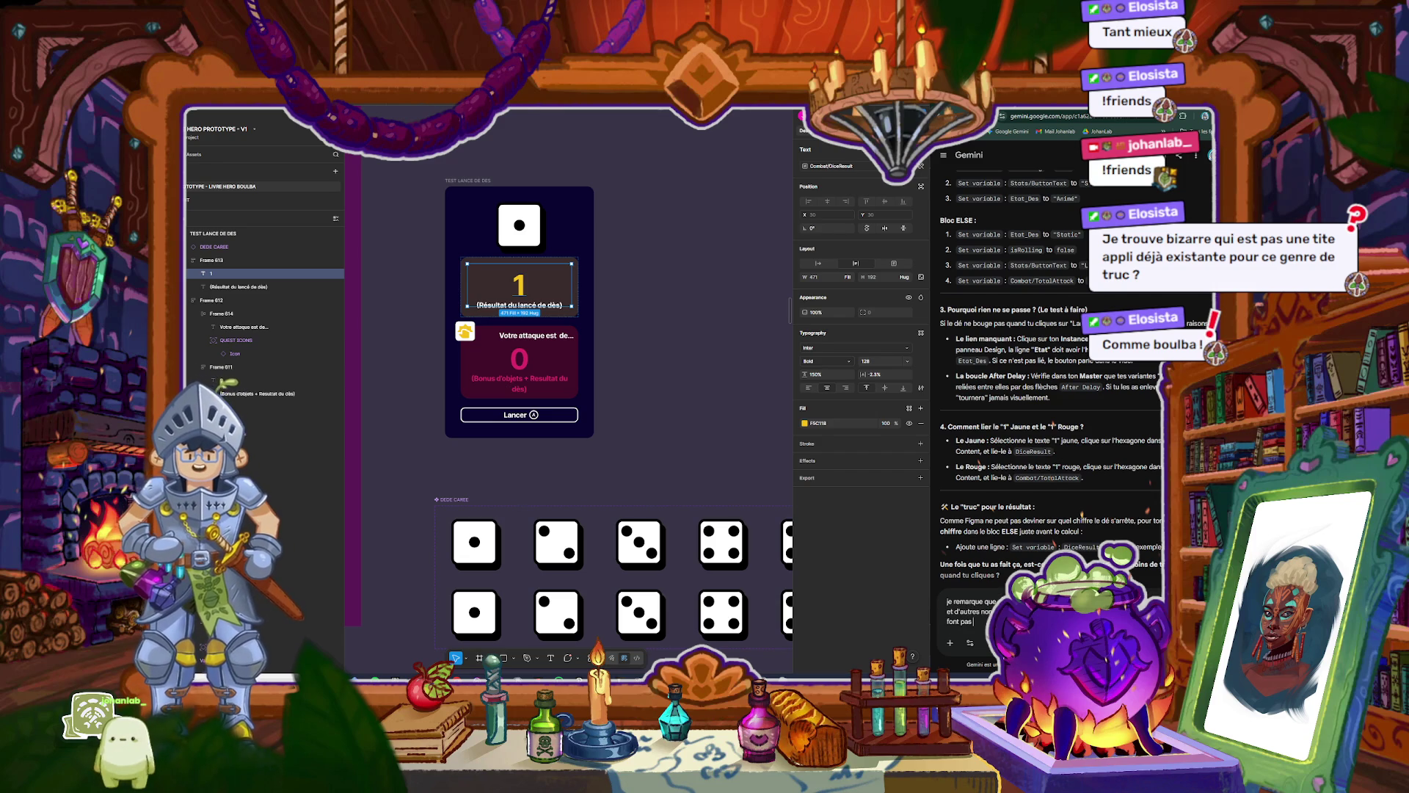
pyautogui.press('Return')
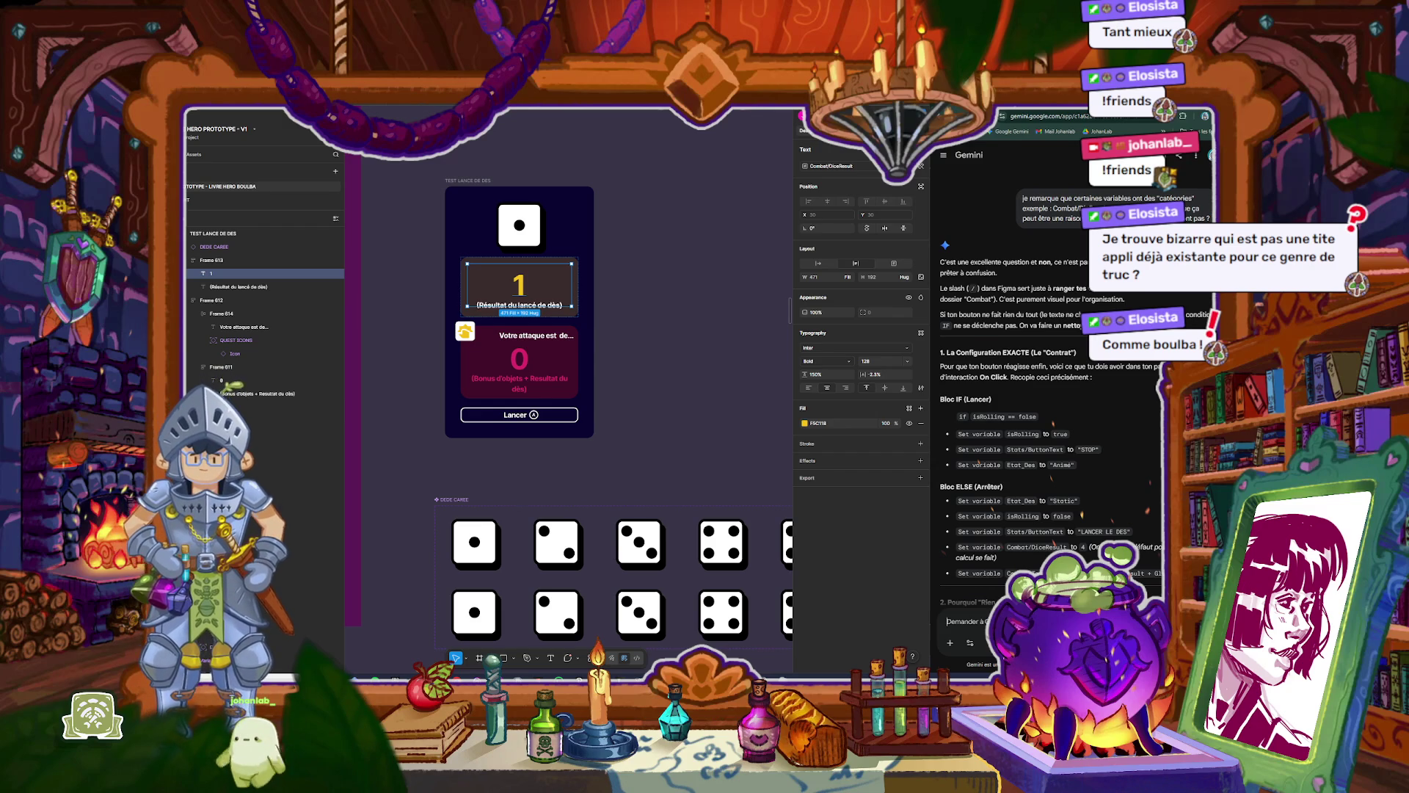
pyautogui.click(954, 621)
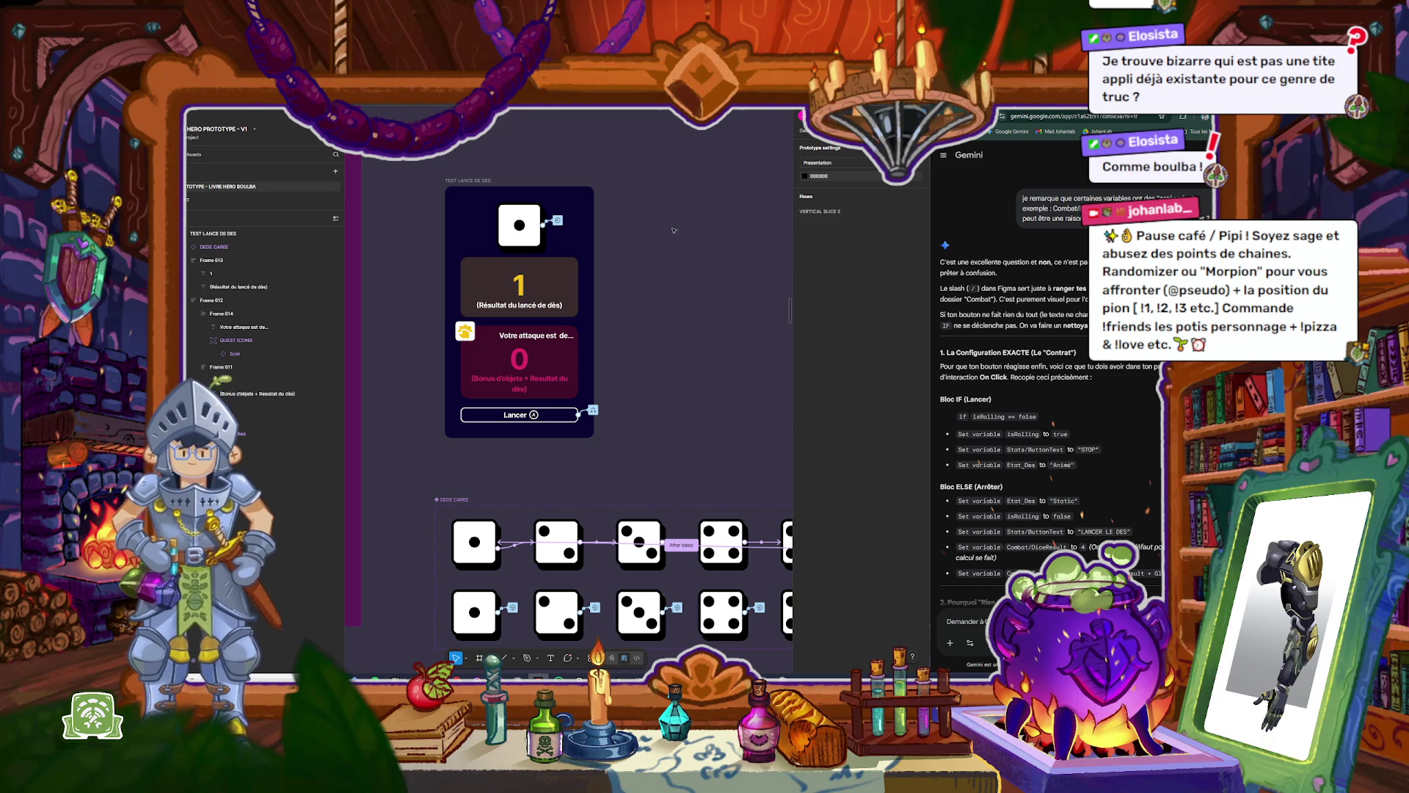
# Step: Widen Figma beside Gemini and open the Lancer button's On click conditional
pyautogui.moveTo(929, 290); pyautogui.dragTo(894, 290)
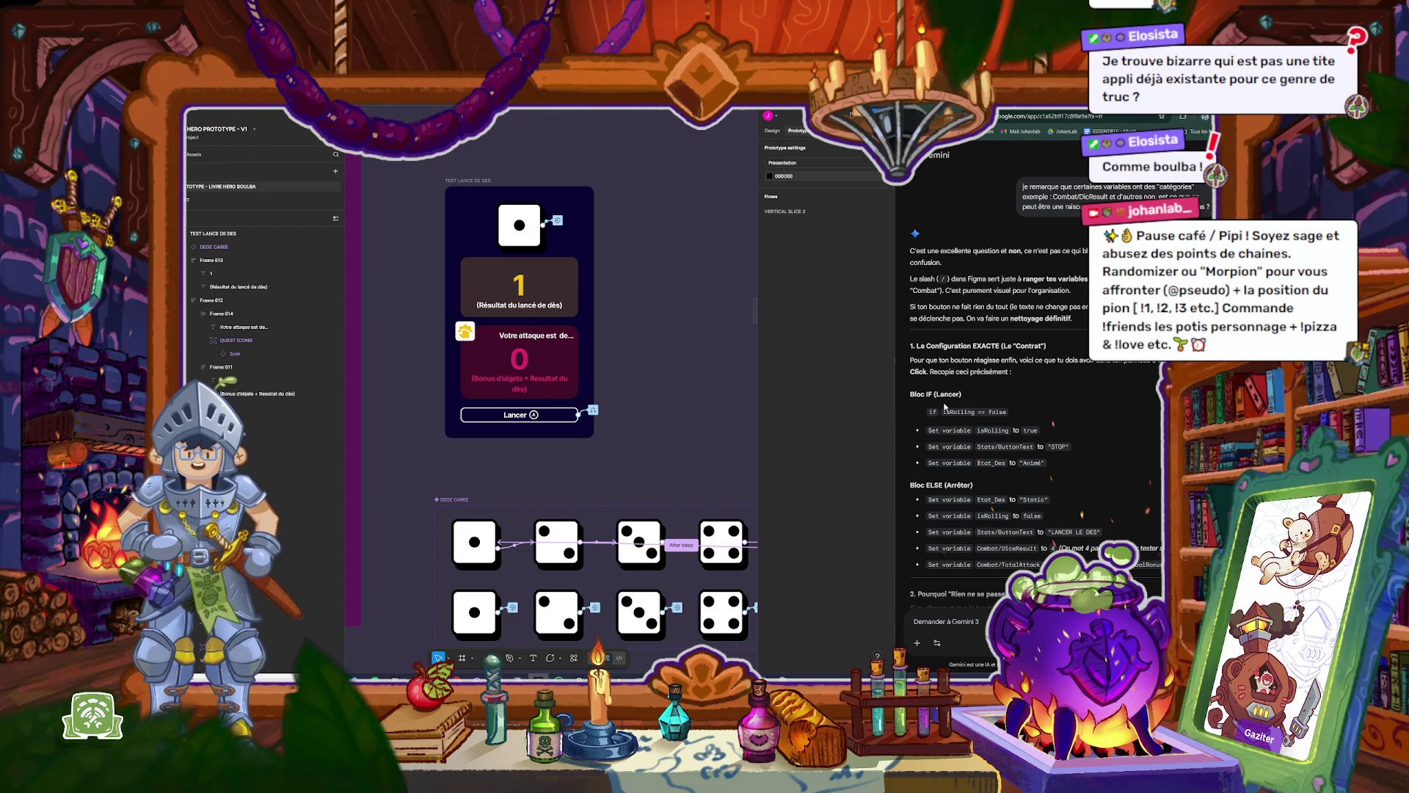
pyautogui.click(593, 410)
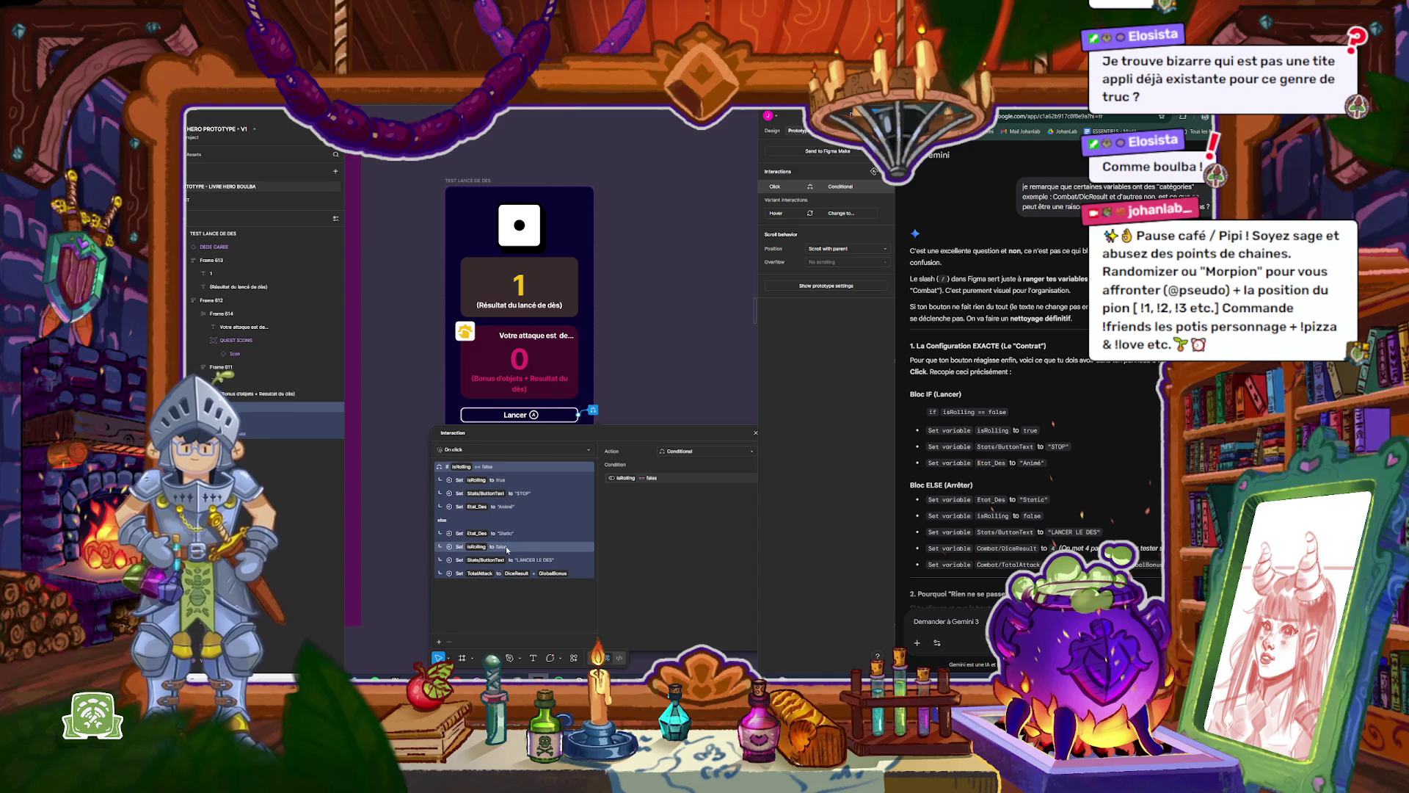
# Step: Add an ELSE Set variable action setting Combat/DiceResult to 4
pyautogui.click(506, 547)
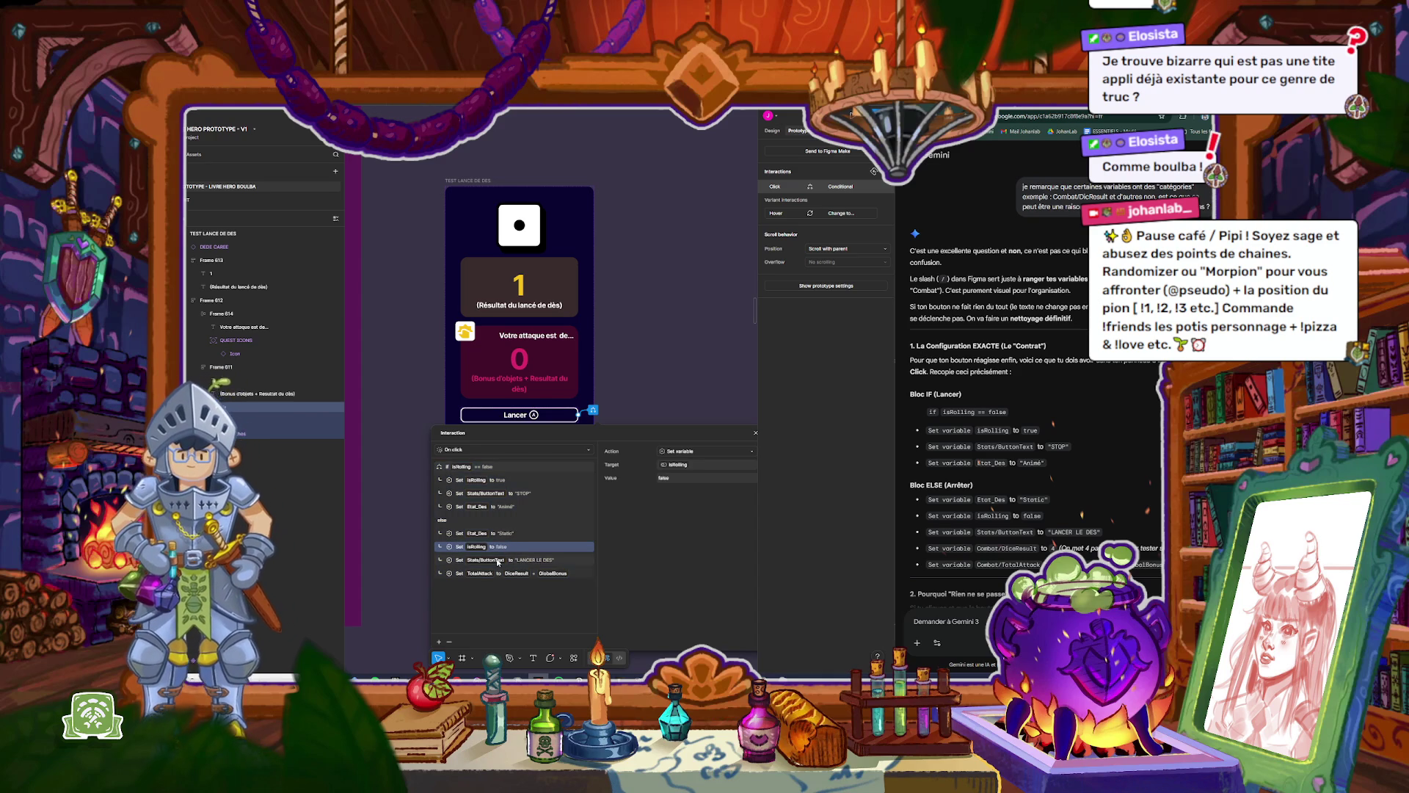
pyautogui.click(440, 643)
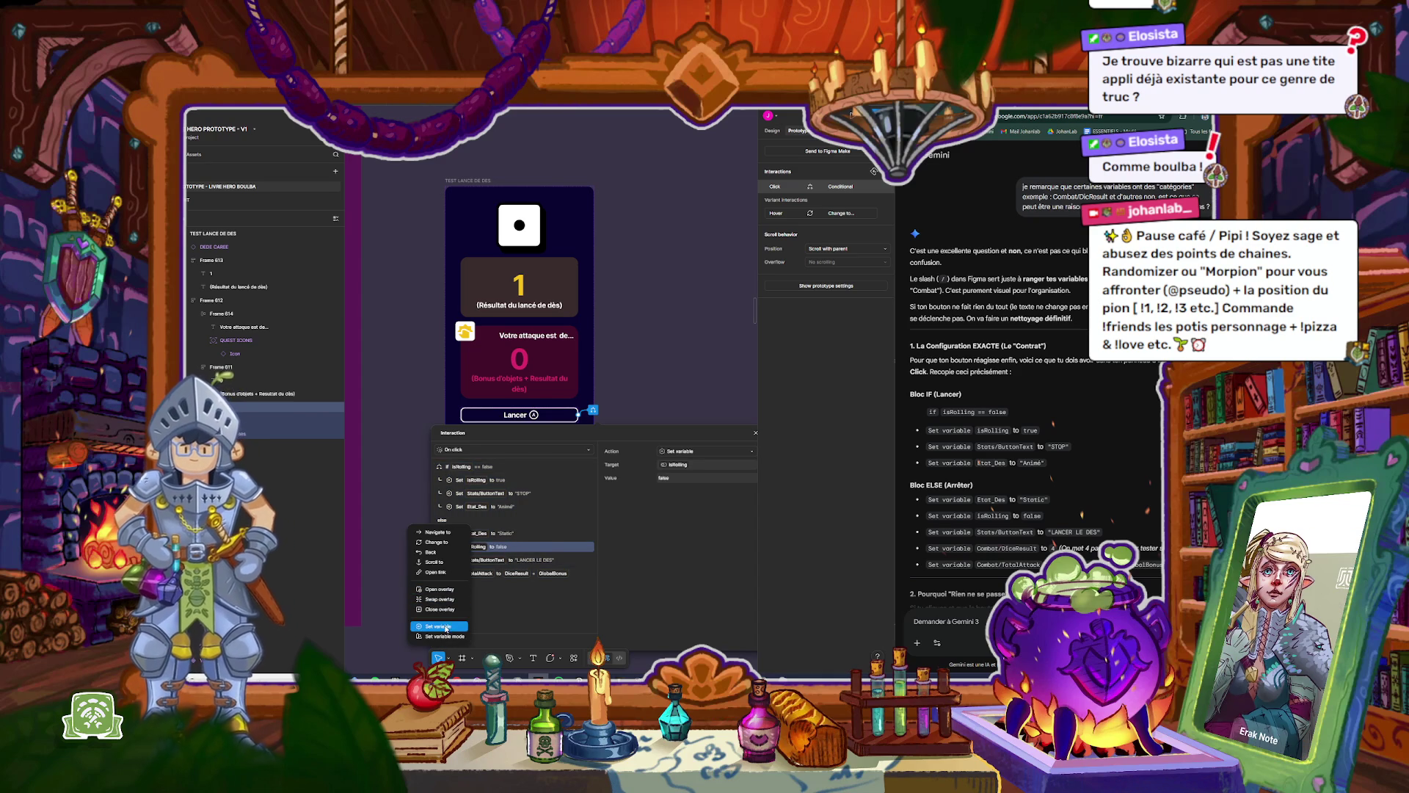
pyautogui.click(439, 626)
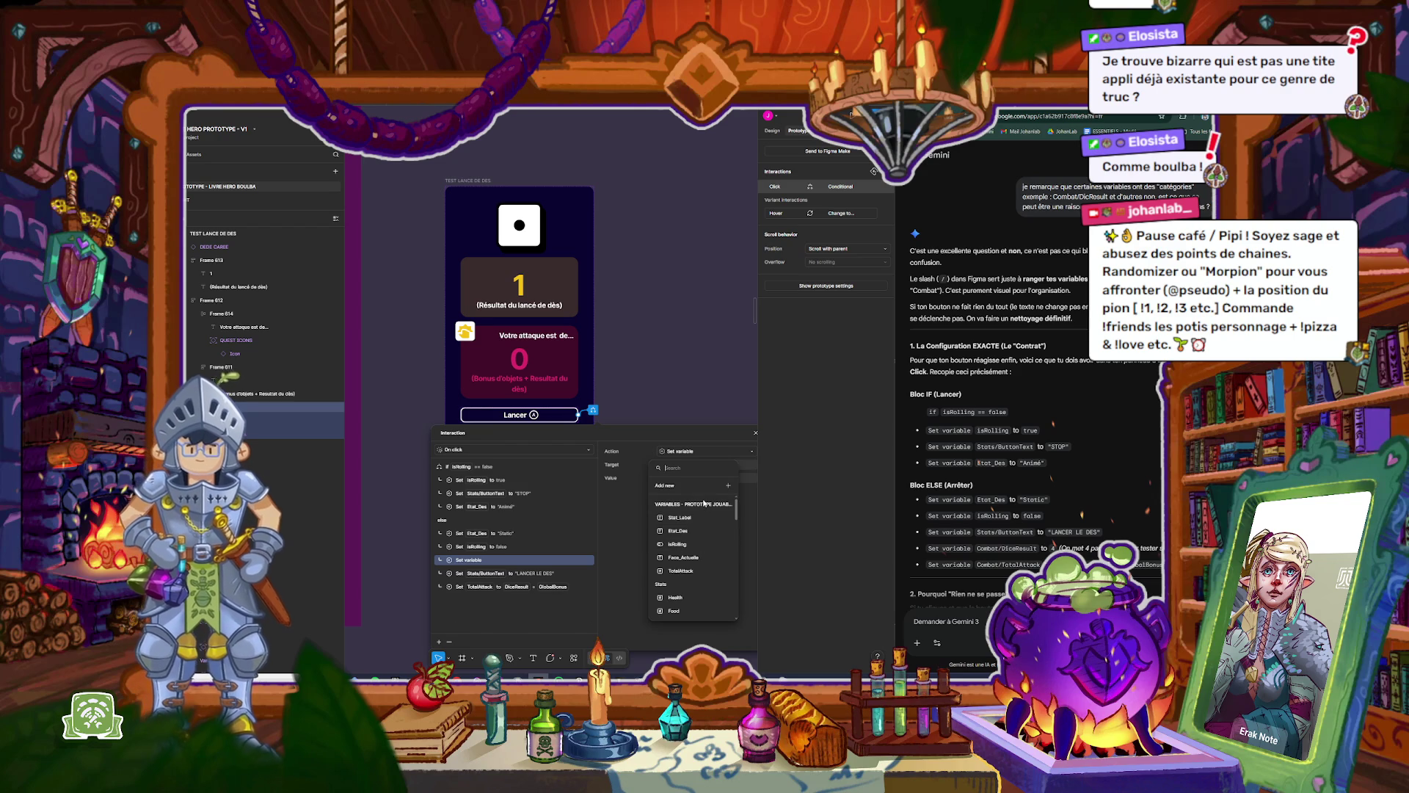
pyautogui.scroll(-3, 703, 503)
pyautogui.click(704, 503)
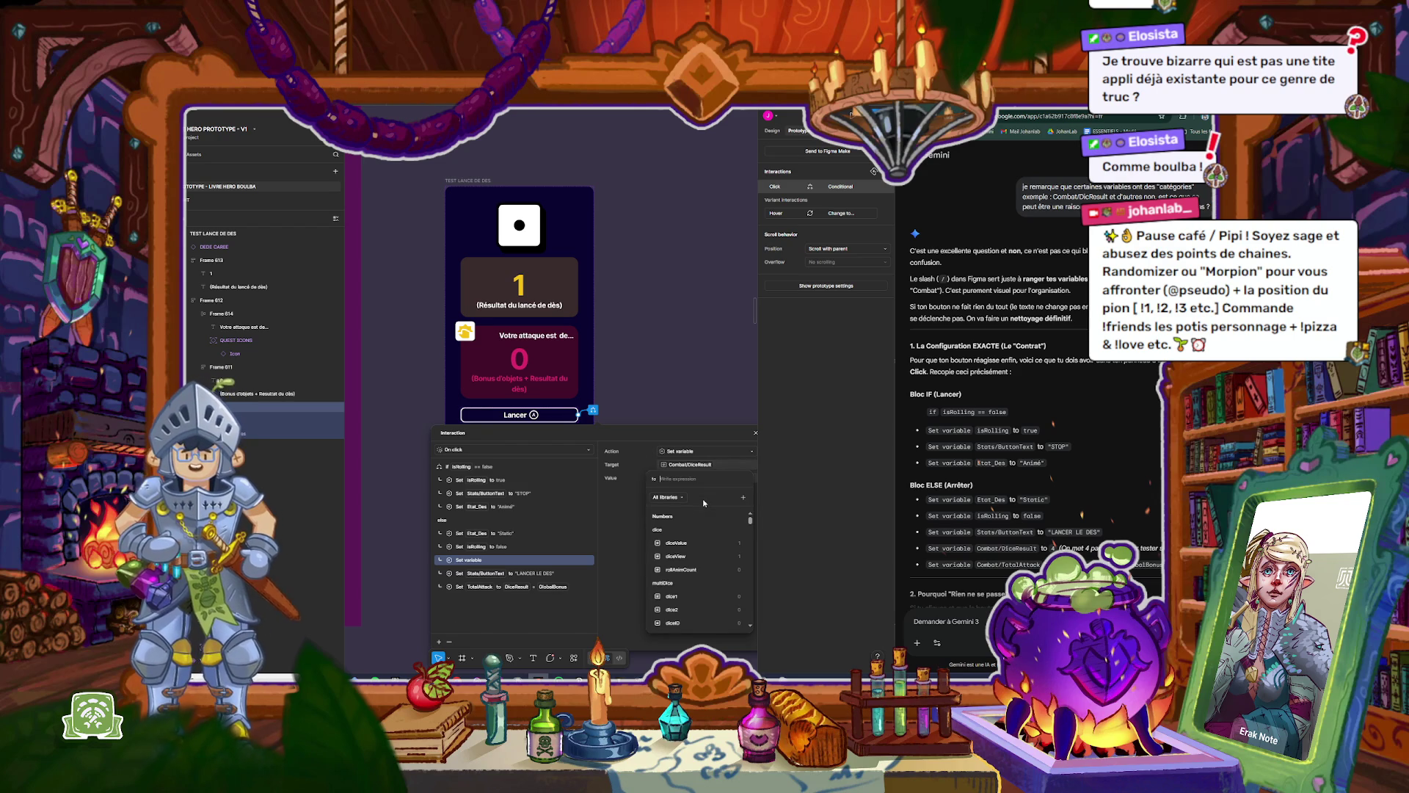
pyautogui.write('4')
pyautogui.press('Return')
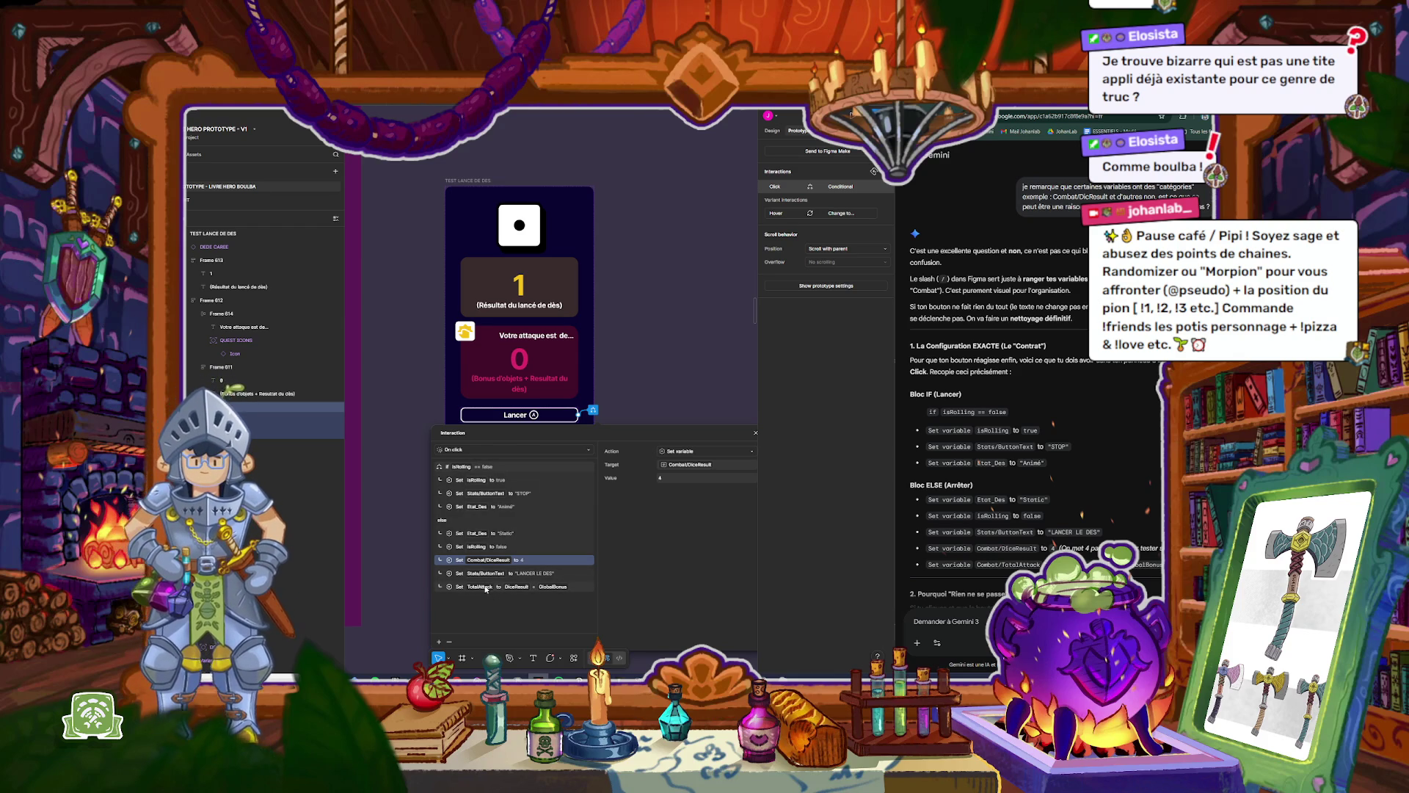
# Step: Begin retargeting the TotalAttack action to a Combat variable, then close the editor
pyautogui.click(485, 586)
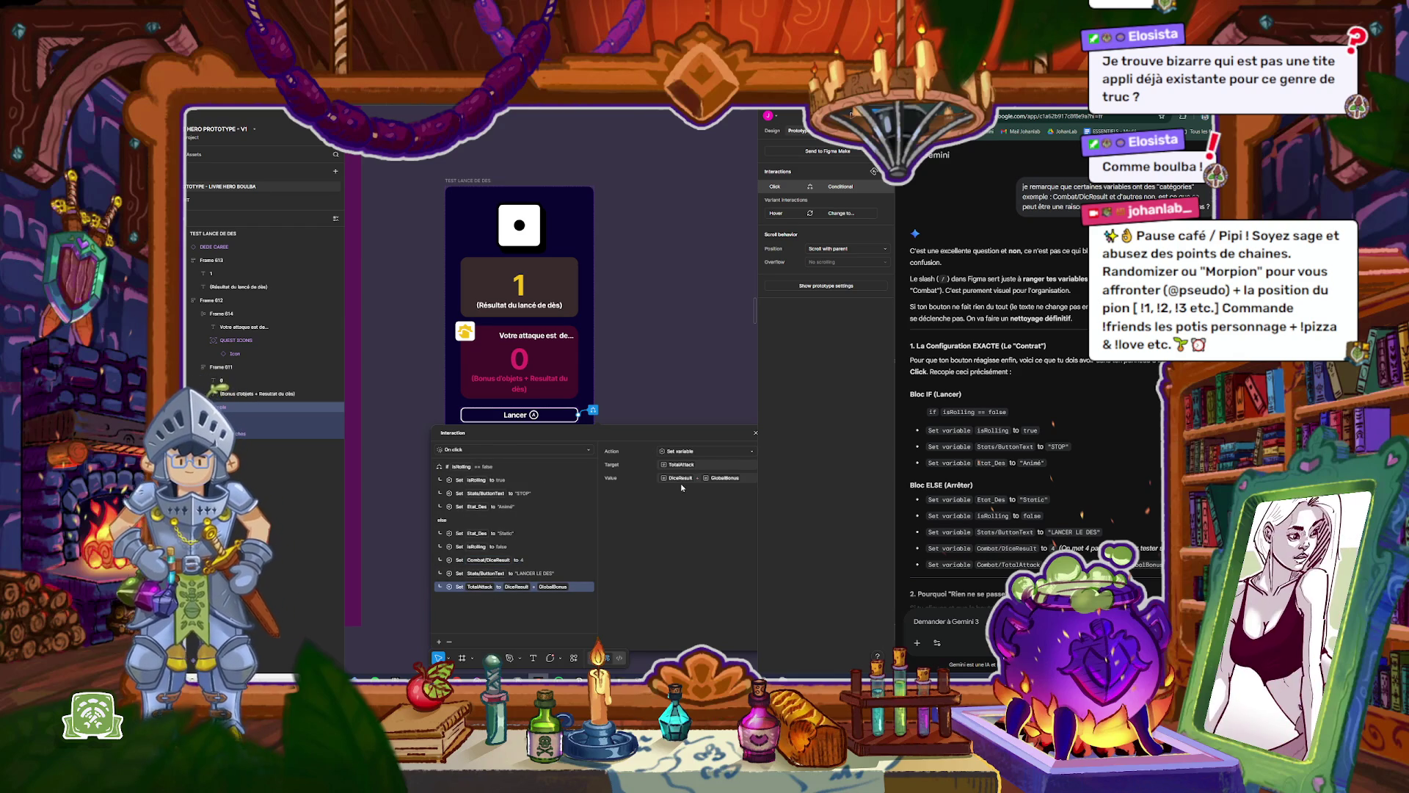
pyautogui.click(693, 465)
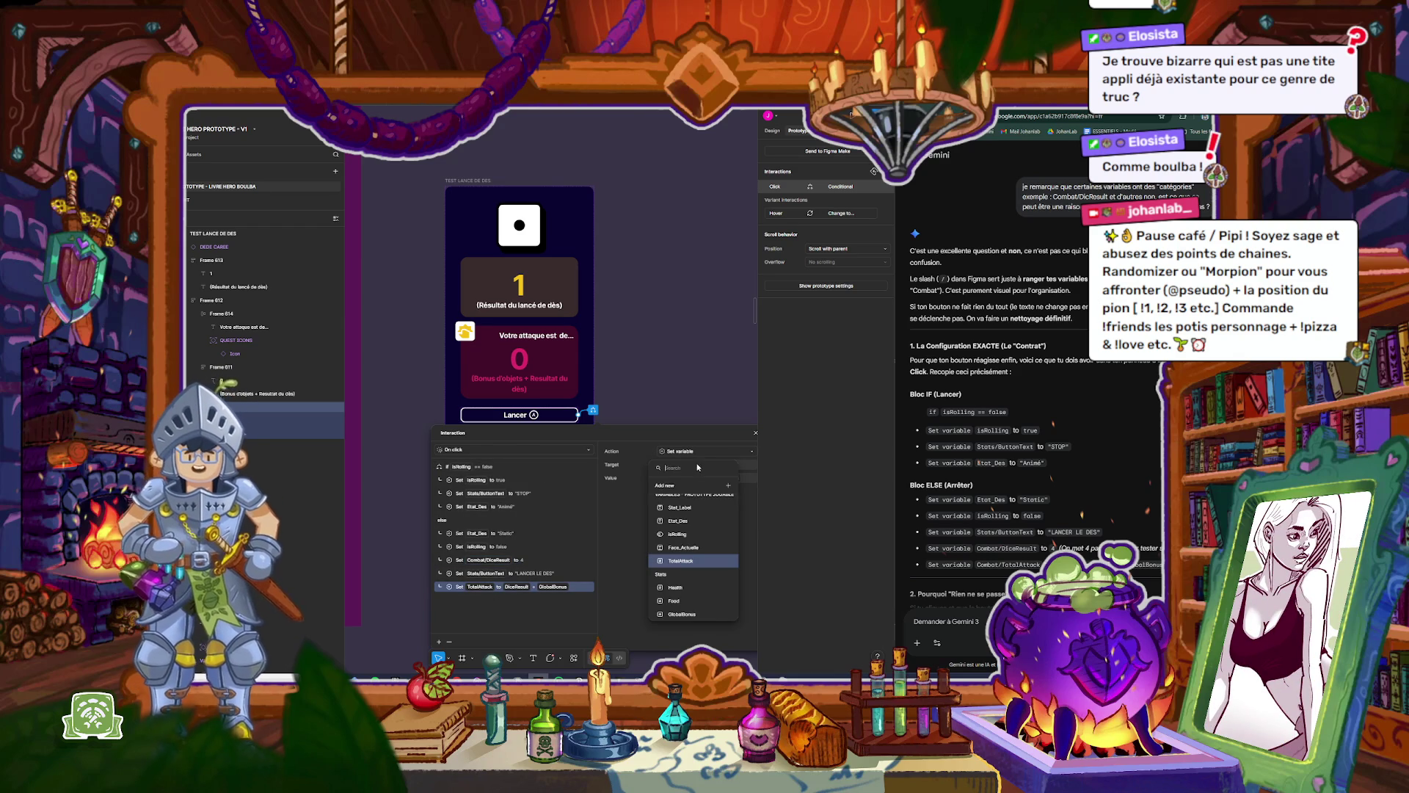
pyautogui.write('combat')
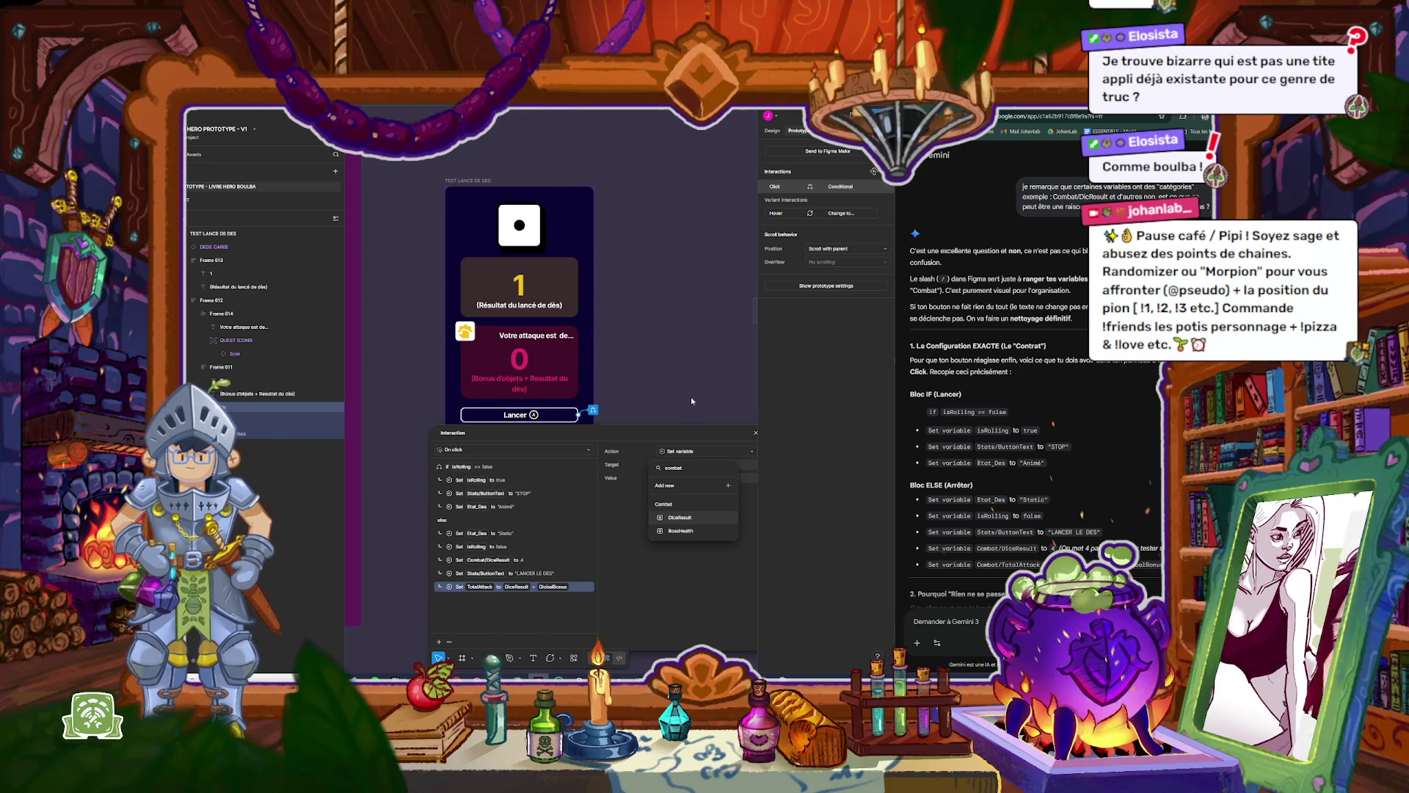
pyautogui.click(743, 345)
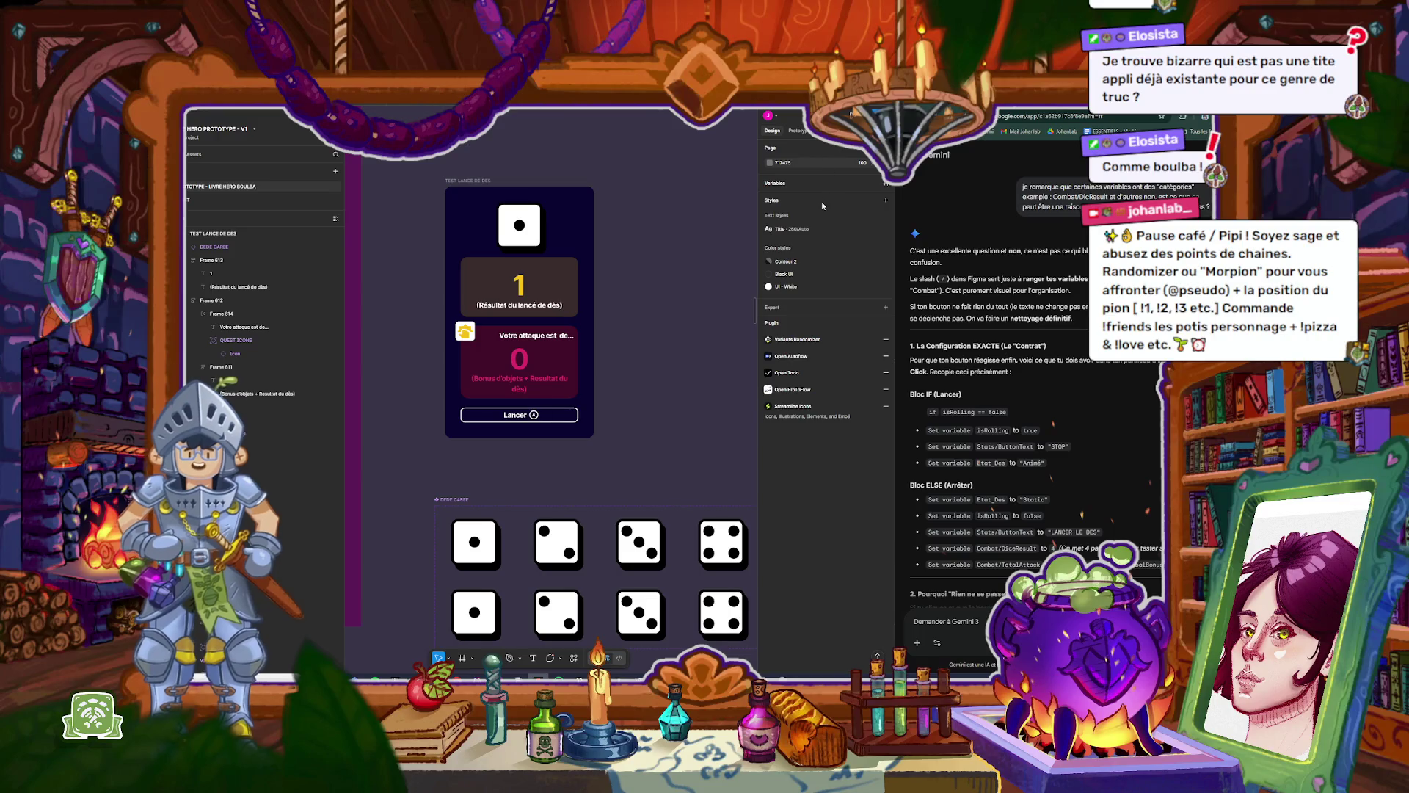
# Step: Open the local variables table and rename TotalAttack to Combat/TotalAttack
pyautogui.click(781, 186)
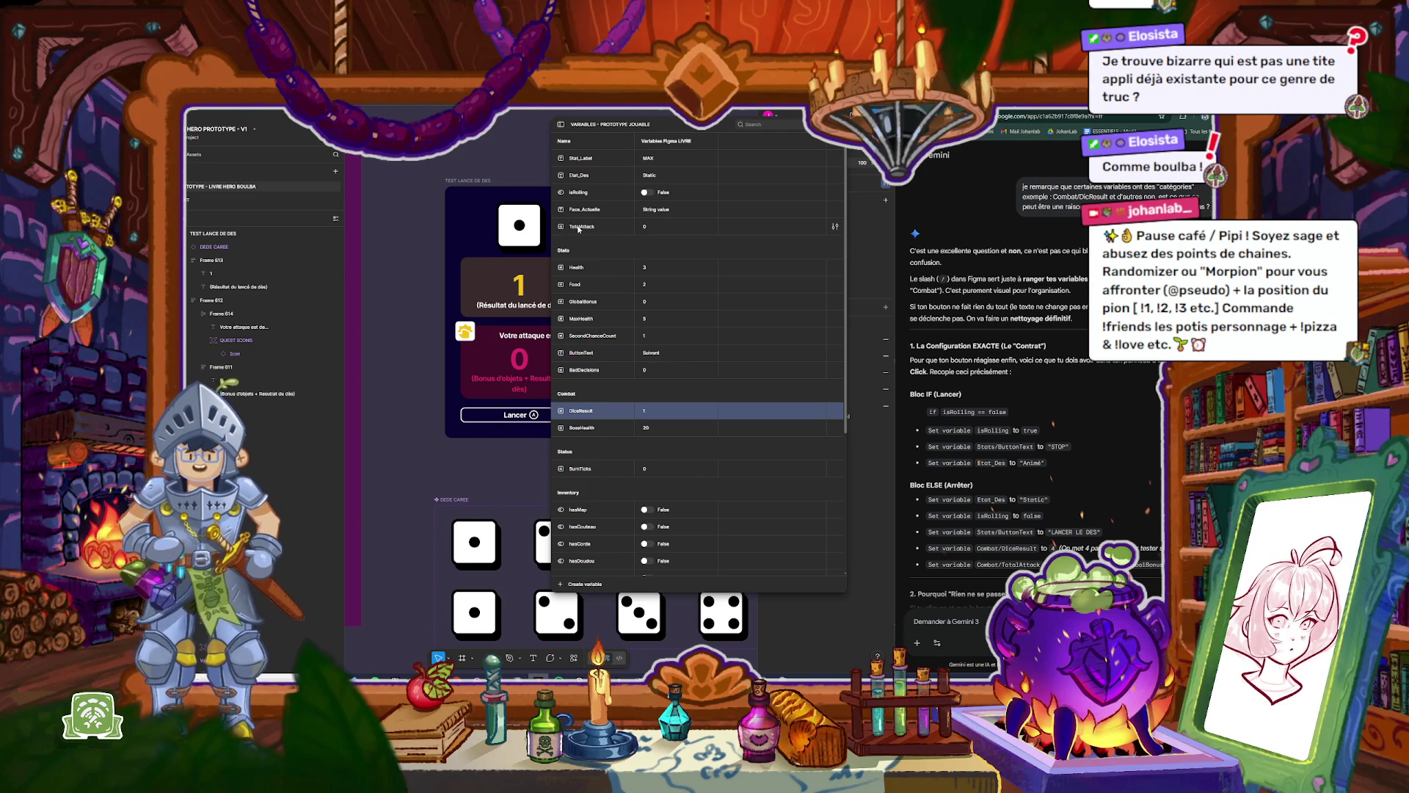
pyautogui.click(579, 228)
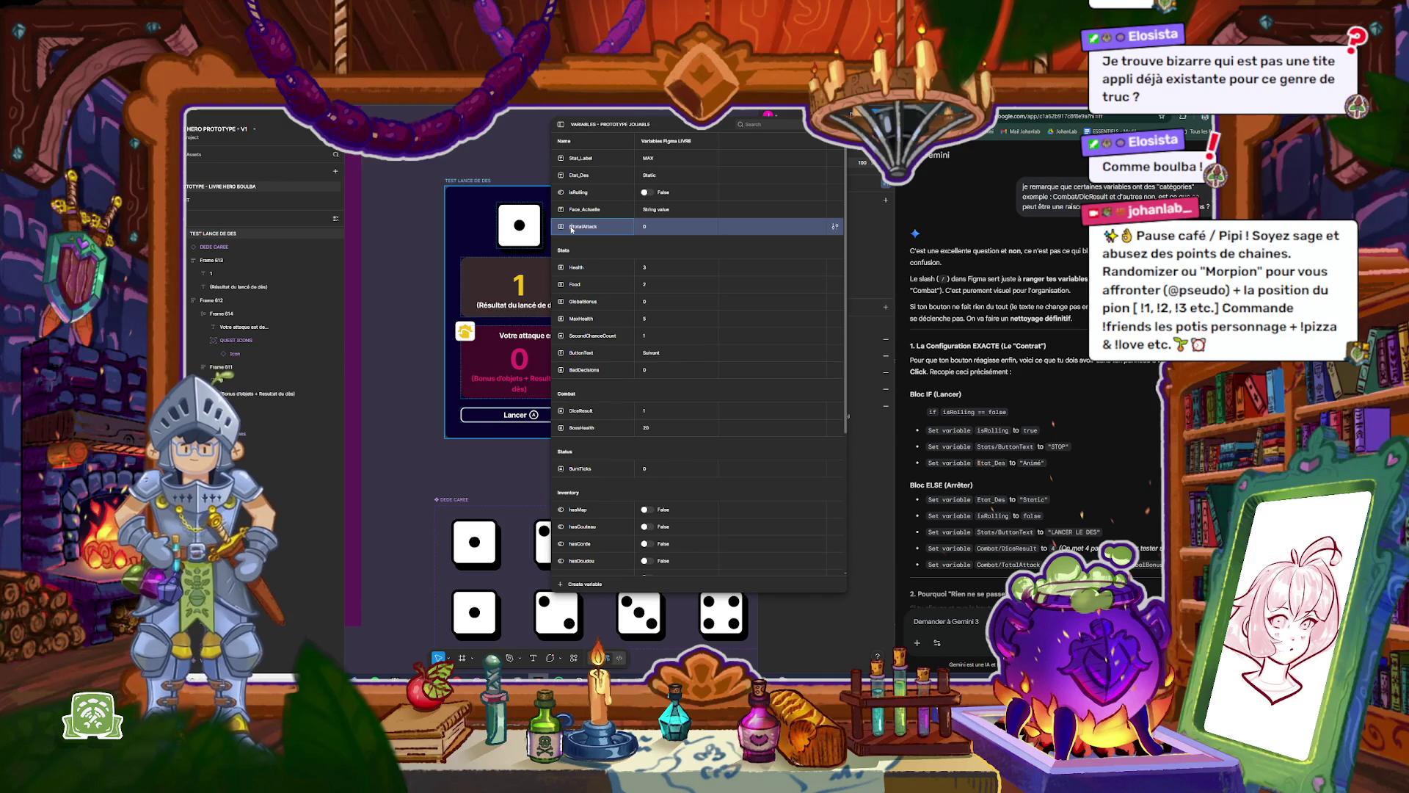
pyautogui.write('m')
pyautogui.press('BackSpace')
pyautogui.press('BackSpace')
pyautogui.press('BackSpace')
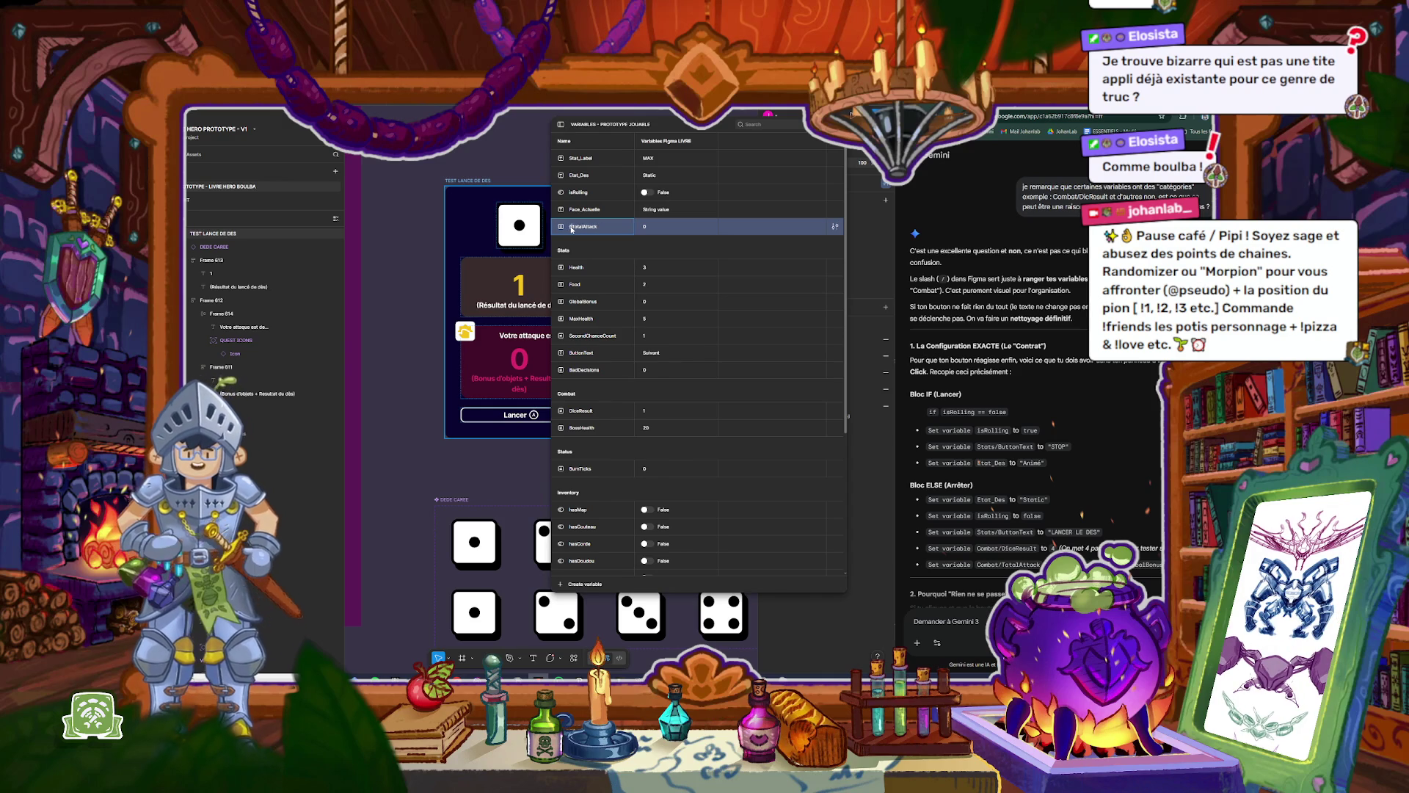
pyautogui.write('Combat/')
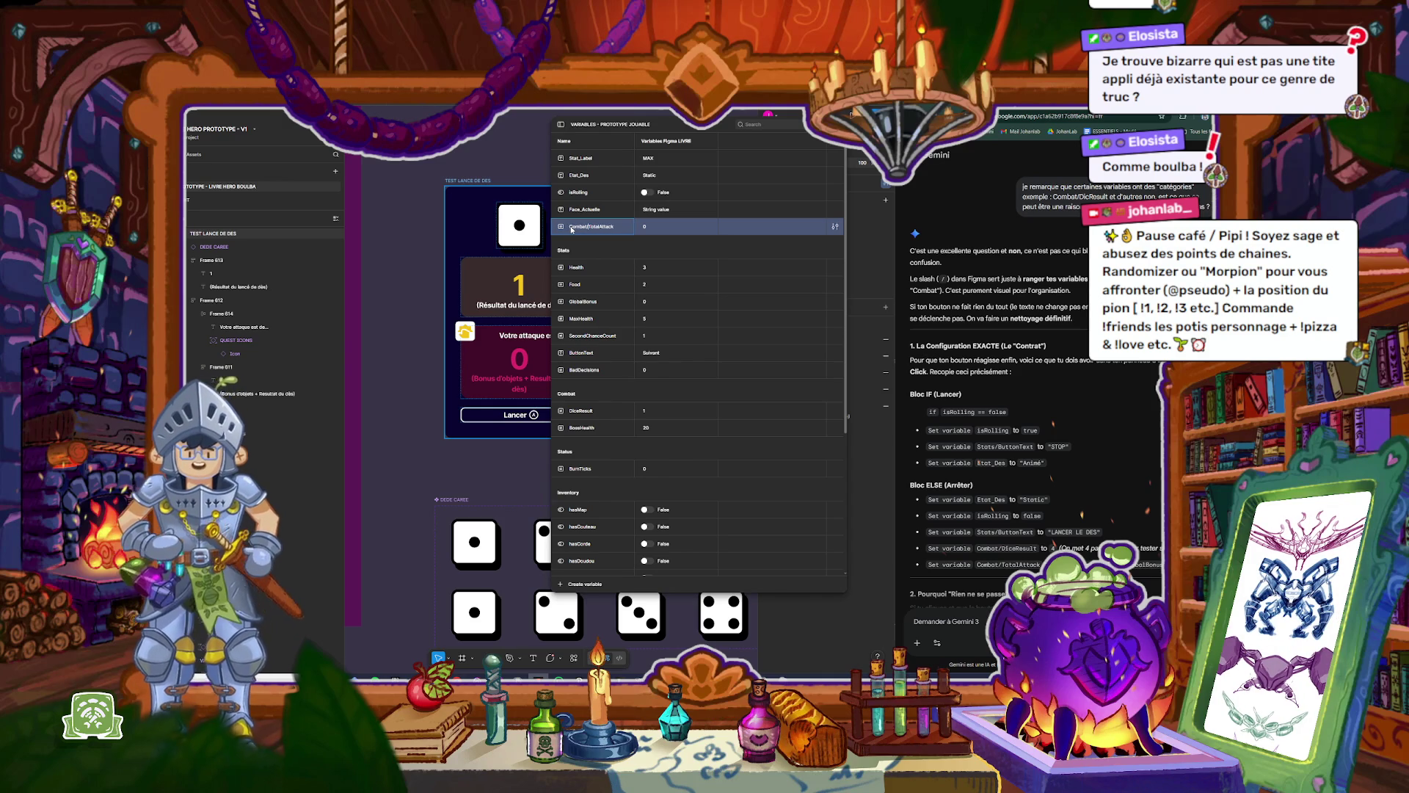
pyautogui.press('Return')
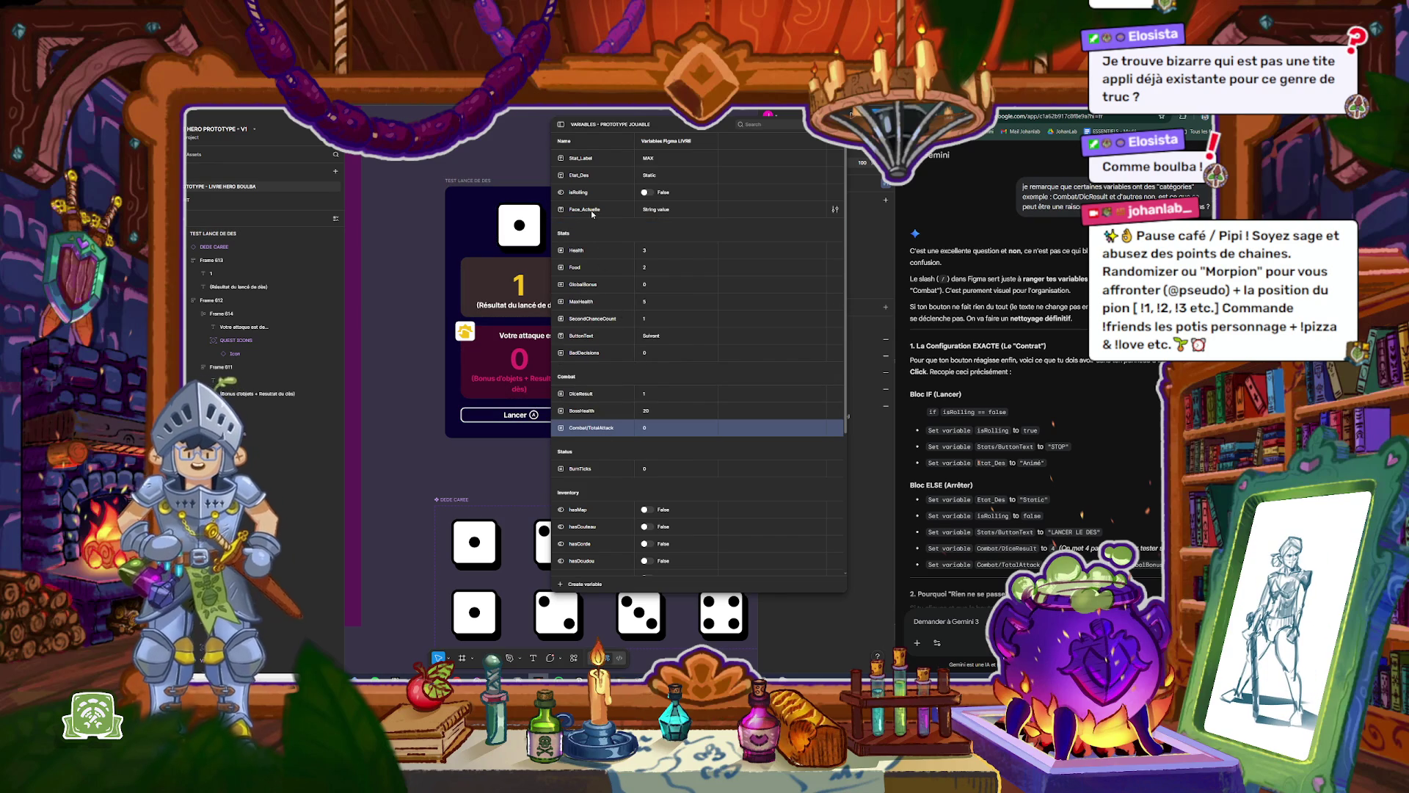
# Step: Rename Face_Actuelle to Stats/Face_Actuelle, moving it into the Stats group
pyautogui.click(589, 213)
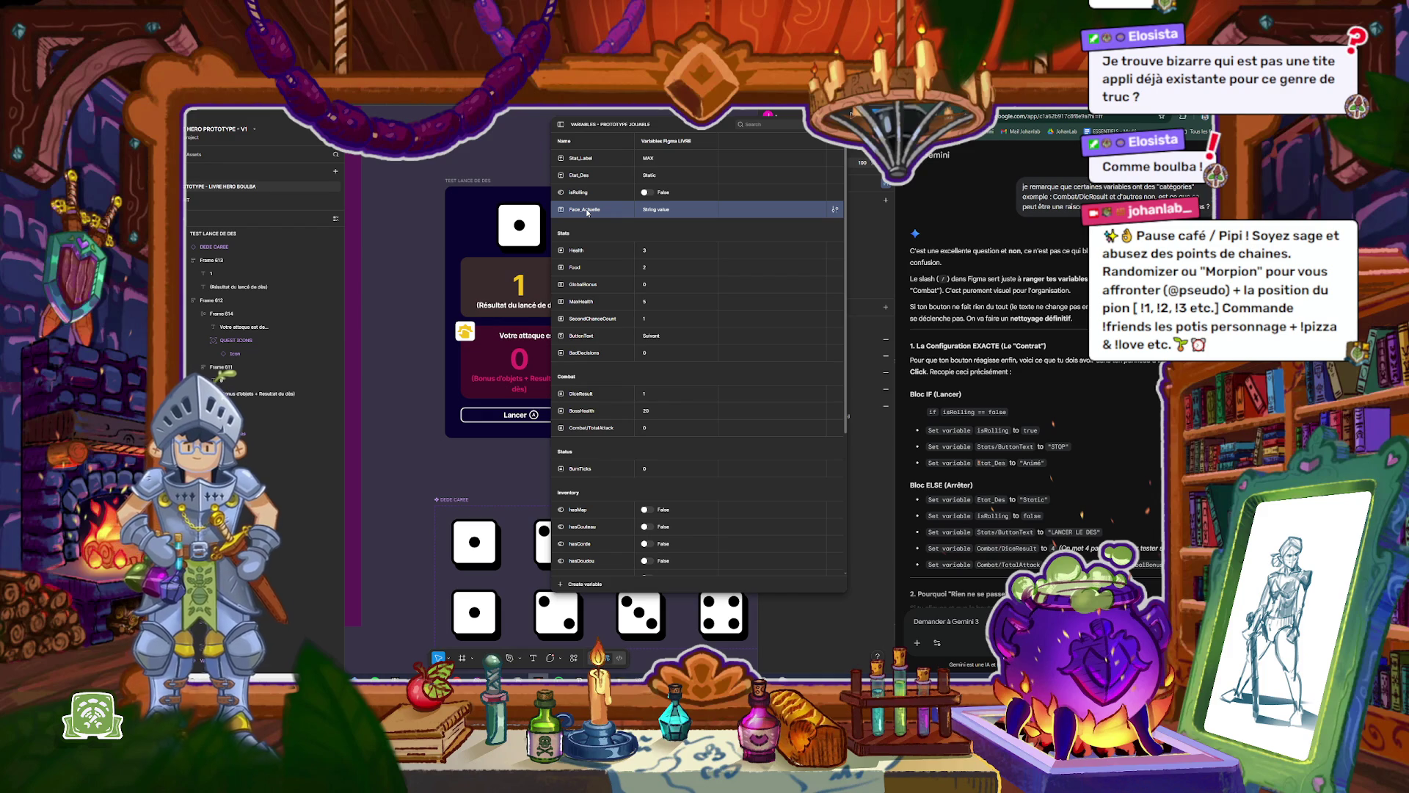
pyautogui.write('Stat')
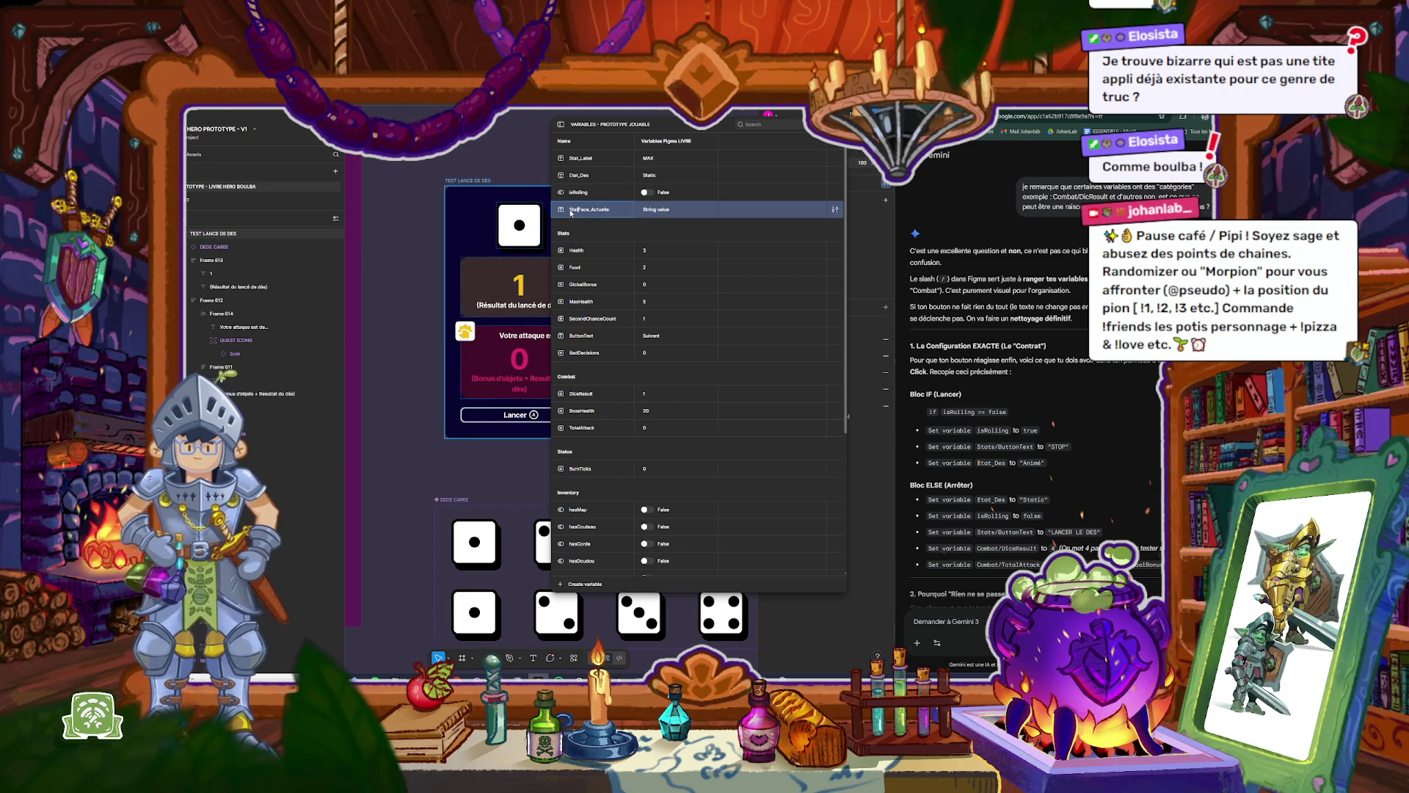
pyautogui.write('s/')
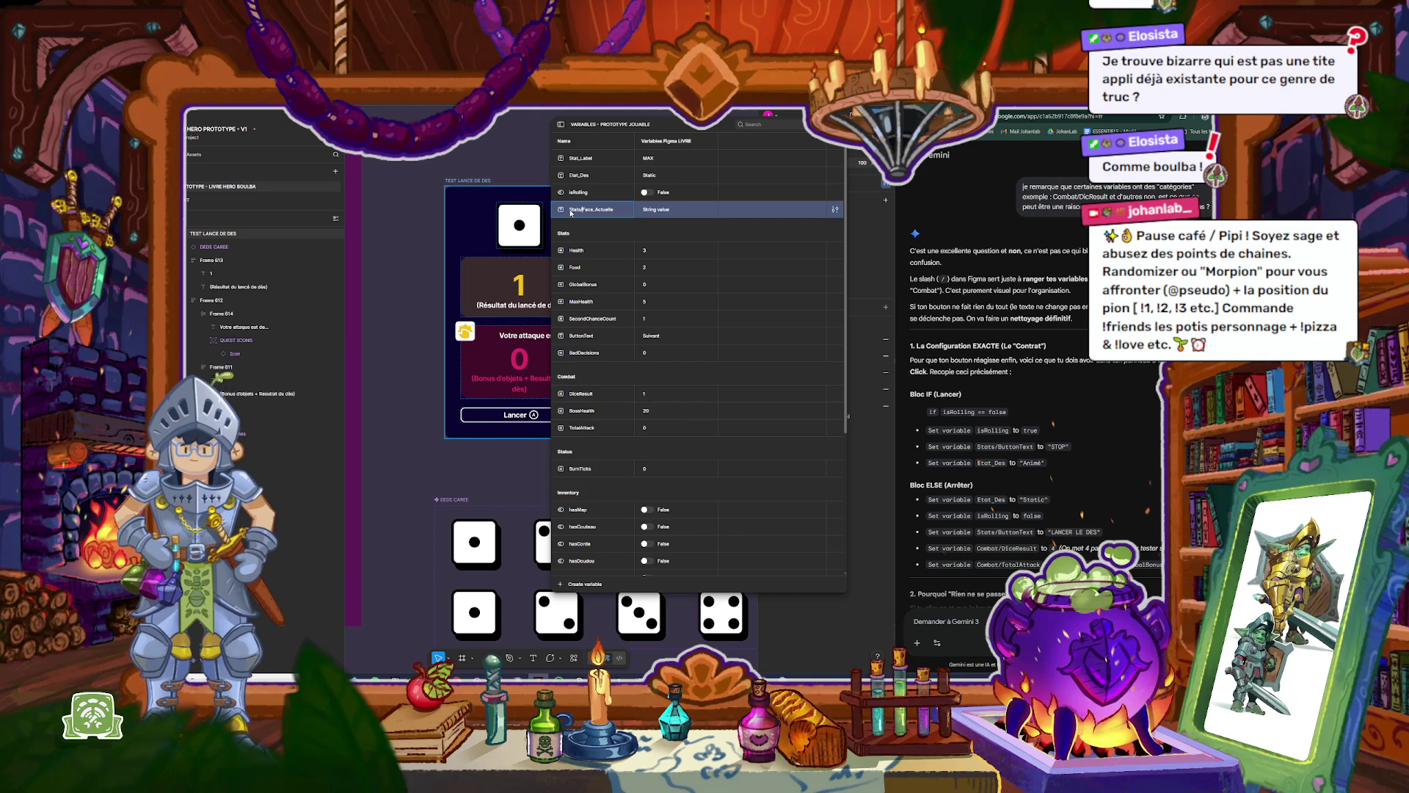
pyautogui.press('Return')
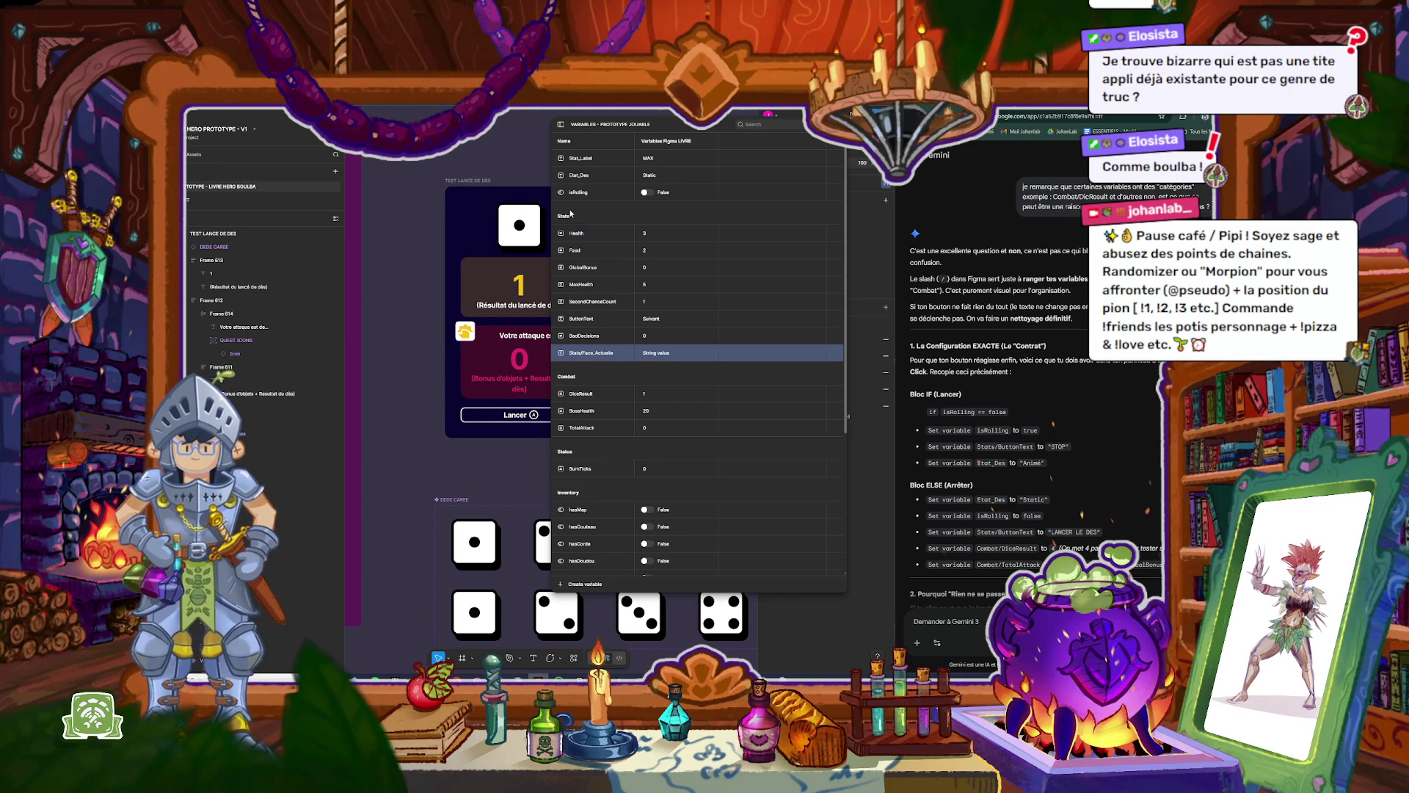
pyautogui.click(585, 178)
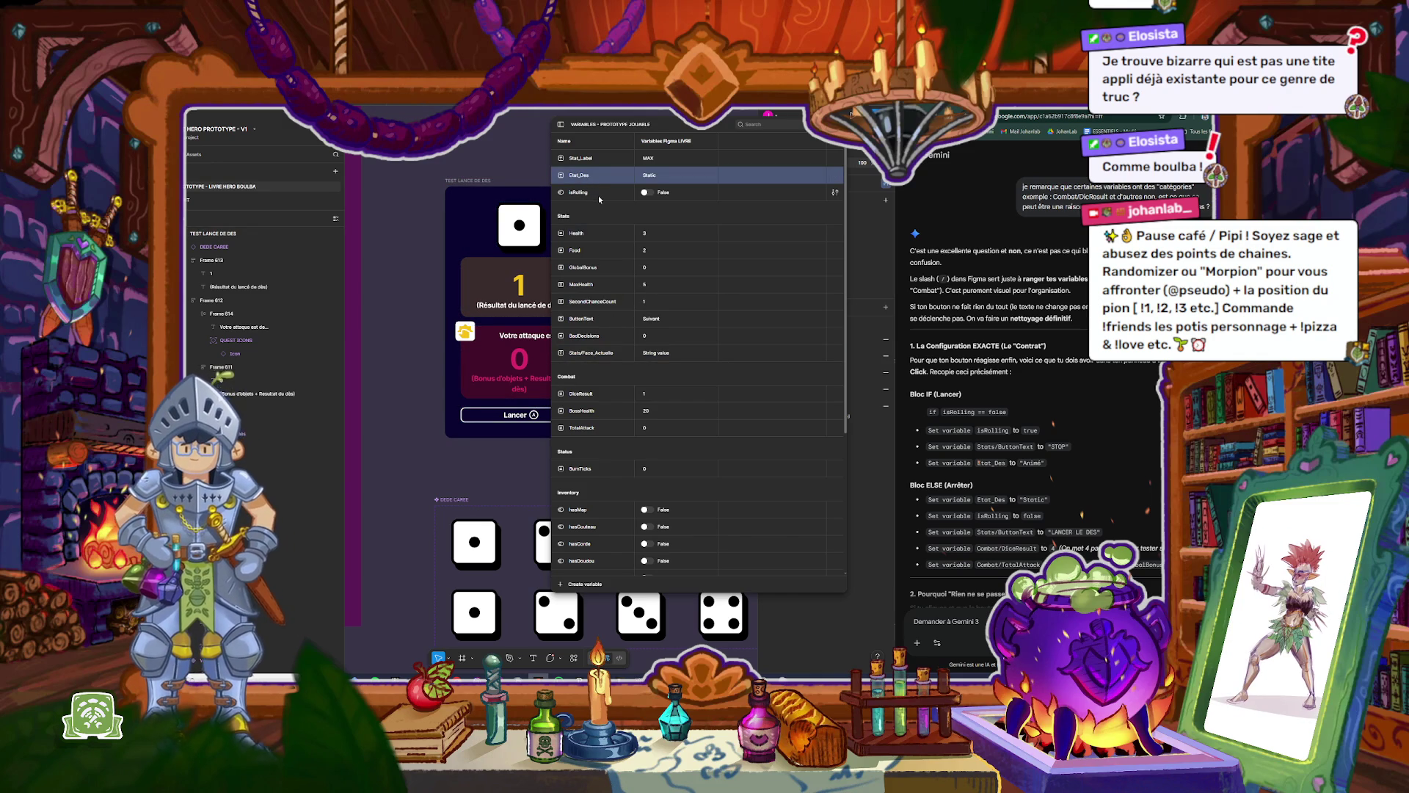
# Step: Prefix Stat_Label with 'Labels/' to move it into a Labels group
pyautogui.click(581, 161)
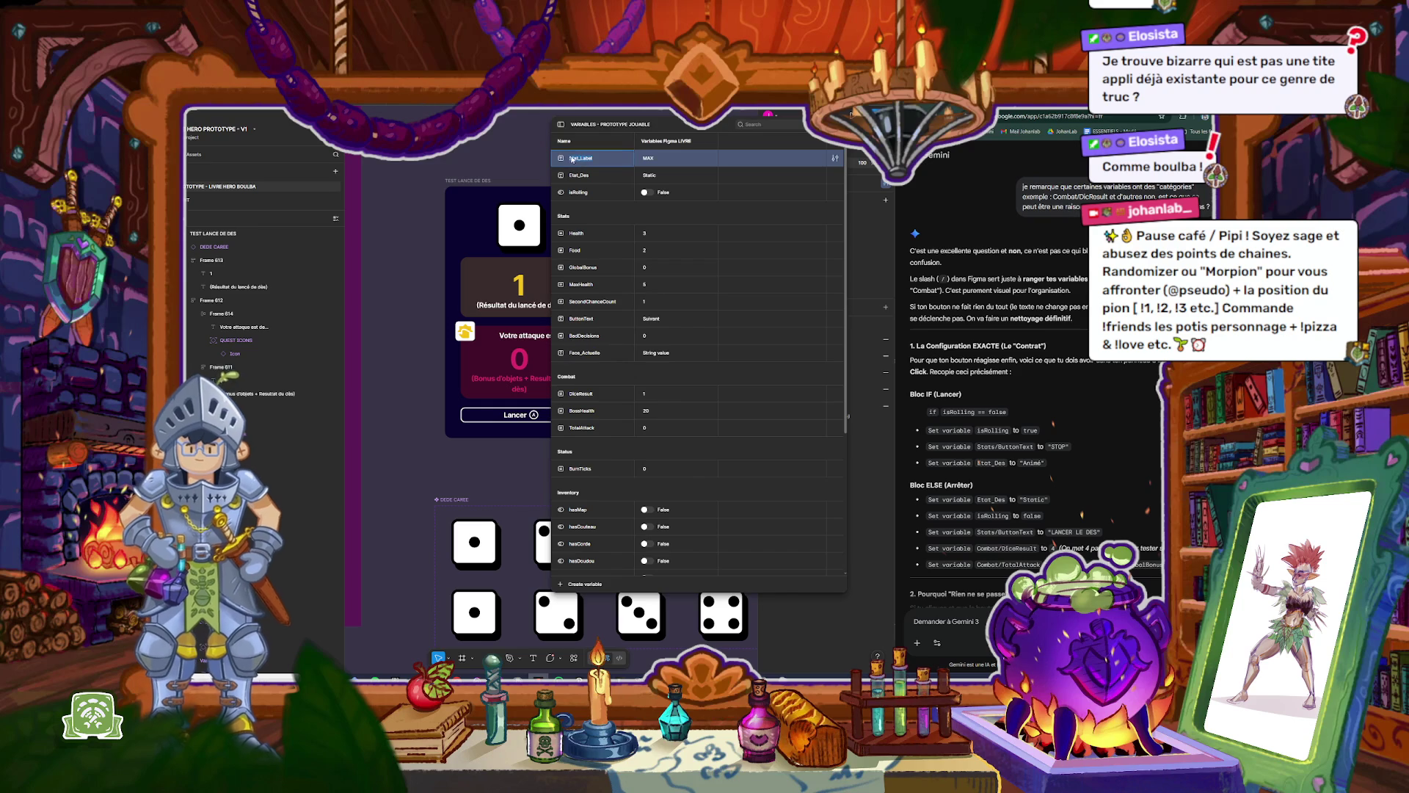
pyautogui.press('Return')
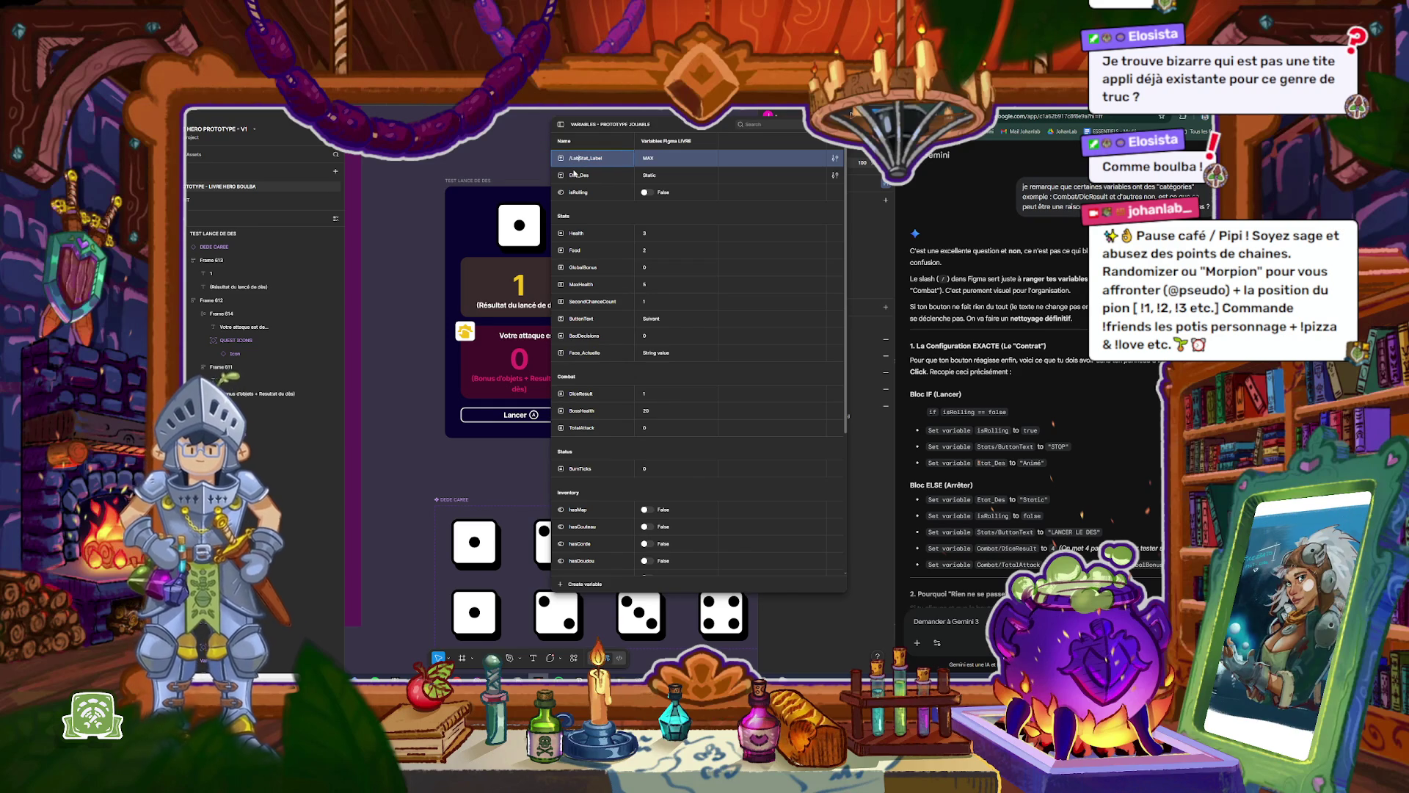
pyautogui.write('Label')
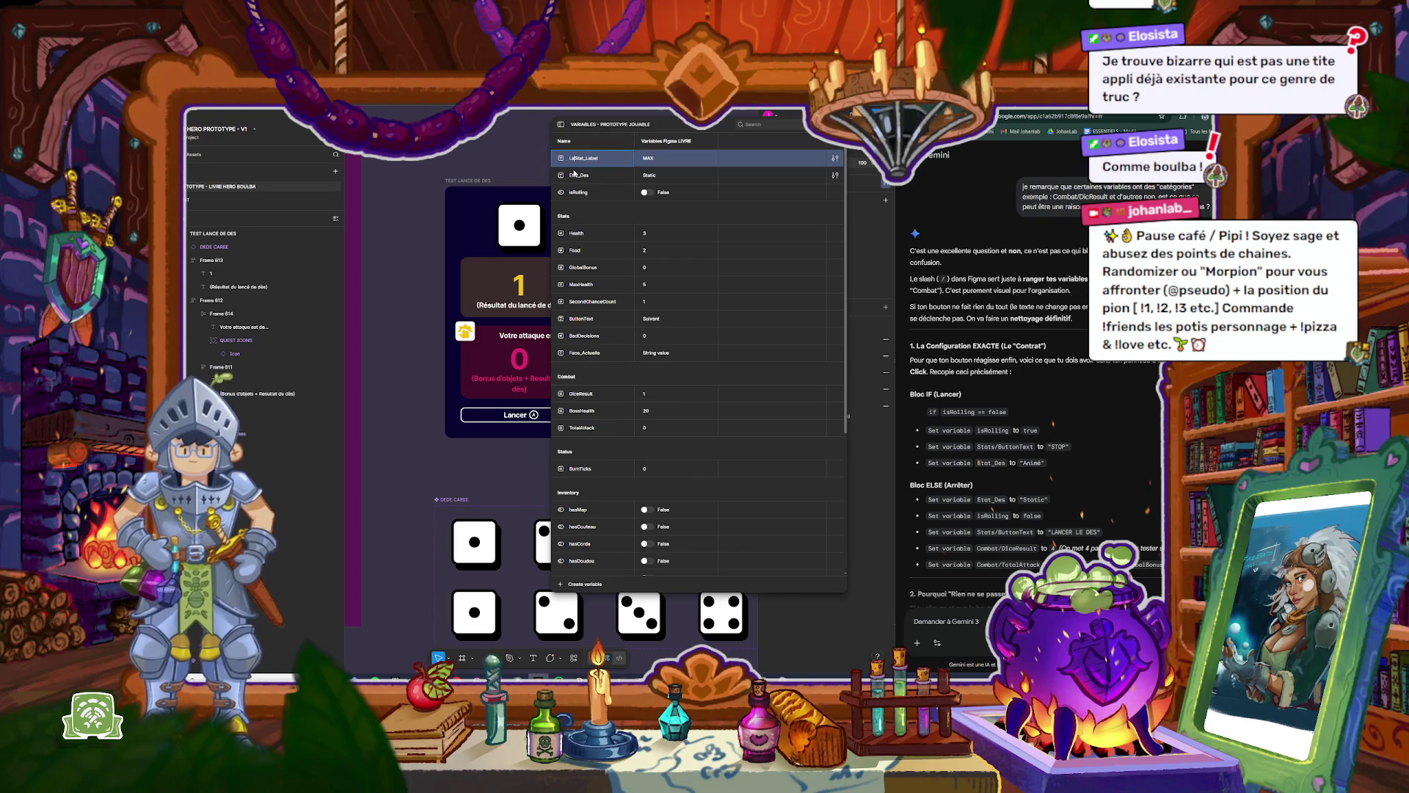
pyautogui.write('s/')
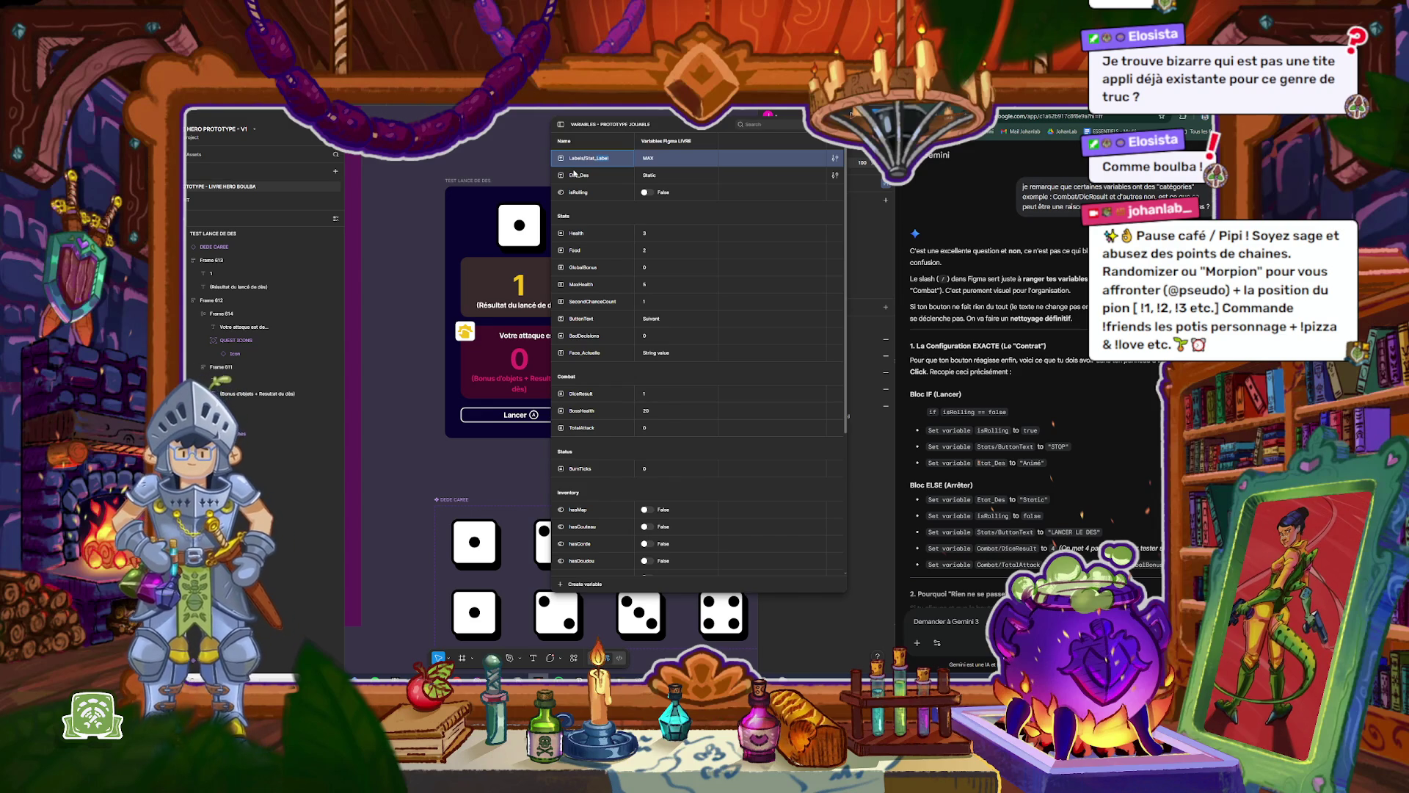
pyautogui.press('Return')
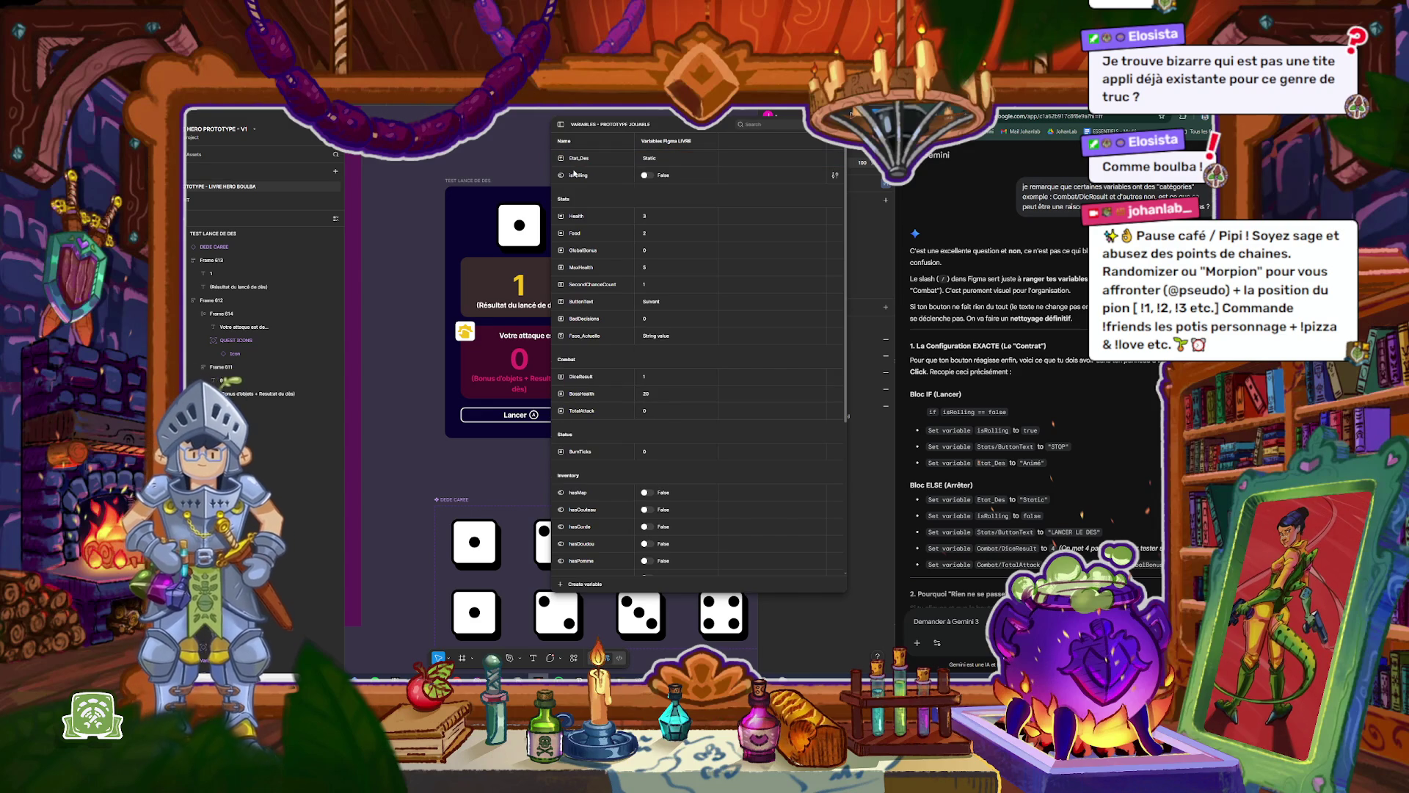
# Step: Rename the BurnTicks variable to BurnTicksStatus
pyautogui.click(575, 160)
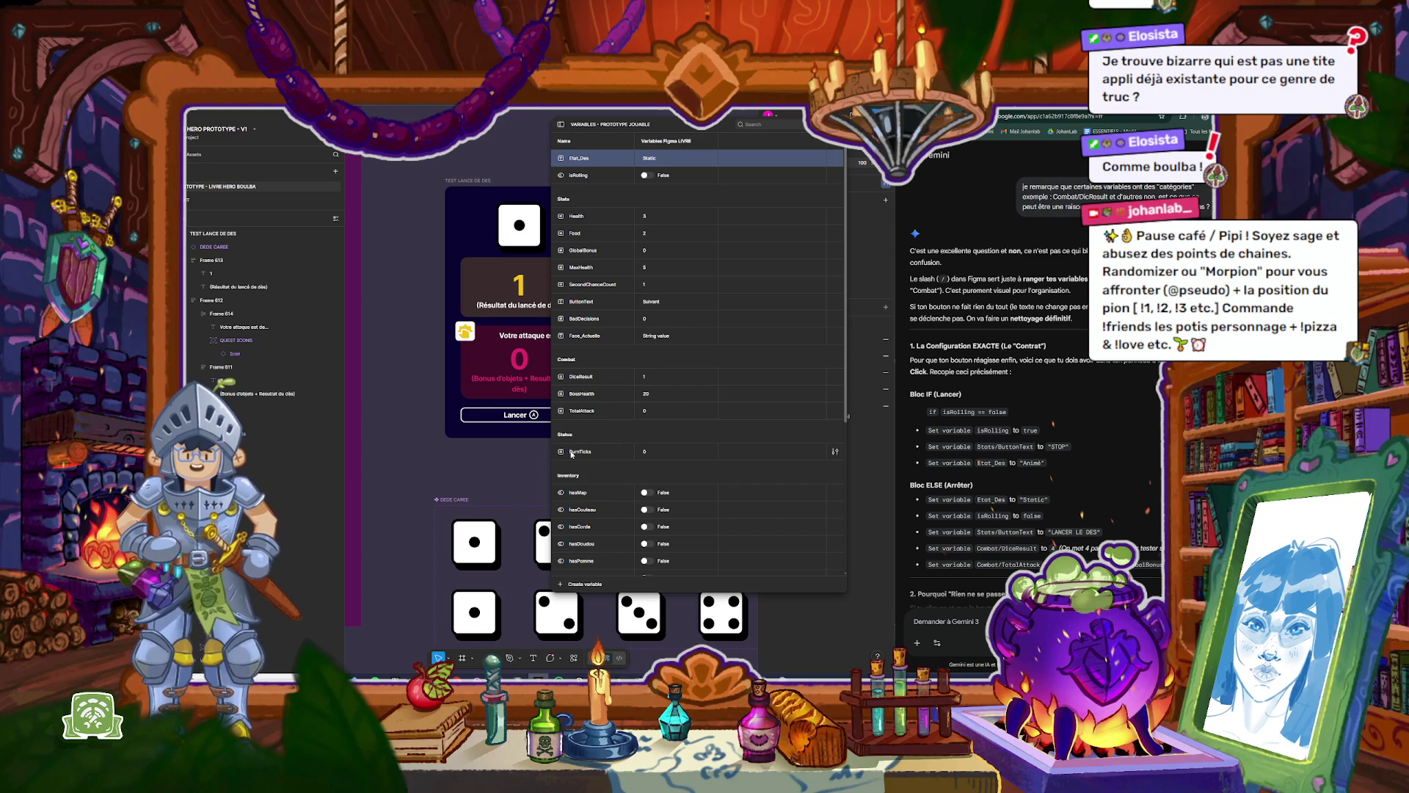
pyautogui.click(576, 453)
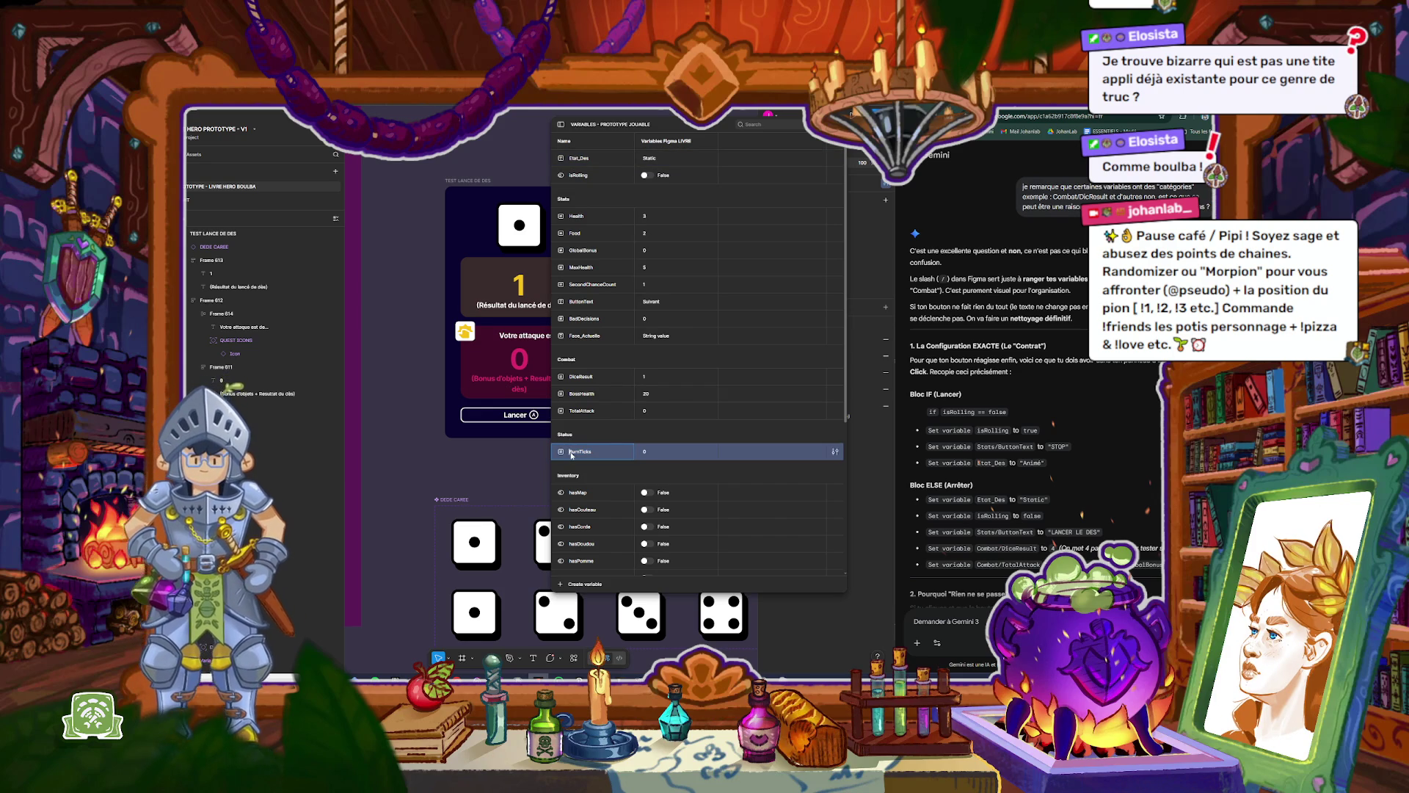
pyautogui.write('Combat/')
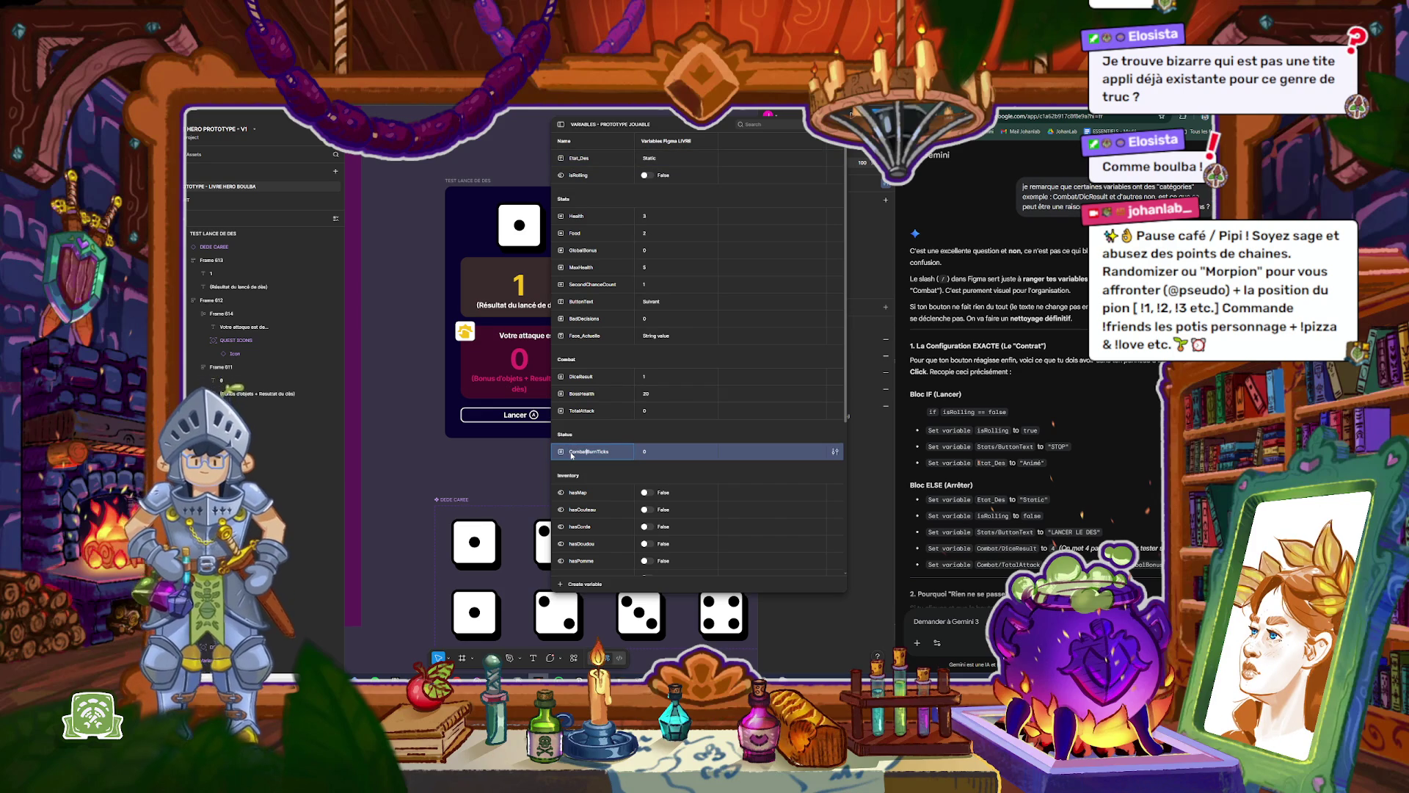
pyautogui.write('Statu')
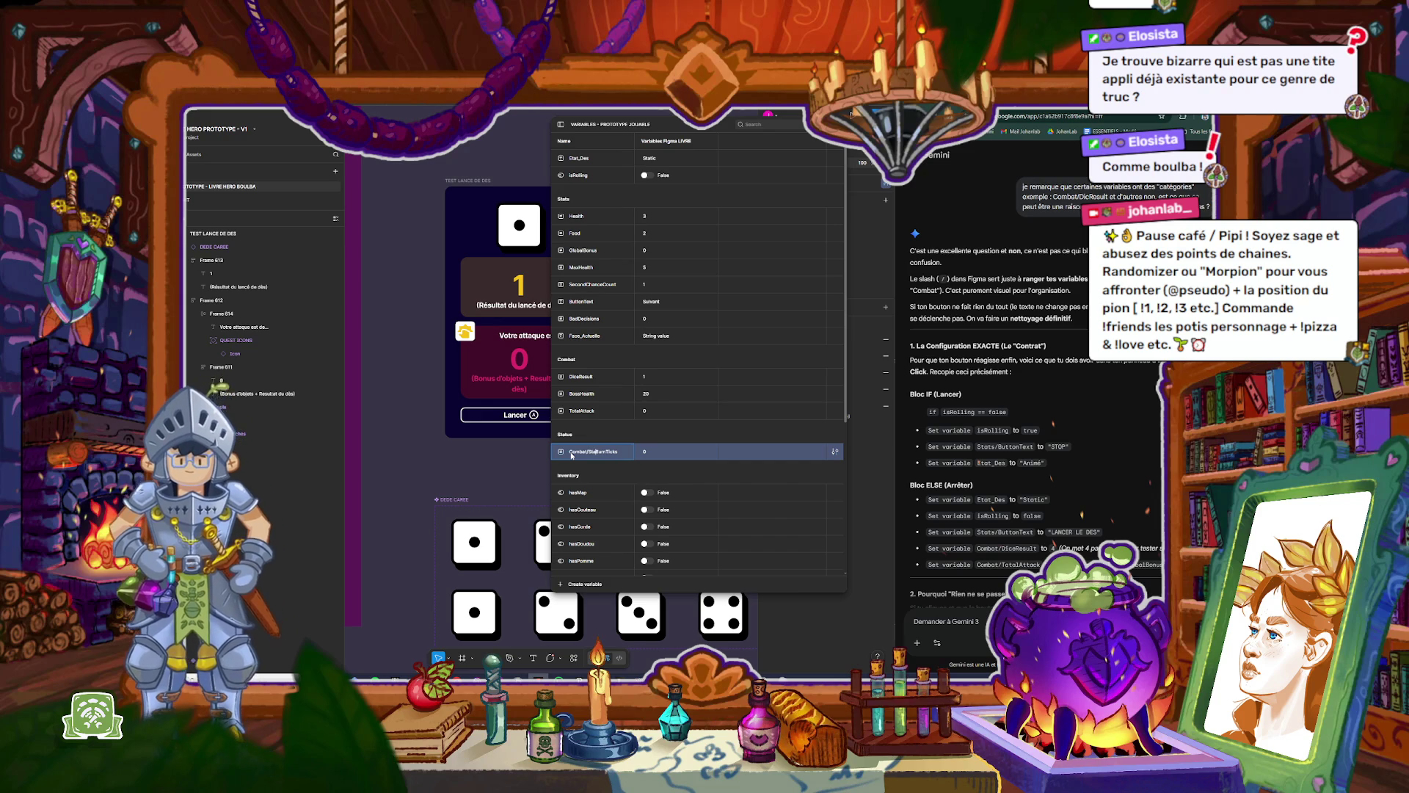
pyautogui.write('s')
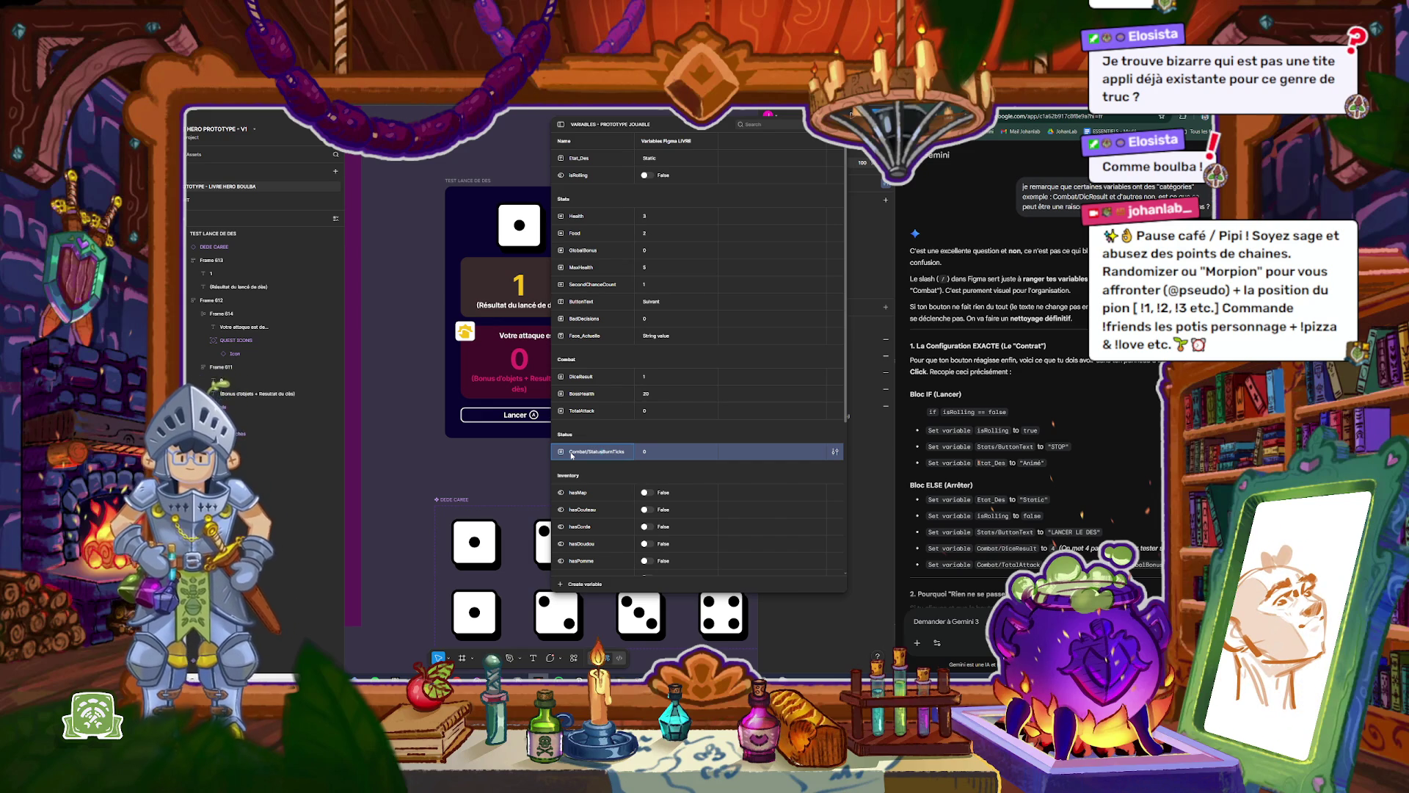
pyautogui.press('BackSpace')
pyautogui.press('BackSpace')
pyautogui.press('BackSpace')
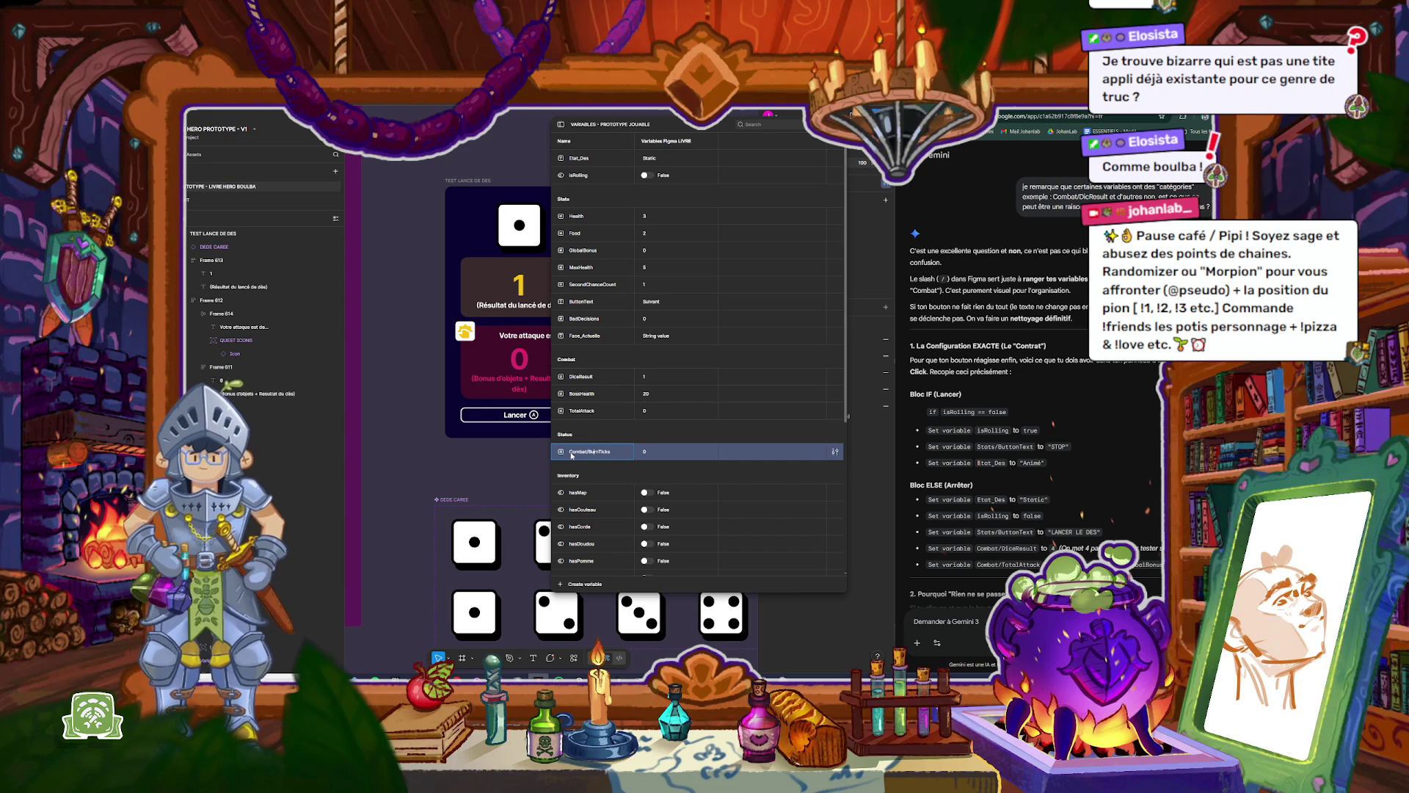
pyautogui.write('Status')
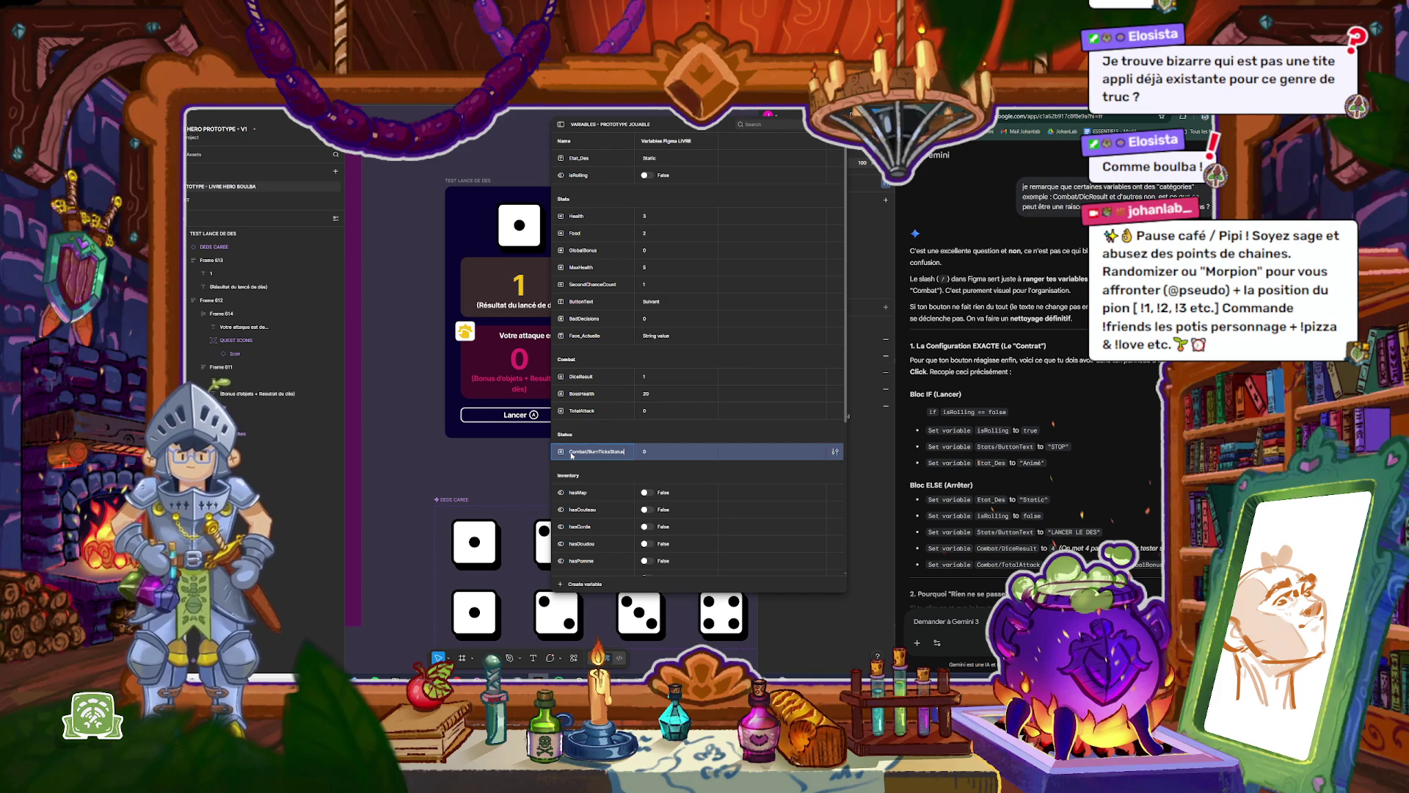
pyautogui.press('Return')
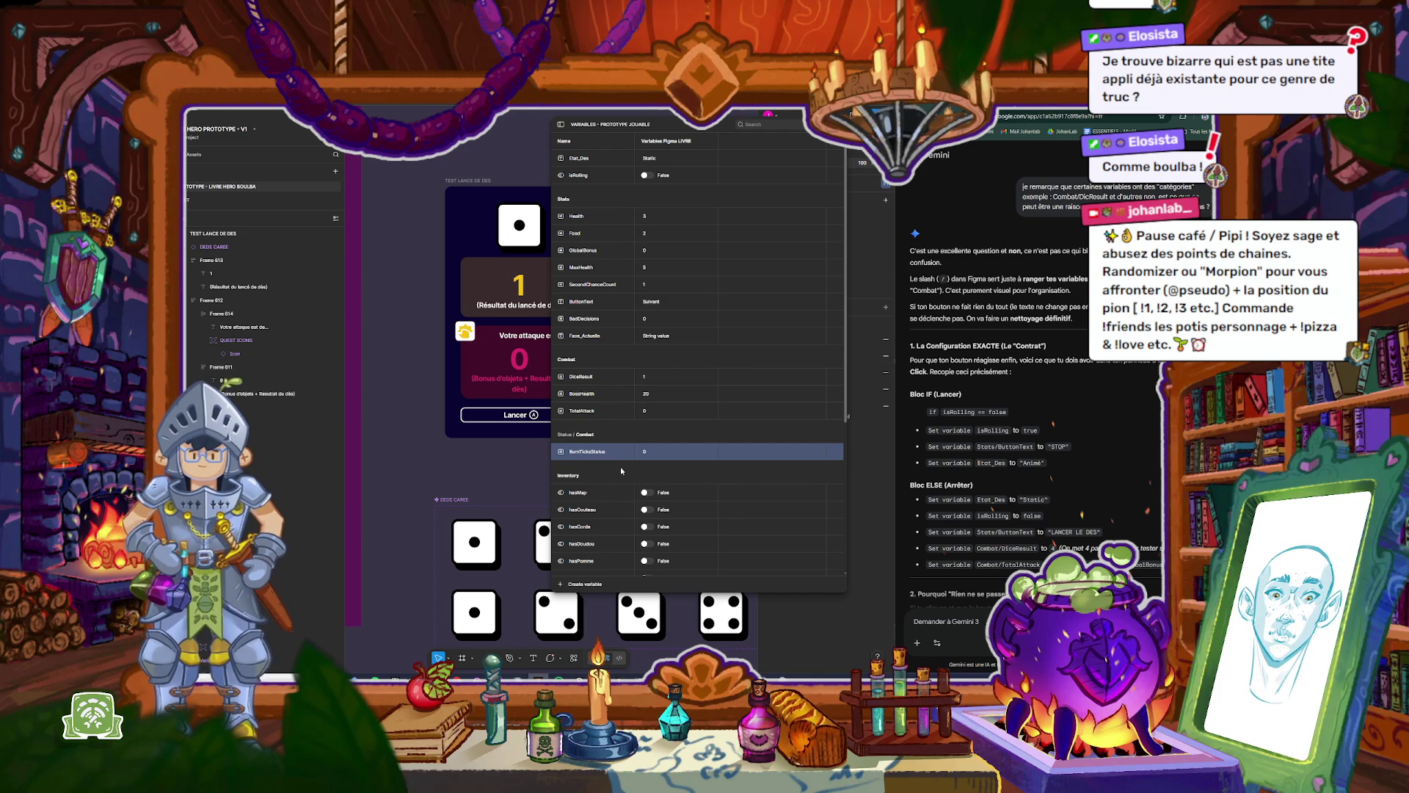
# Step: Prefix BurnTicksStatus with 'Combat/' to nest it in a Combat subgroup
pyautogui.doubleClick(578, 454)
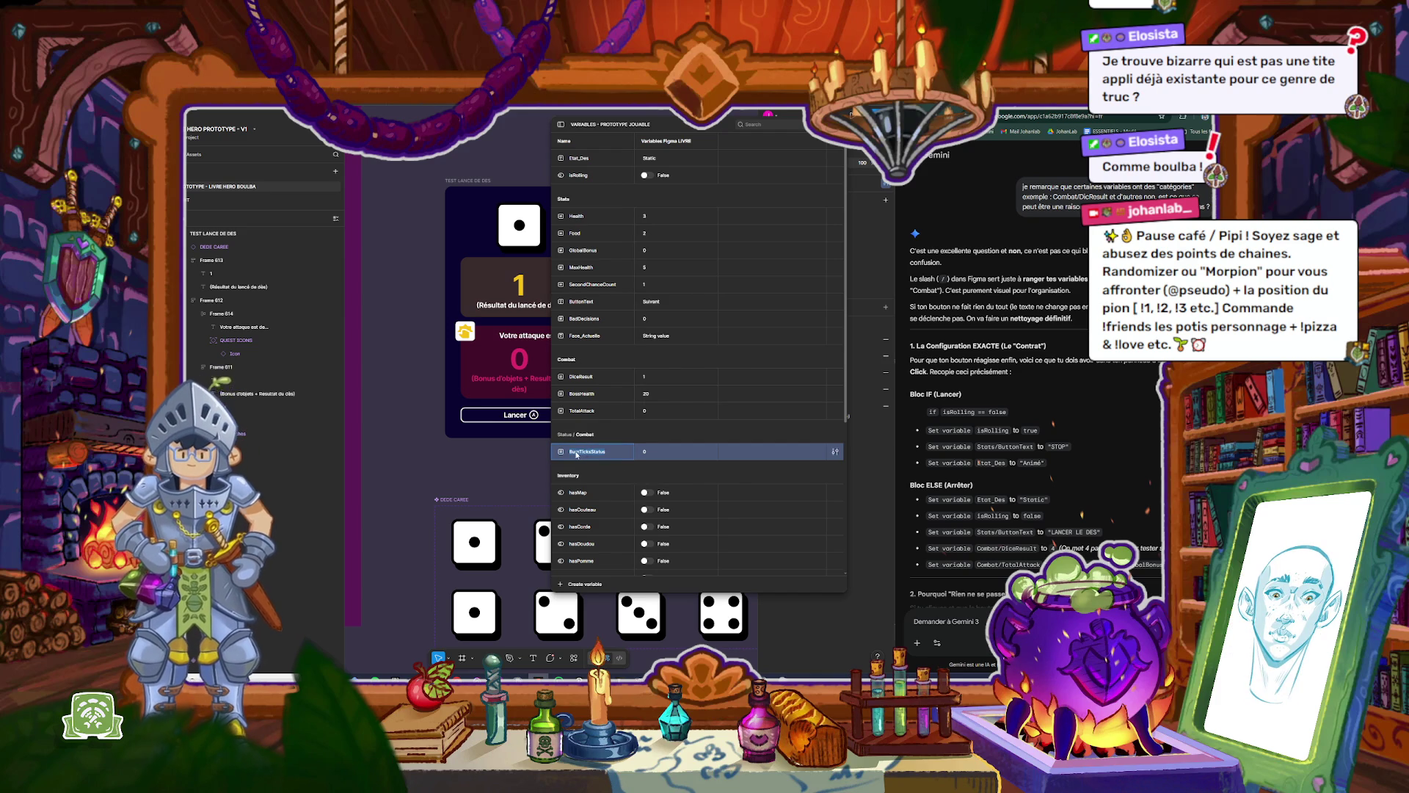
pyautogui.click(570, 453)
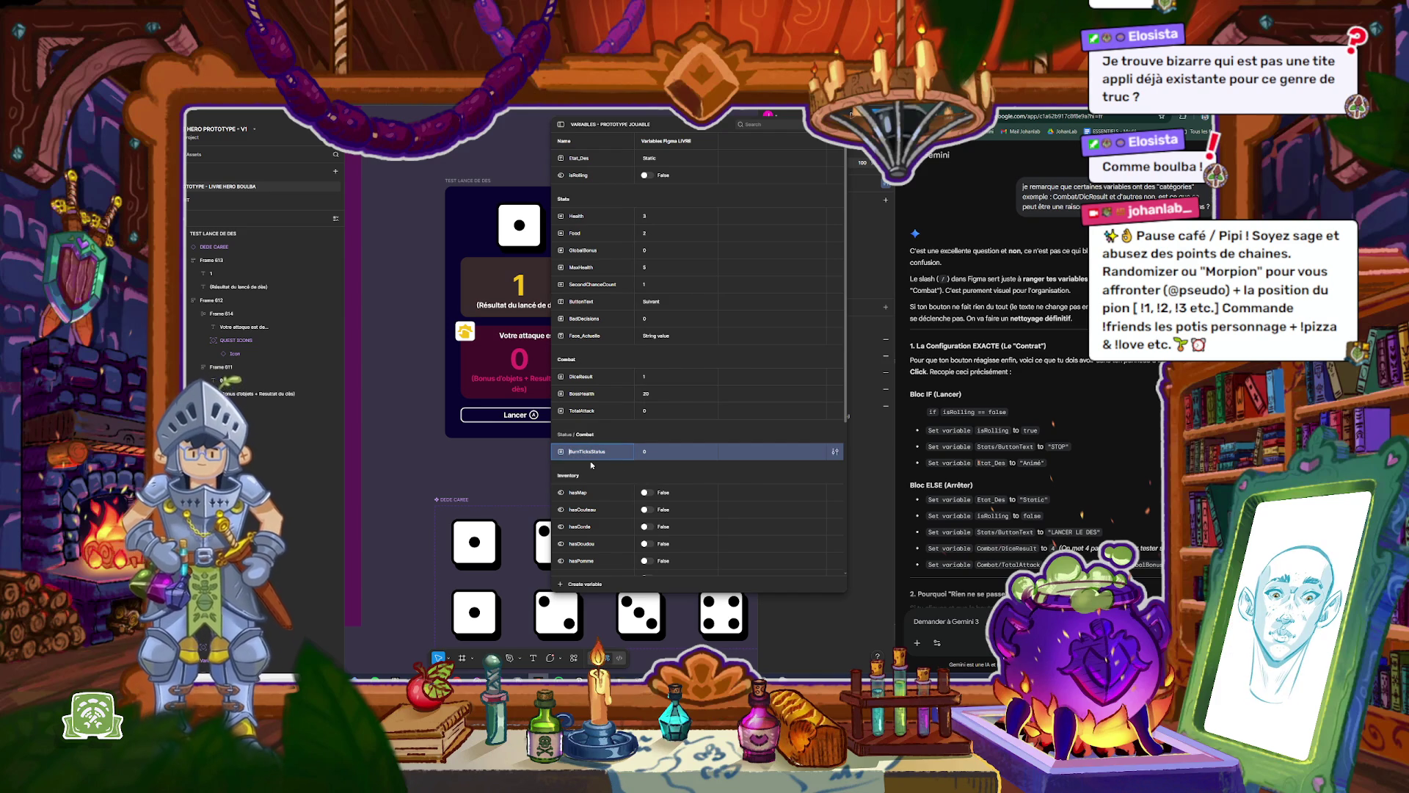
pyautogui.write('Combat')
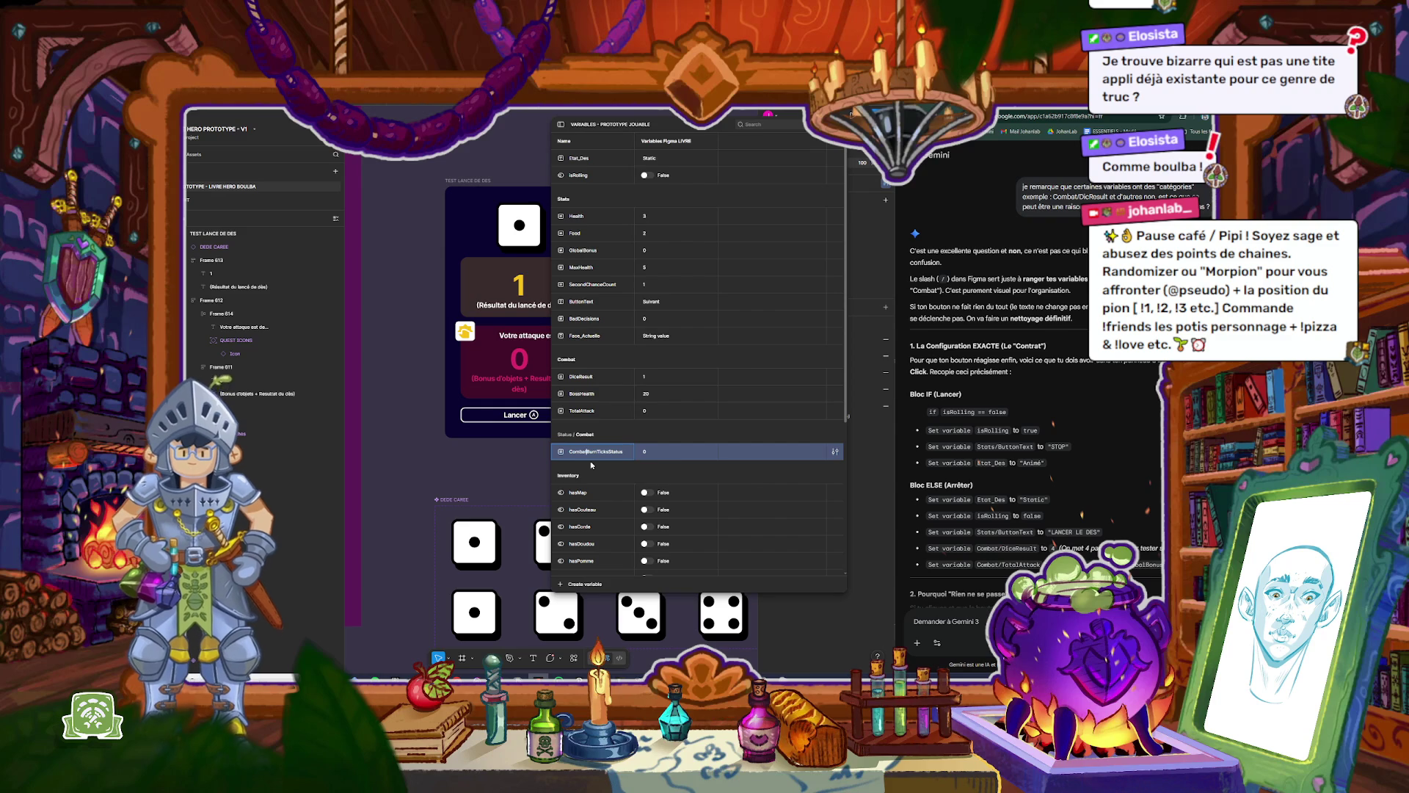
pyautogui.write('/')
pyautogui.press('Return')
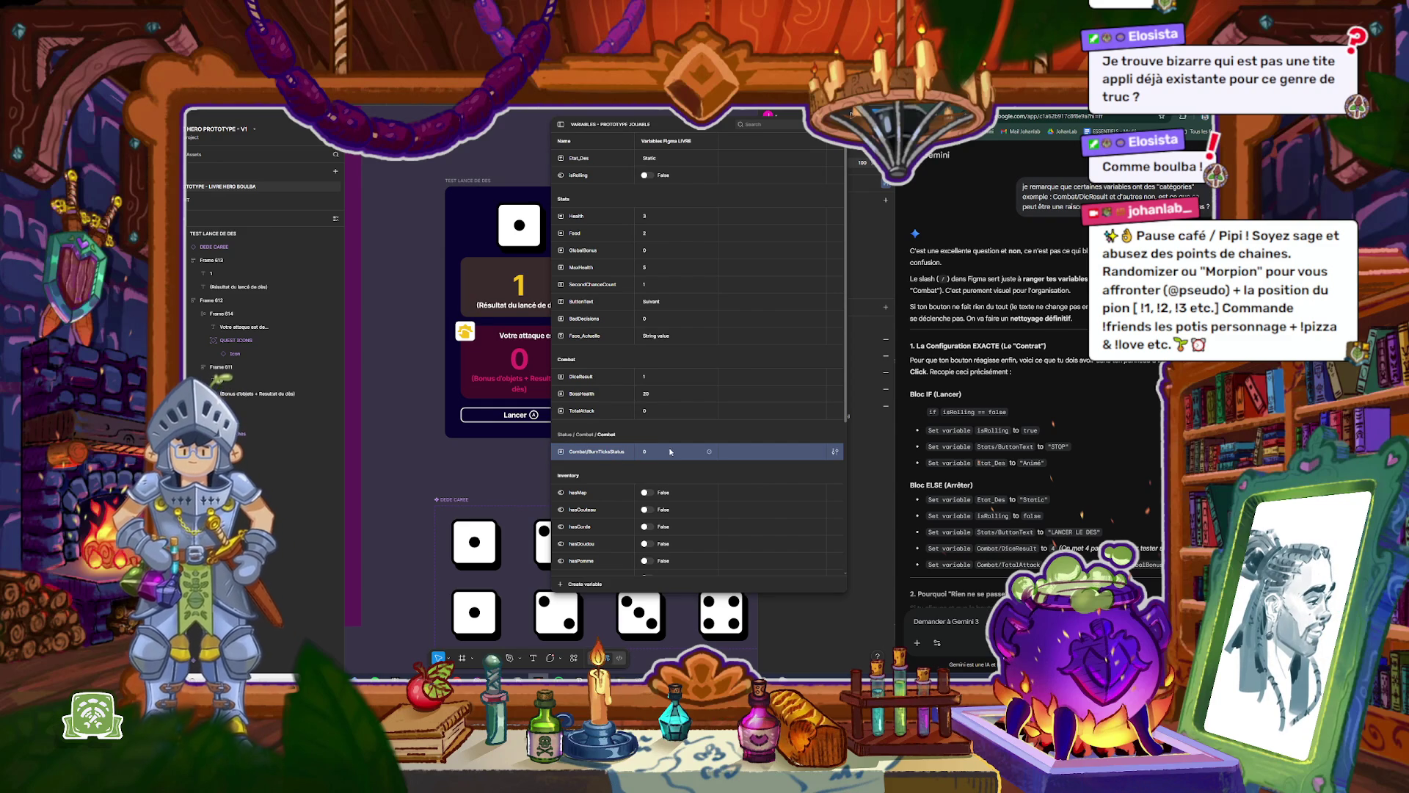
pyautogui.rightClick(767, 454)
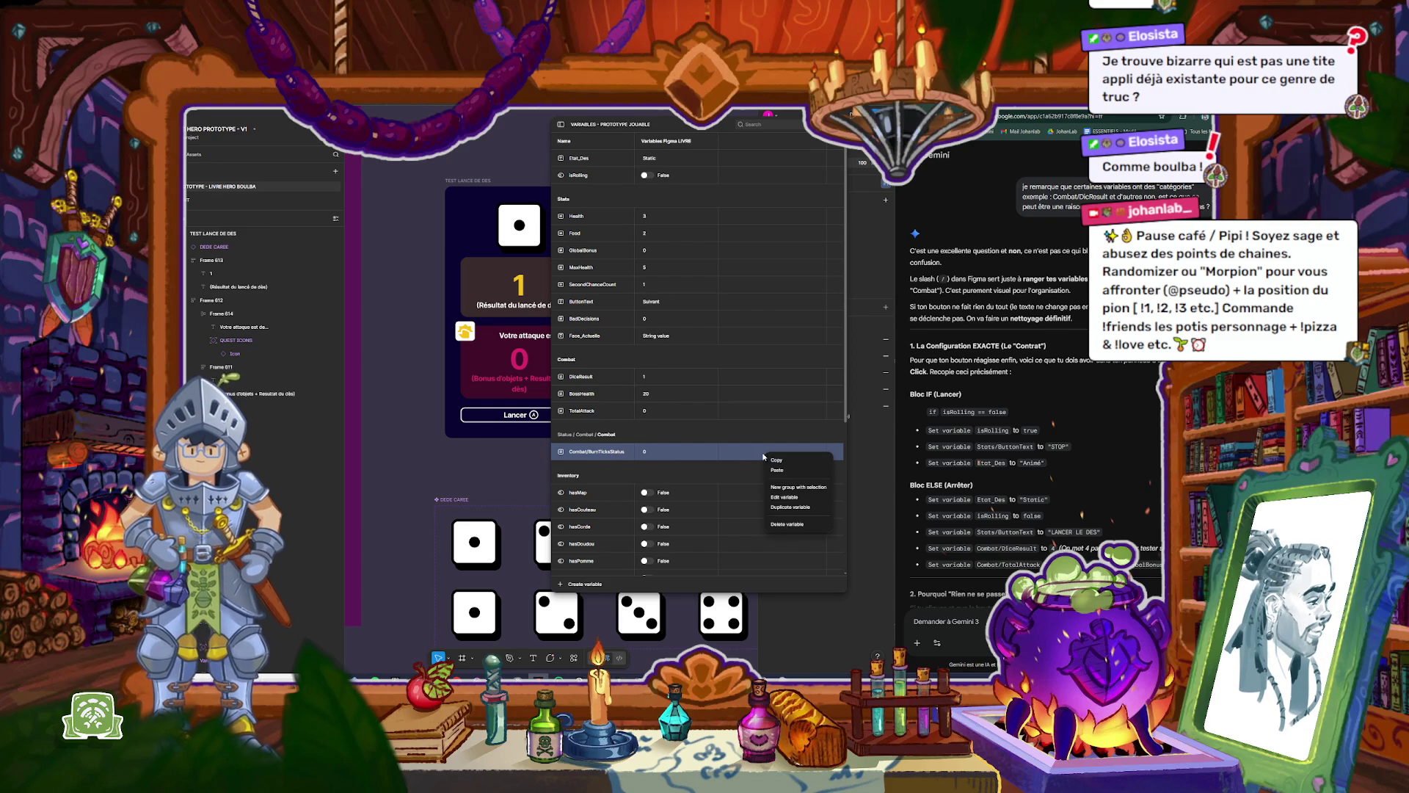
pyautogui.click(787, 524)
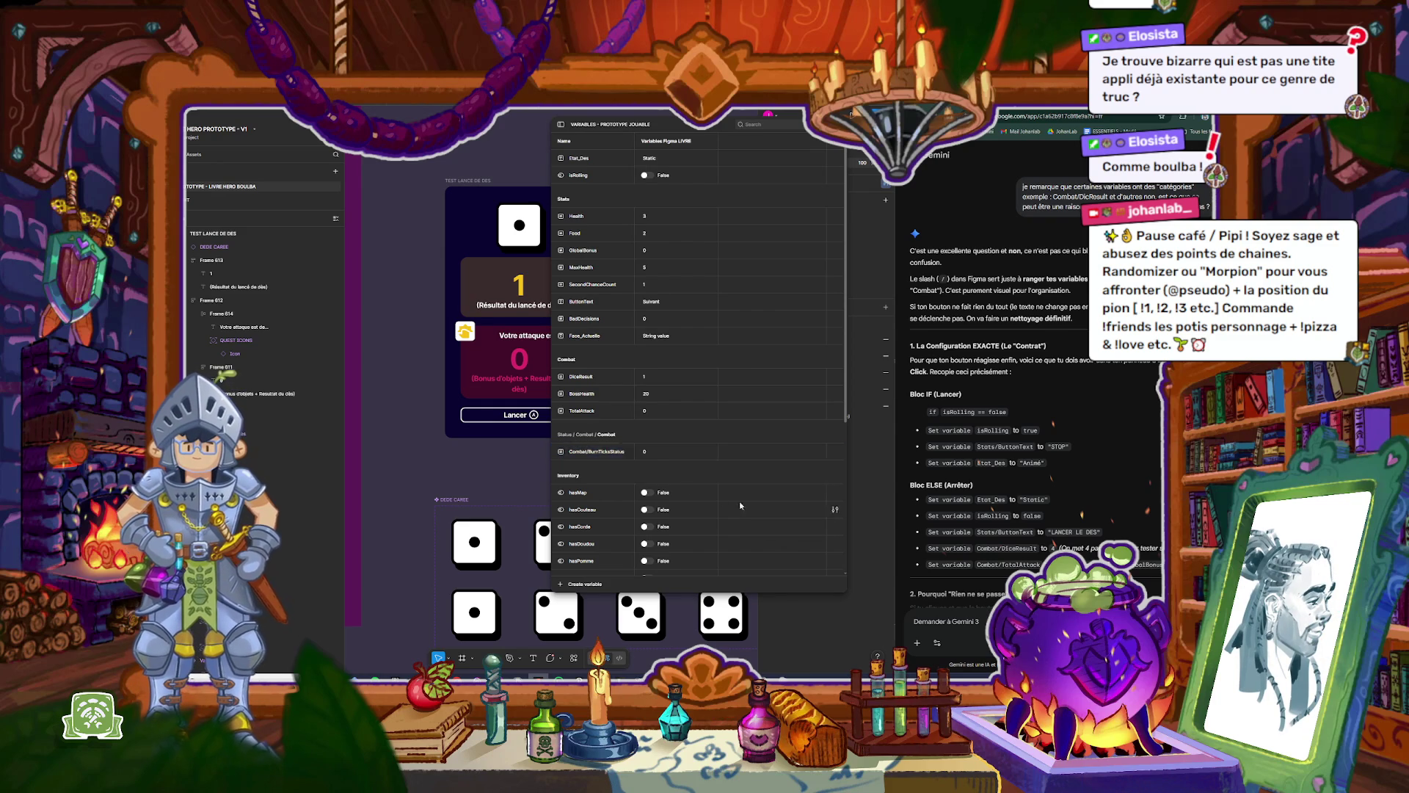
pyautogui.rightClick(607, 416)
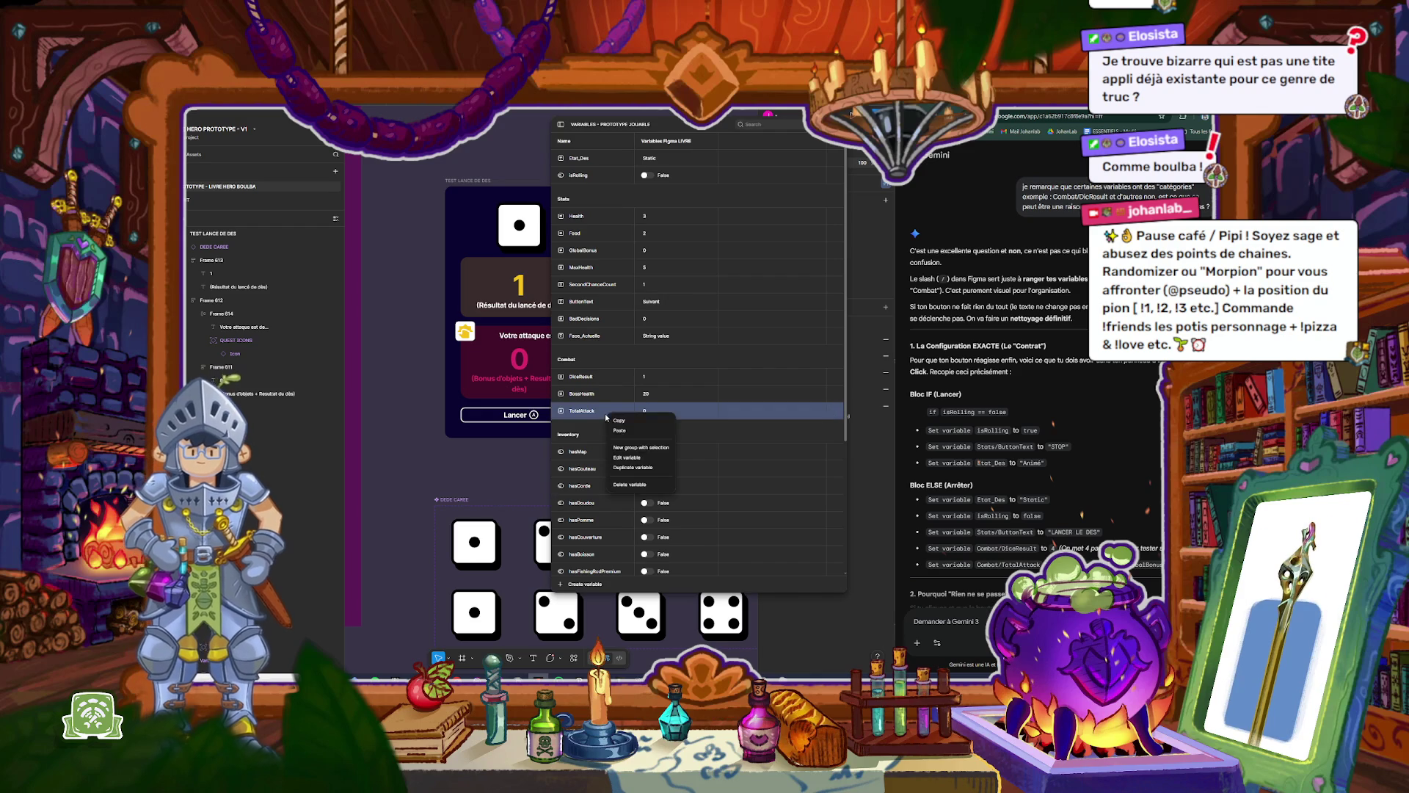
pyautogui.click(635, 468)
pyautogui.write('BurnTicks')
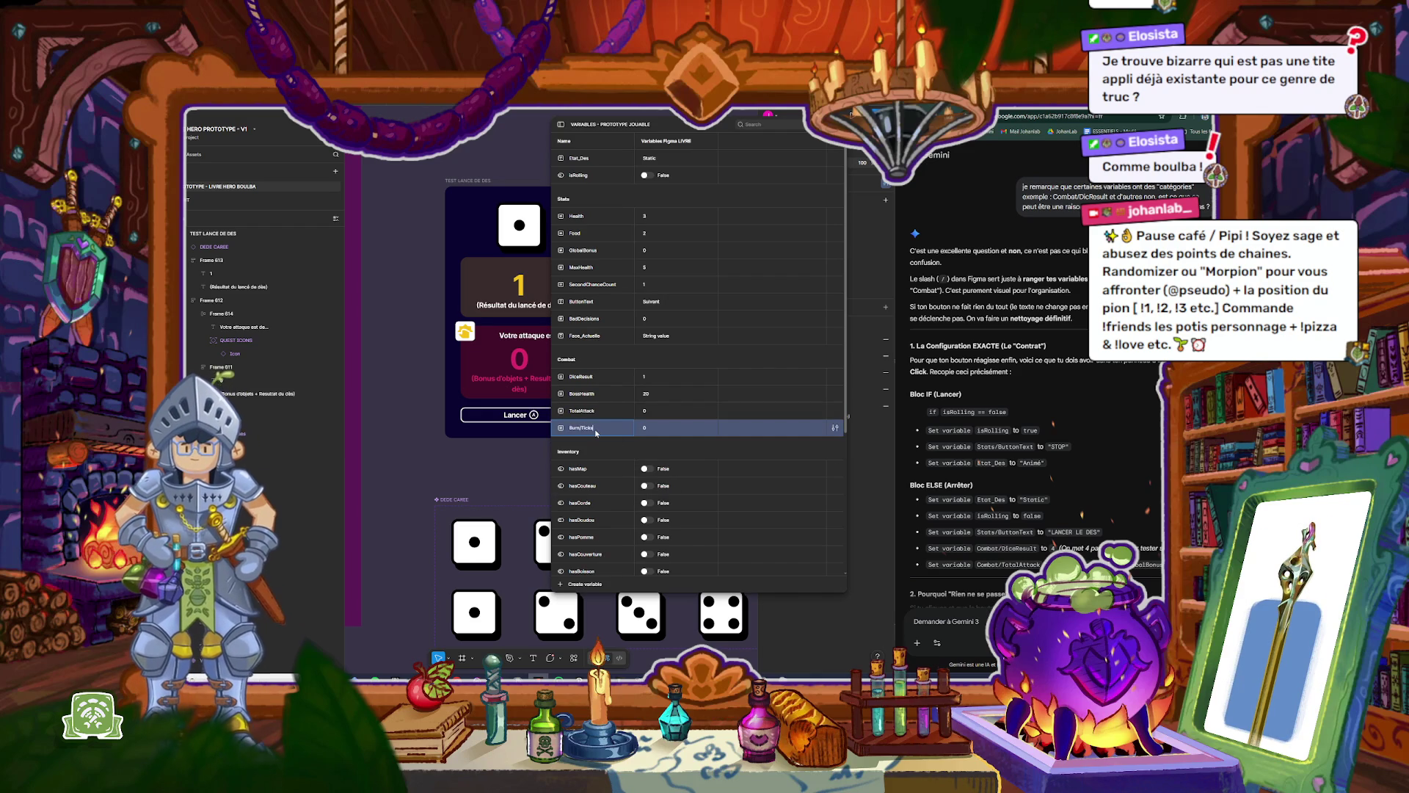
pyautogui.press('Return')
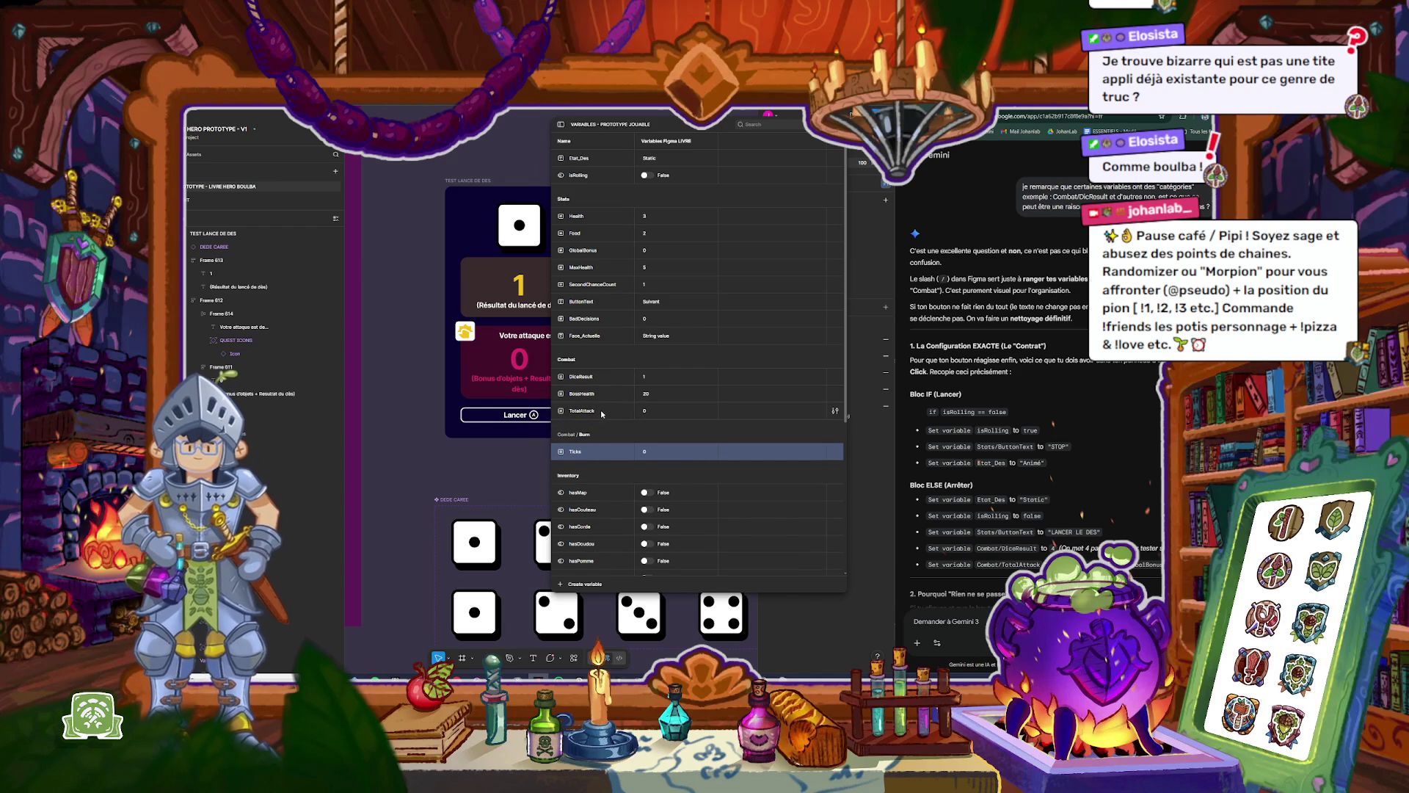
pyautogui.click(602, 413)
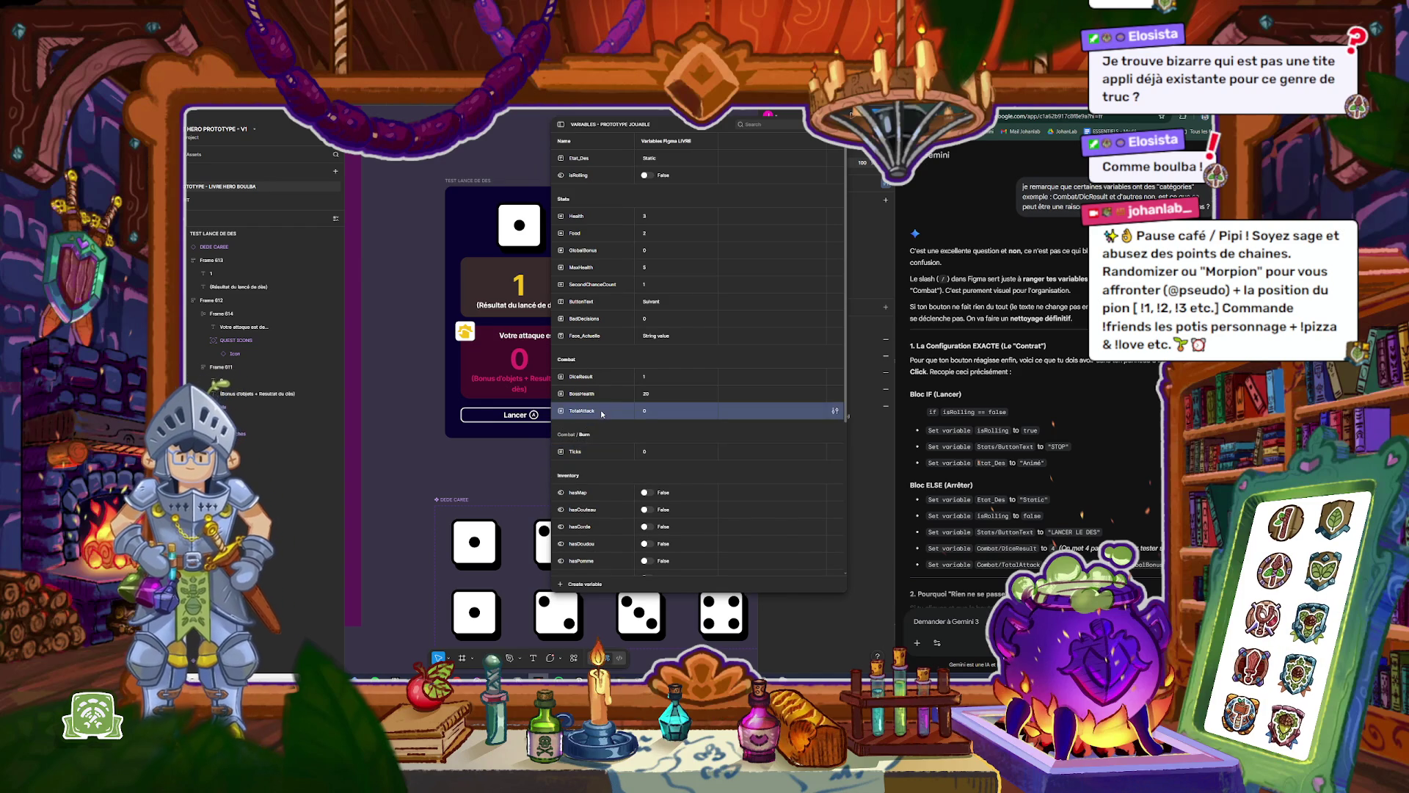
pyautogui.click(672, 450)
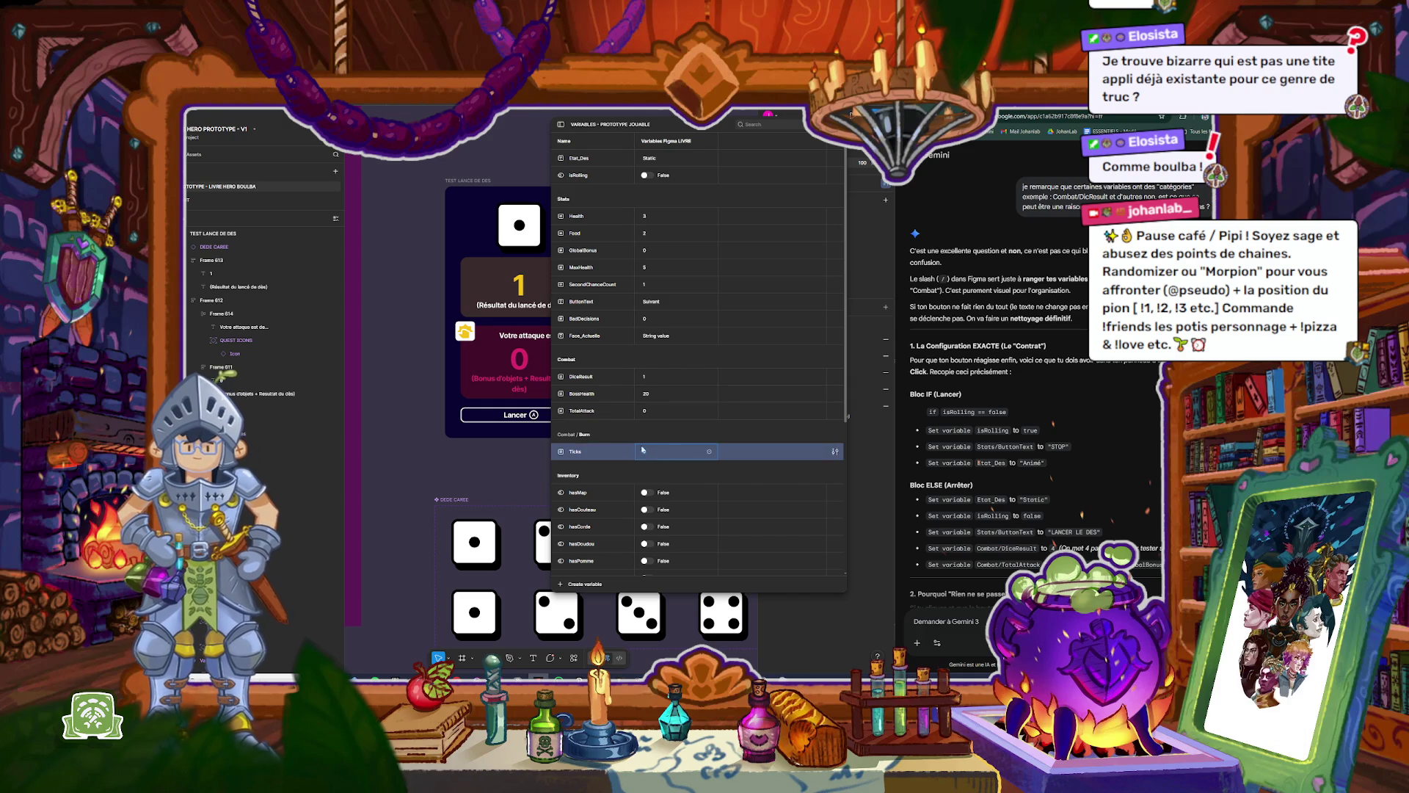
pyautogui.rightClick(593, 455)
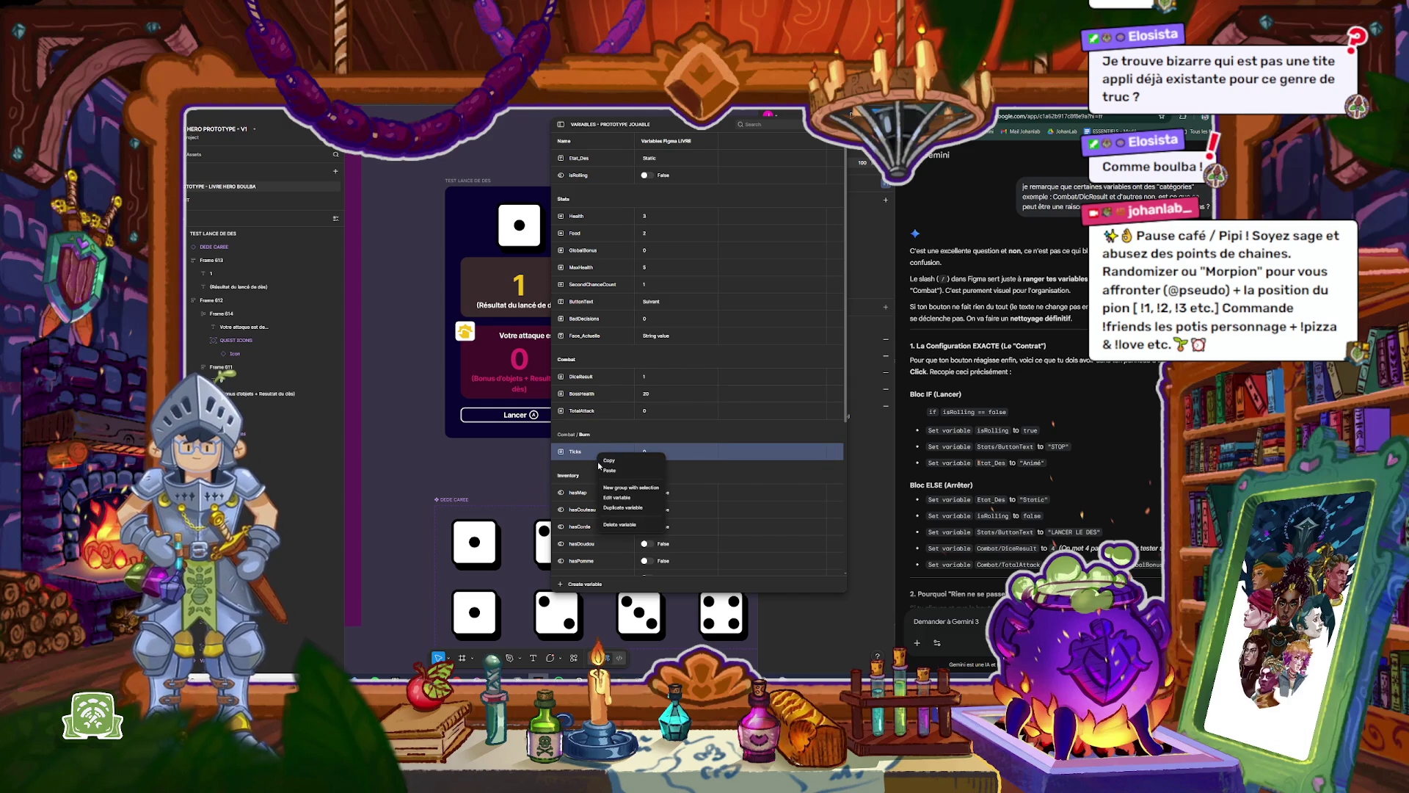
pyautogui.click(621, 510)
pyautogui.click(596, 411)
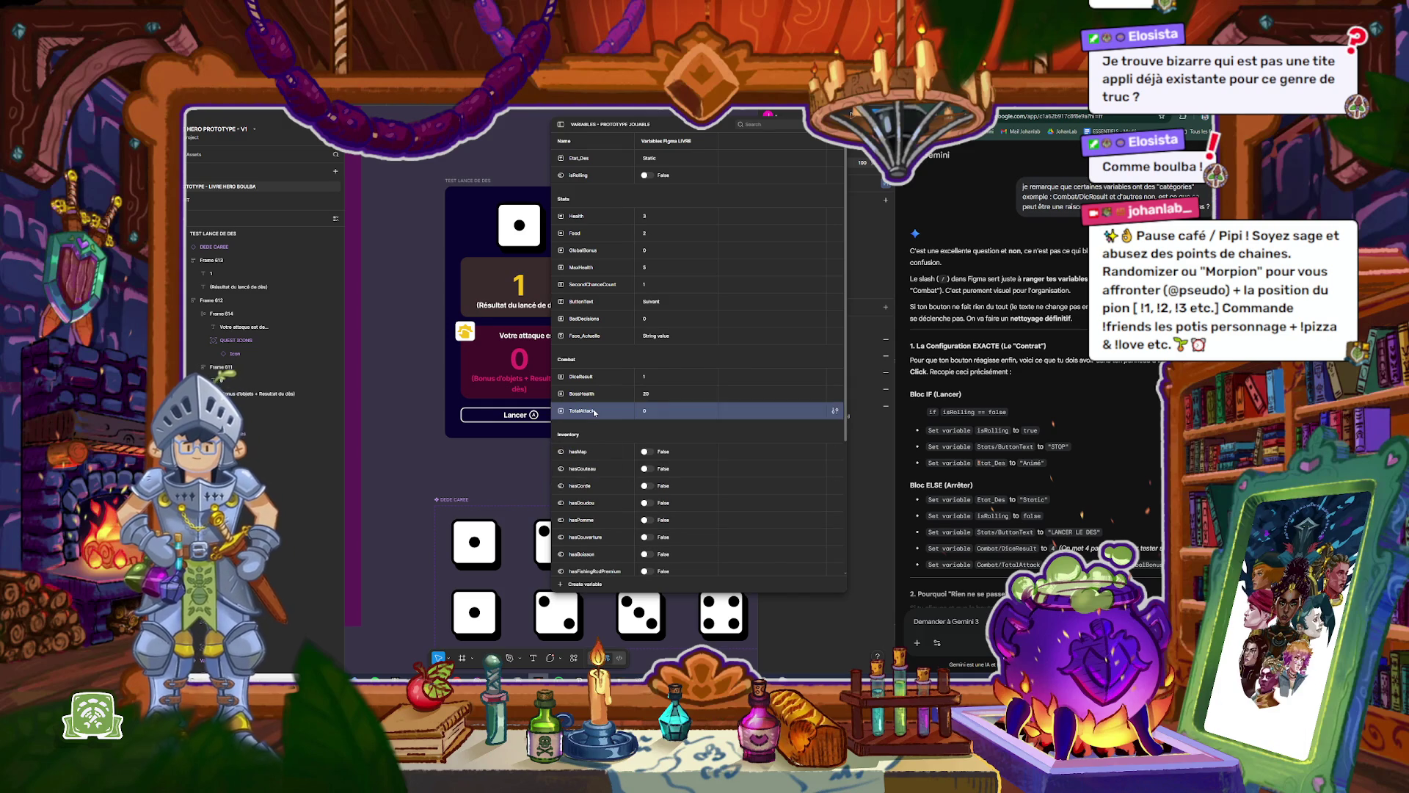
pyautogui.rightClick(596, 412)
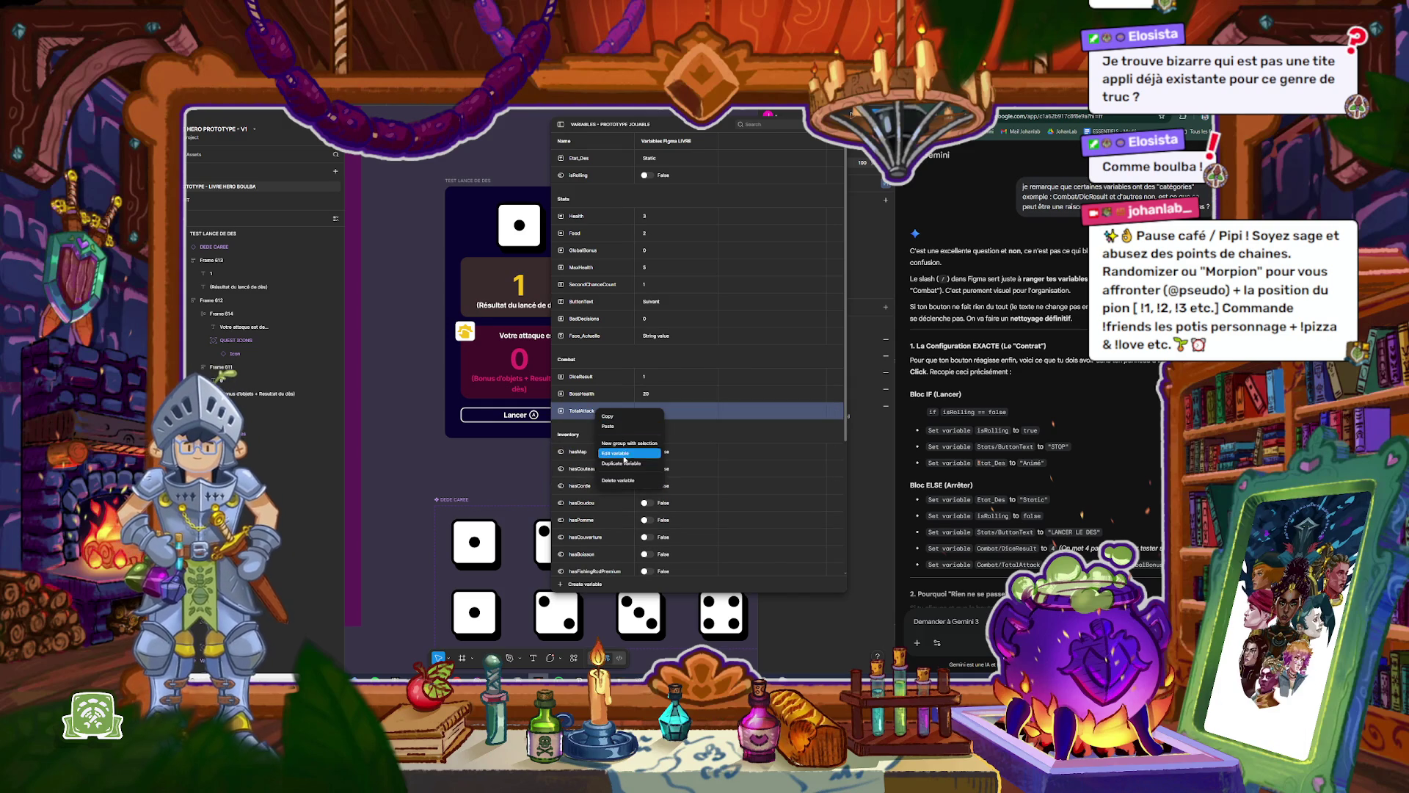
pyautogui.press('Escape')
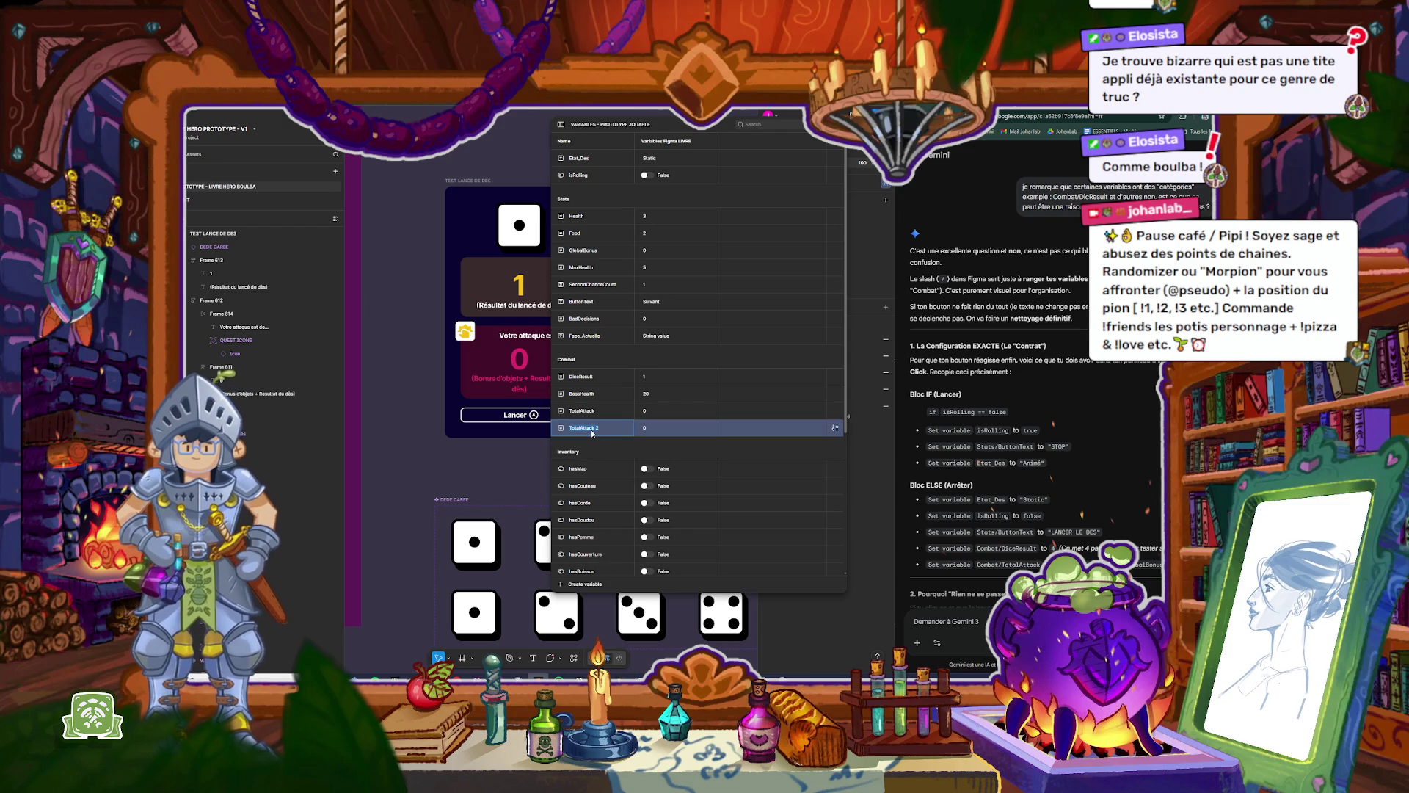
pyautogui.write('BurnTicks')
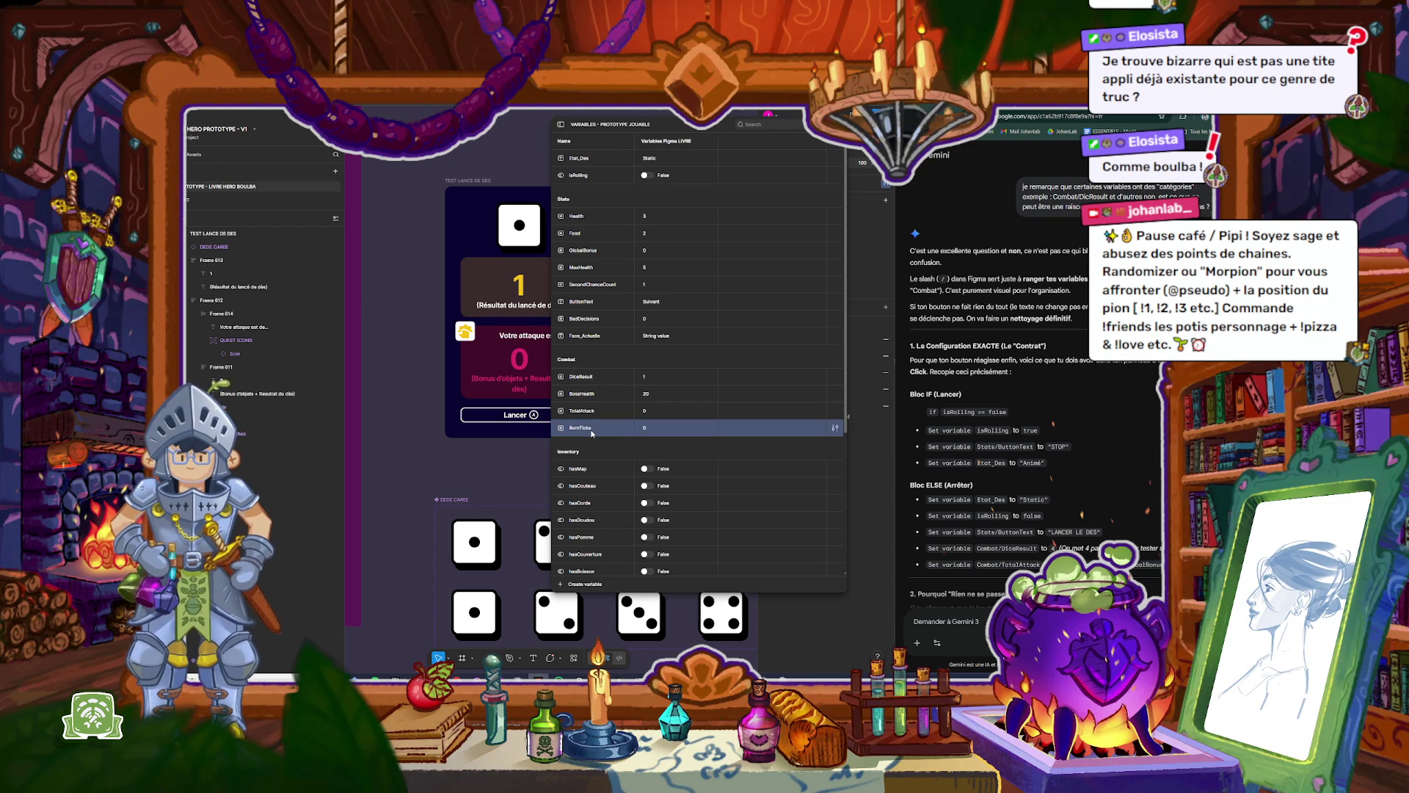
pyautogui.press('Return')
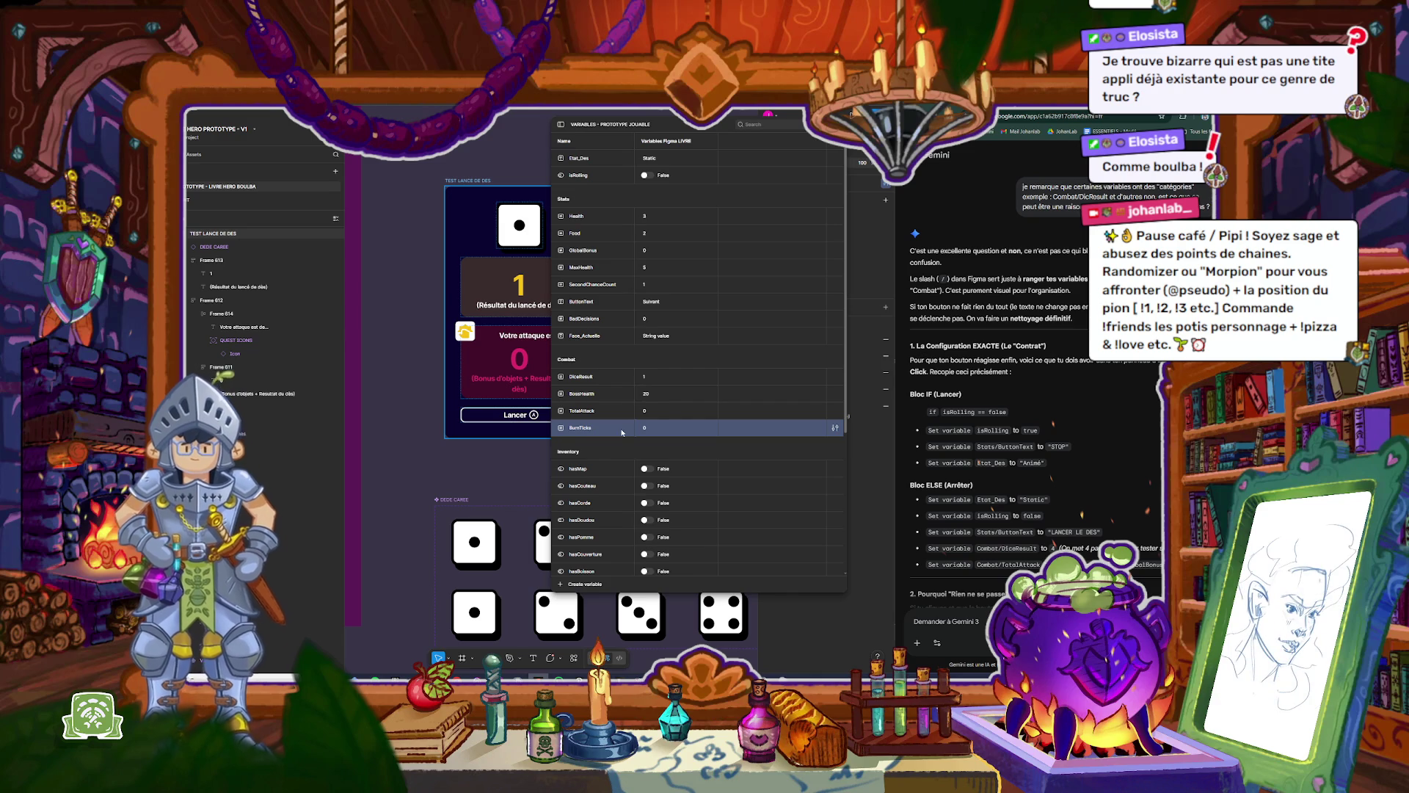
# Step: Move isRolling into the Combat group by prefixing it with 'Combat/'
pyautogui.scroll(-5, 618, 421)
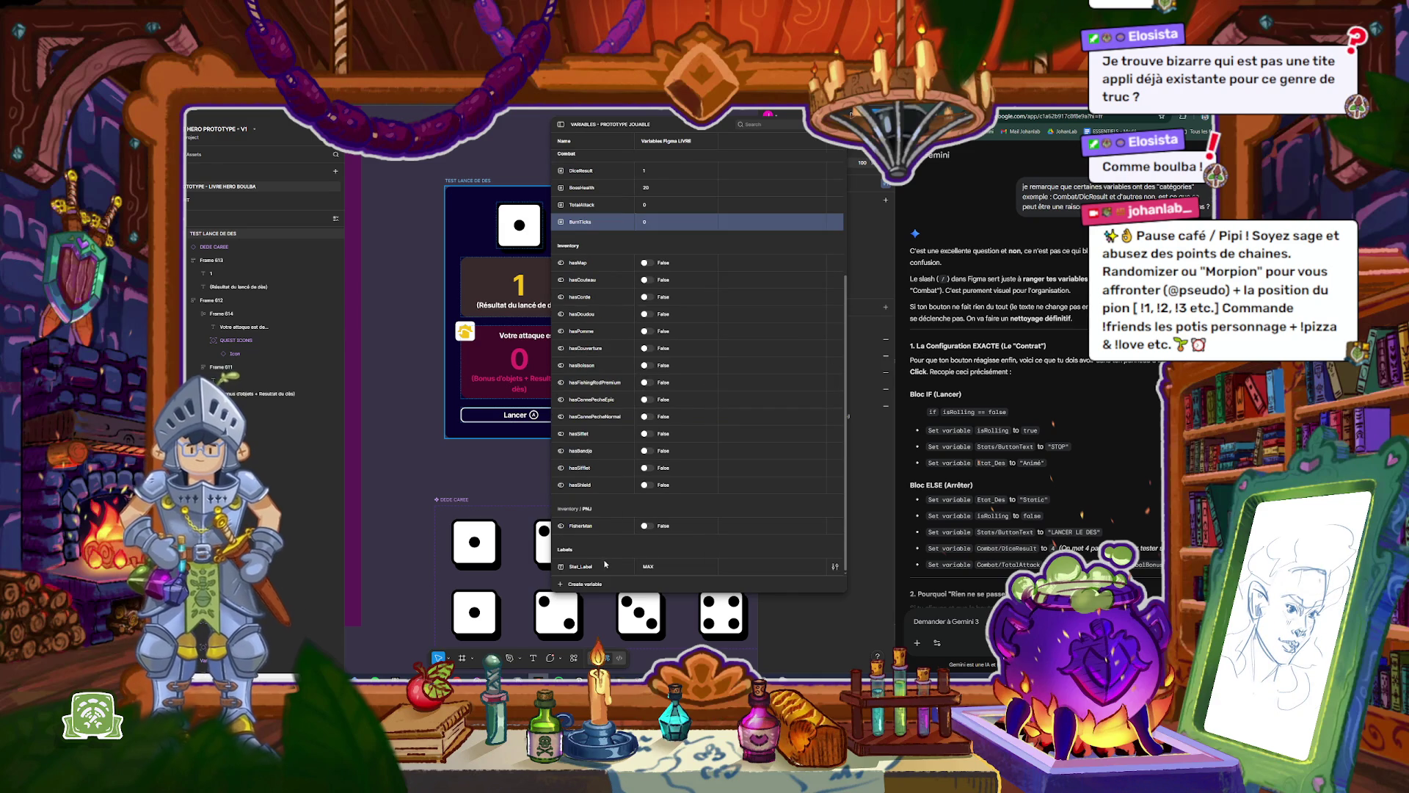
pyautogui.scroll(5, 580, 533)
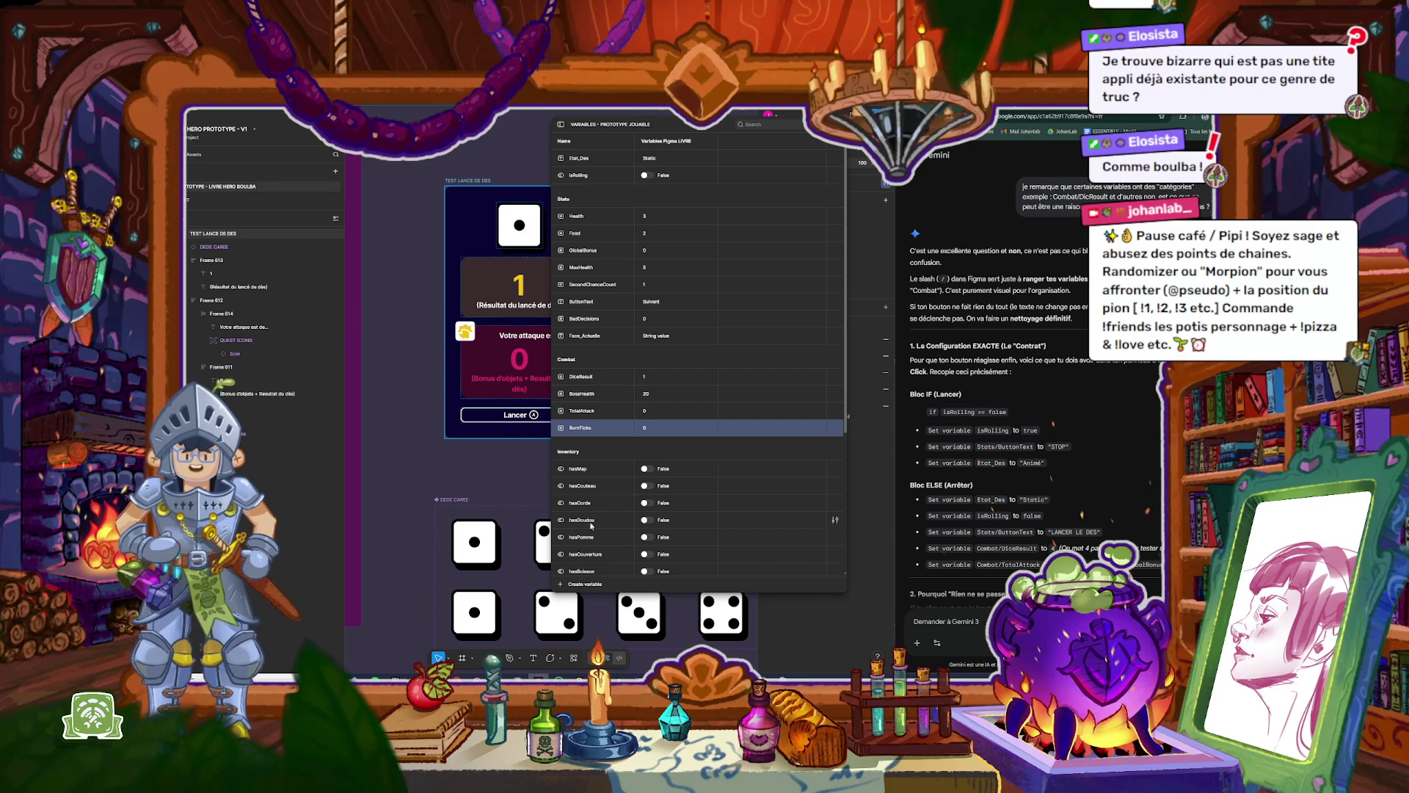
pyautogui.click(600, 175)
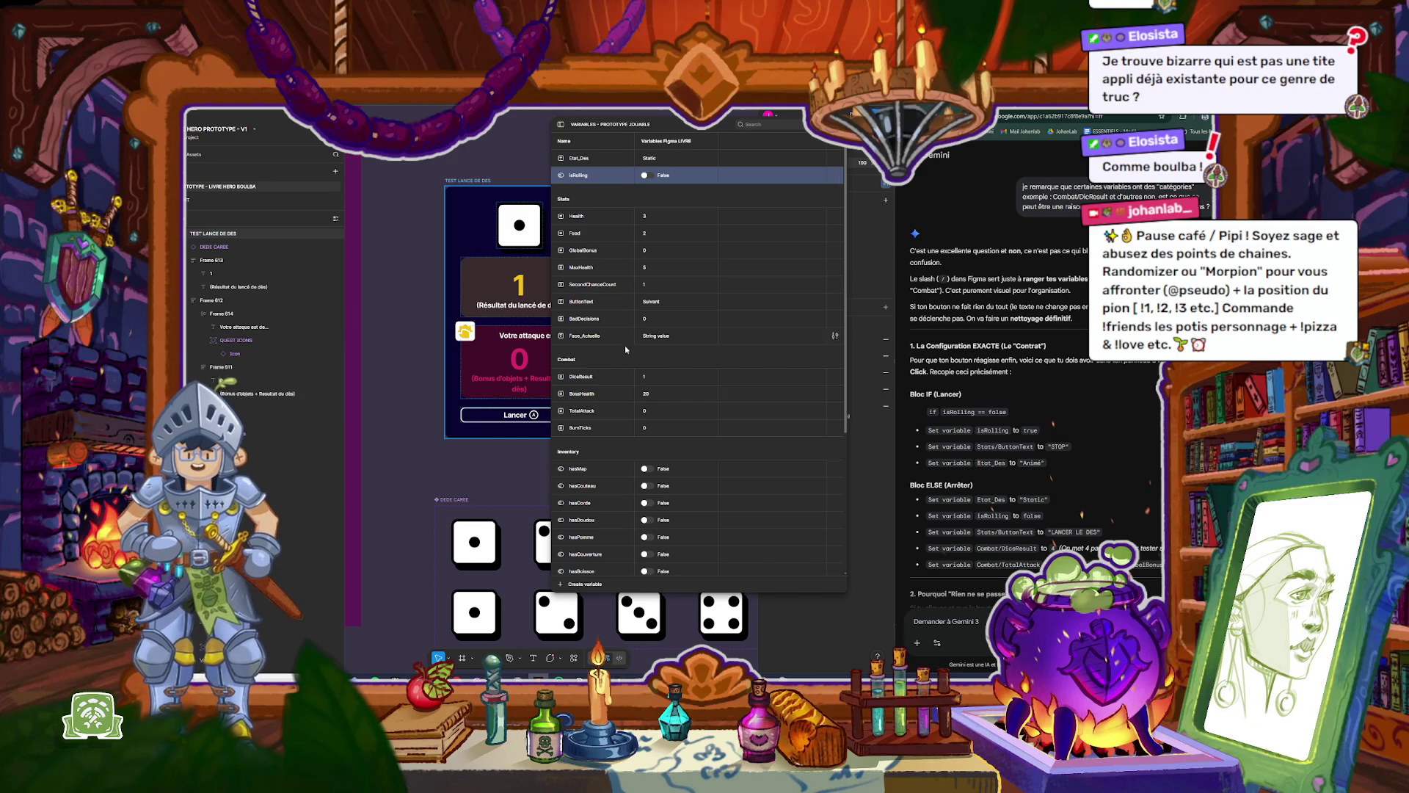
pyautogui.doubleClick(569, 176)
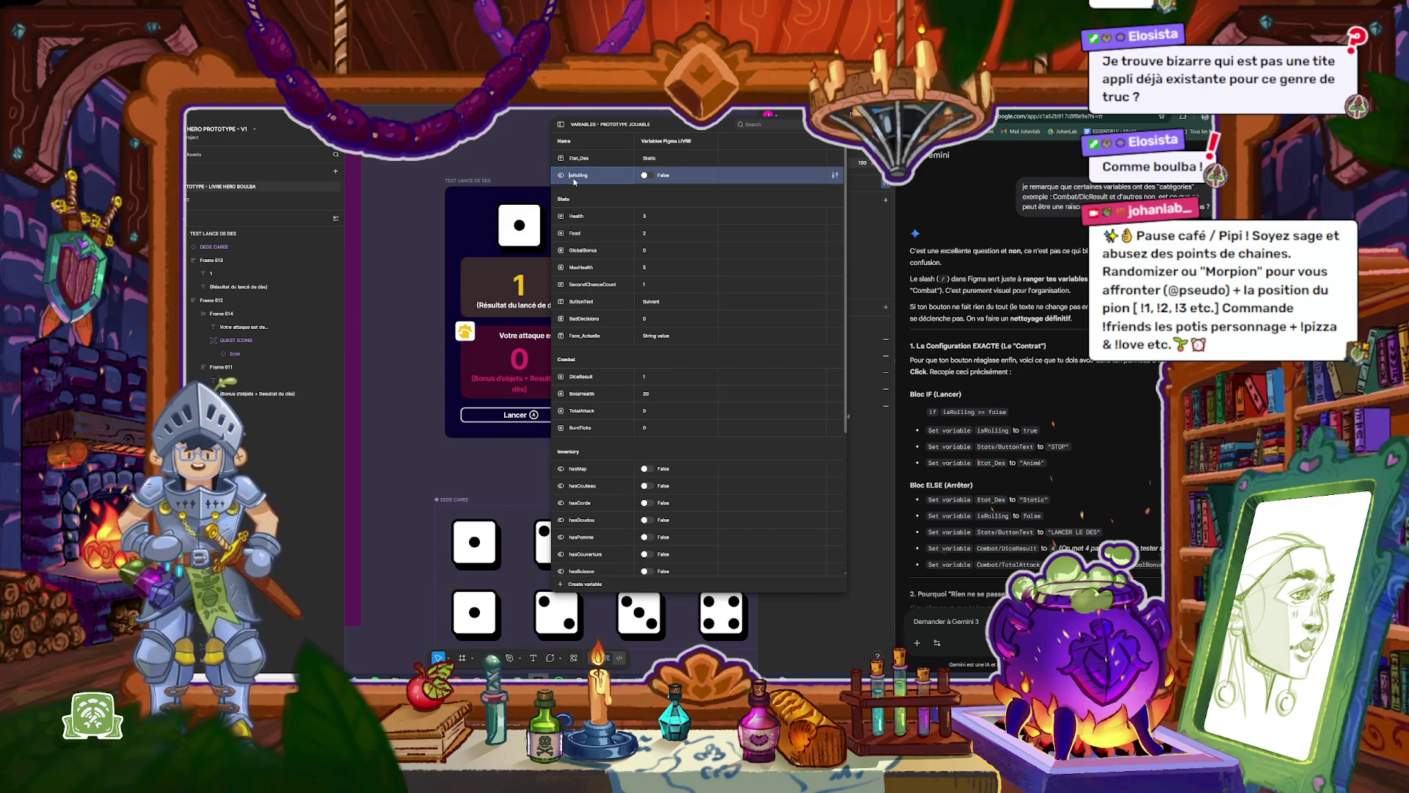
pyautogui.write('Combat/')
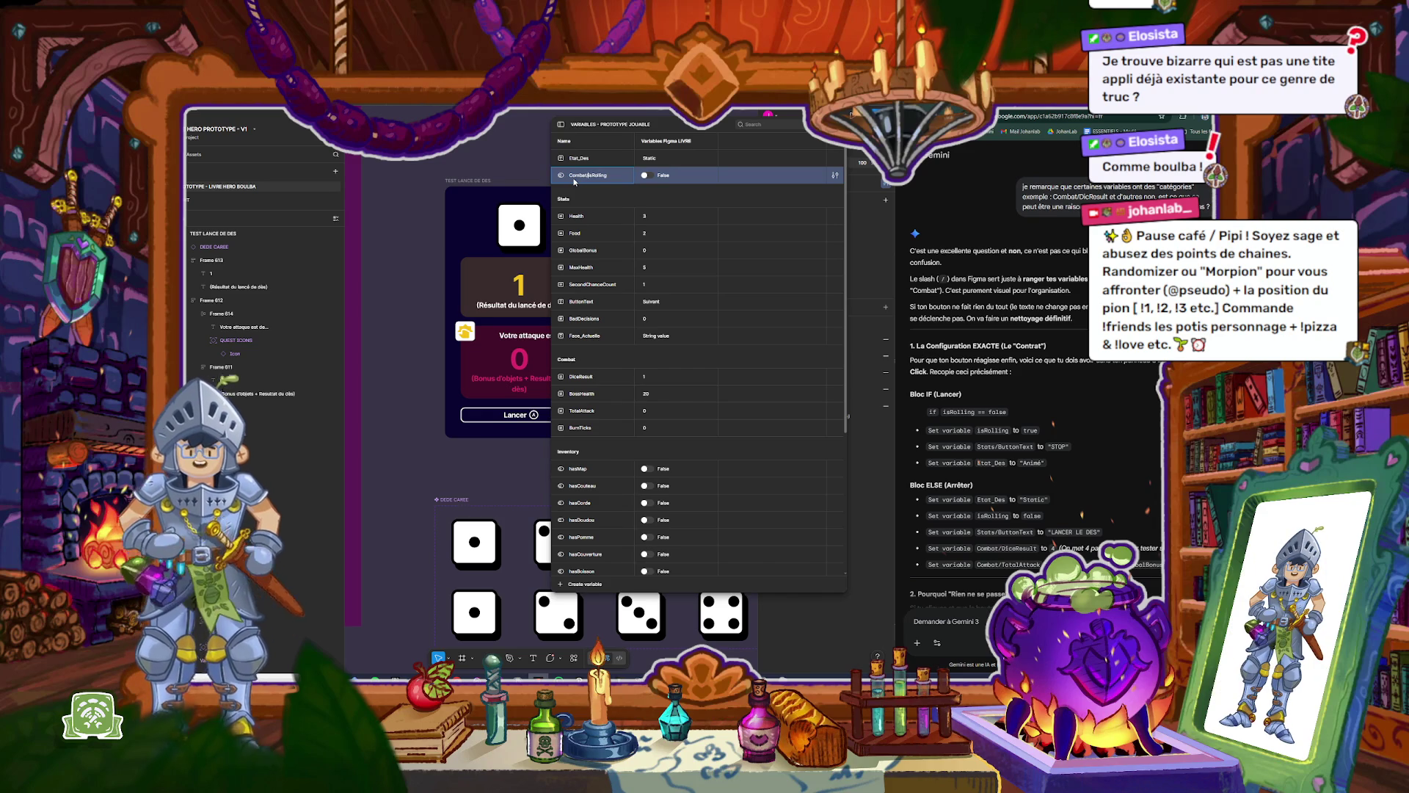
pyautogui.press('Return')
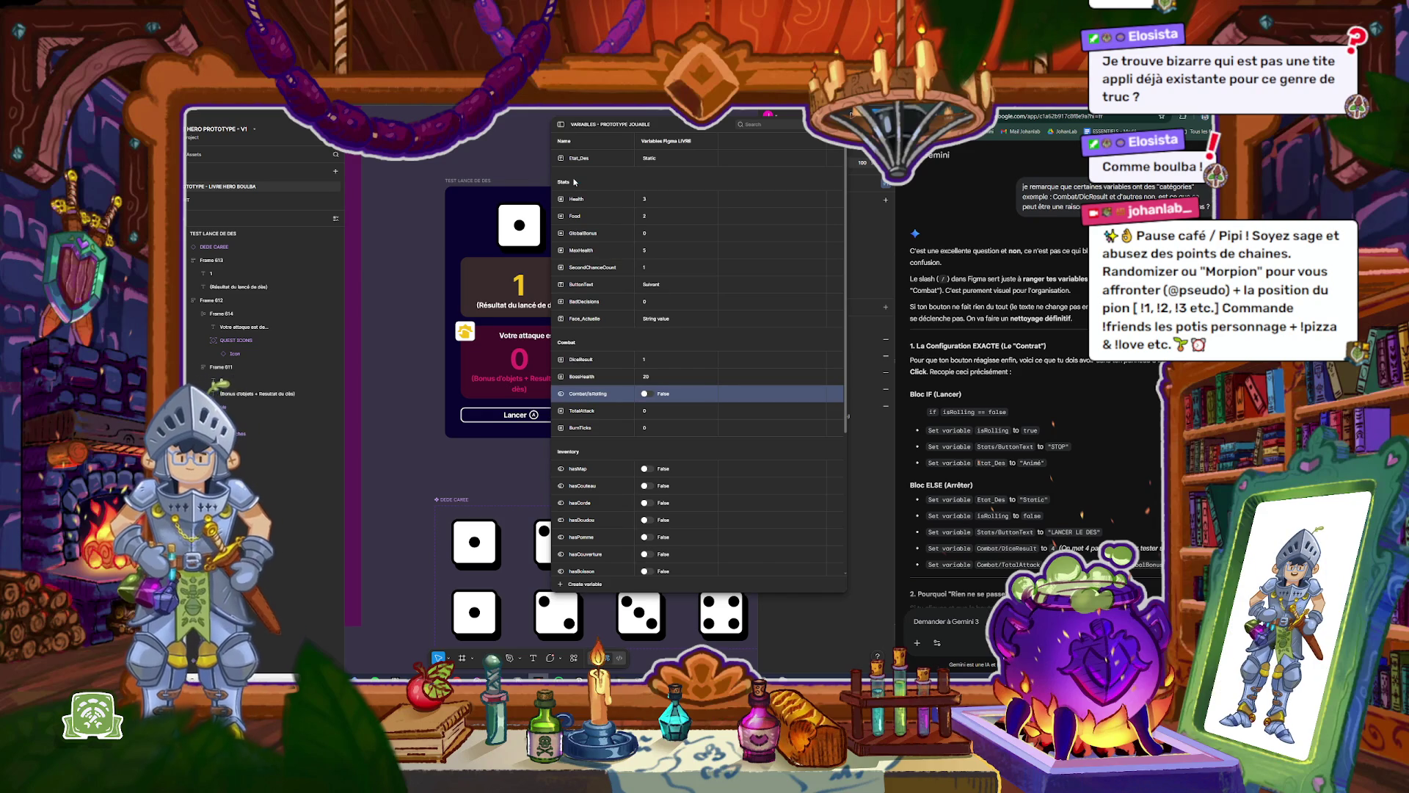
# Step: Prefix Etat_Des with 'Combat/' so it joins the Combat group too
pyautogui.click(577, 160)
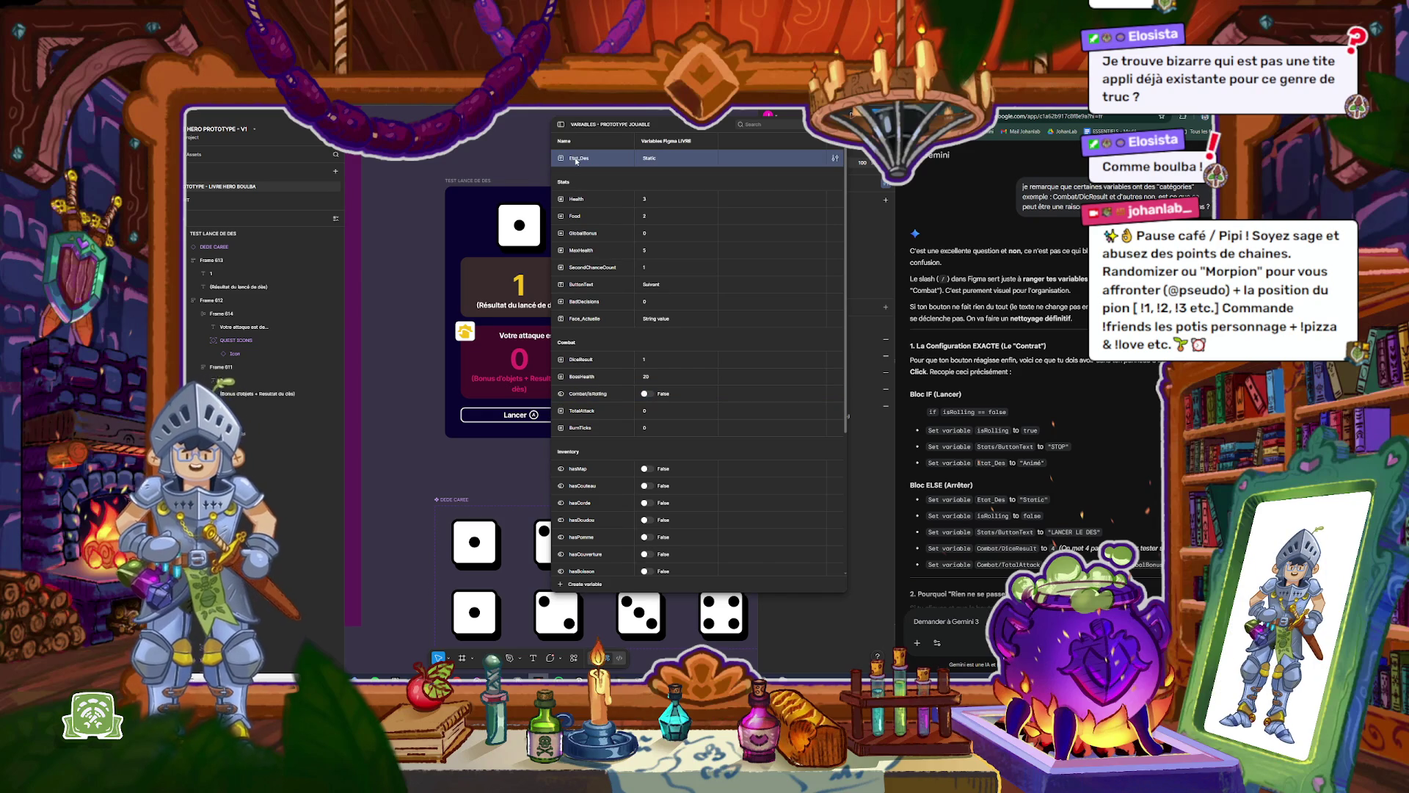
pyautogui.doubleClick(572, 160)
pyautogui.write('Combat/')
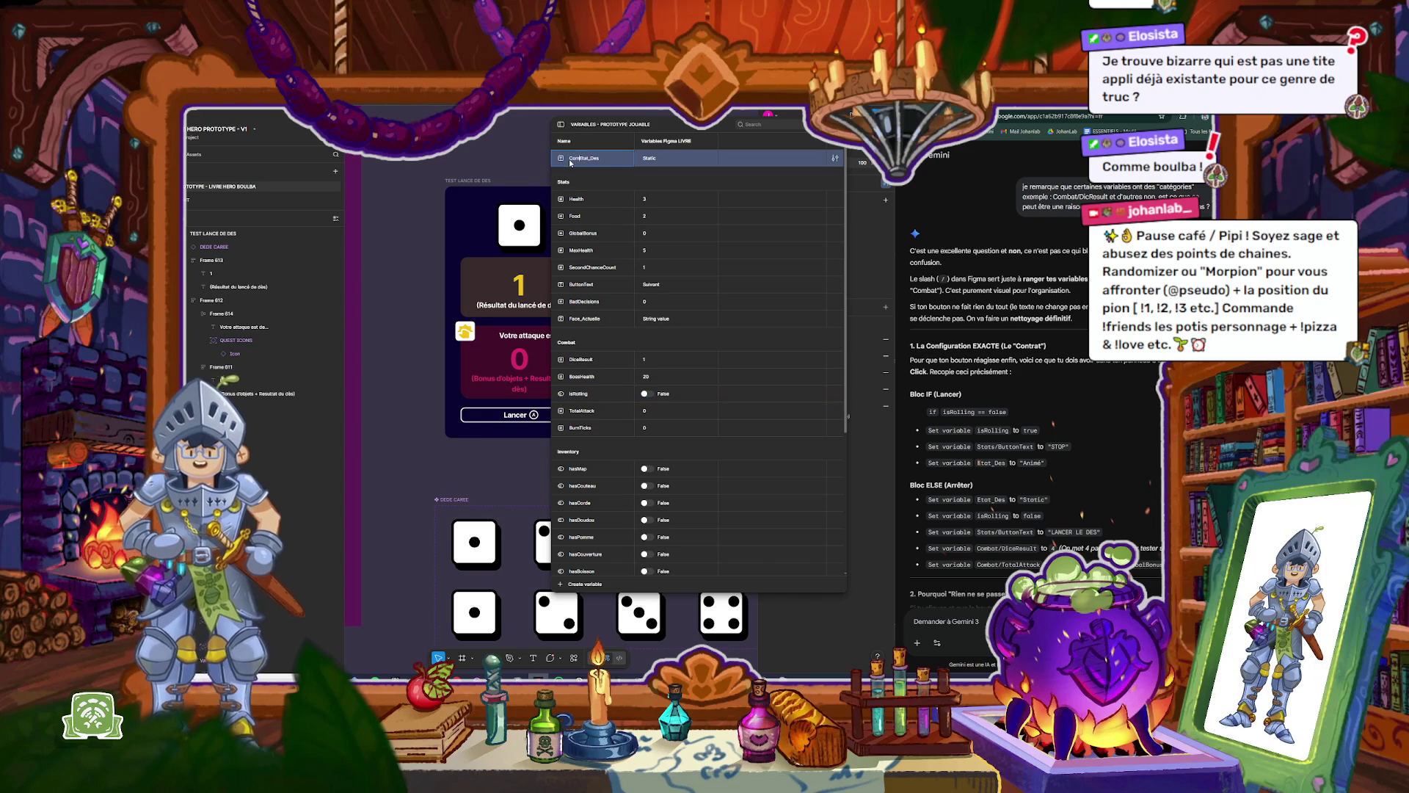
pyautogui.press('Return')
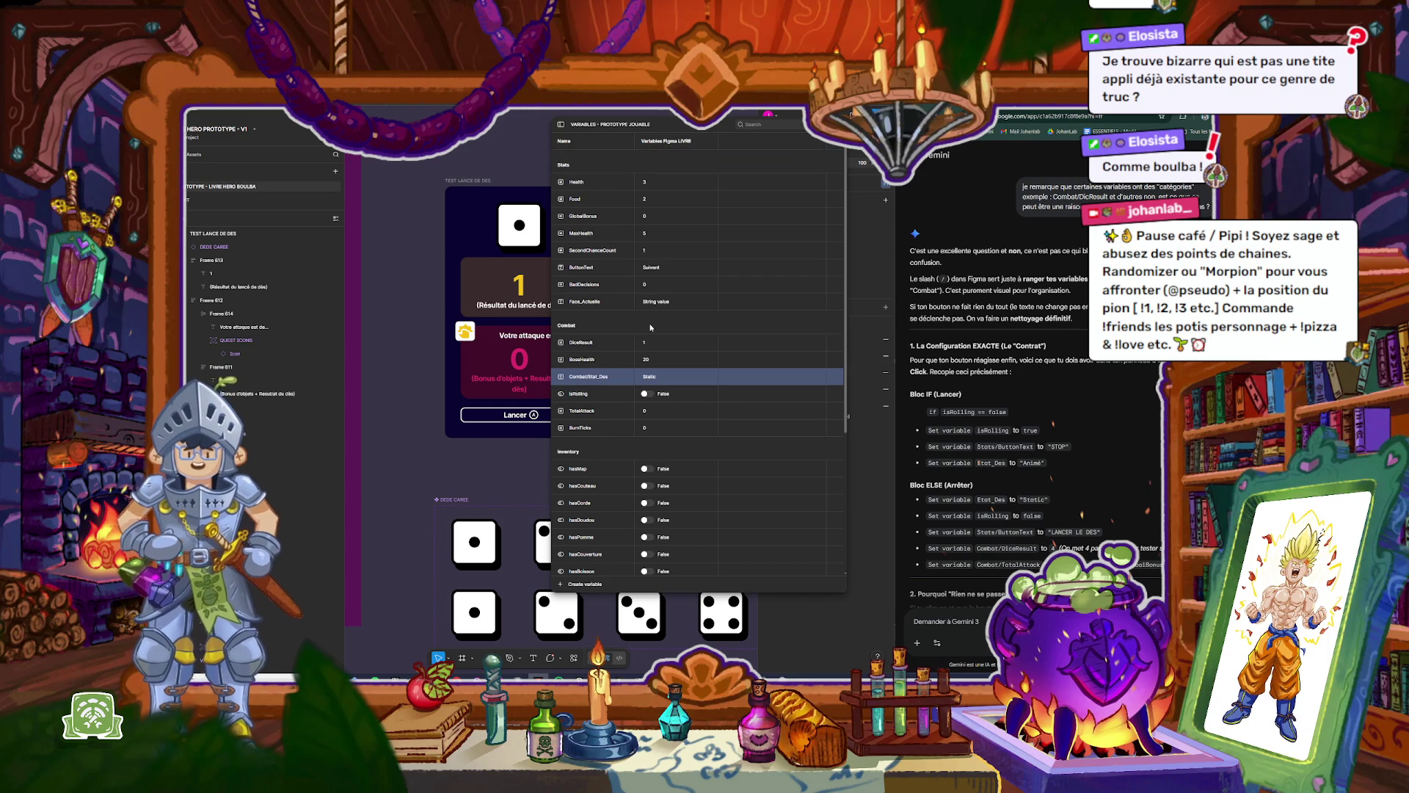
pyautogui.click(574, 361)
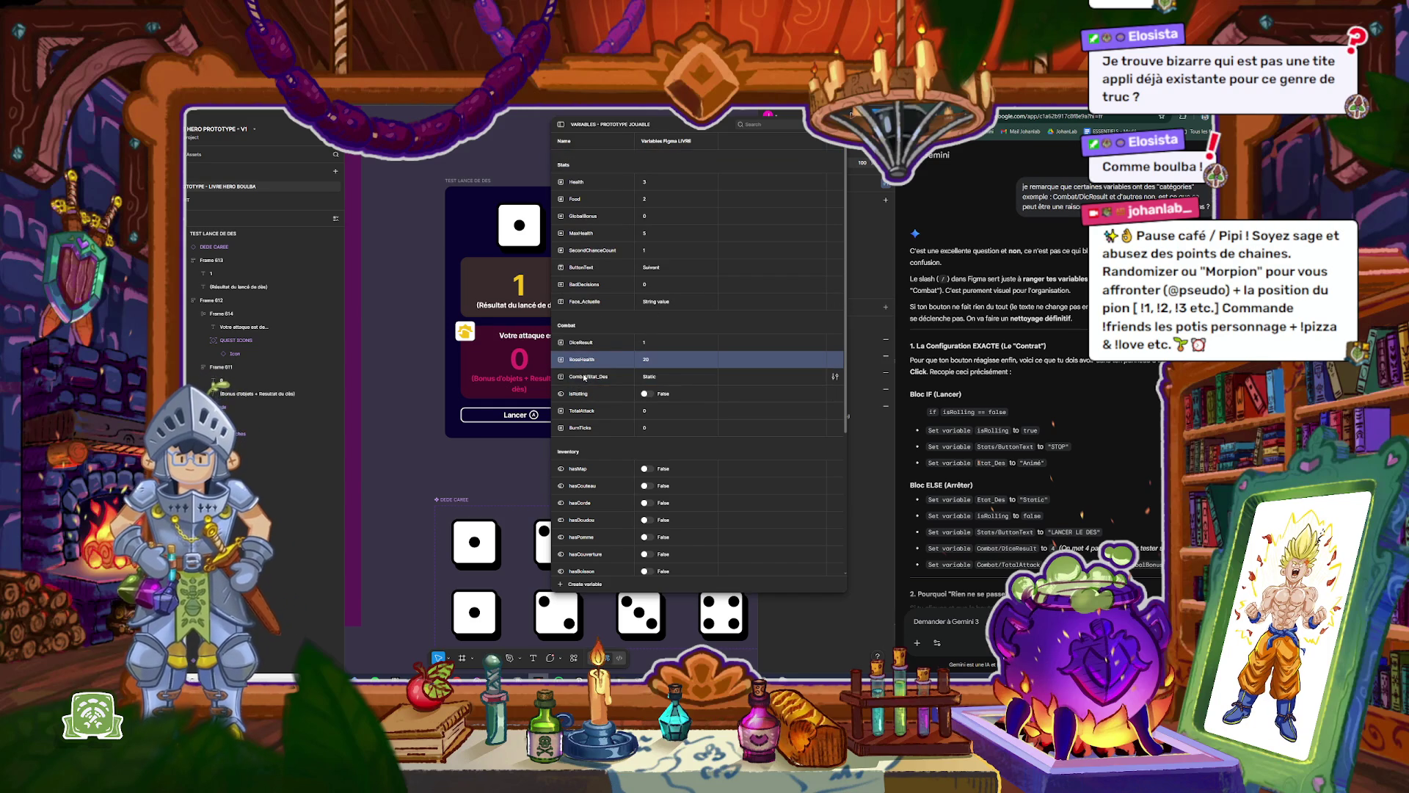
pyautogui.scroll(-5, 621, 437)
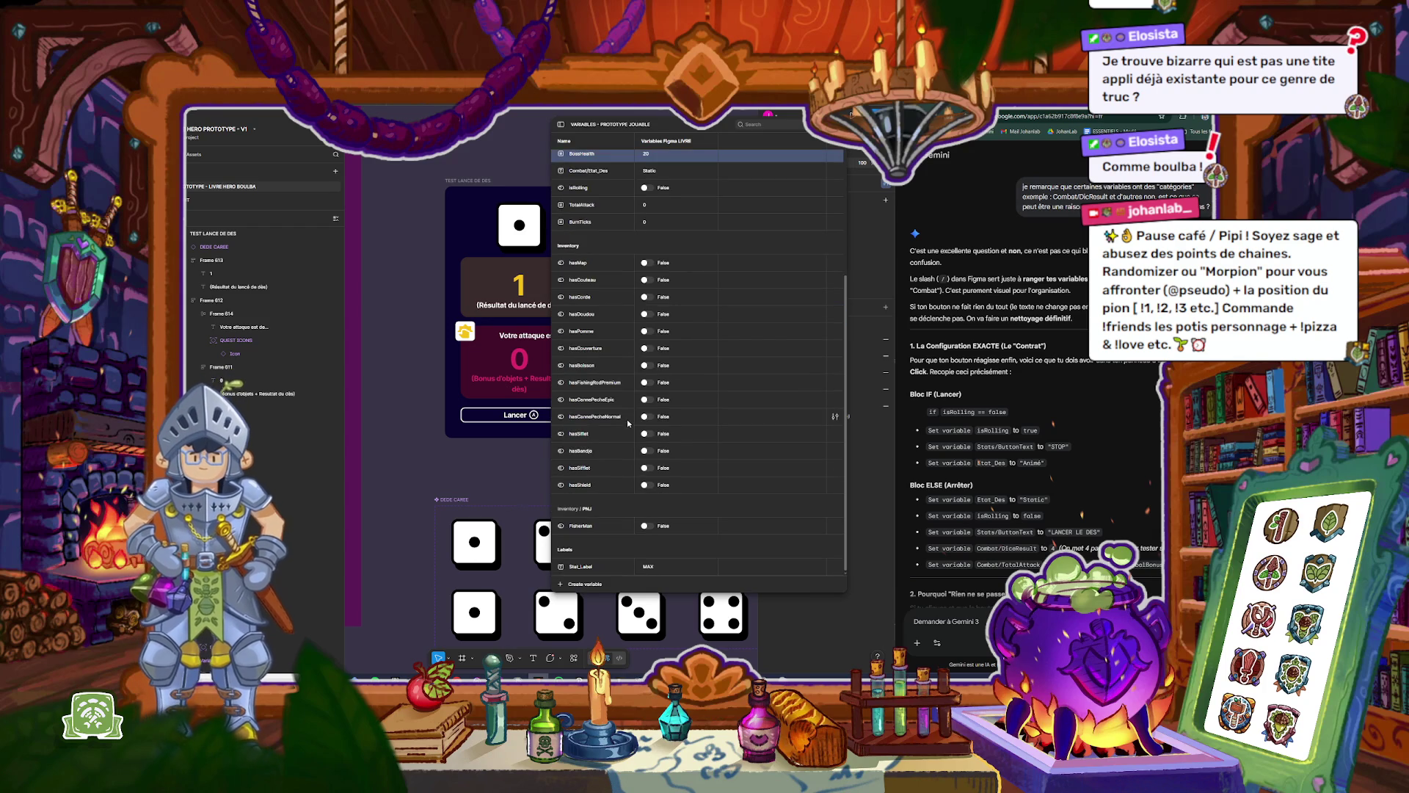
# Step: Preview the dice frame and roll the die with the Lancer button
pyautogui.moveTo(800, 594); pyautogui.dragTo(800, 660)
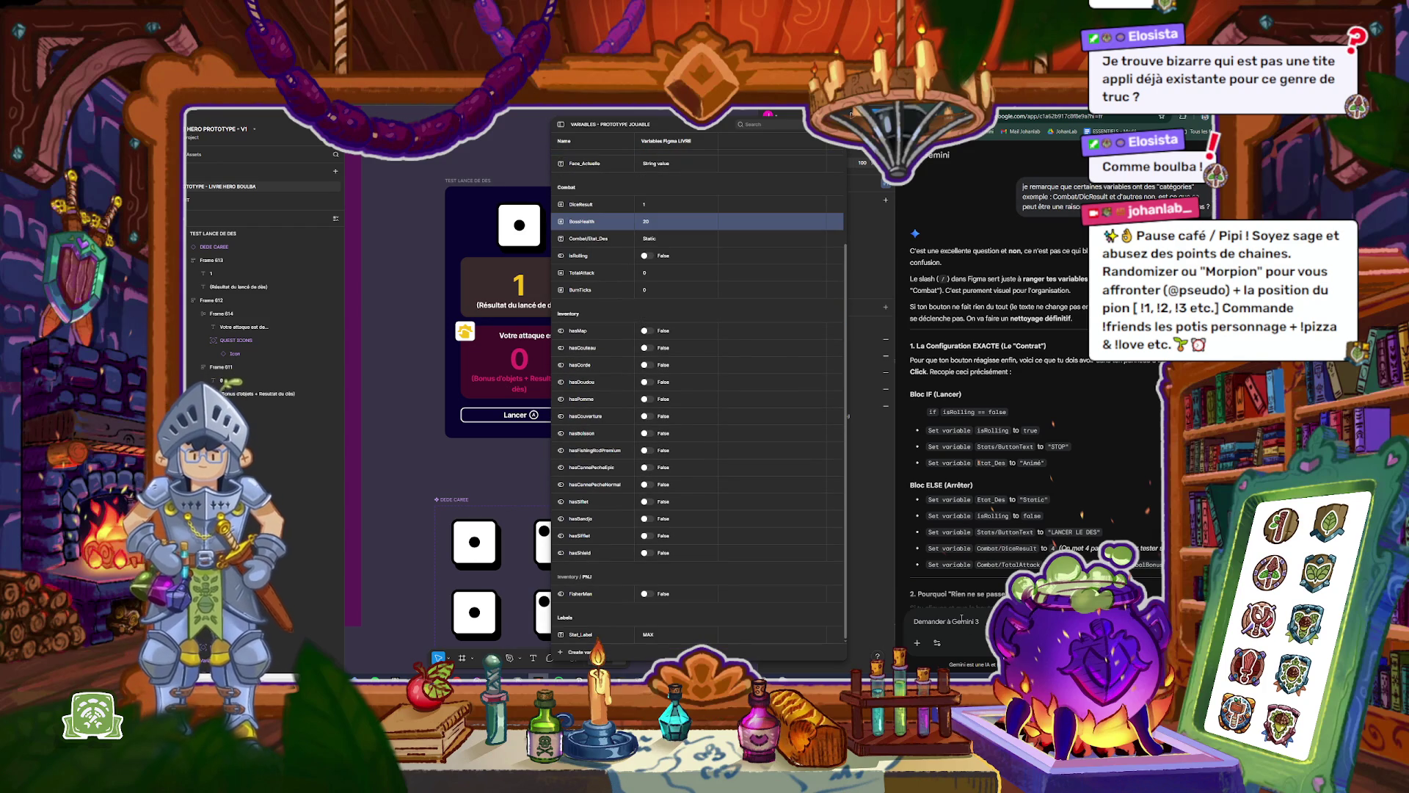
pyautogui.click(461, 184)
pyautogui.hotkey('shift', 'space')
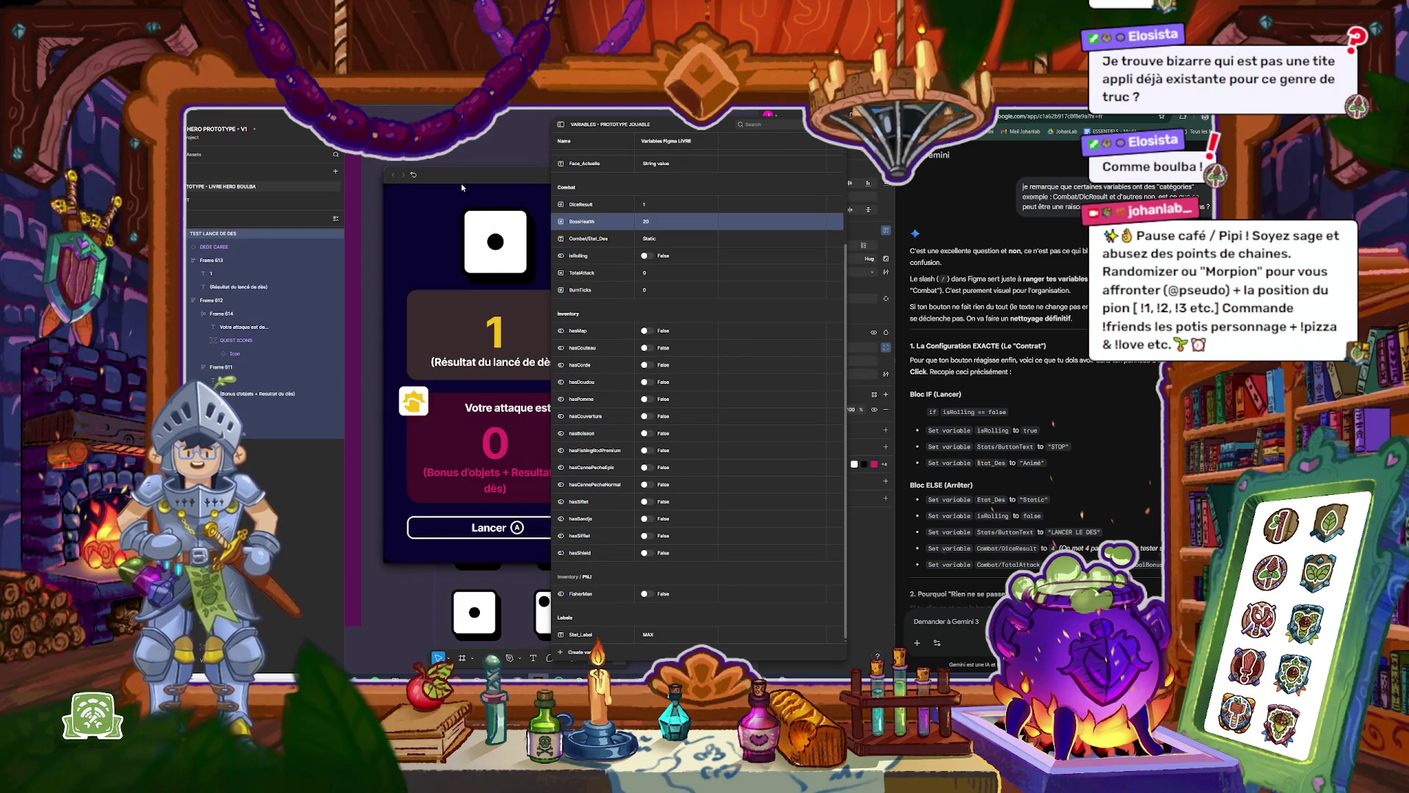
pyautogui.click(473, 528)
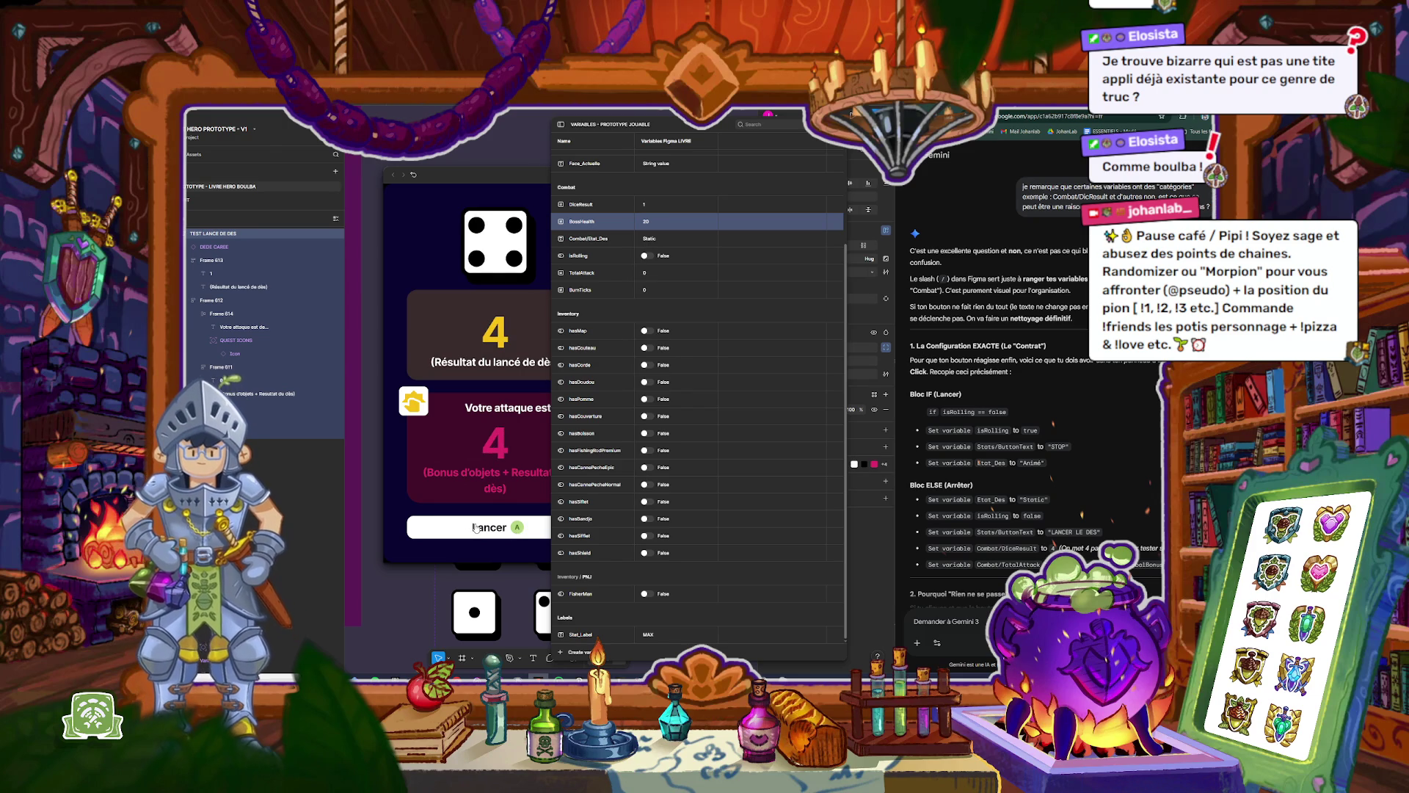
pyautogui.moveTo(505, 182); pyautogui.dragTo(449, 159)
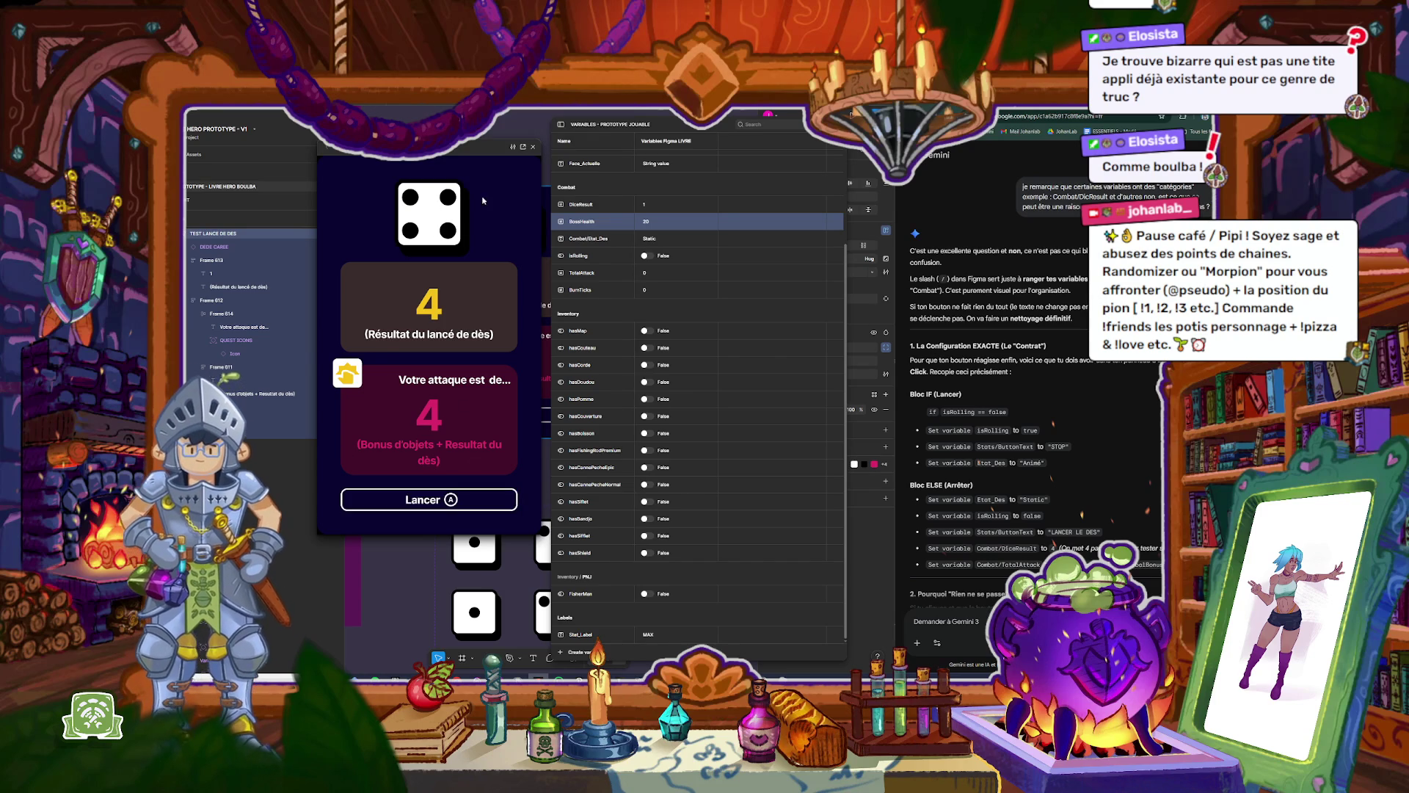
pyautogui.press('Escape')
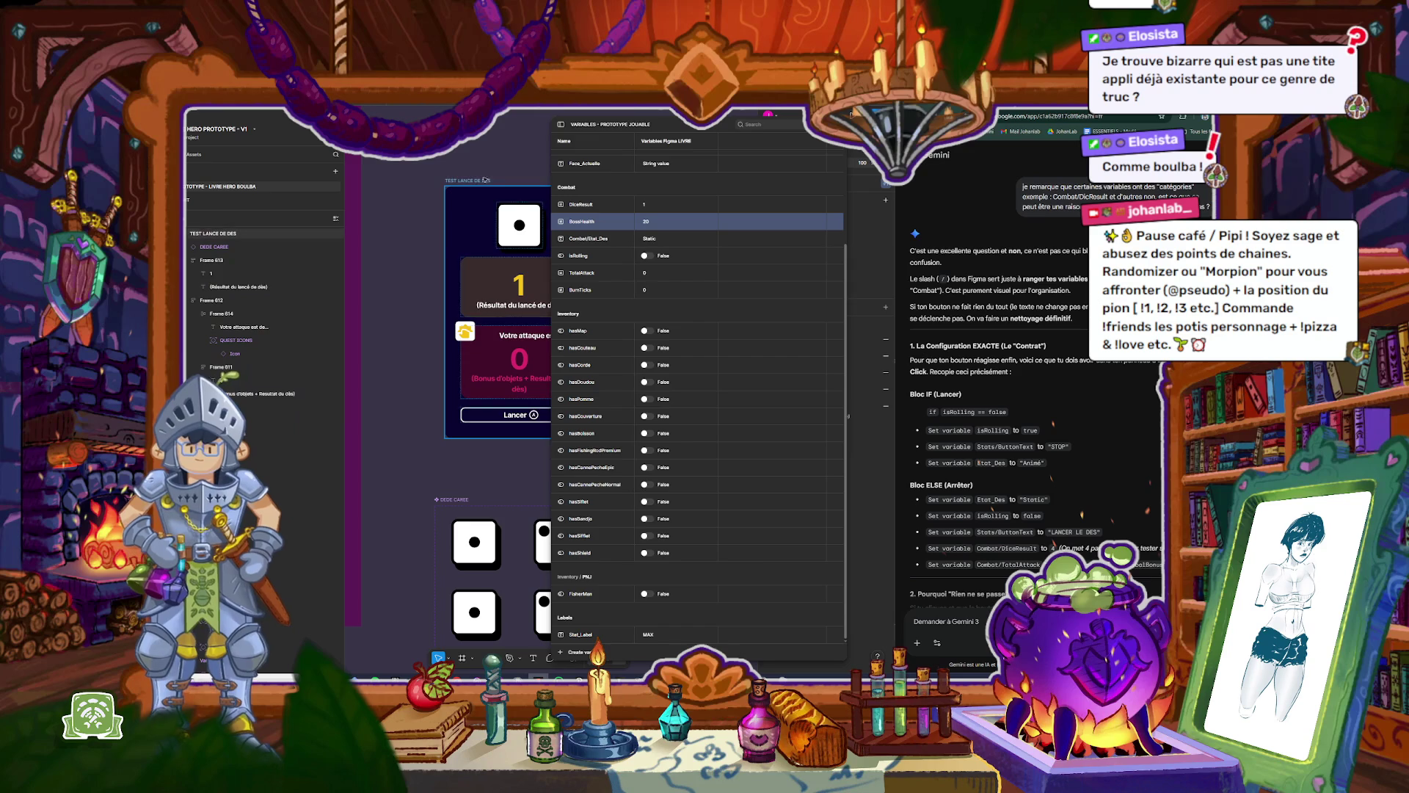
# Step: Reopen the prototype preview to roll again, then close it
pyautogui.hotkey('shift', 'space')
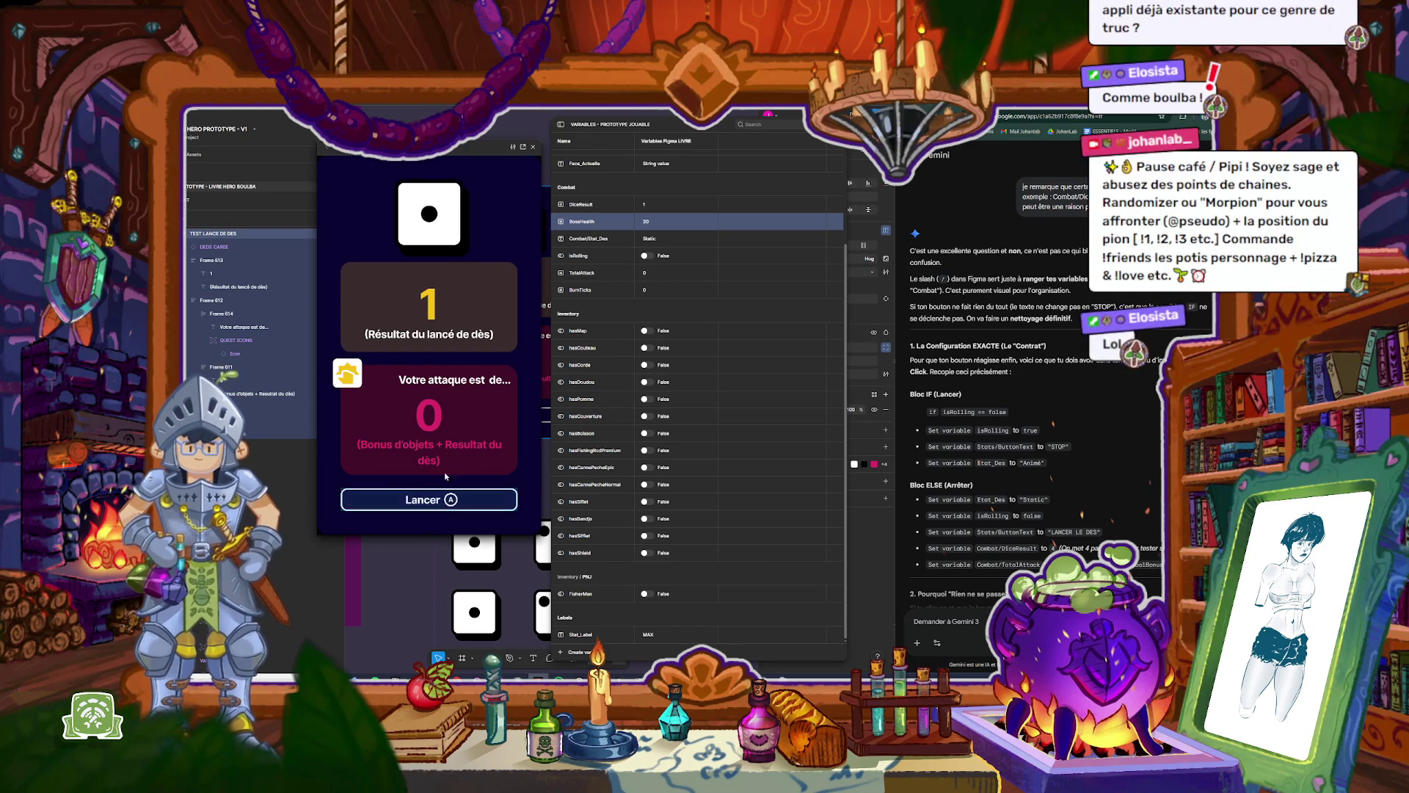
pyautogui.click(405, 500)
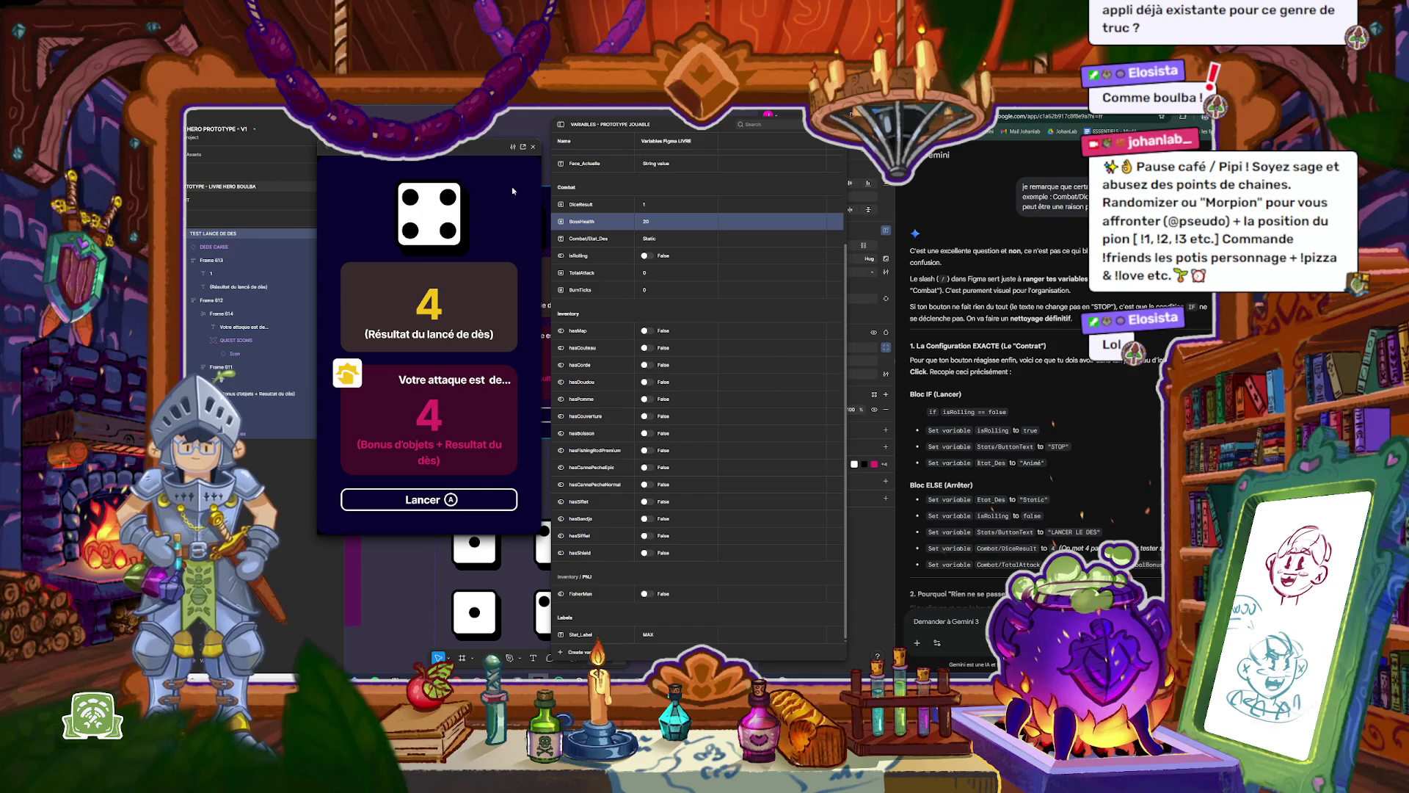
pyautogui.click(532, 147)
pyautogui.hotkey('shift', 'space')
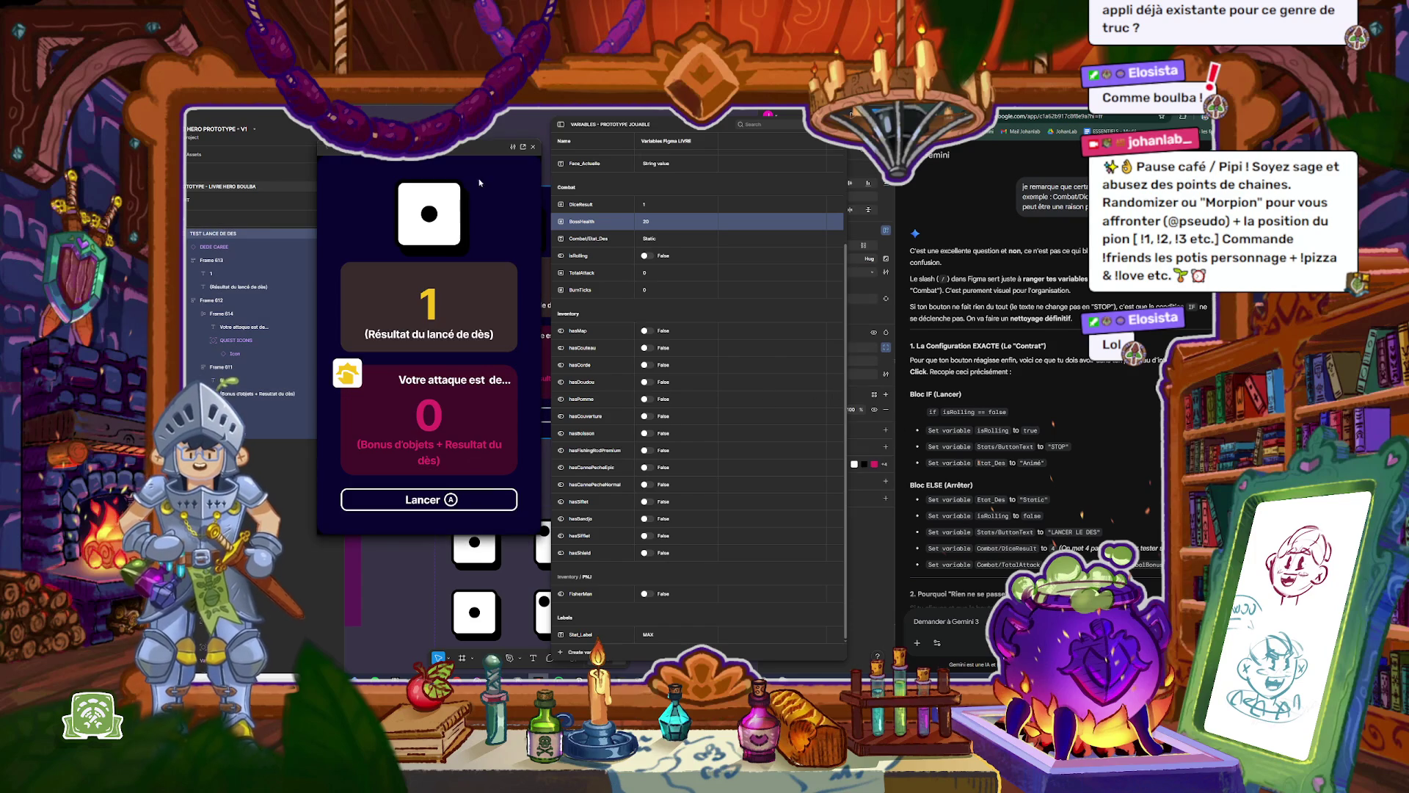
pyautogui.scroll(-3, 1041, 463)
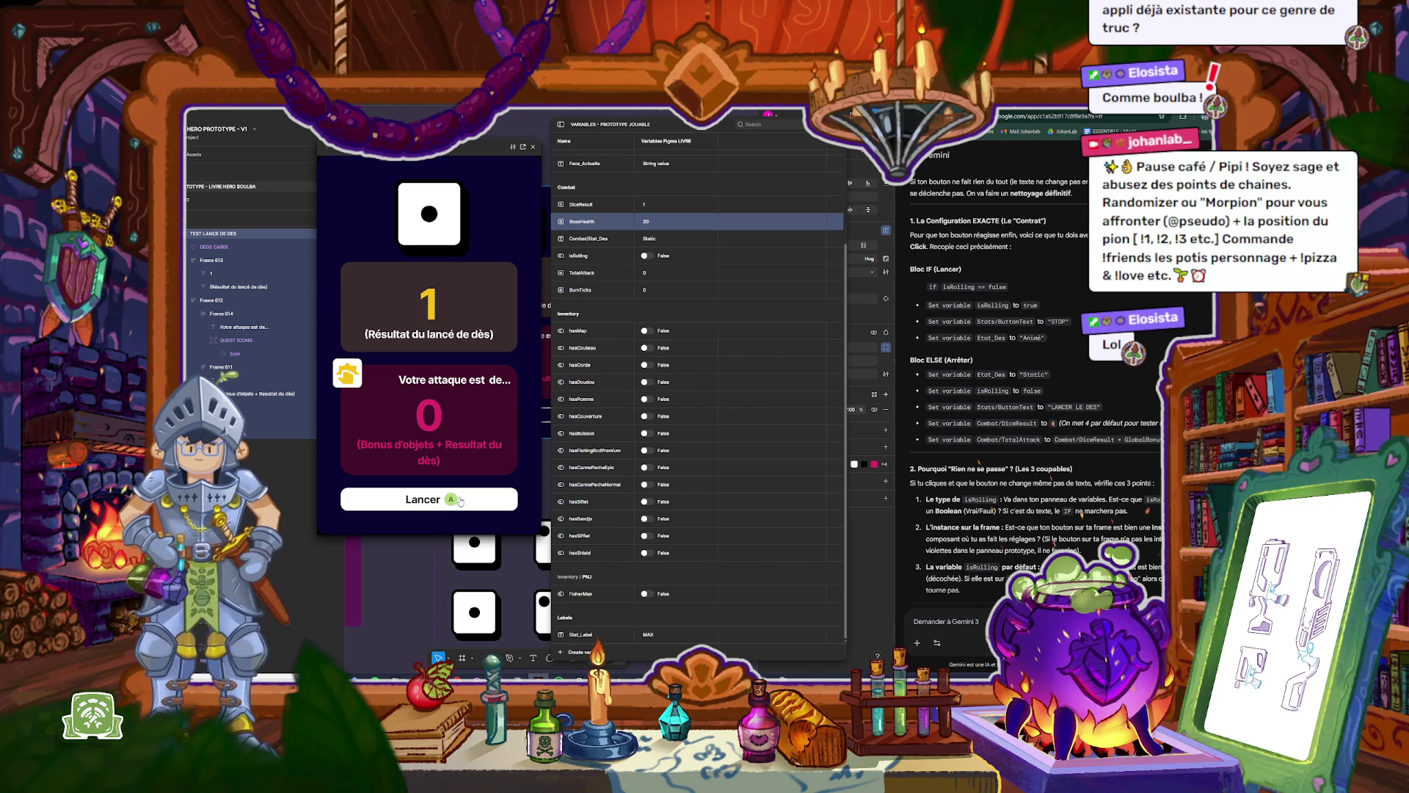
pyautogui.click(533, 147)
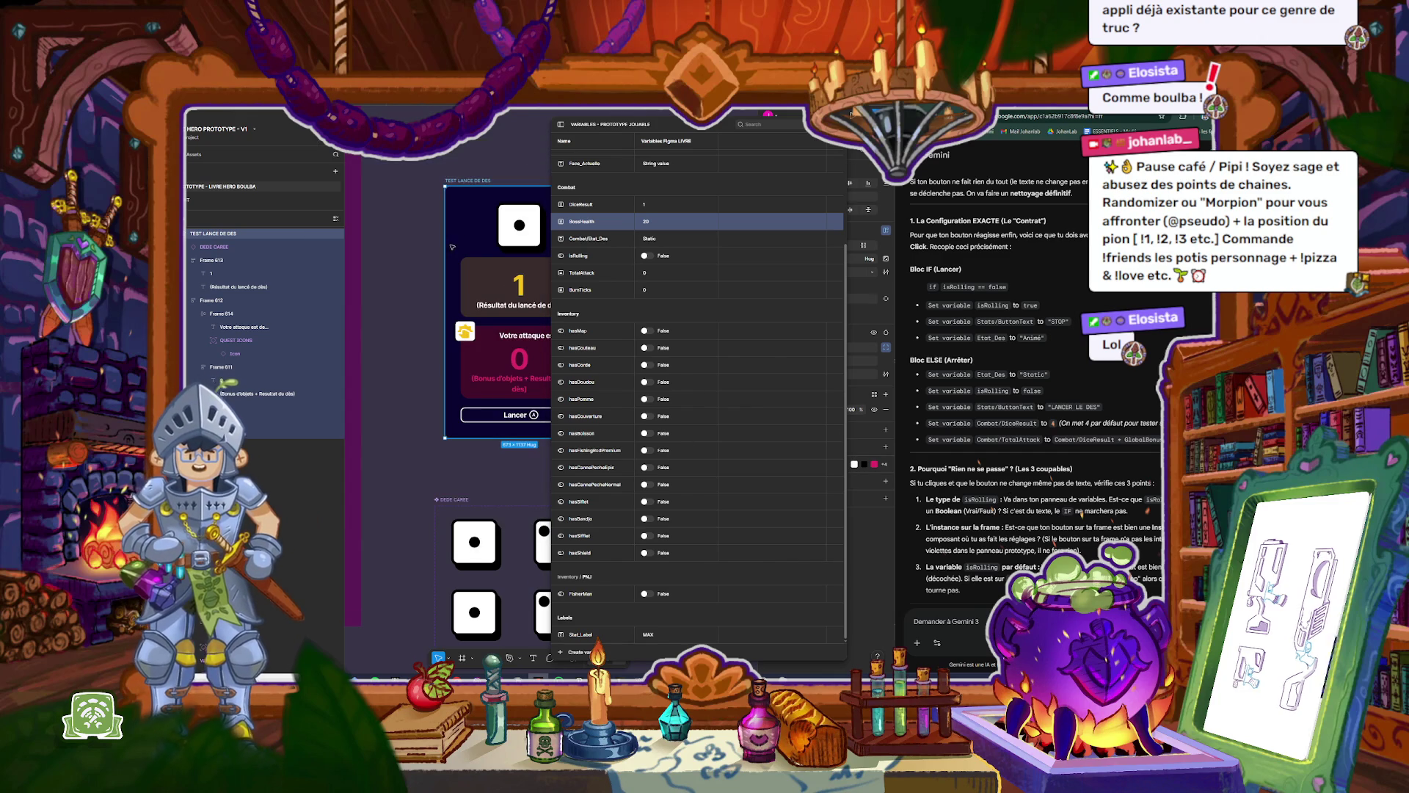
# Step: Close Variables and review the Lancer button's conditional click interaction
pyautogui.click(429, 182)
pyautogui.click(514, 415)
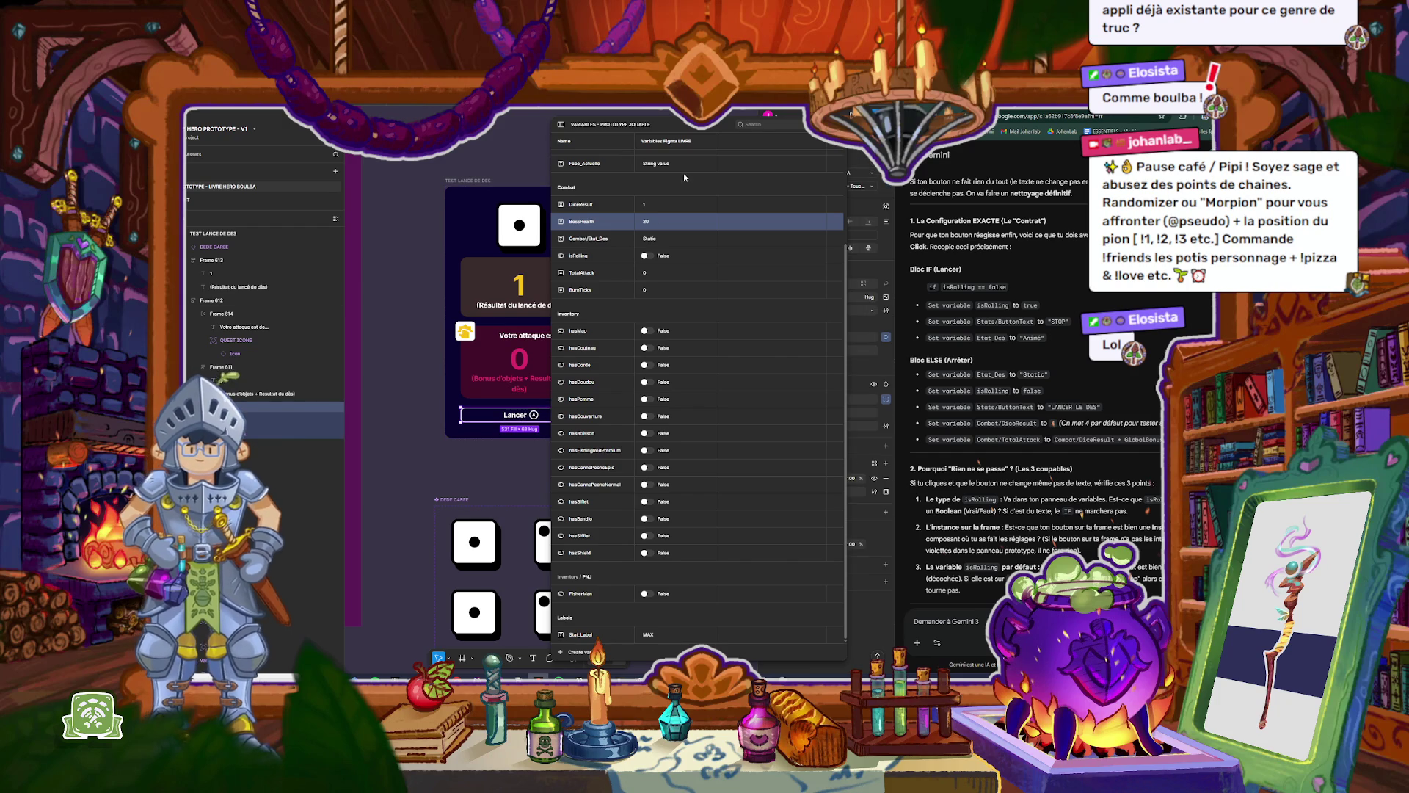
pyautogui.press('Escape')
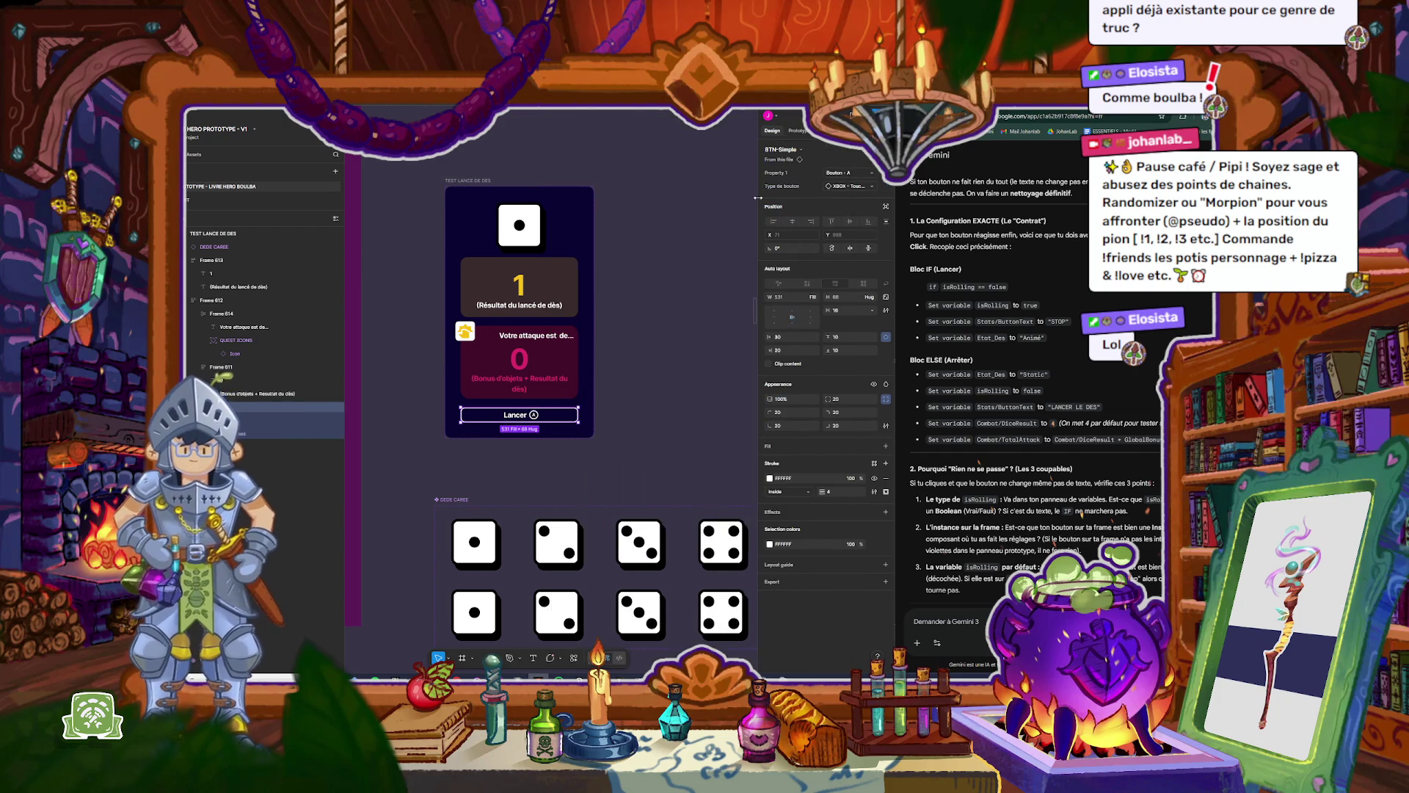
pyautogui.click(800, 131)
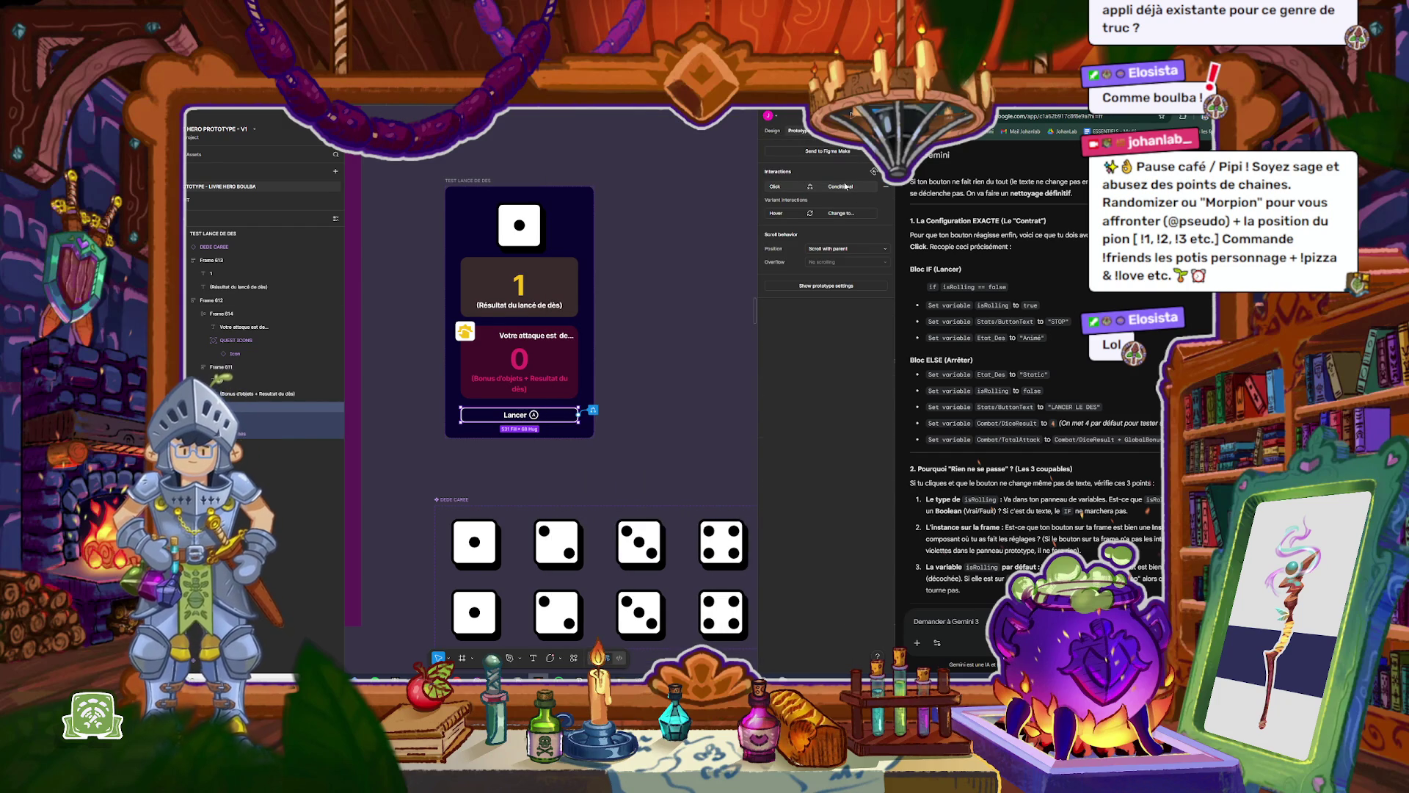
pyautogui.click(844, 186)
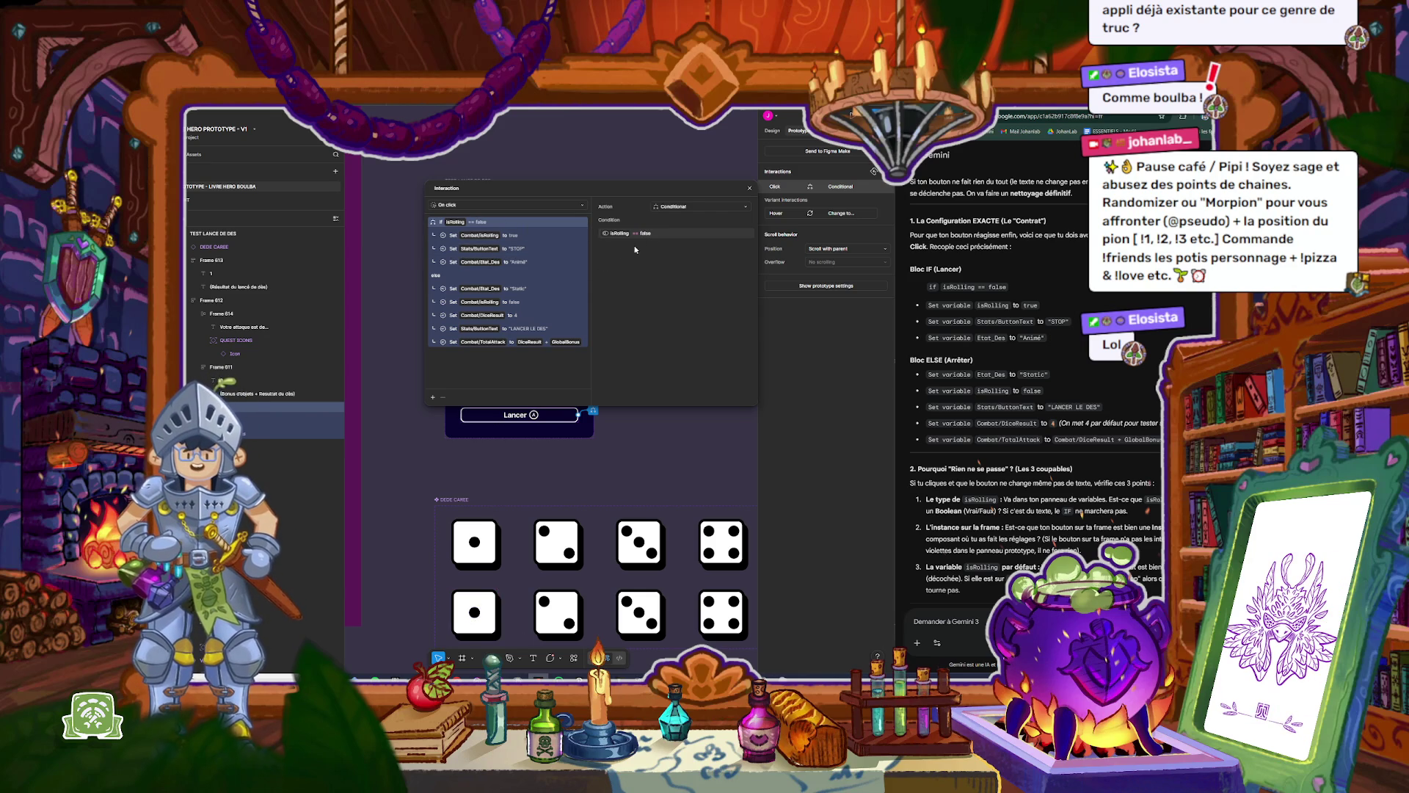
# Step: Deselect everything and bring the variables list back up
pyautogui.press('Escape')
pyautogui.click(772, 130)
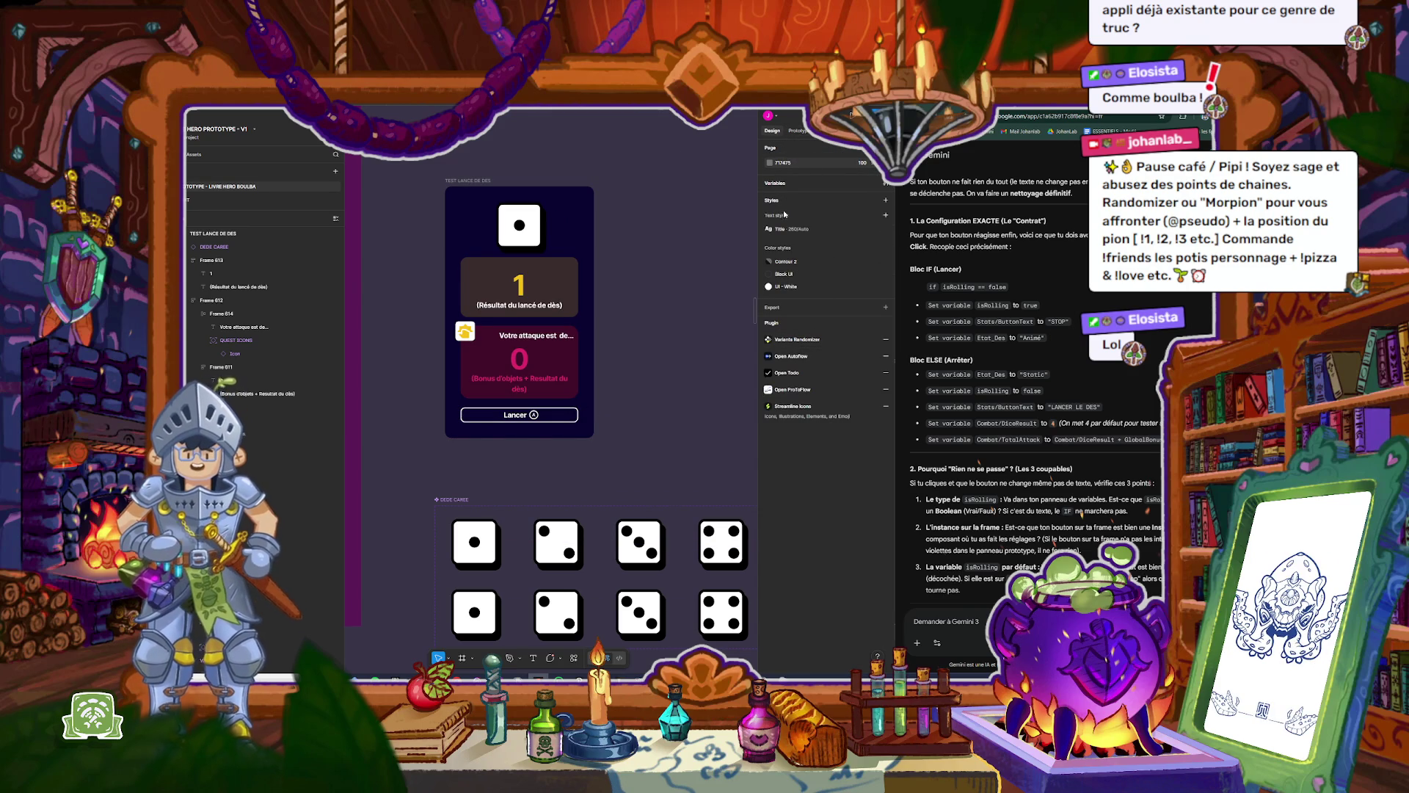
pyautogui.click(777, 183)
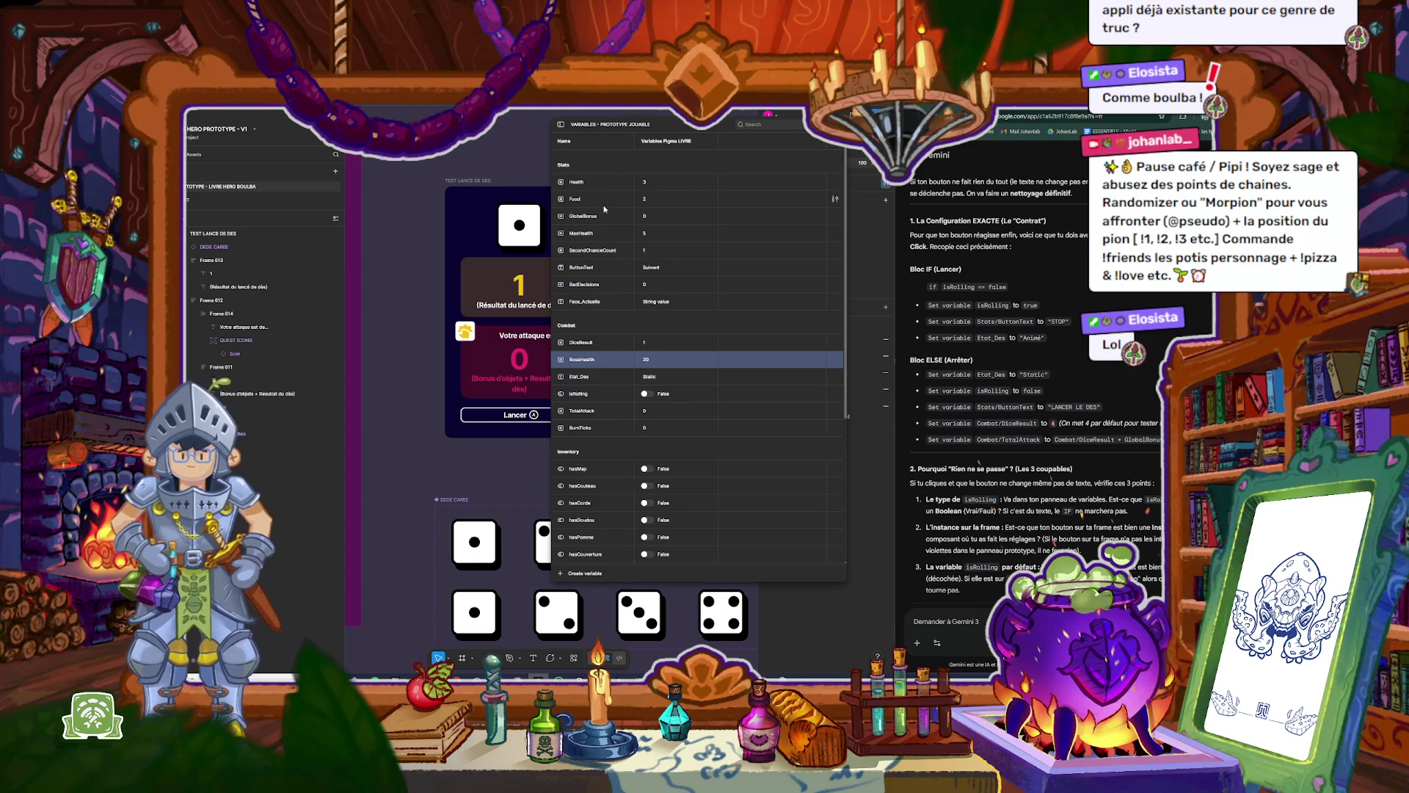
# Step: Copy Gemini's point 2 about checking the button instance on the frame
pyautogui.click(609, 397)
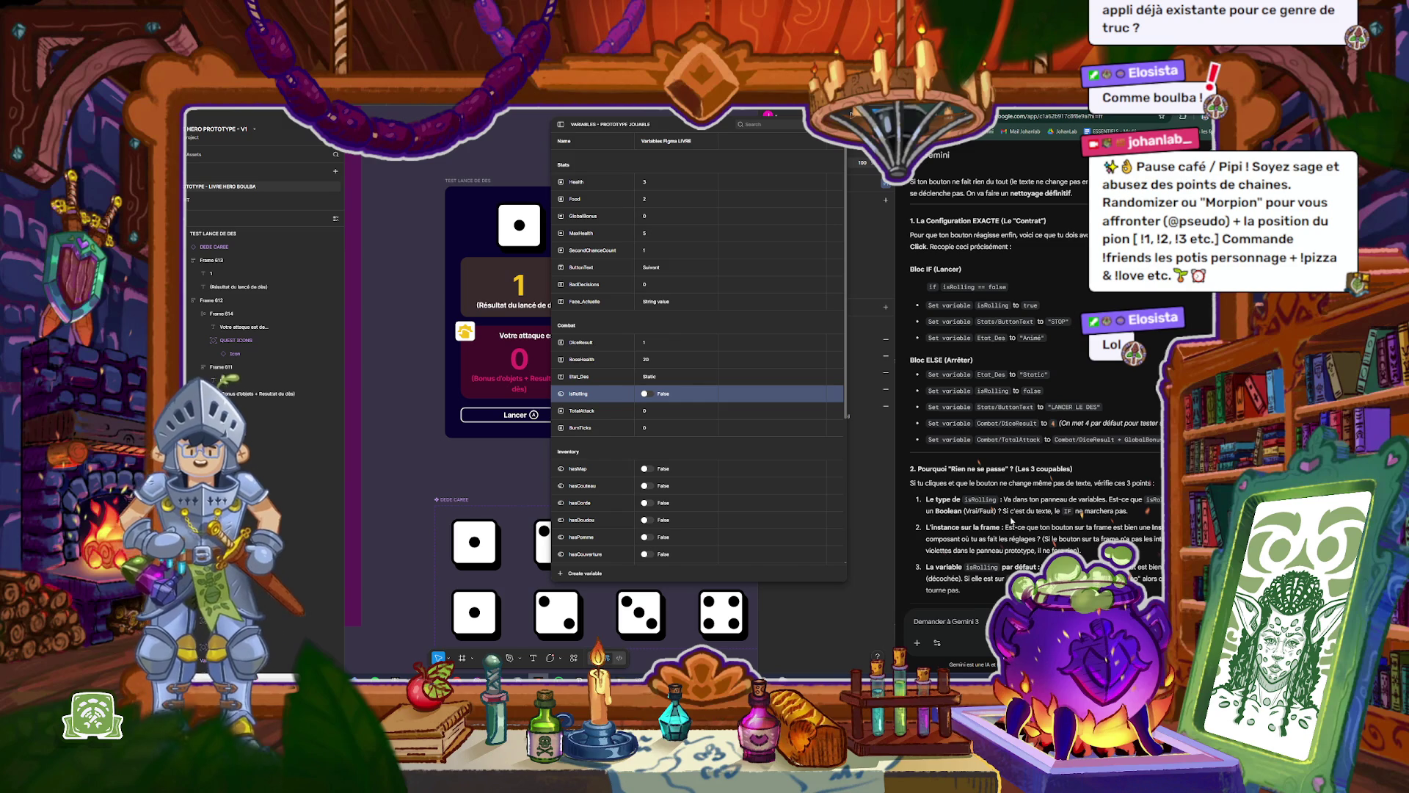
pyautogui.doubleClick(990, 527)
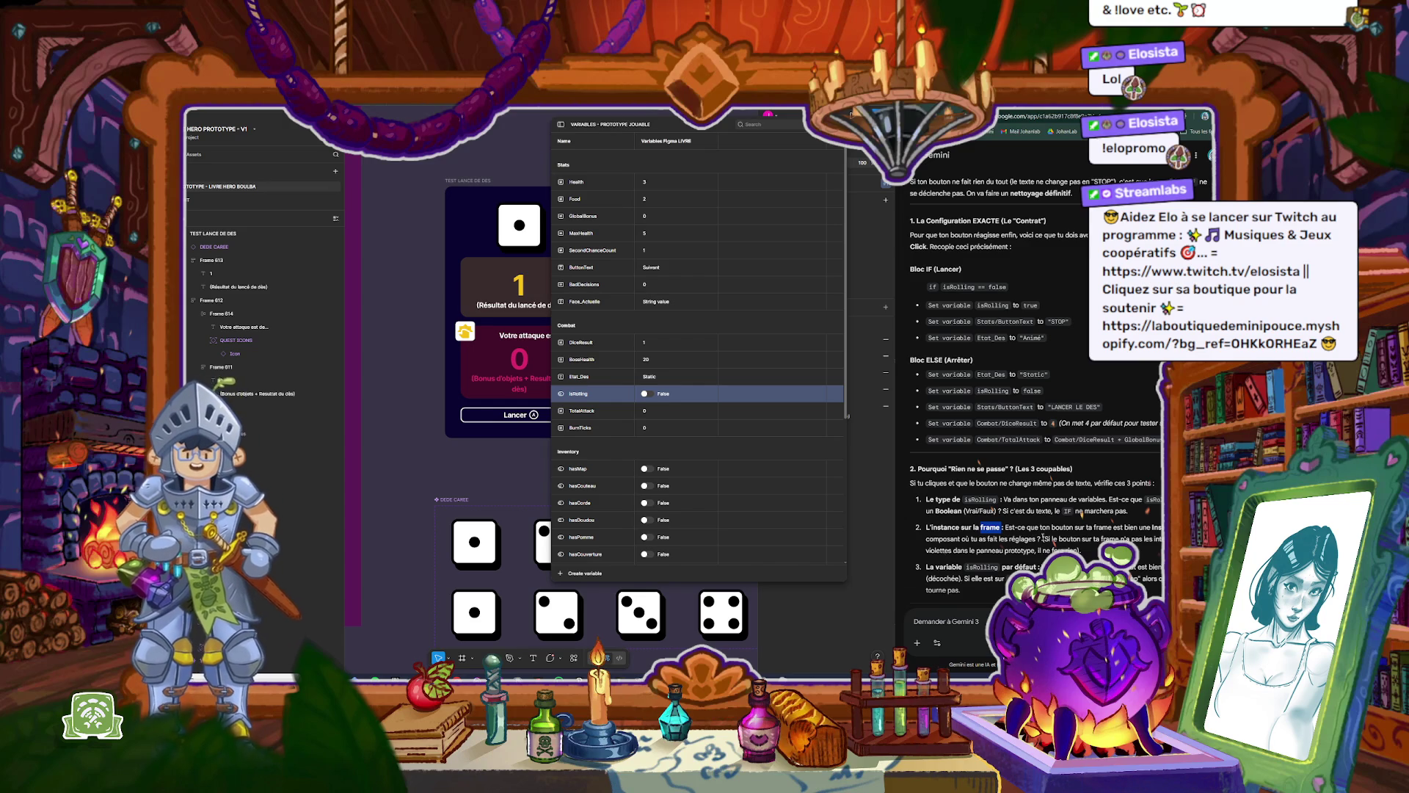
pyautogui.click(1043, 536)
pyautogui.moveTo(927, 527)
pyautogui.mouseDown()
pyautogui.moveTo(1130, 540)
pyautogui.moveTo(1079, 551)
pyautogui.mouseUp()
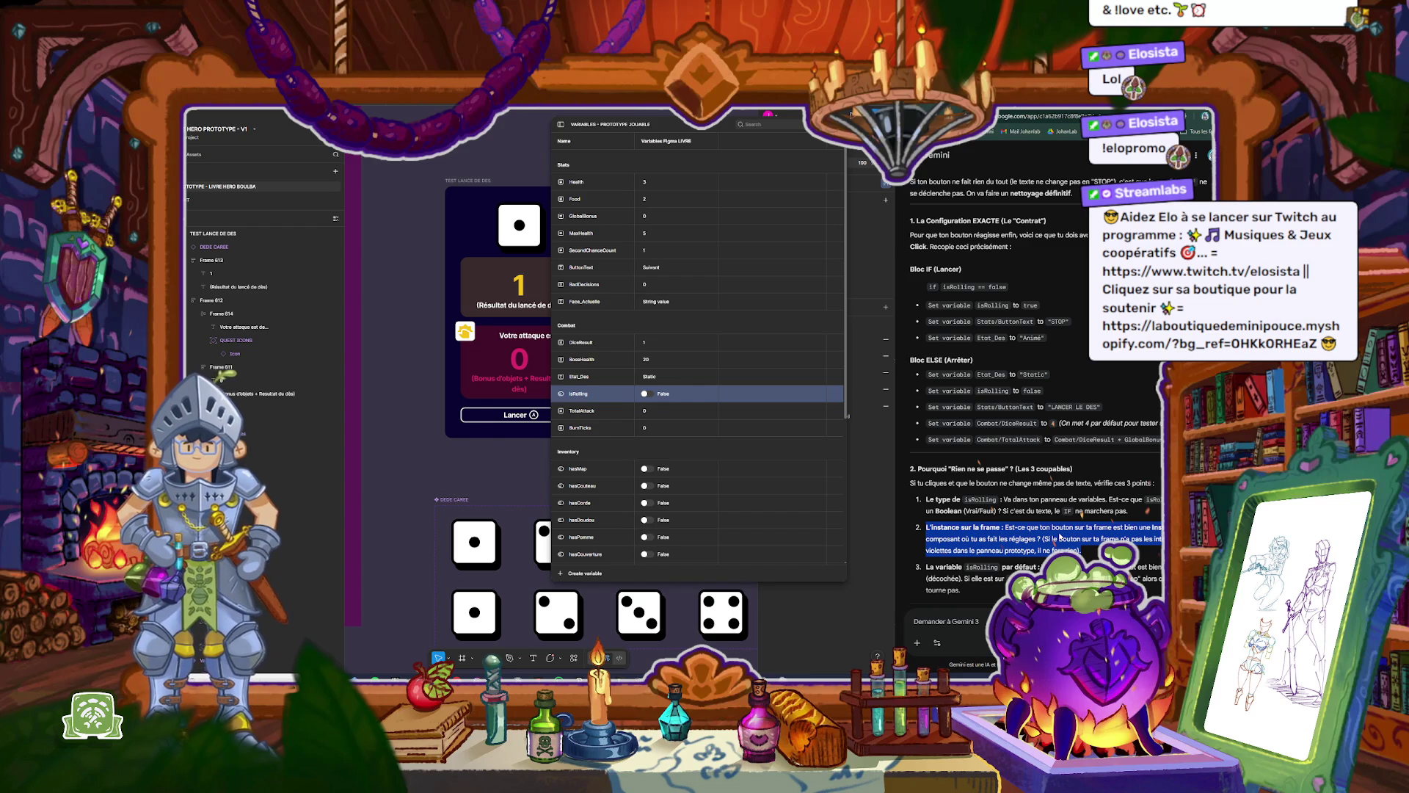
pyautogui.scroll(-1, 1059, 538)
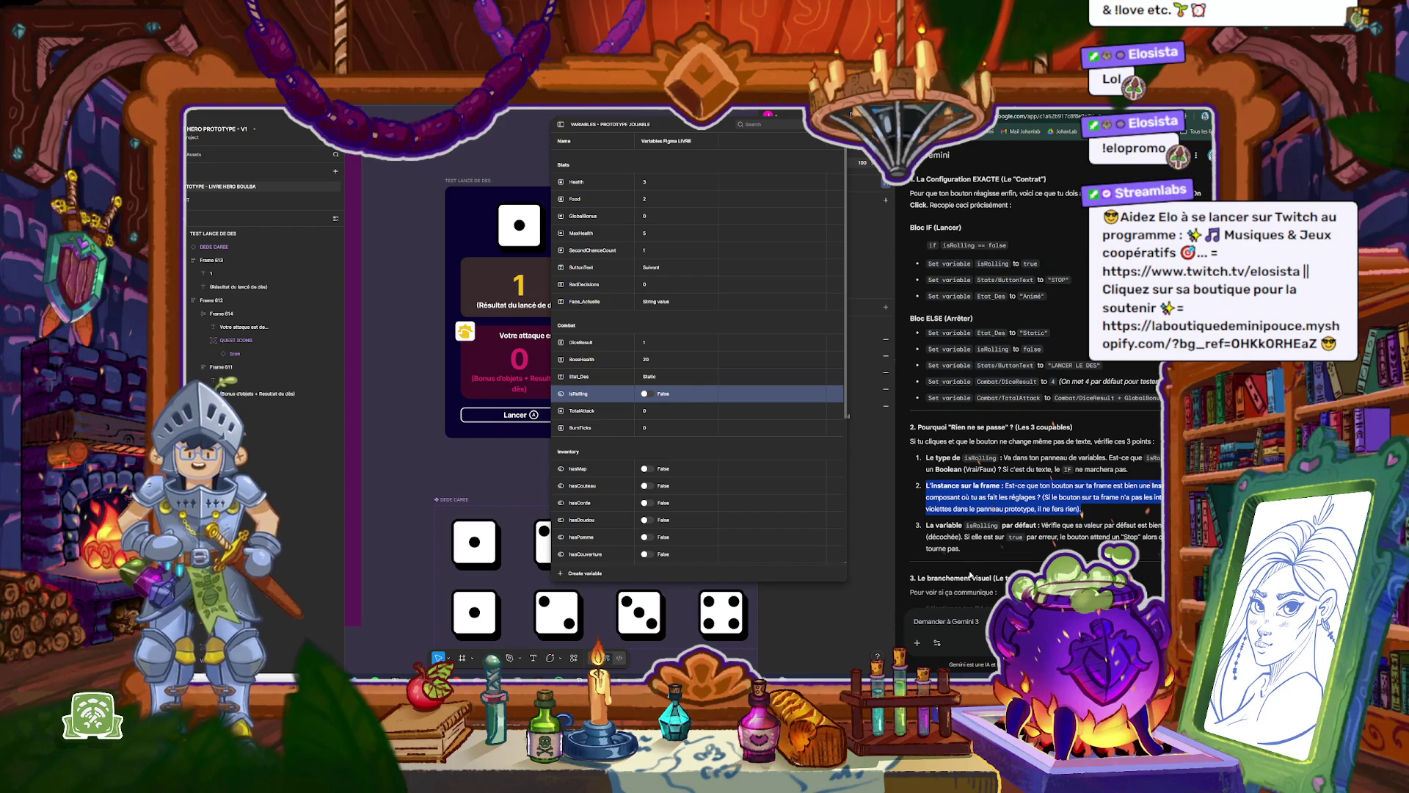
pyautogui.click(979, 620)
# Step: Send Gemini the pasted quote plus the note 'j'ai fais les réglages sur'
pyautogui.hotkey('ctrl', 'v')
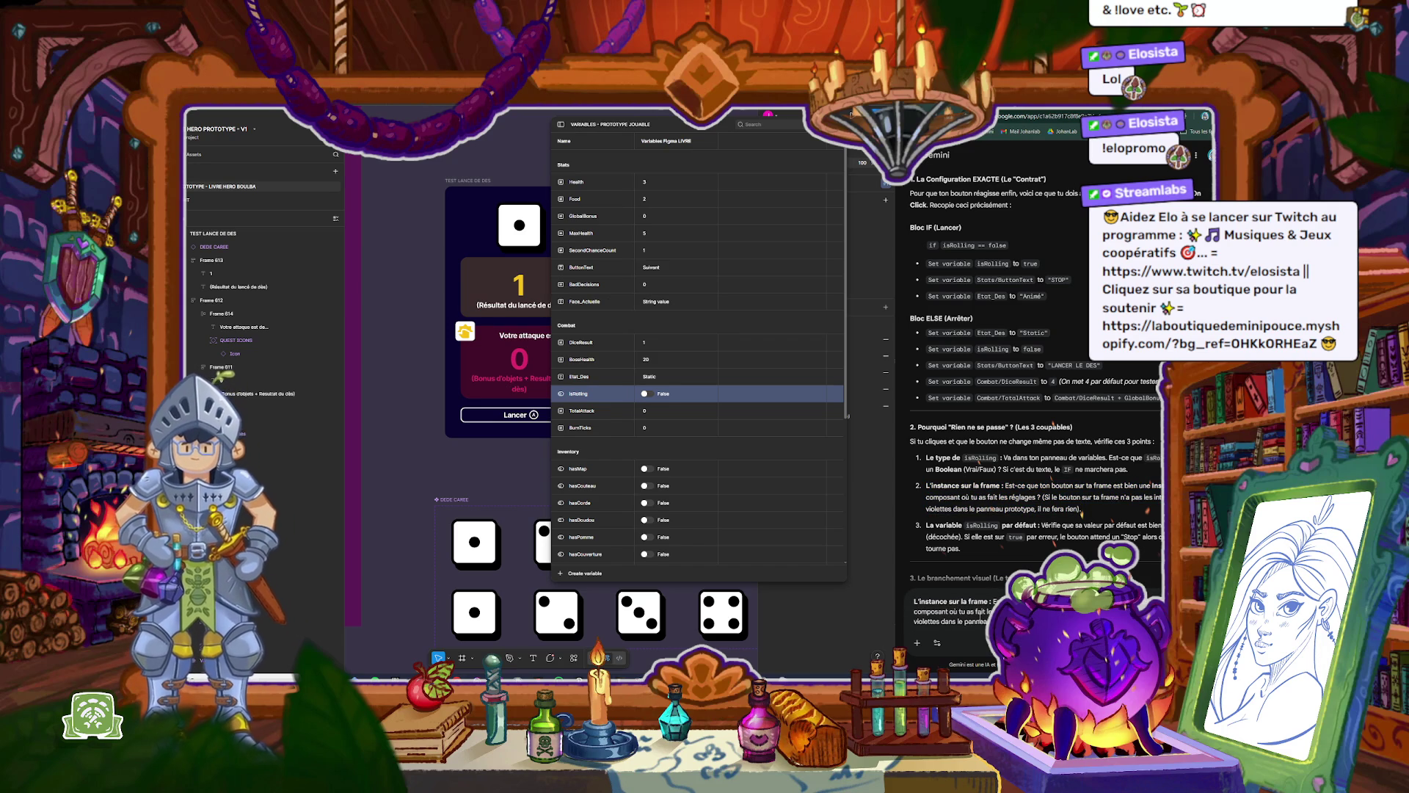
pyautogui.hotkey('shift', 'Return')
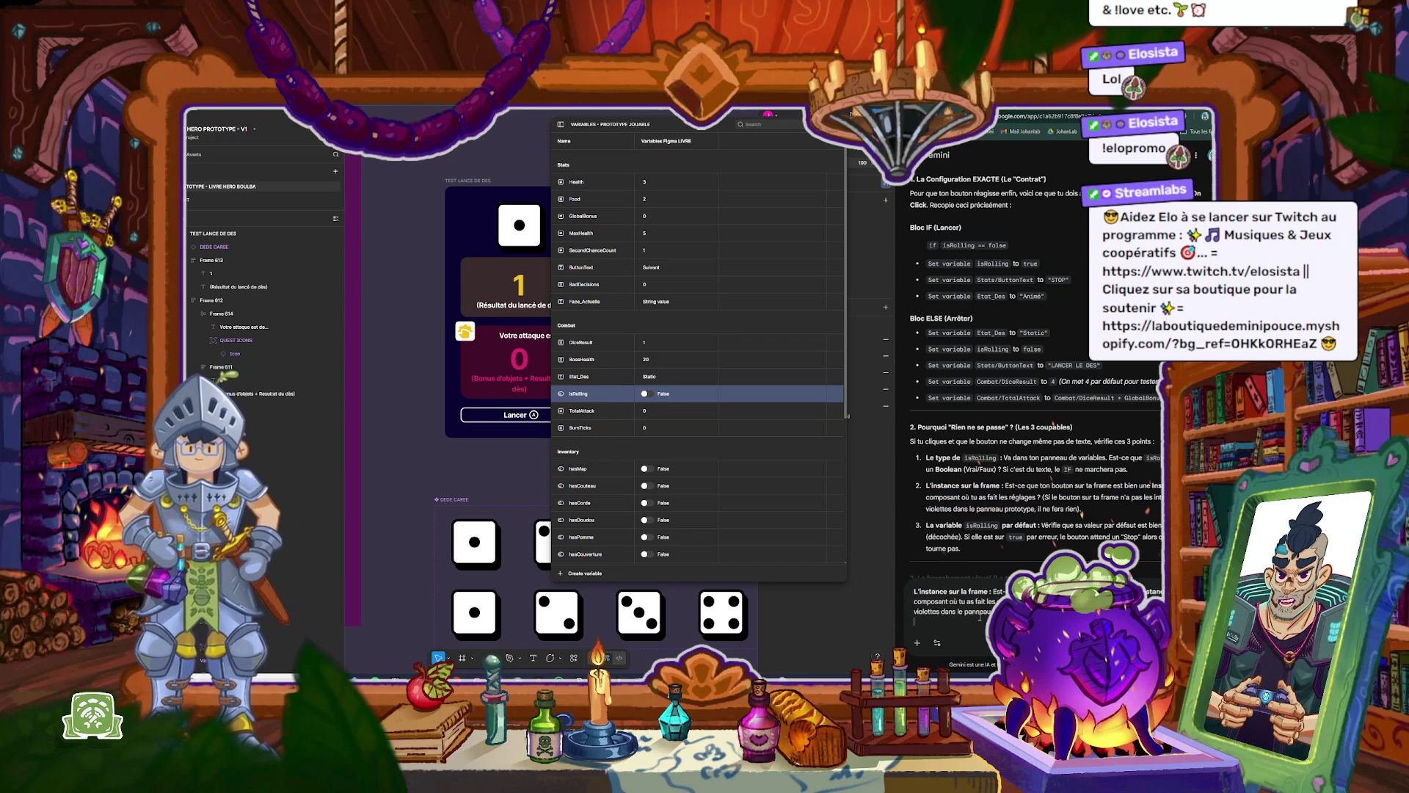
pyautogui.write("j'ai fais les")
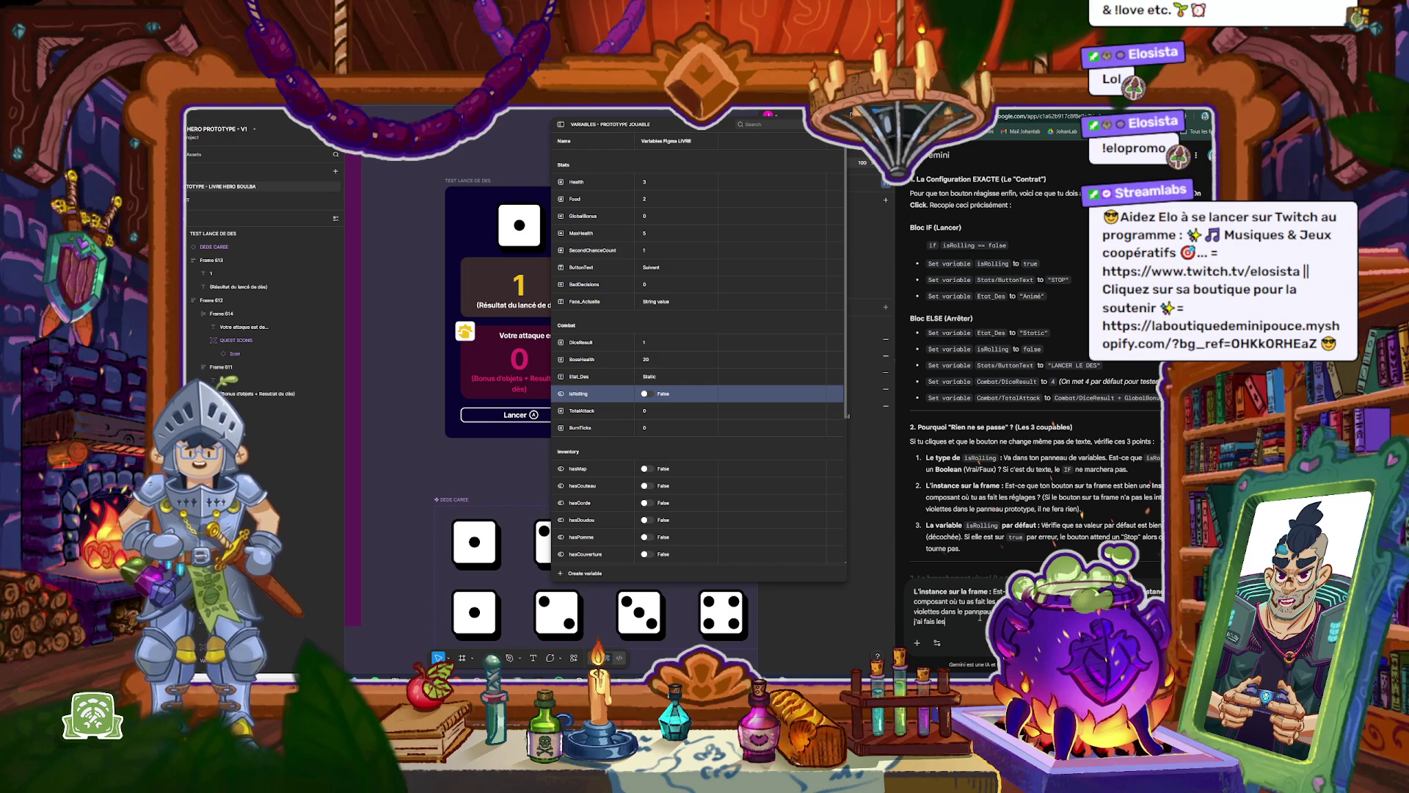
pyautogui.write(' régla')
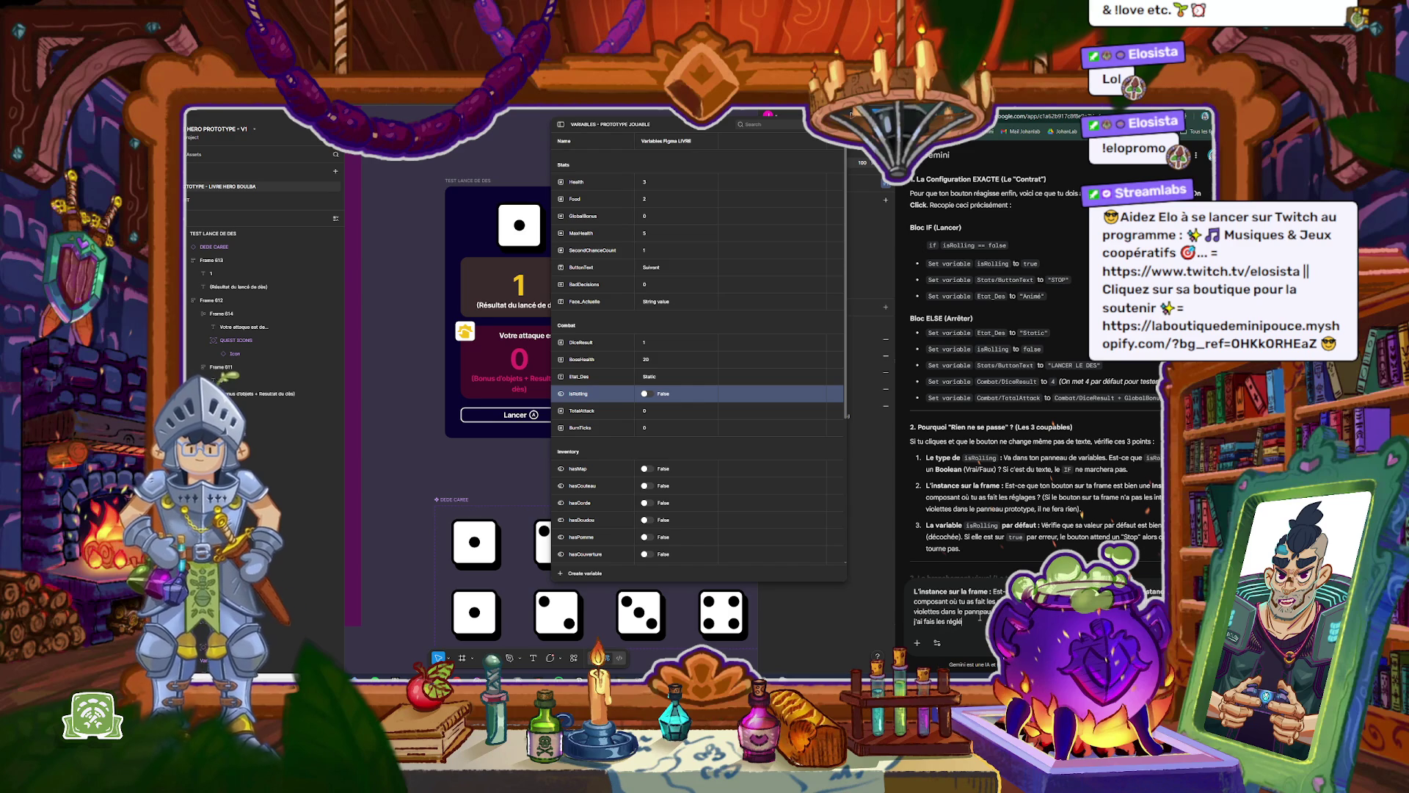
pyautogui.write('ges sur')
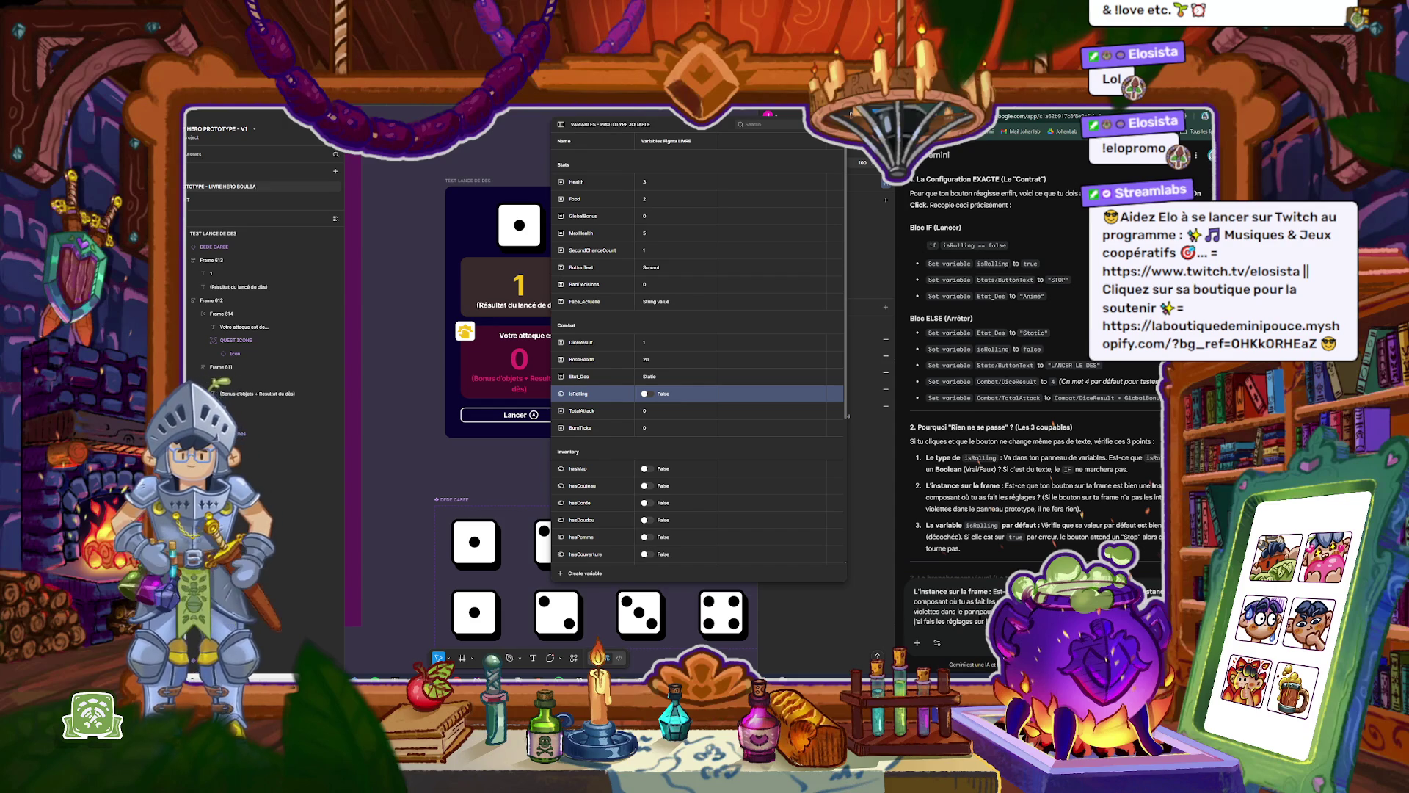
pyautogui.press('Return')
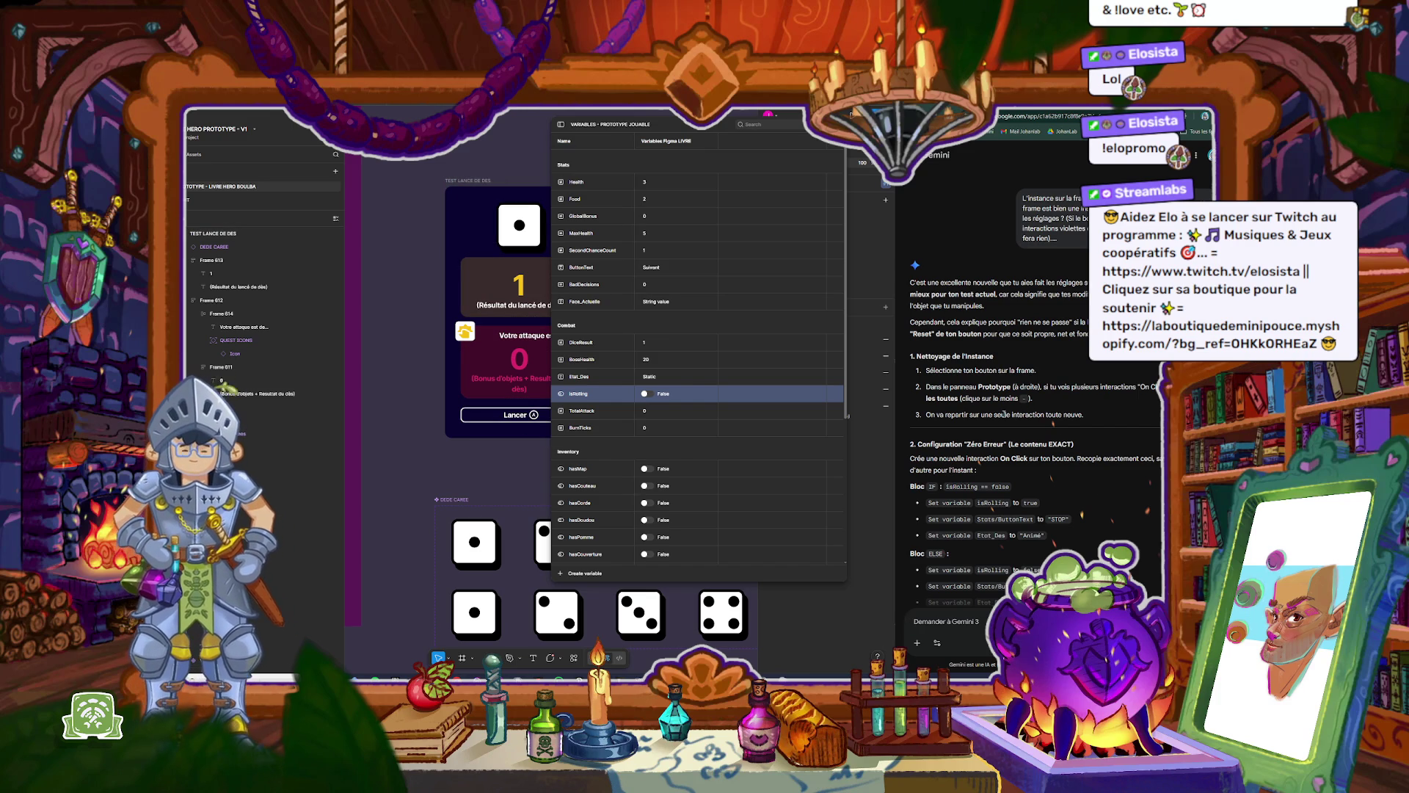
pyautogui.scroll(-2, 1016, 494)
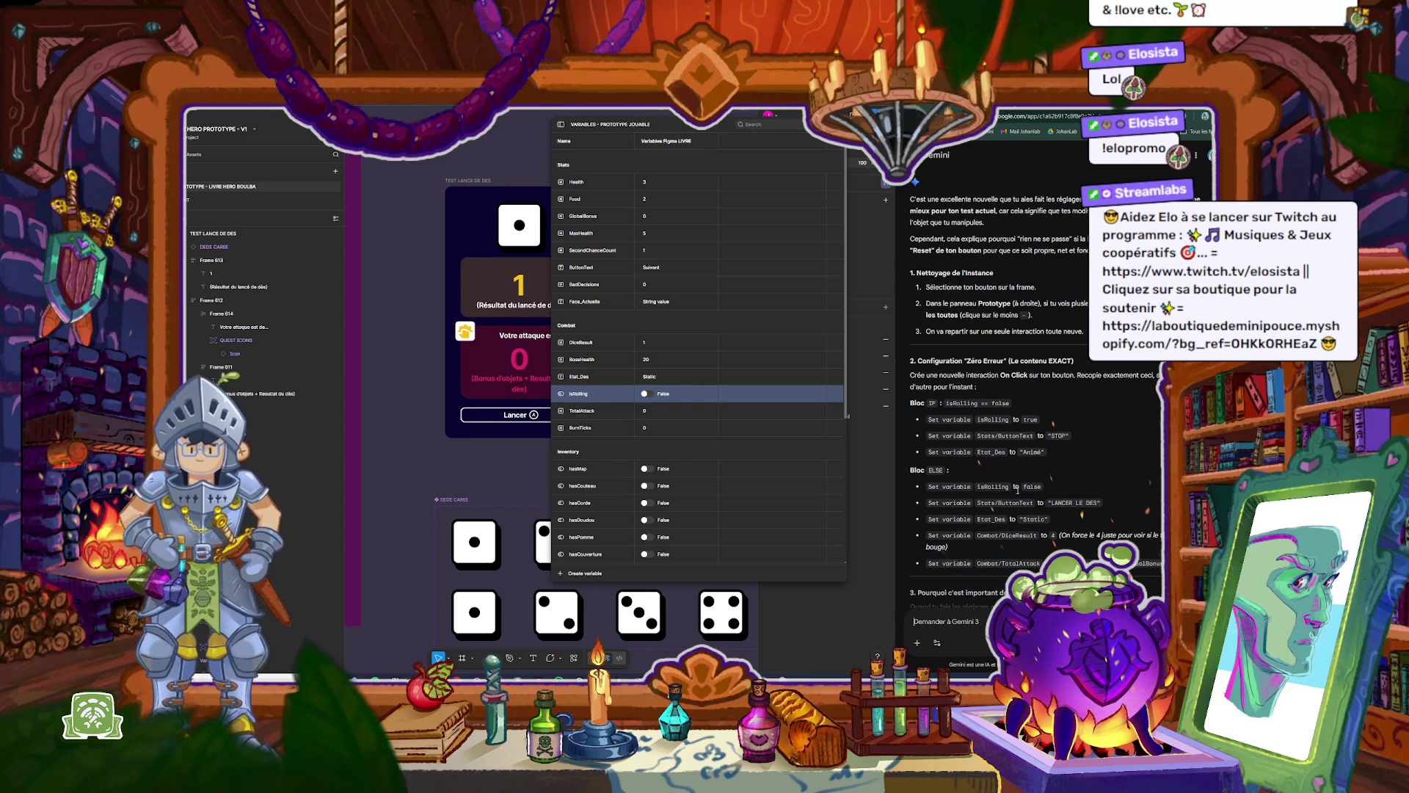
pyautogui.scroll(-1, 1017, 491)
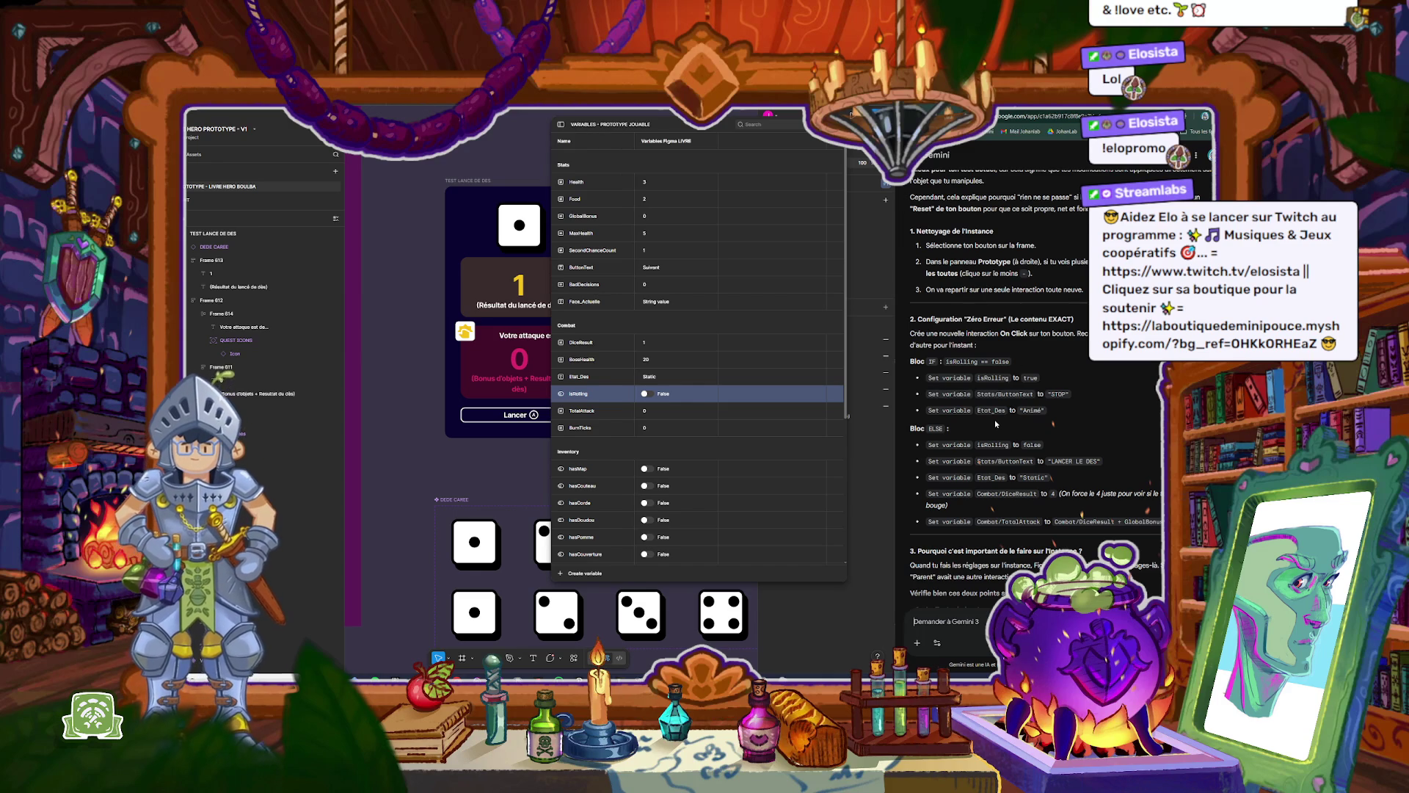
pyautogui.scroll(-1, 996, 424)
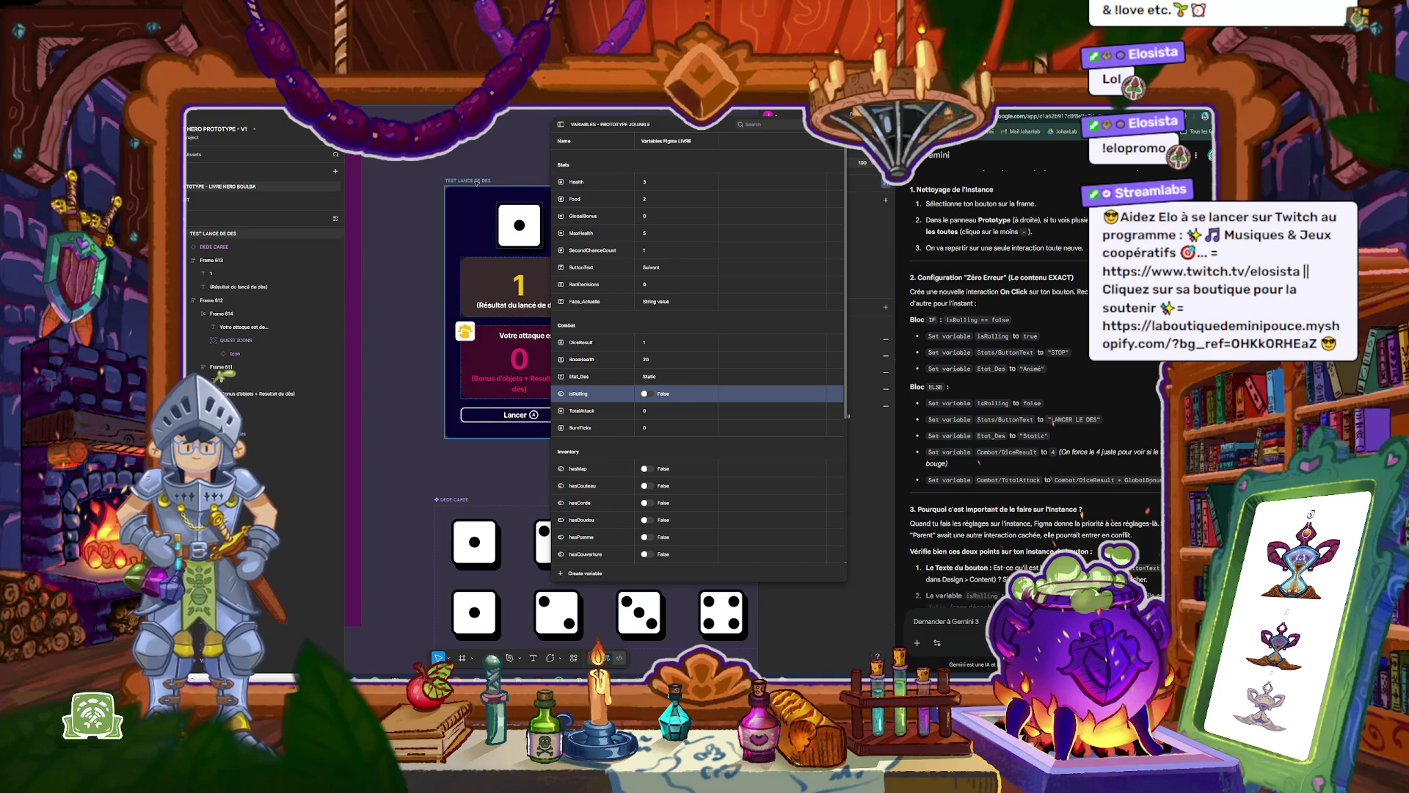
pyautogui.click(513, 415)
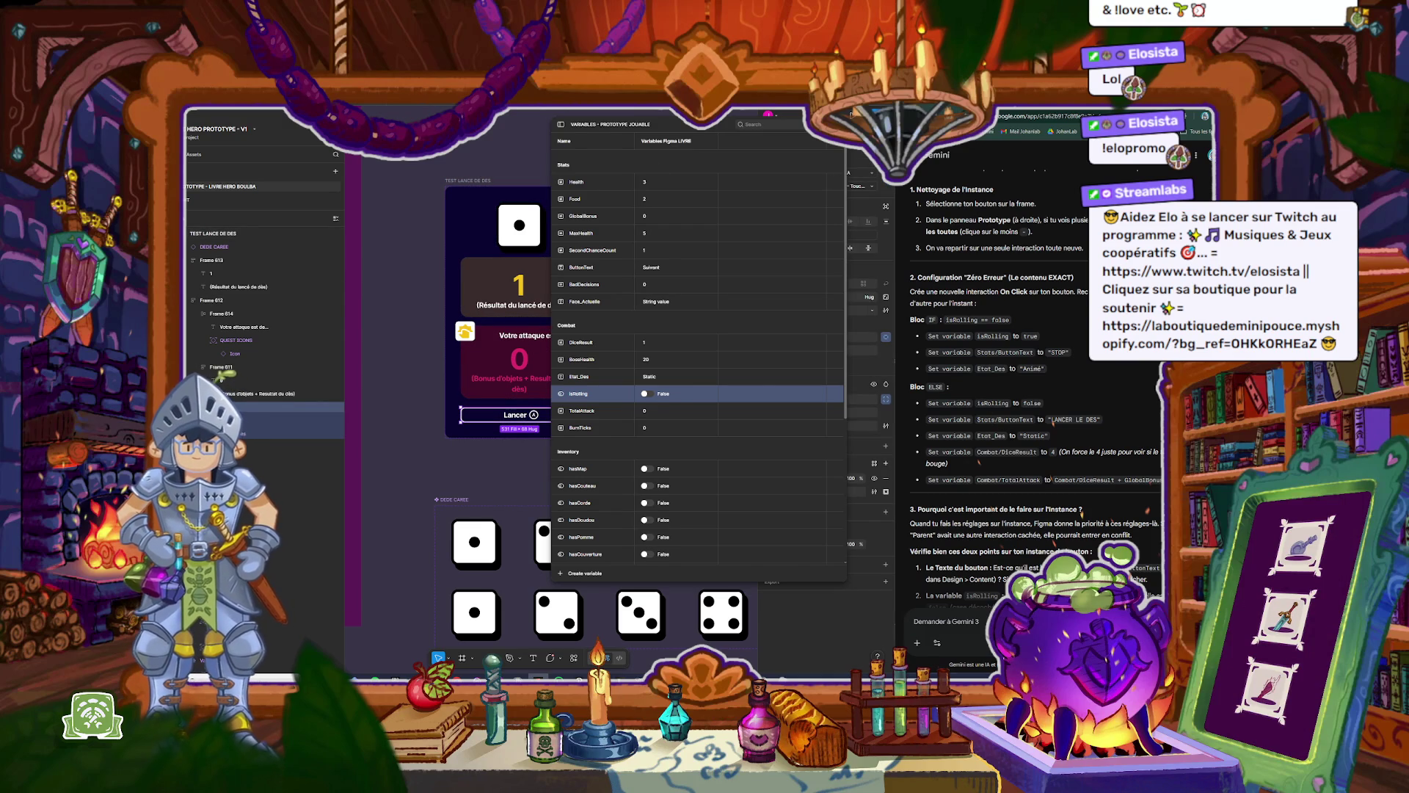
pyautogui.press('Escape')
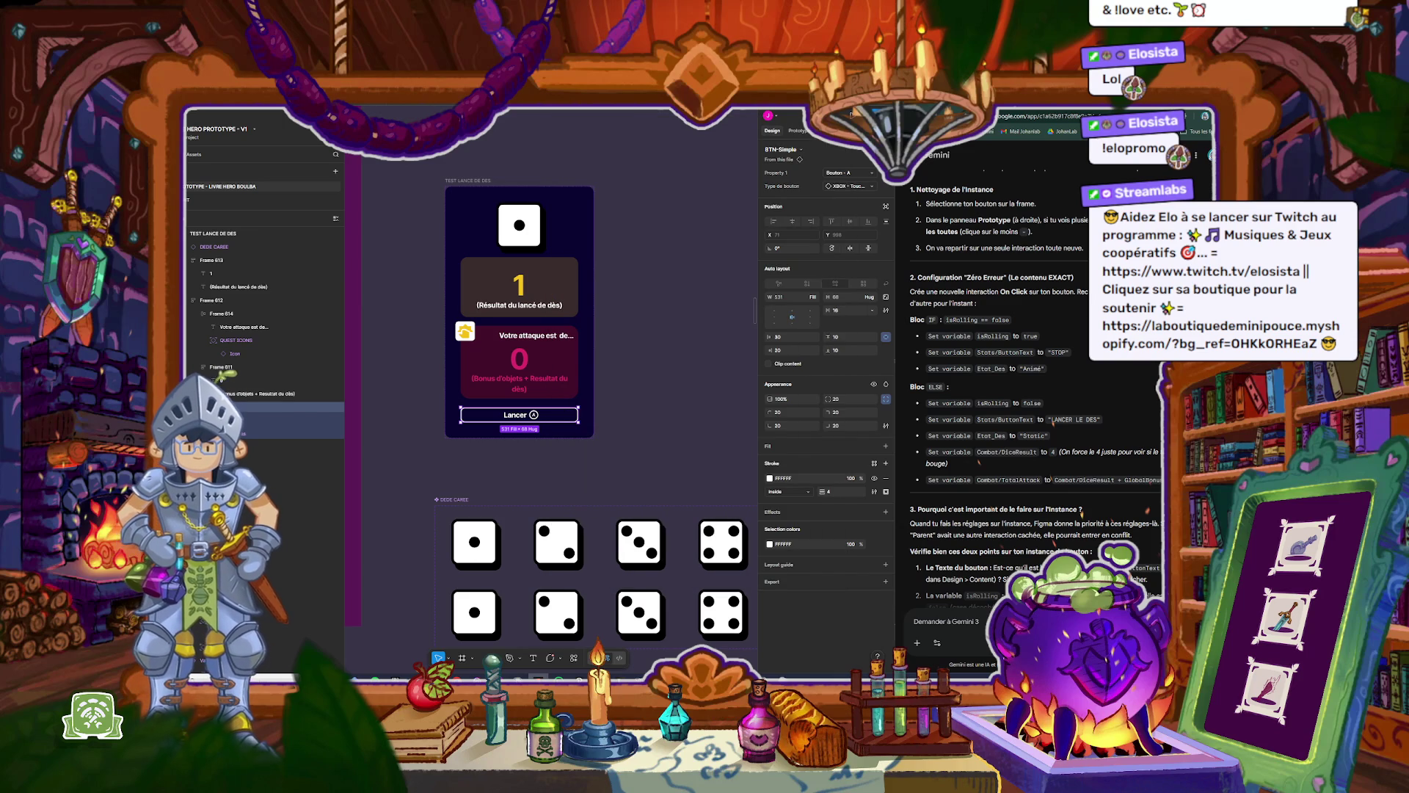
# Step: Check the button instance's actions without resetting, then reselect the Lancer button
pyautogui.click(800, 150)
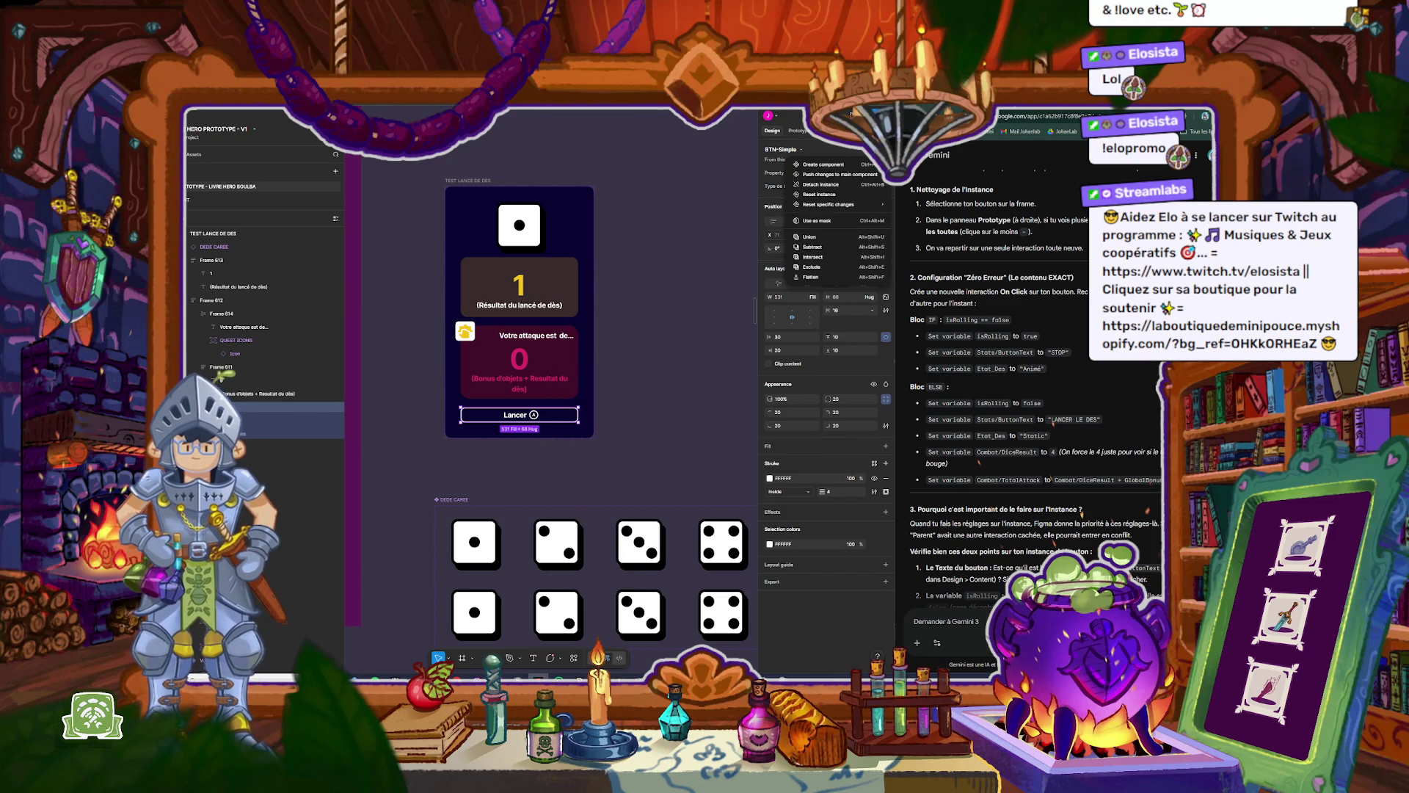
pyautogui.moveTo(841, 205)
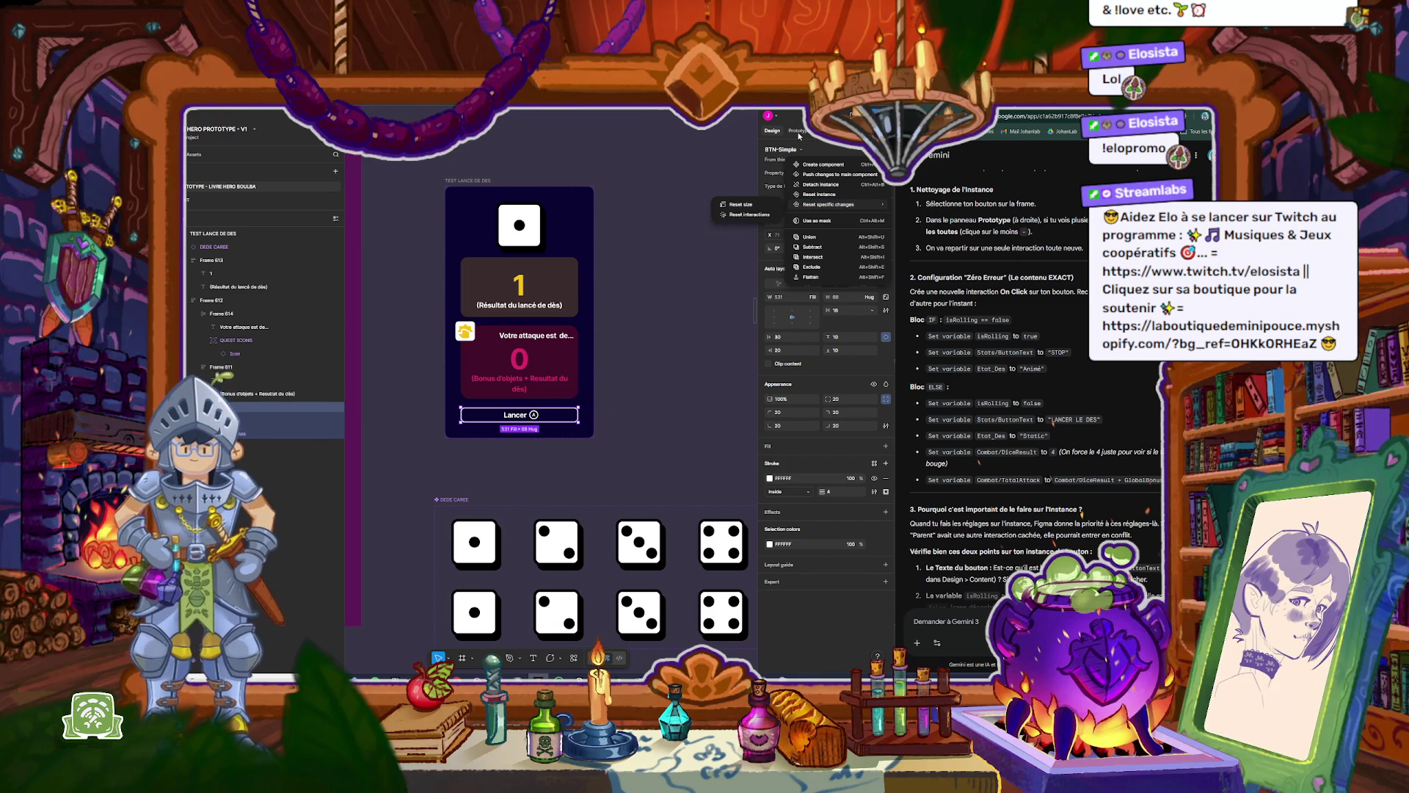
pyautogui.press('Escape')
pyautogui.click(616, 422)
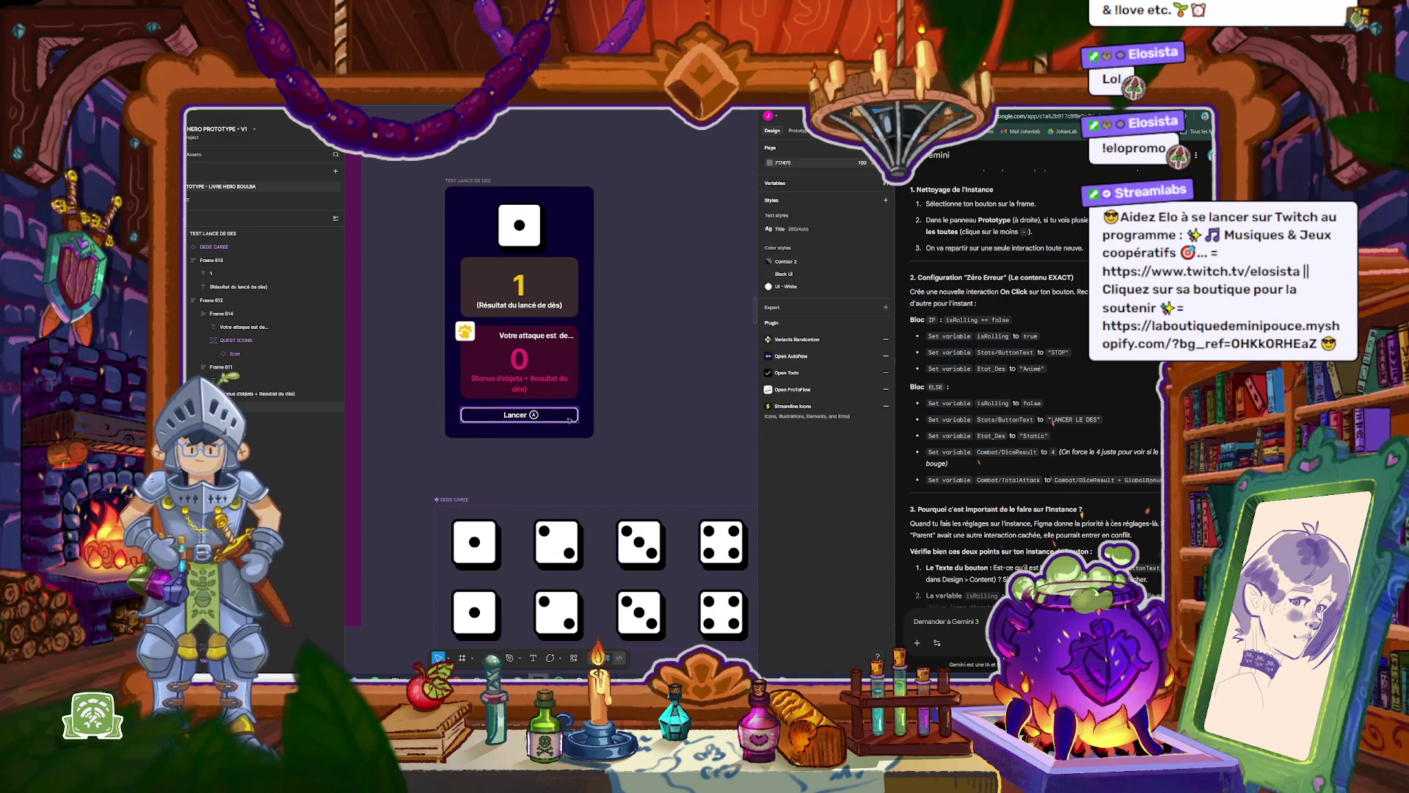
pyautogui.click(557, 417)
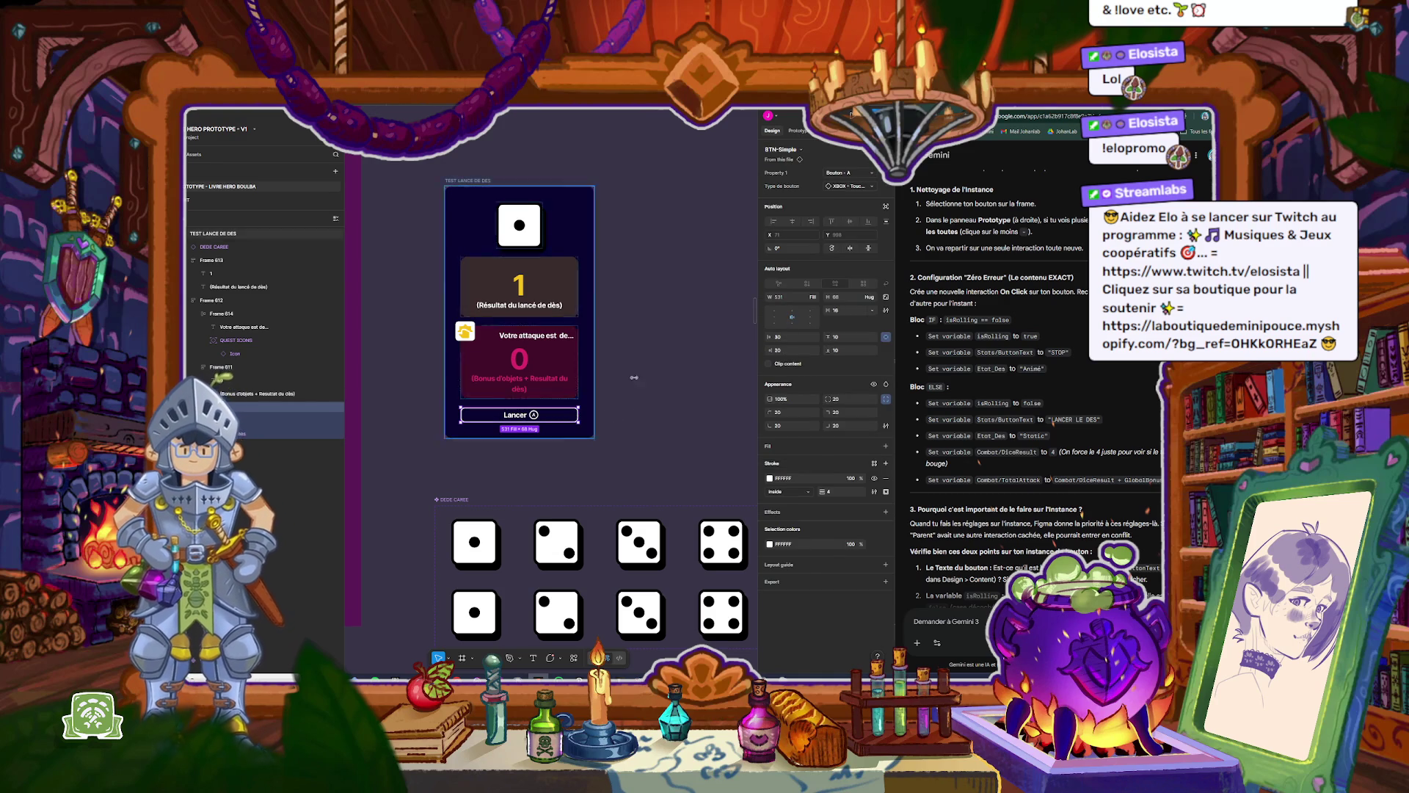
# Step: Drag the isRolling reset higher in the ELSE actions of the click interaction
pyautogui.click(799, 131)
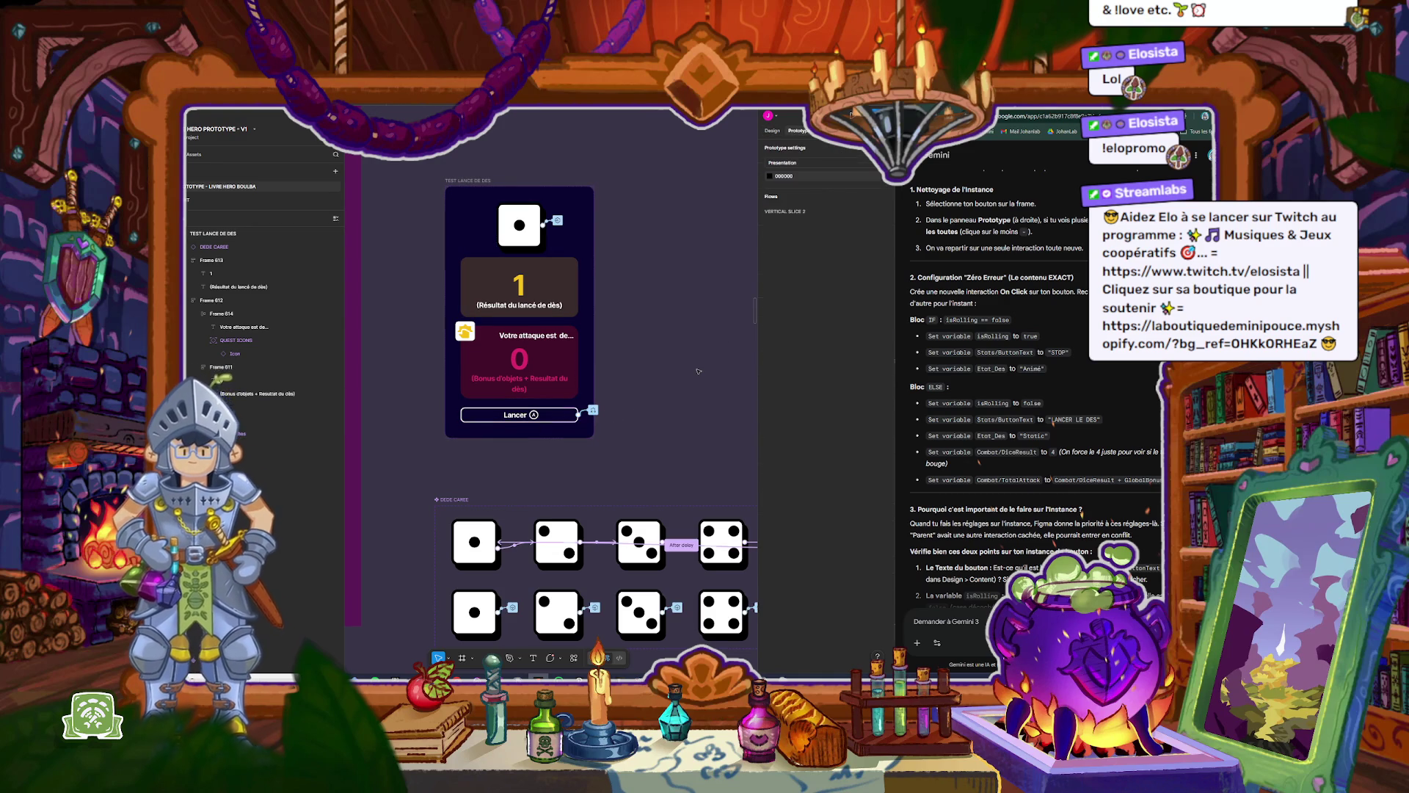
pyautogui.click(593, 411)
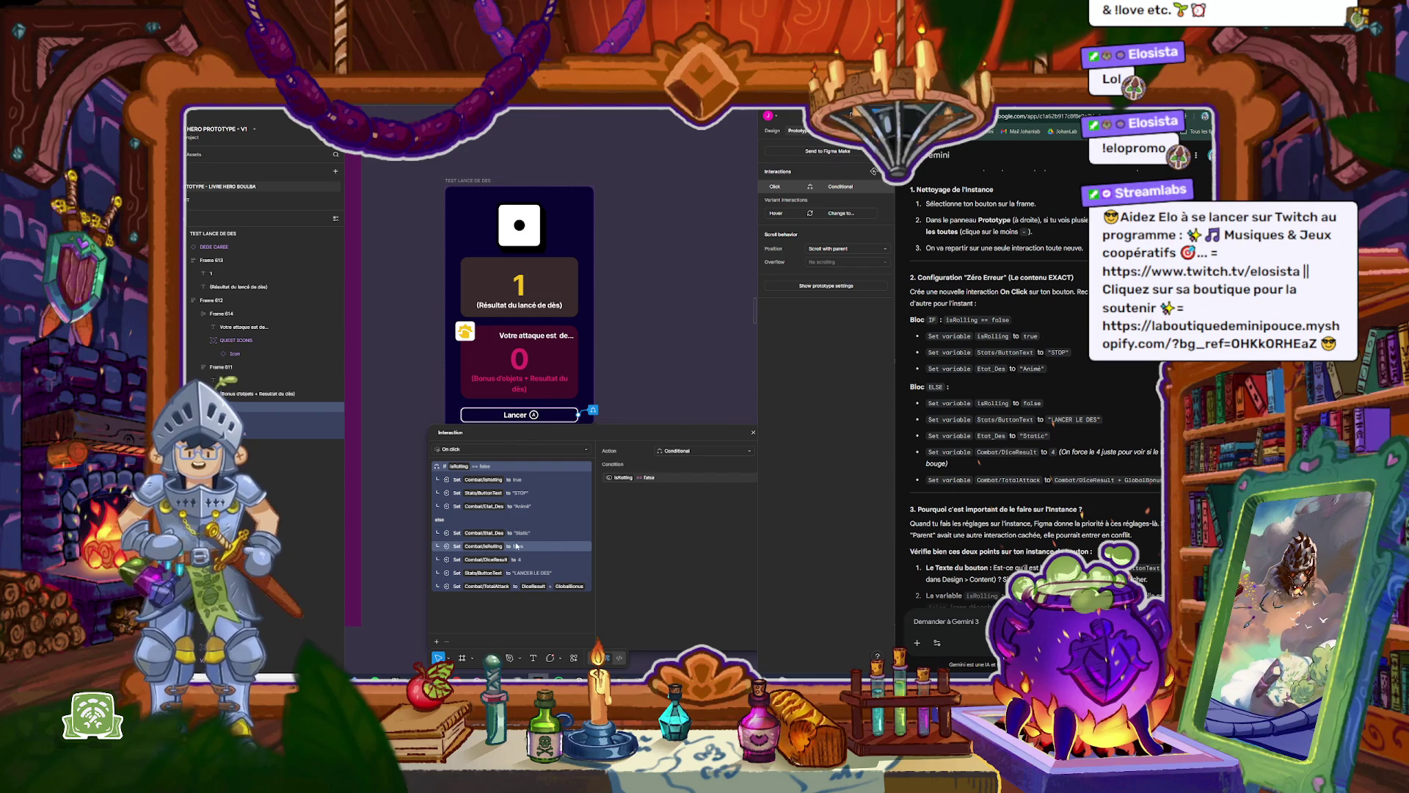
pyautogui.moveTo(461, 552); pyautogui.dragTo(459, 533)
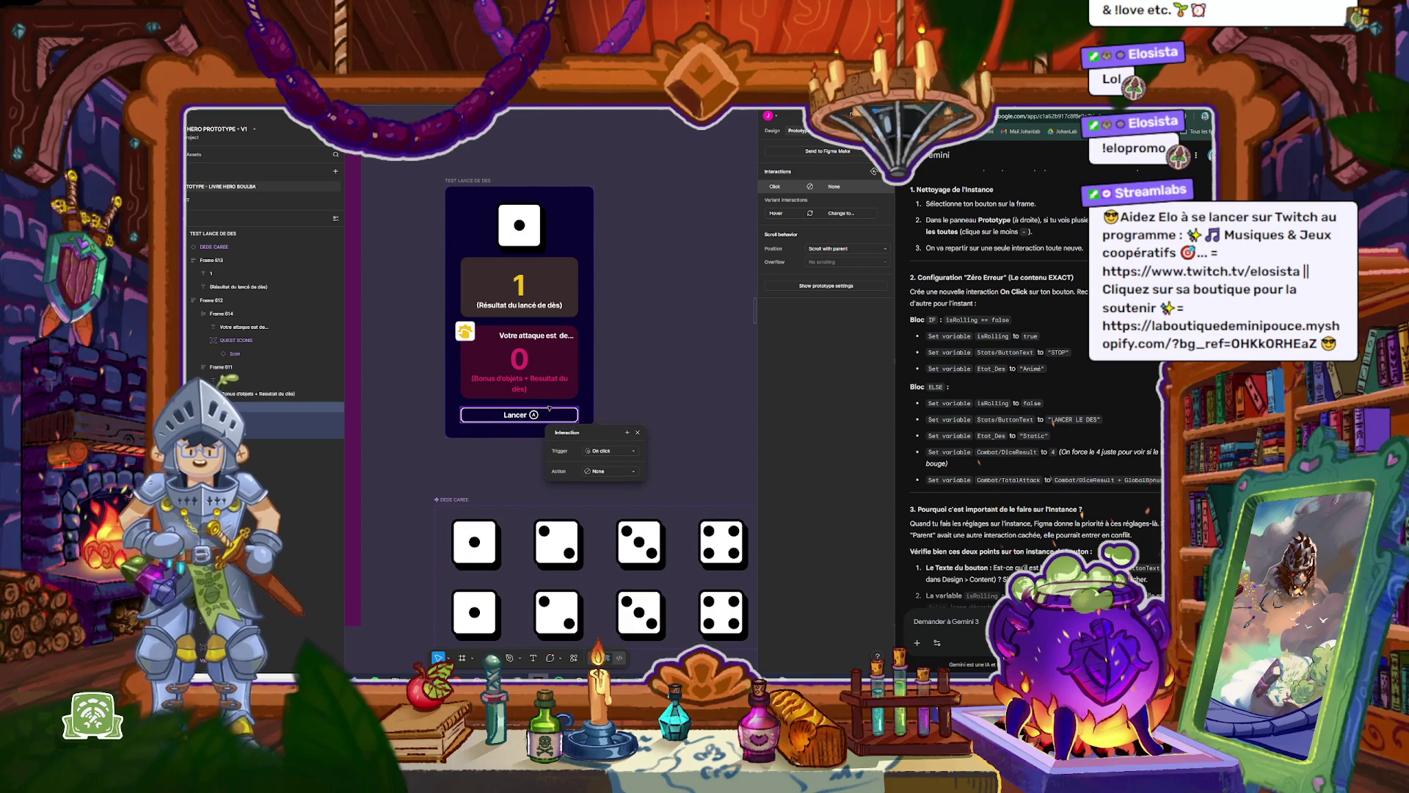
pyautogui.press('Escape')
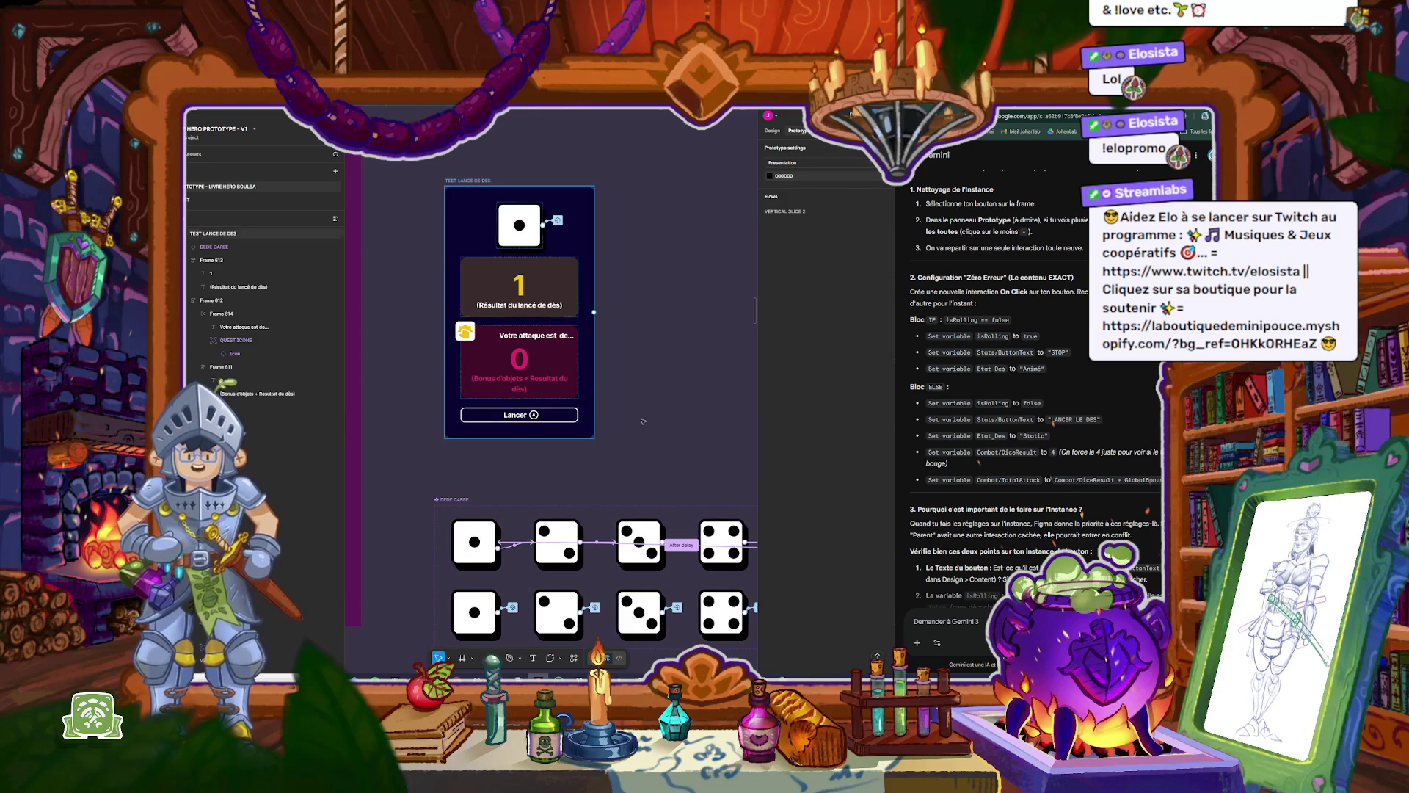
# Step: Move 'Set isRolling to false' above 'Etat_Des to Static' and inspect the trigger
pyautogui.click(573, 419)
pyautogui.click(664, 425)
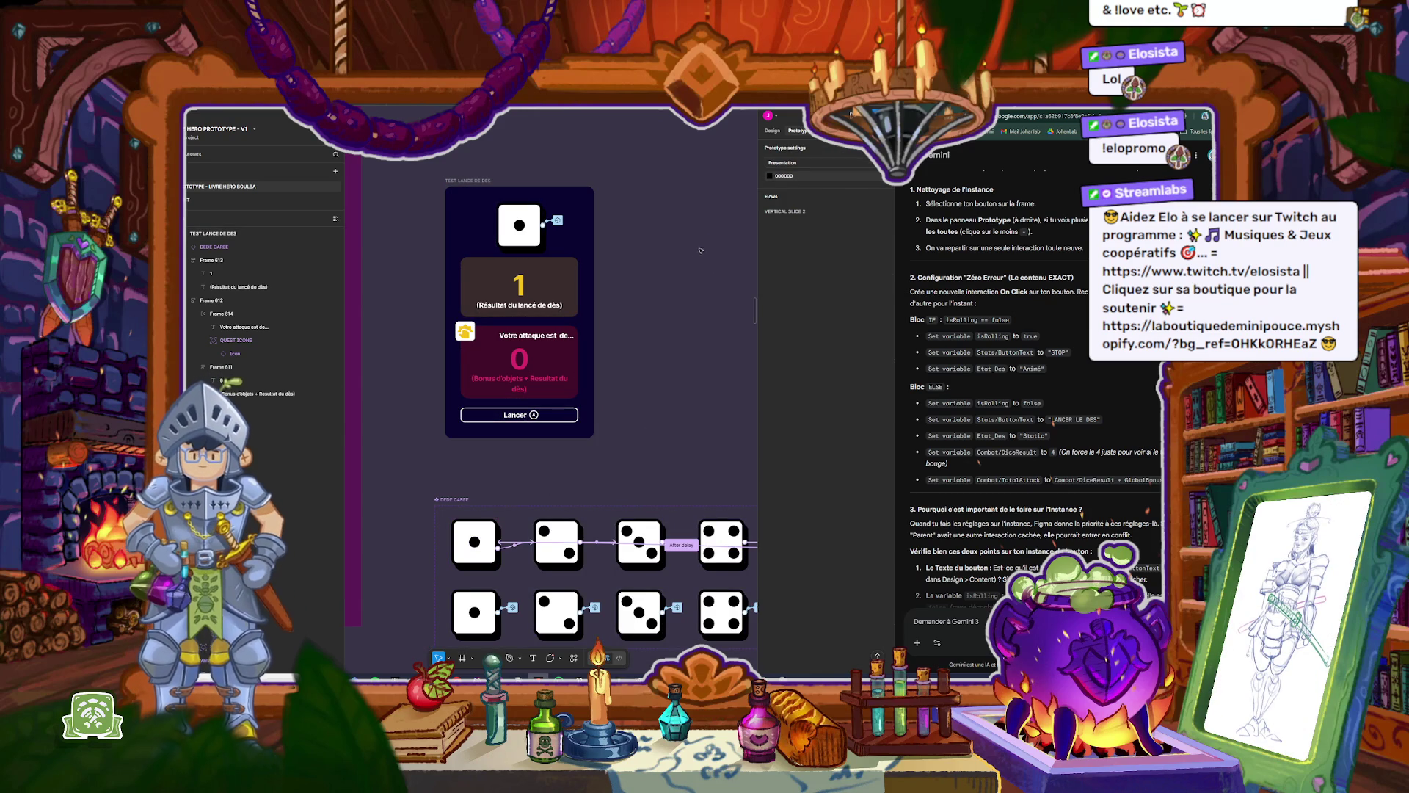
pyautogui.click(574, 417)
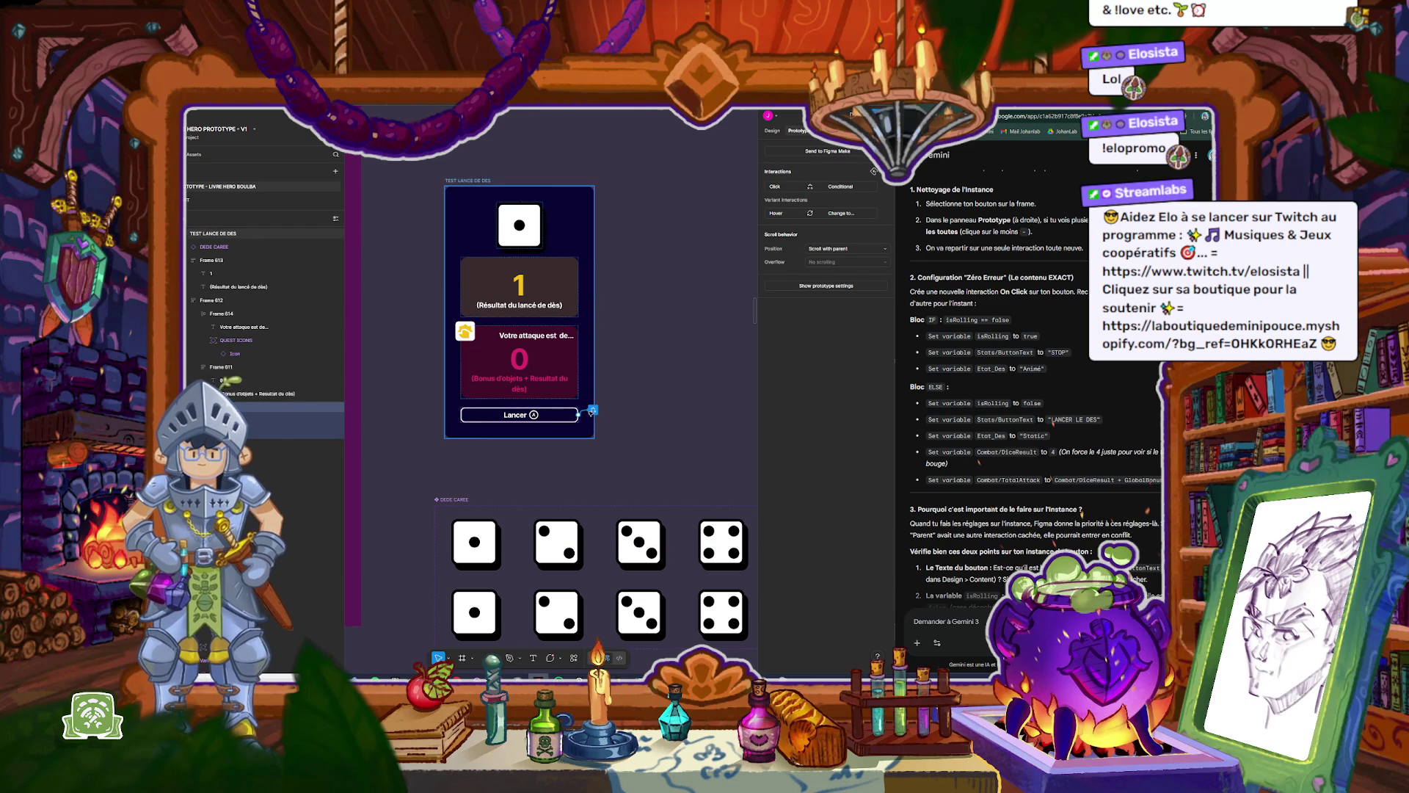
pyautogui.click(595, 411)
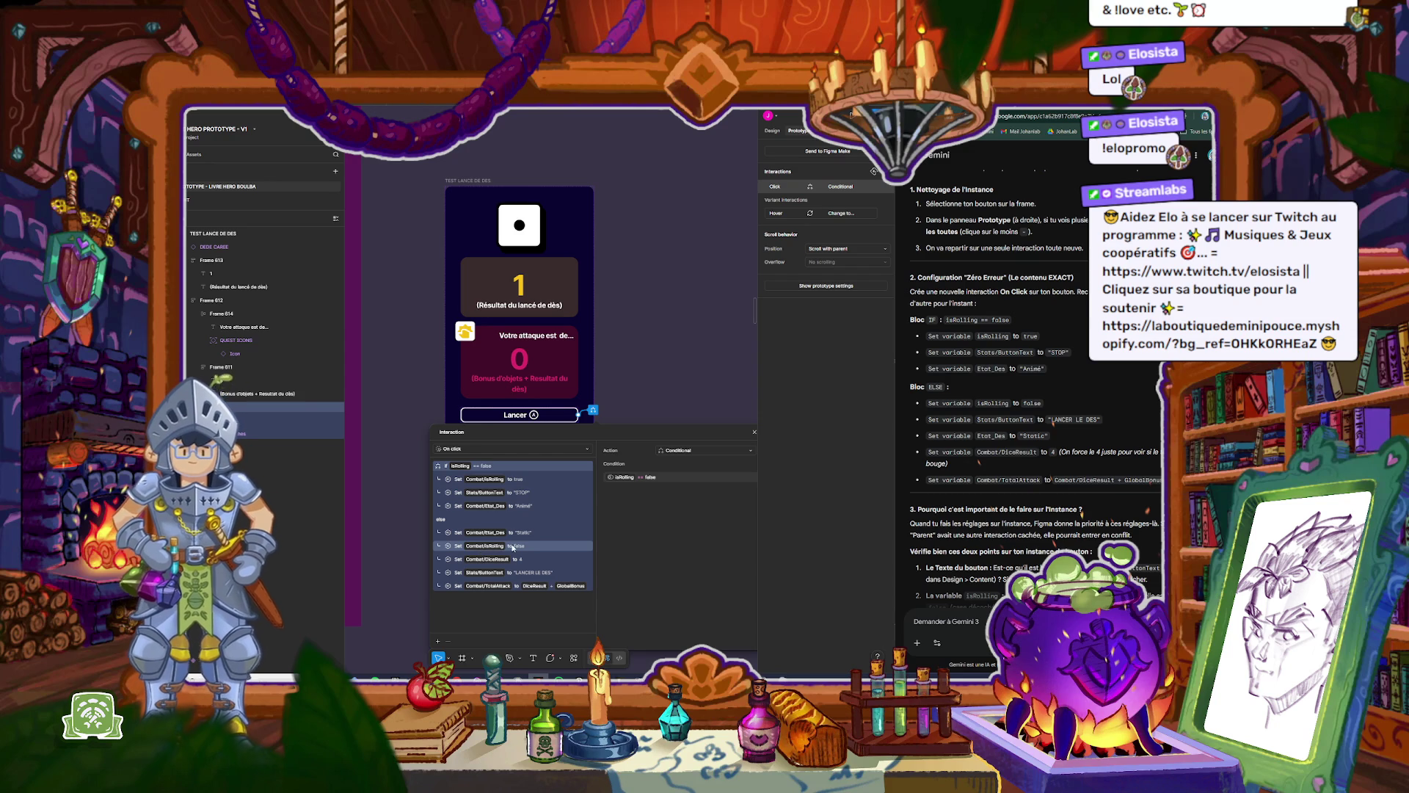
pyautogui.moveTo(528, 547); pyautogui.dragTo(525, 528)
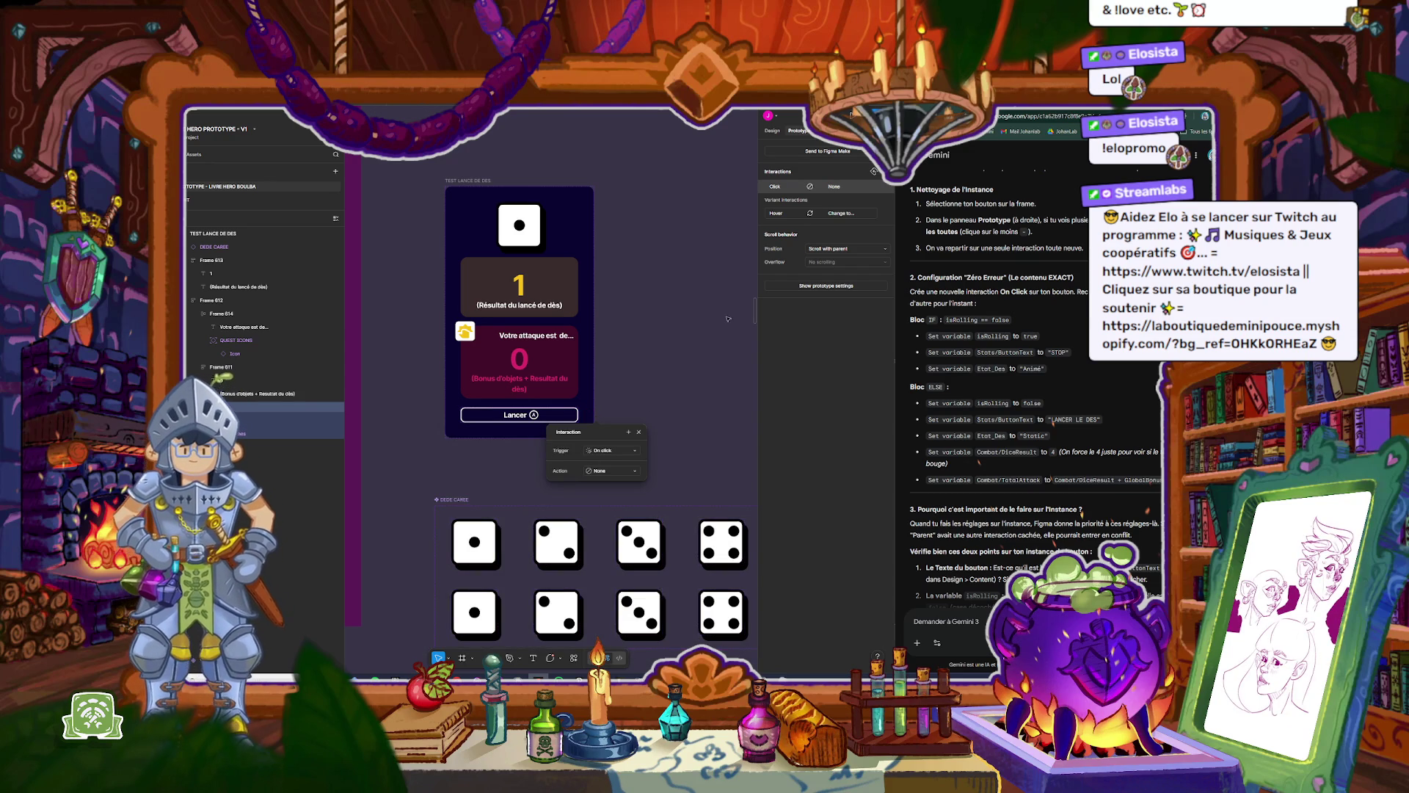
pyautogui.click(840, 188)
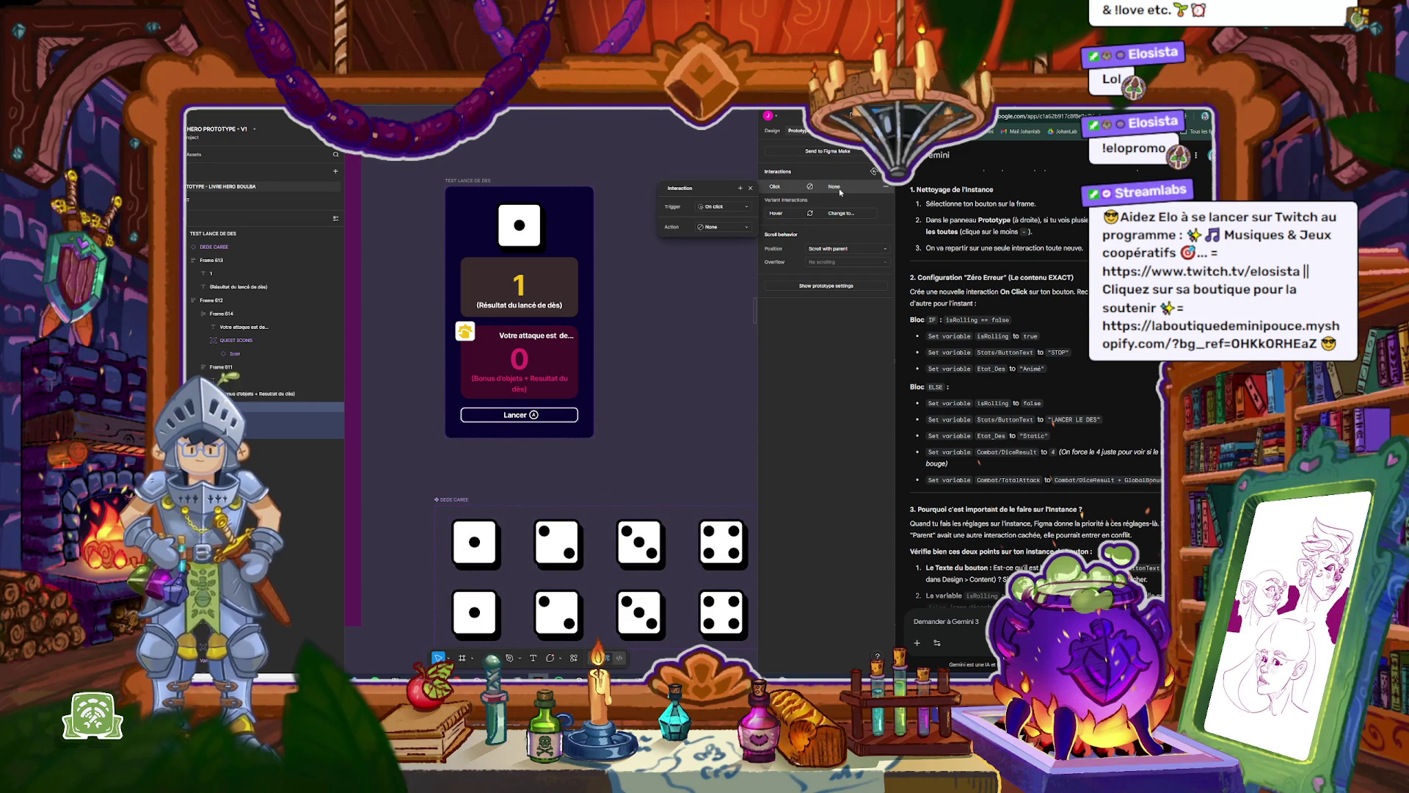
pyautogui.click(704, 402)
pyautogui.scroll(3, 562, 424)
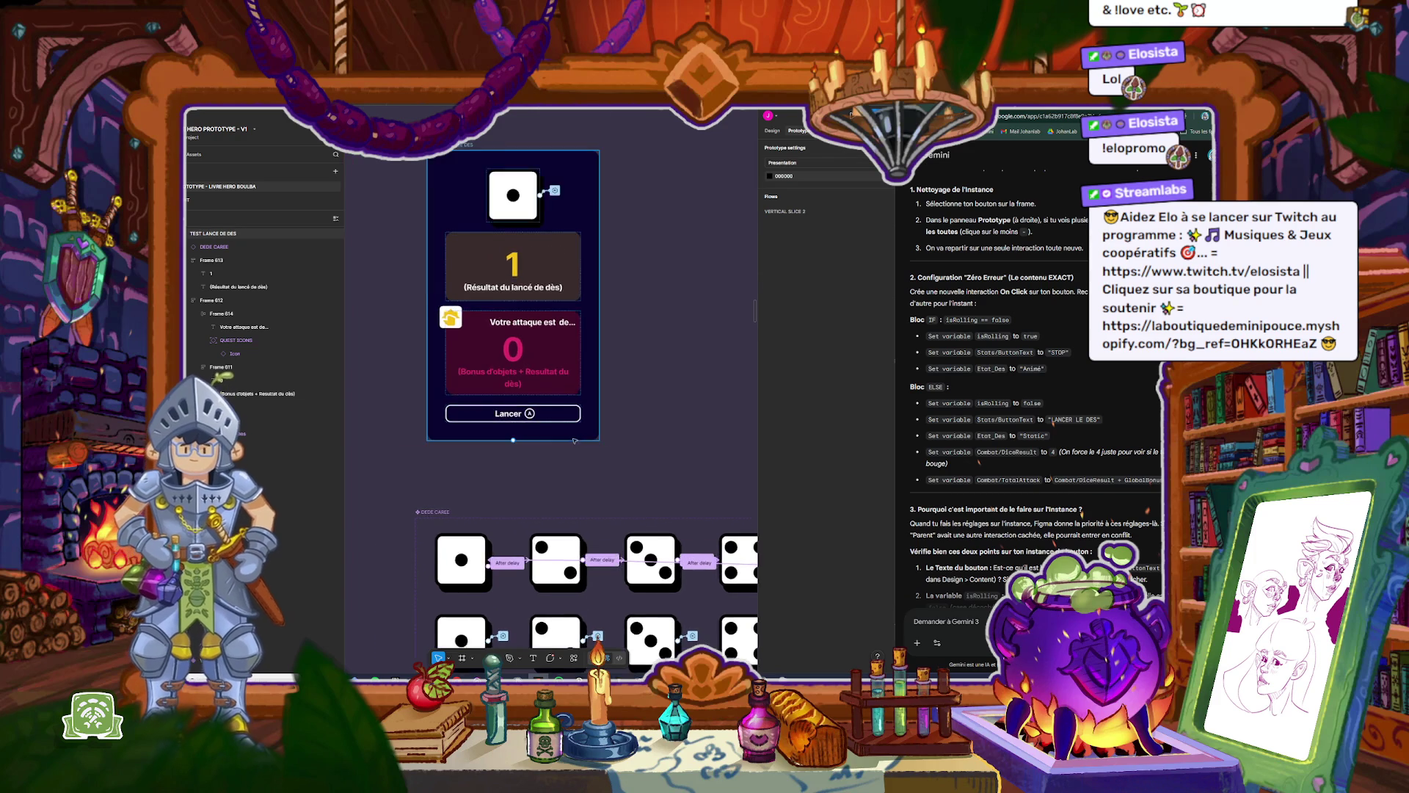
# Step: Order the ELSE actions: isRolling false, Stats/ButtonText, then Etat_Des Static
pyautogui.click(561, 416)
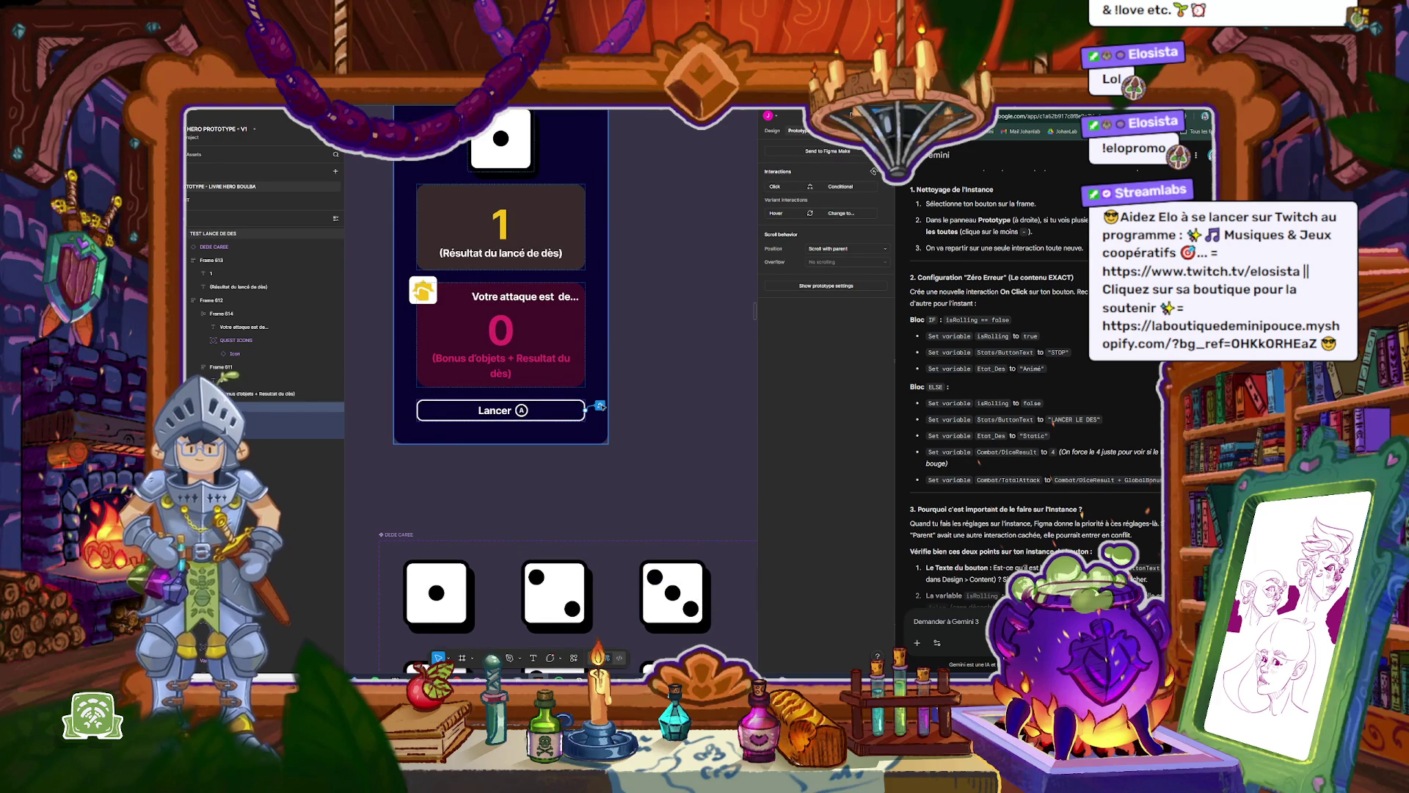
pyautogui.click(601, 407)
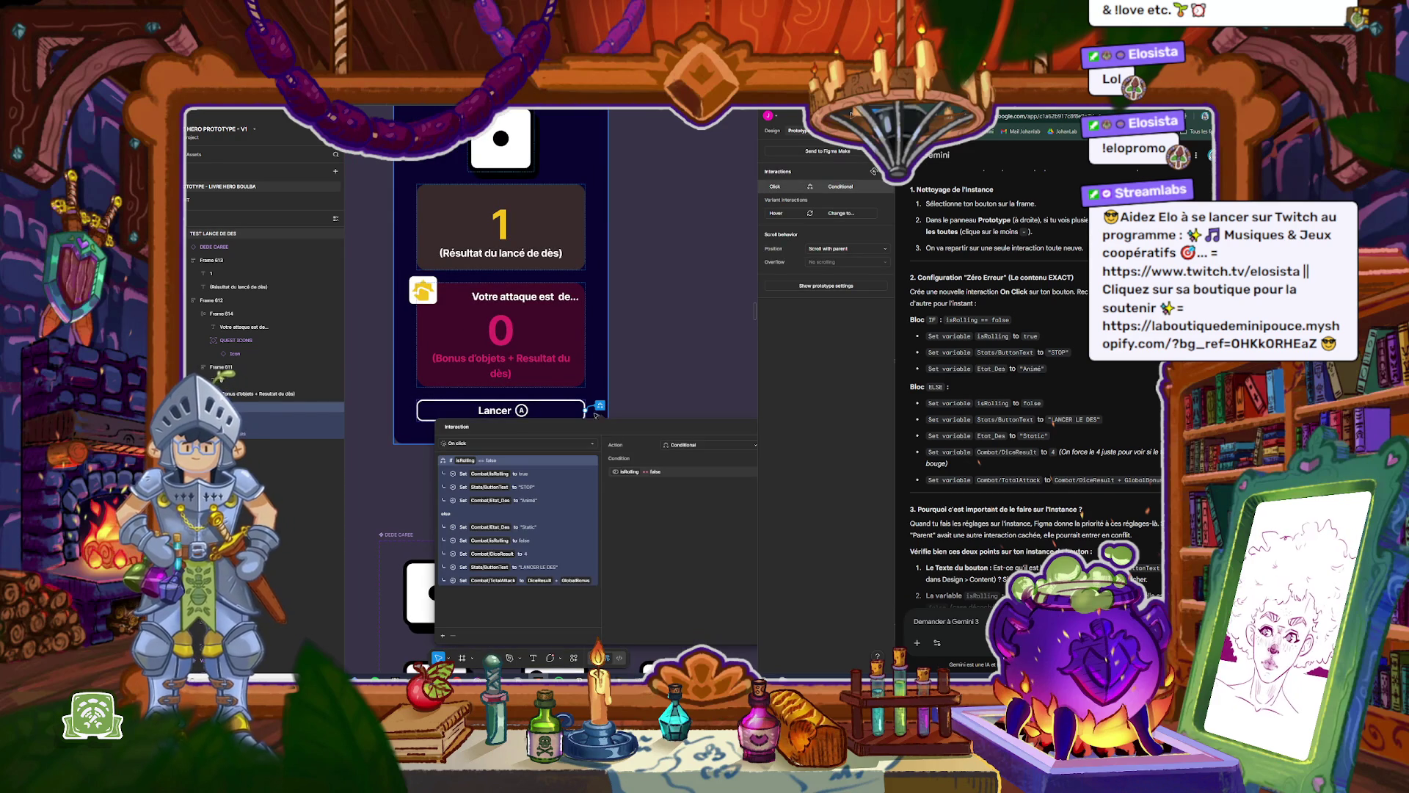
pyautogui.click(462, 528)
pyautogui.moveTo(462, 527); pyautogui.dragTo(462, 545)
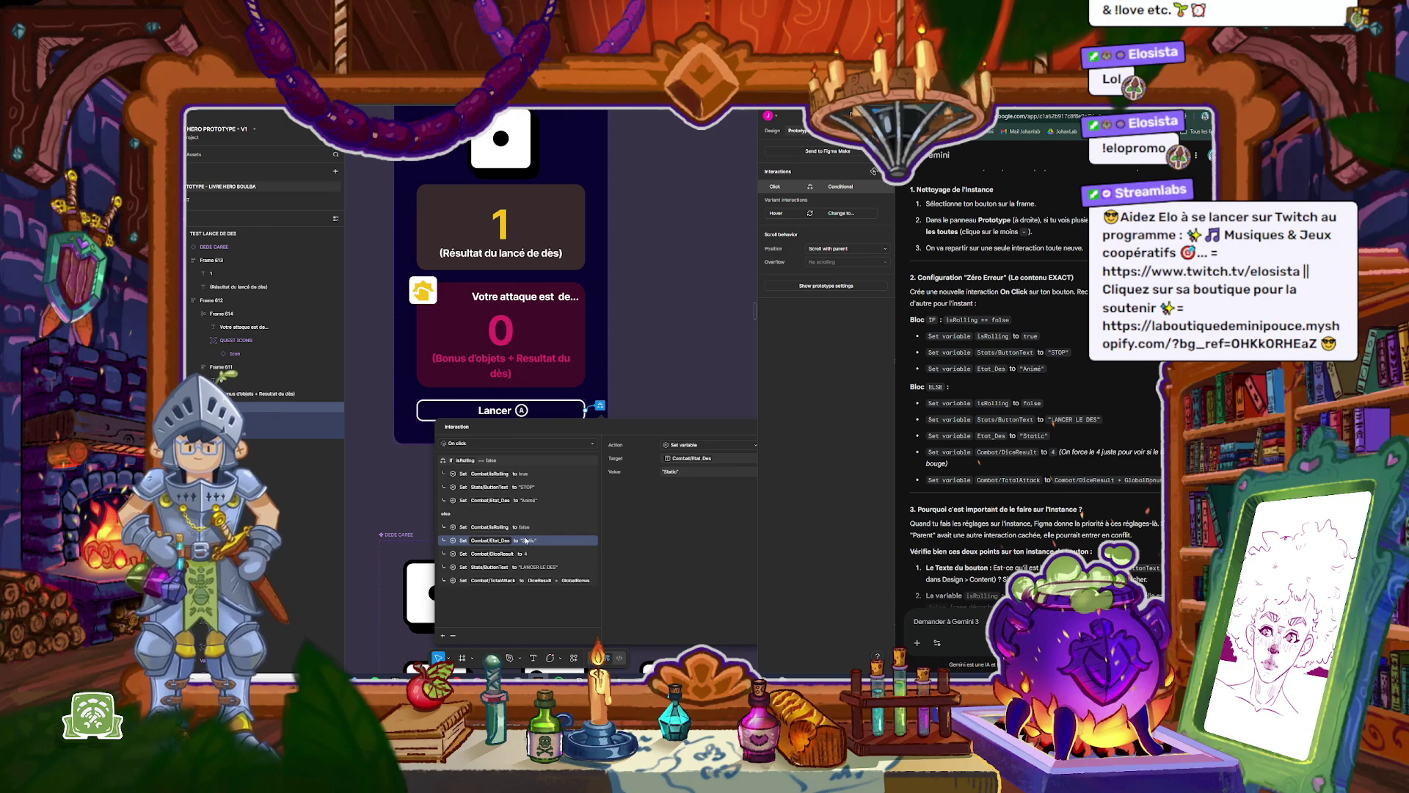
pyautogui.moveTo(453, 568); pyautogui.dragTo(463, 541)
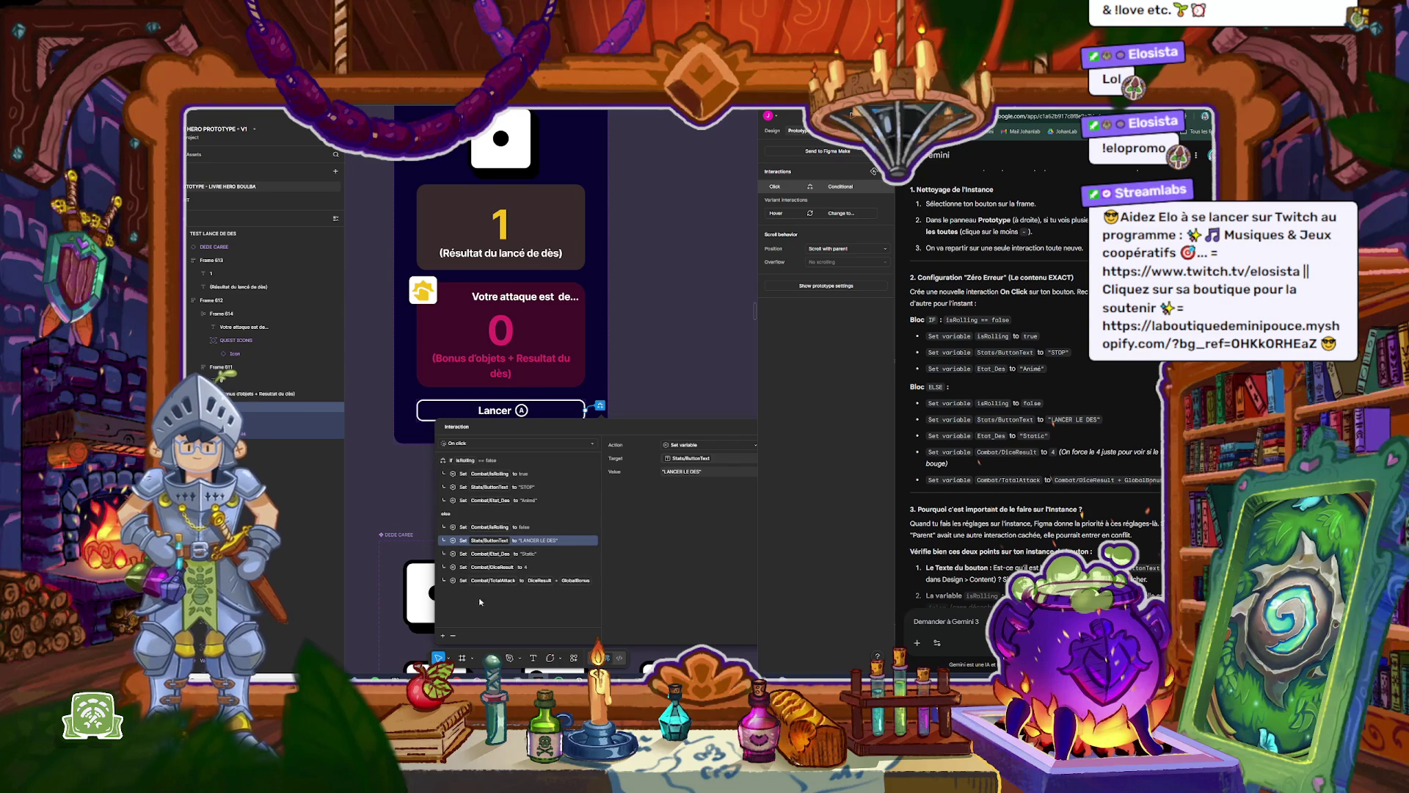
pyautogui.press('Escape')
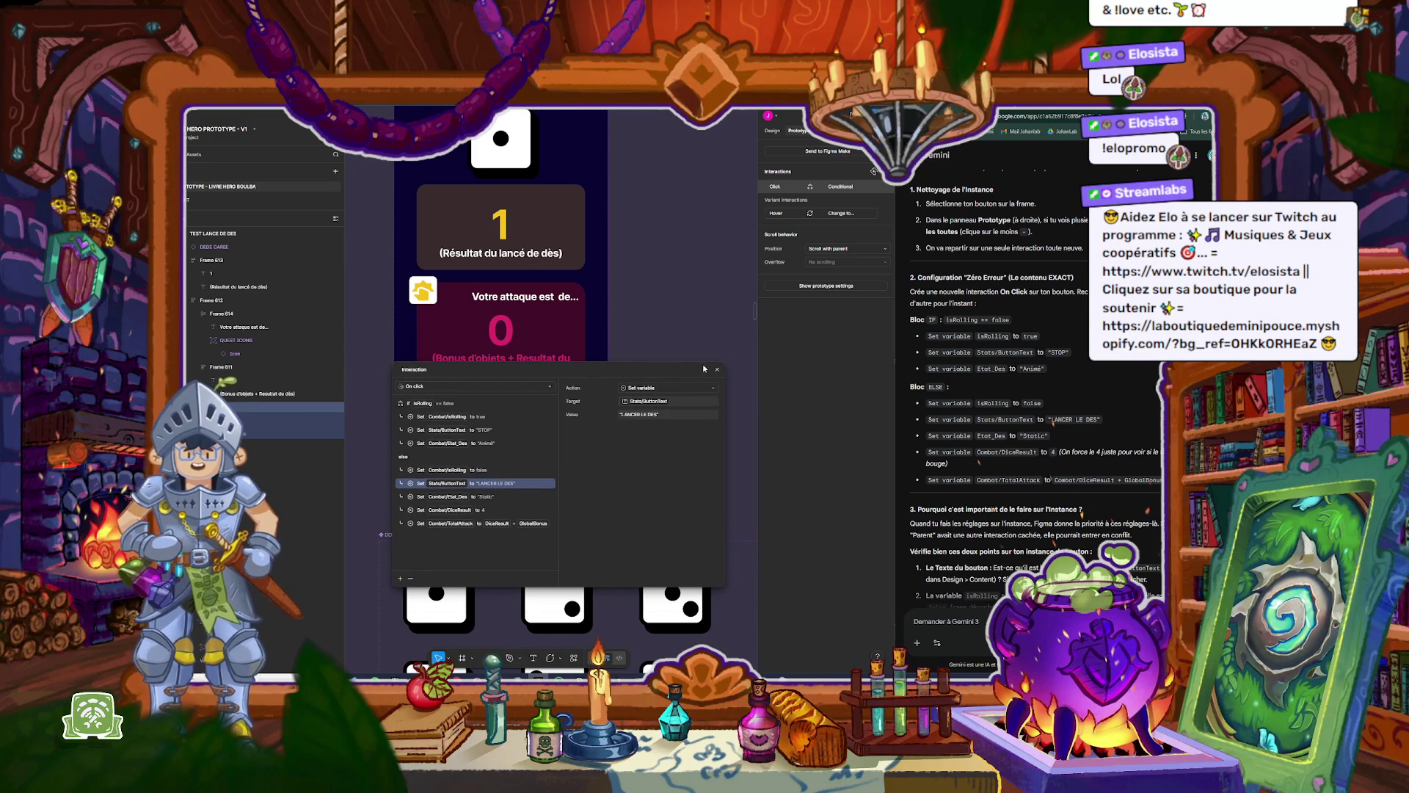
pyautogui.click(614, 420)
pyautogui.scroll(3, 646, 353)
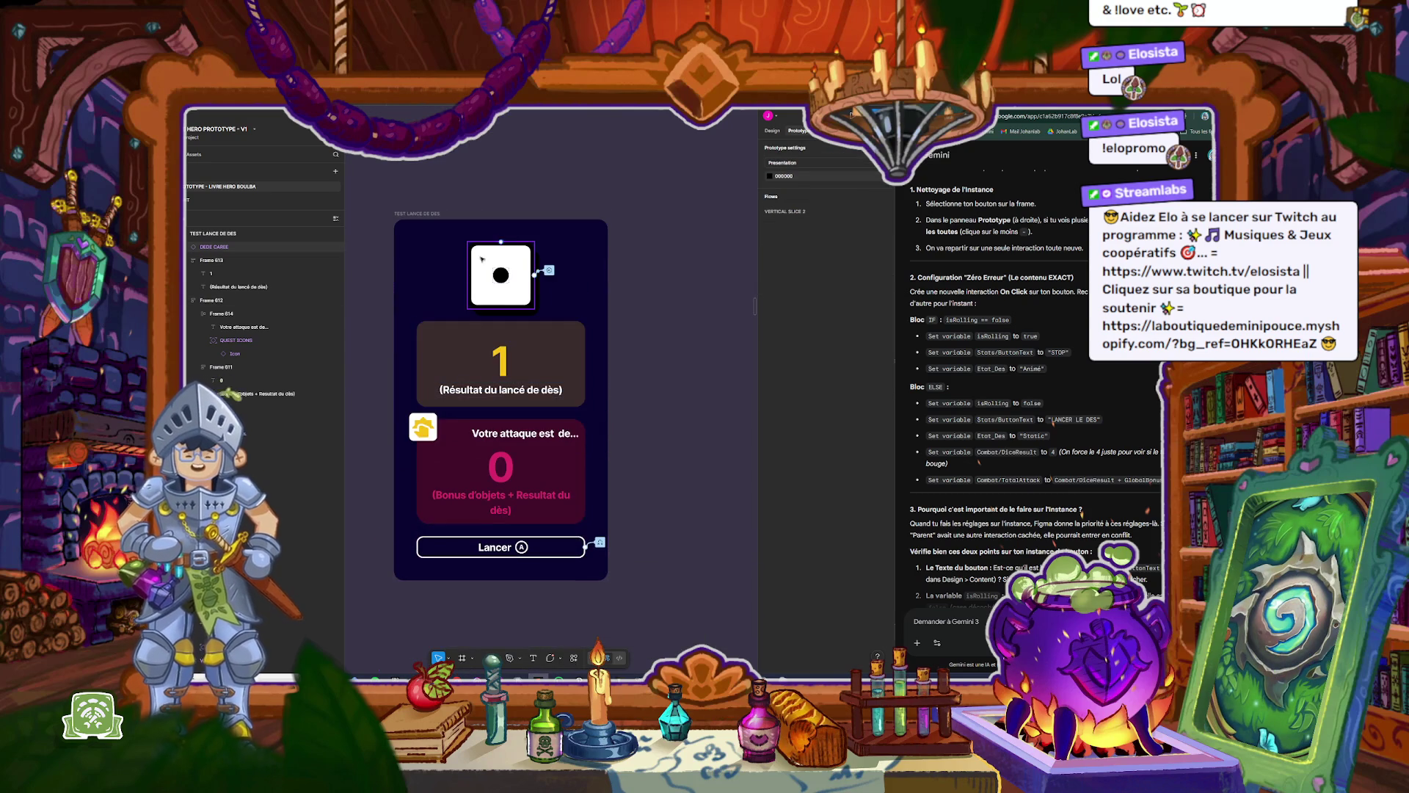
# Step: Select the Lancer label text layer and show its Inter typography settings
pyautogui.scroll(-2, 1016, 405)
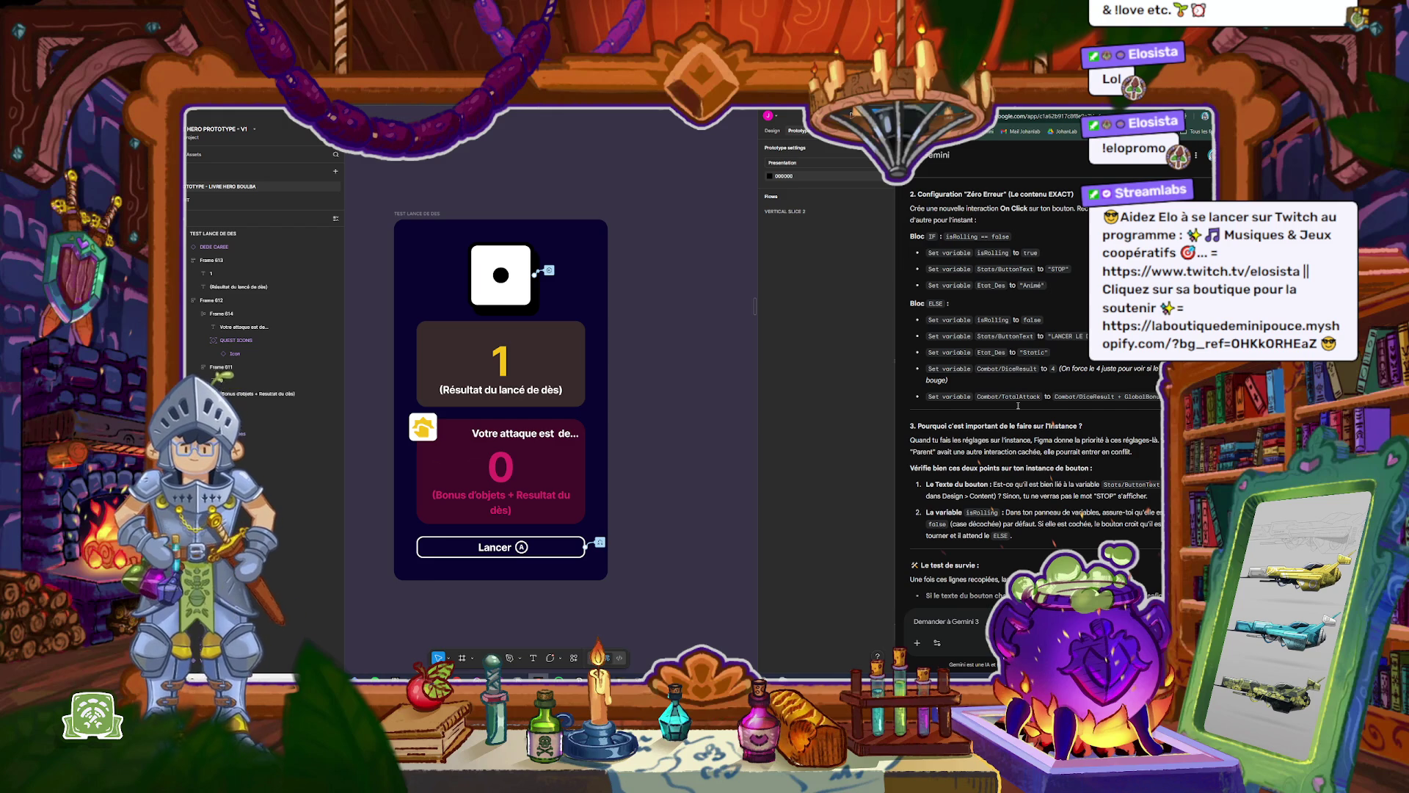
pyautogui.moveTo(1104, 484); pyautogui.dragTo(1161, 485)
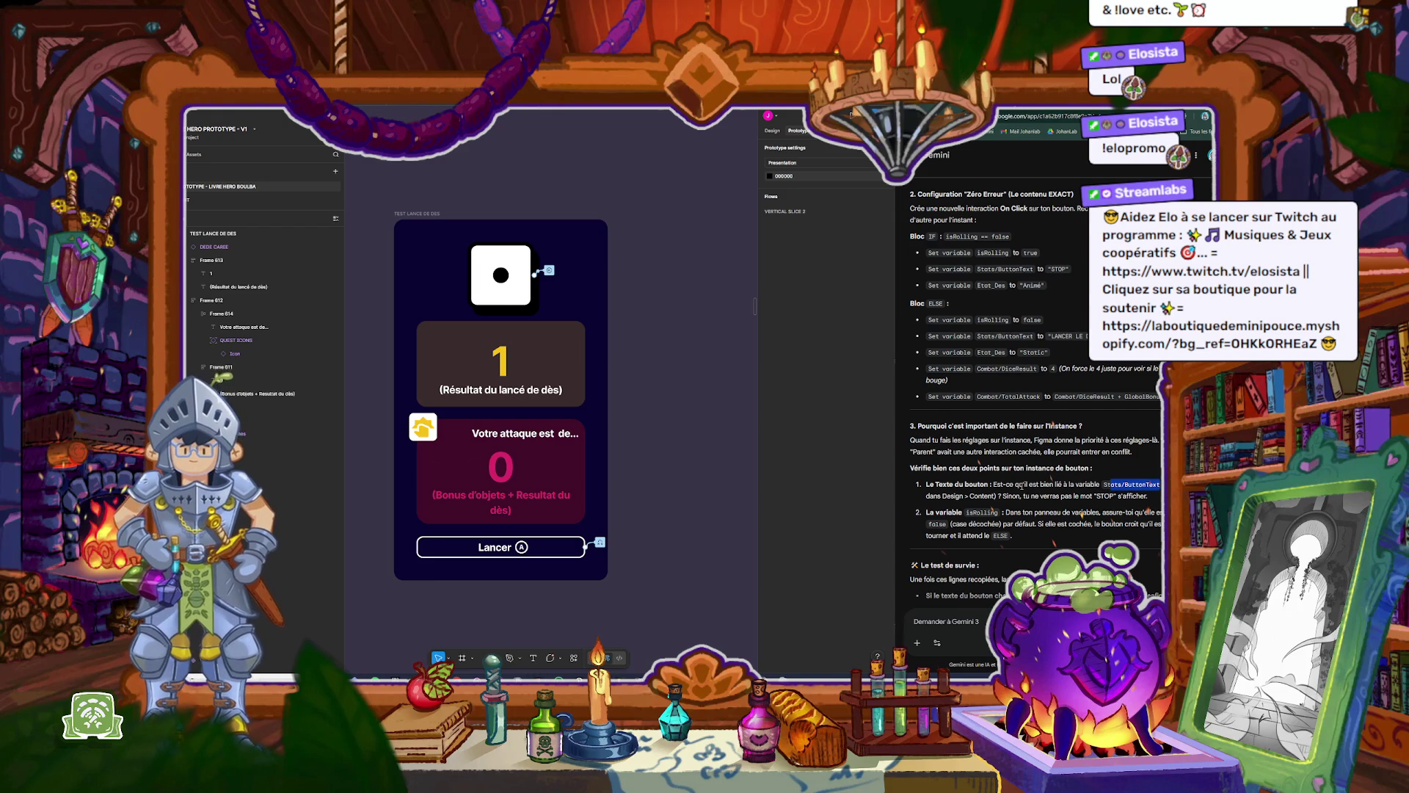
pyautogui.click(1007, 486)
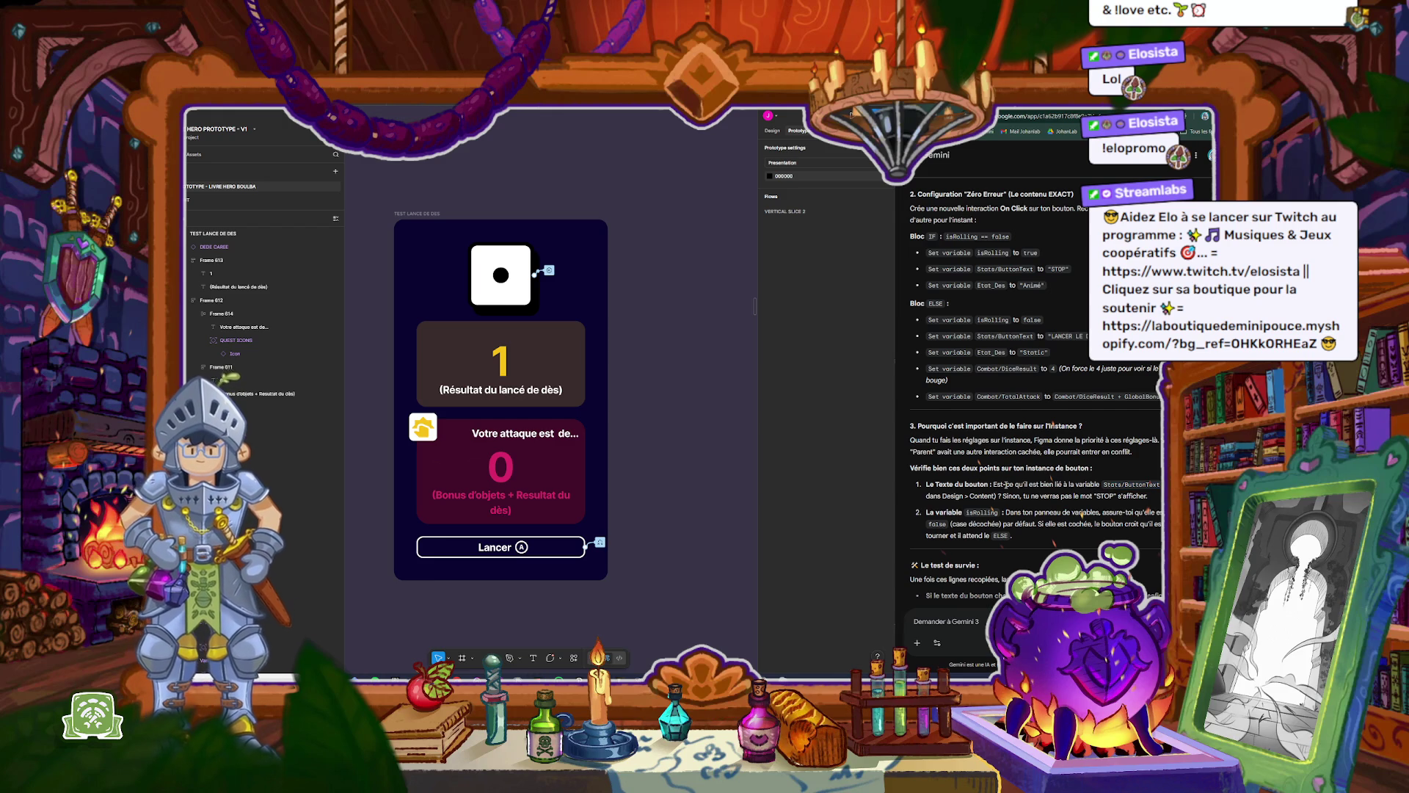
pyautogui.click(494, 551)
pyautogui.click(771, 131)
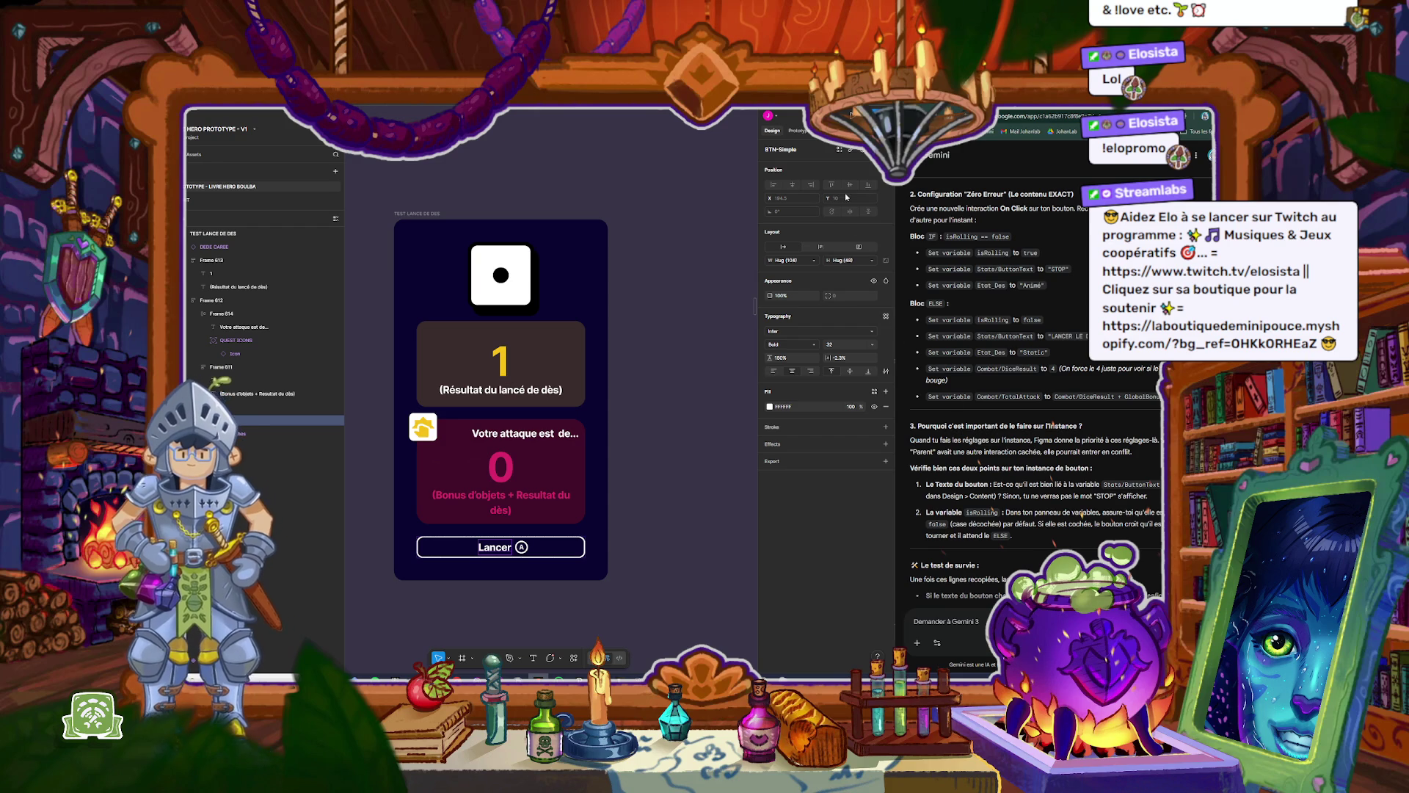
# Step: Bind the label text to Stats/ButtonText via a 'but' search, making it read Suivant
pyautogui.click(864, 152)
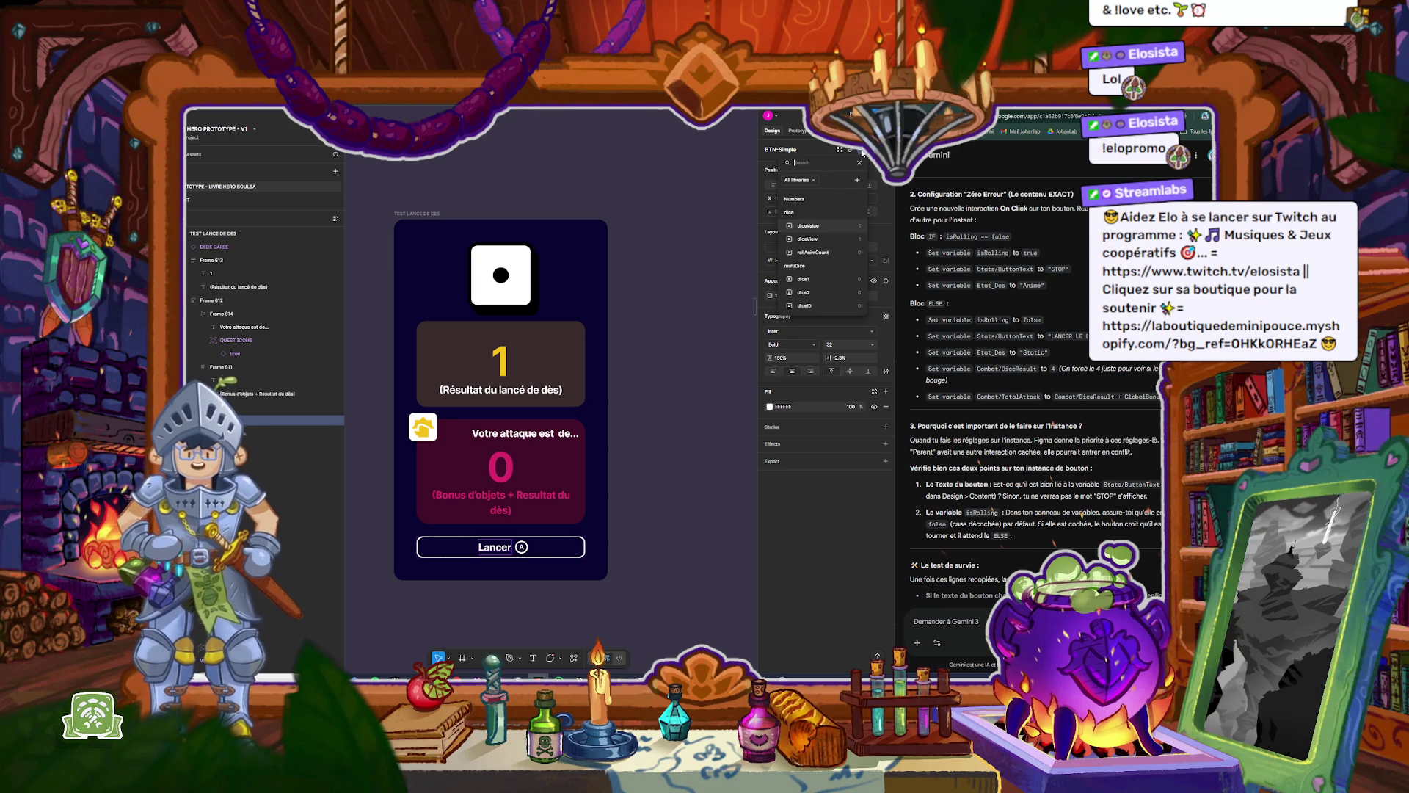
pyautogui.write('but')
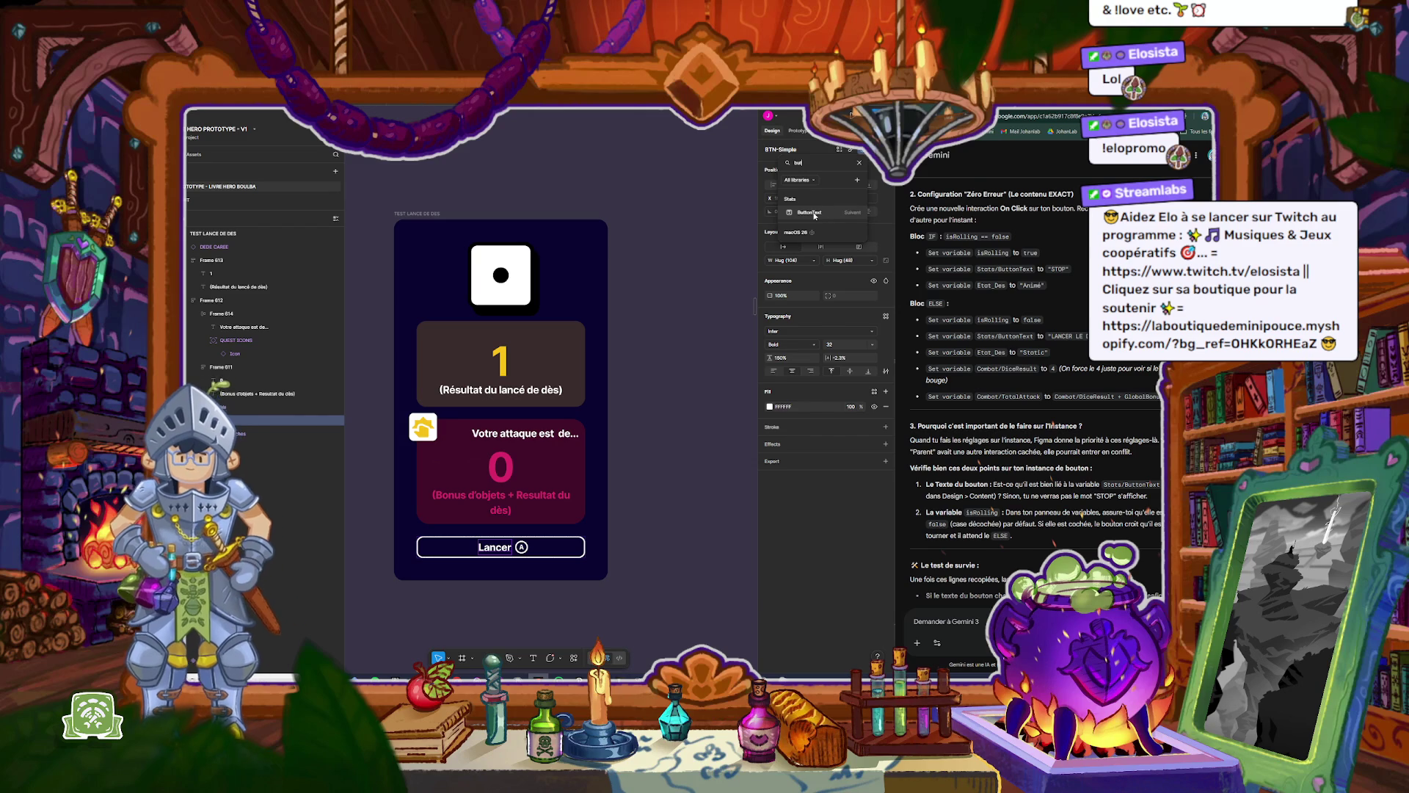
pyautogui.click(817, 213)
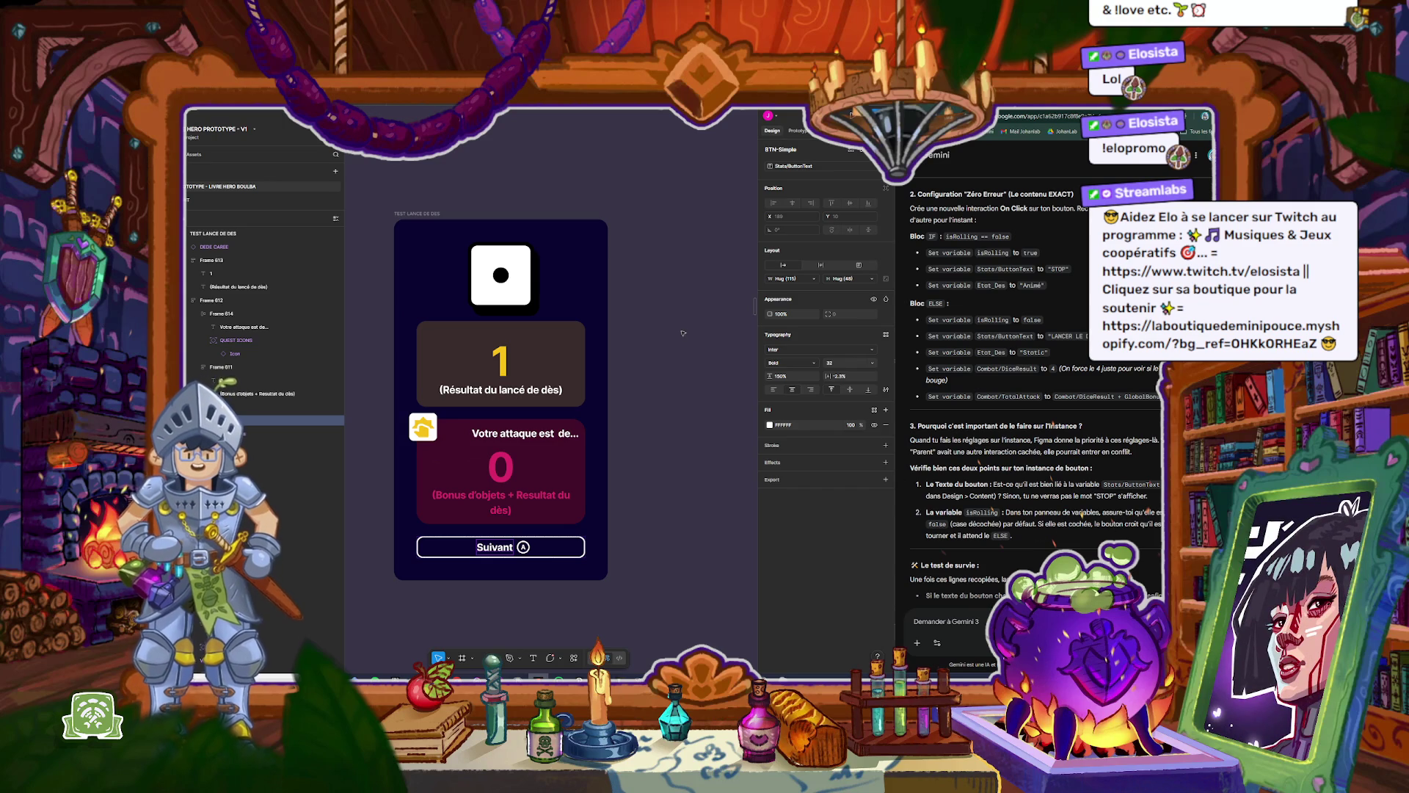
pyautogui.click(803, 130)
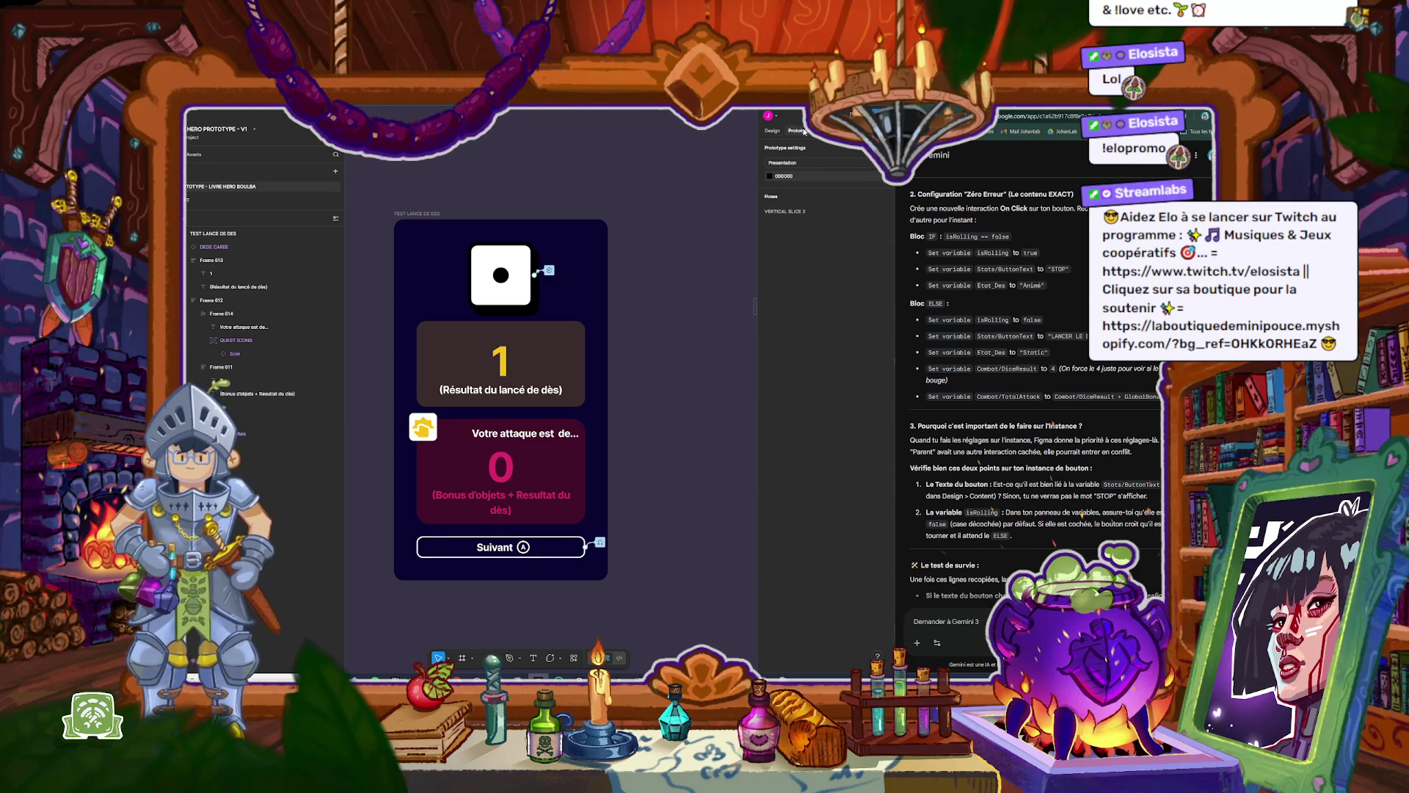
pyautogui.click(773, 131)
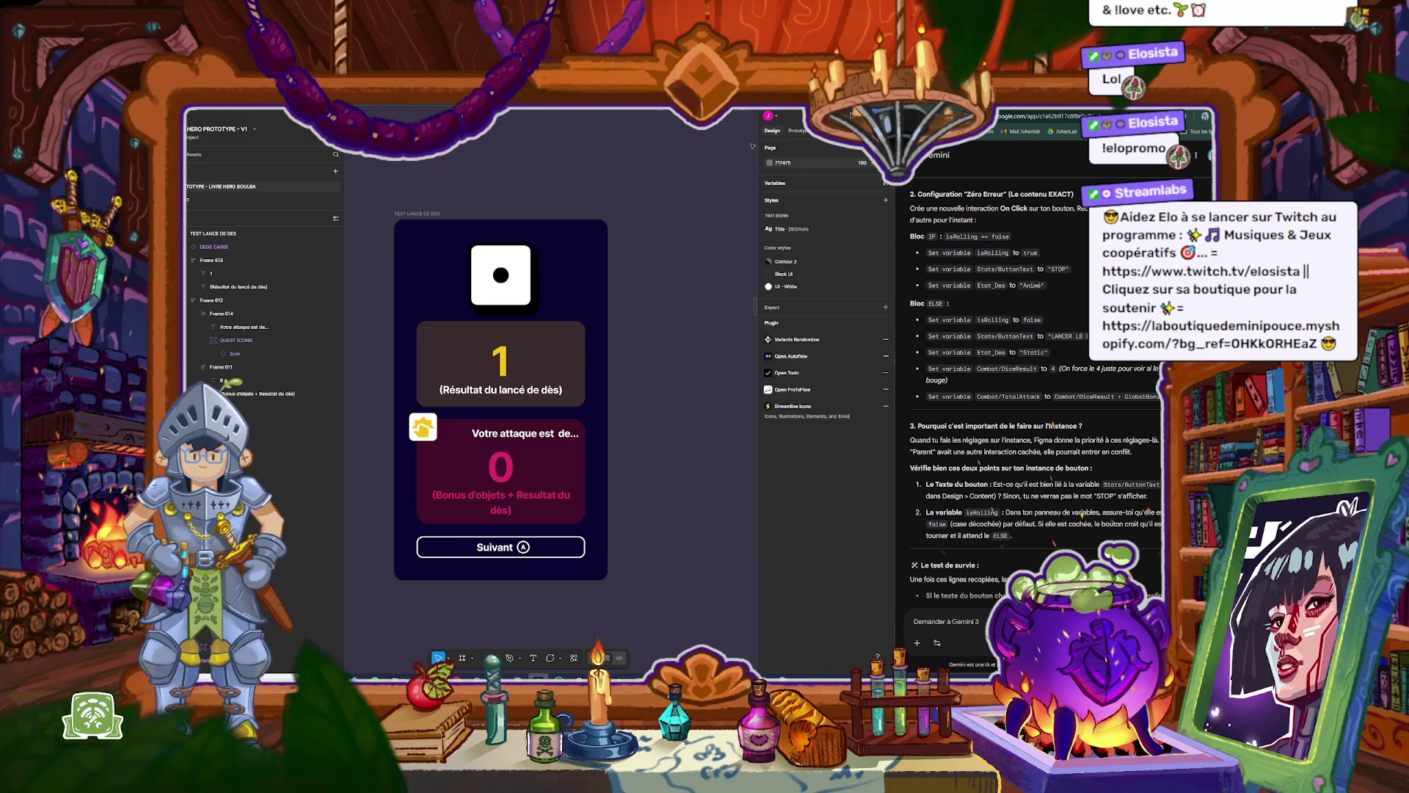
pyautogui.click(886, 184)
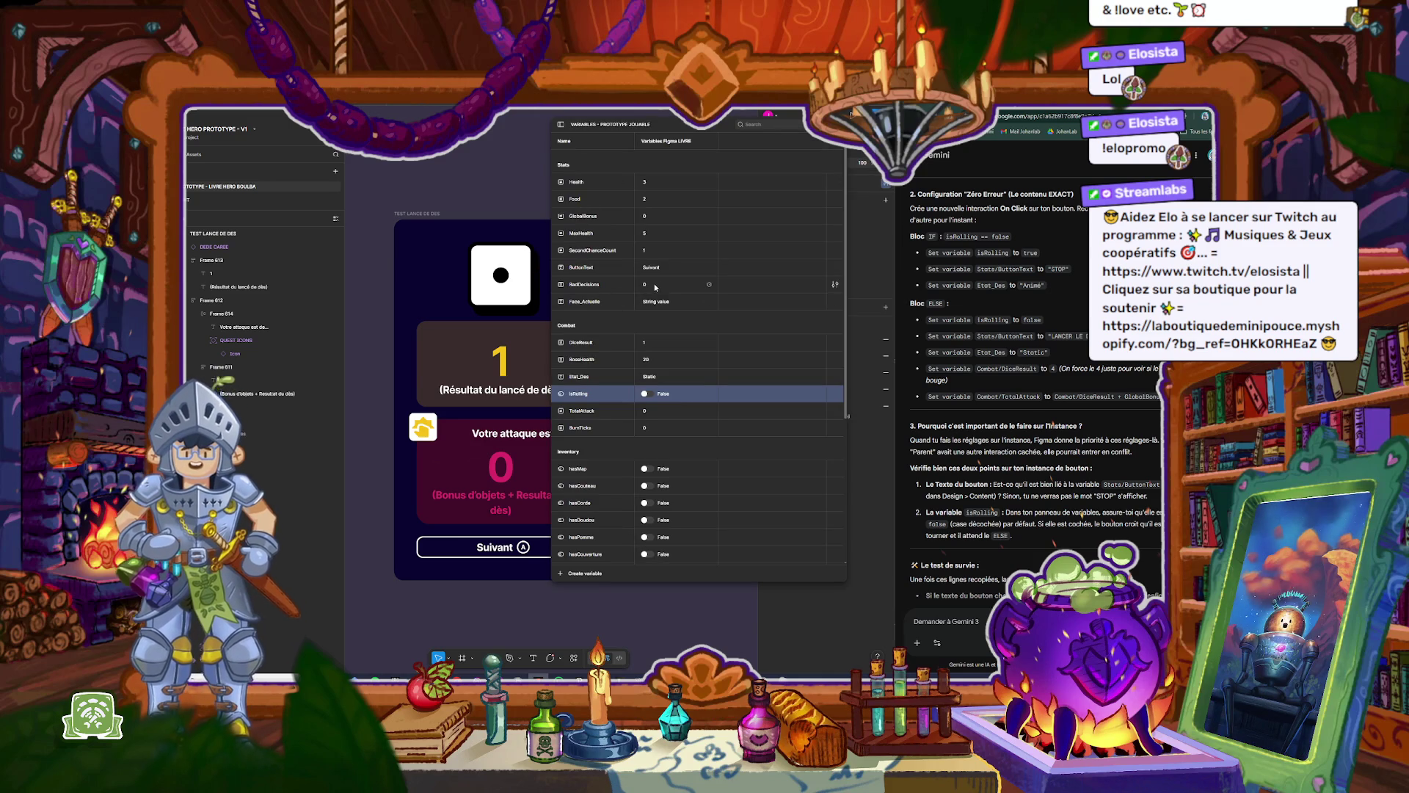
pyautogui.click(647, 395)
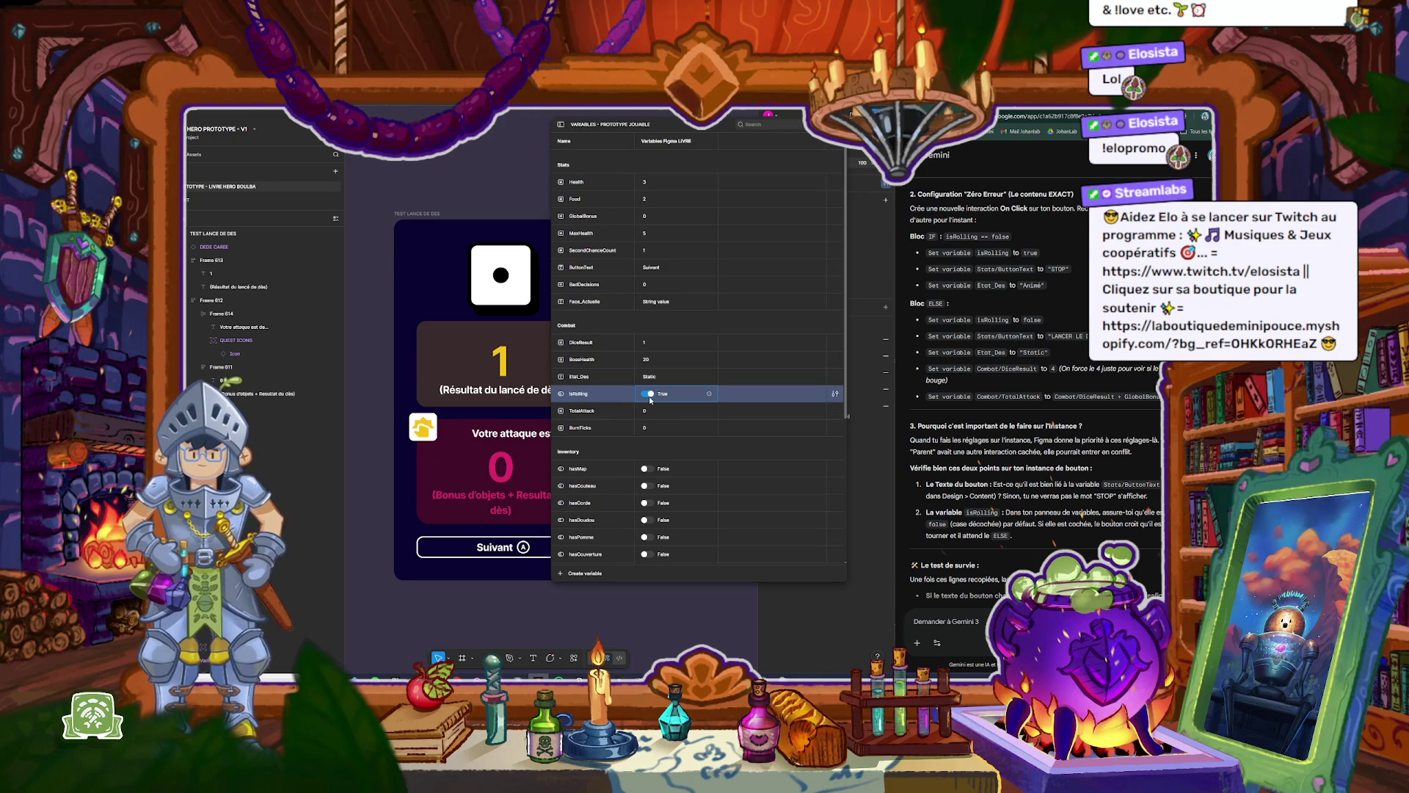
pyautogui.click(647, 394)
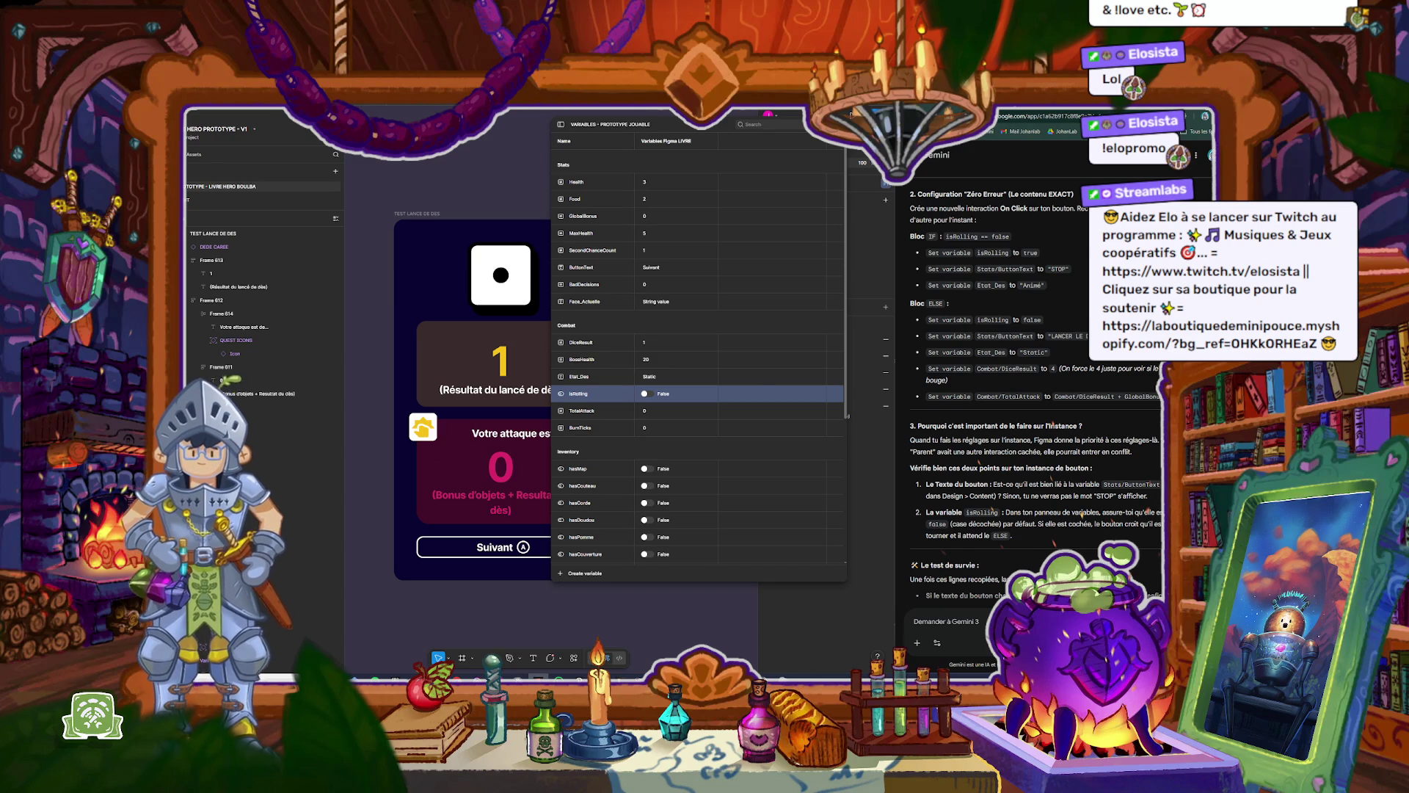
pyautogui.press('Escape')
pyautogui.scroll(-1, 1038, 529)
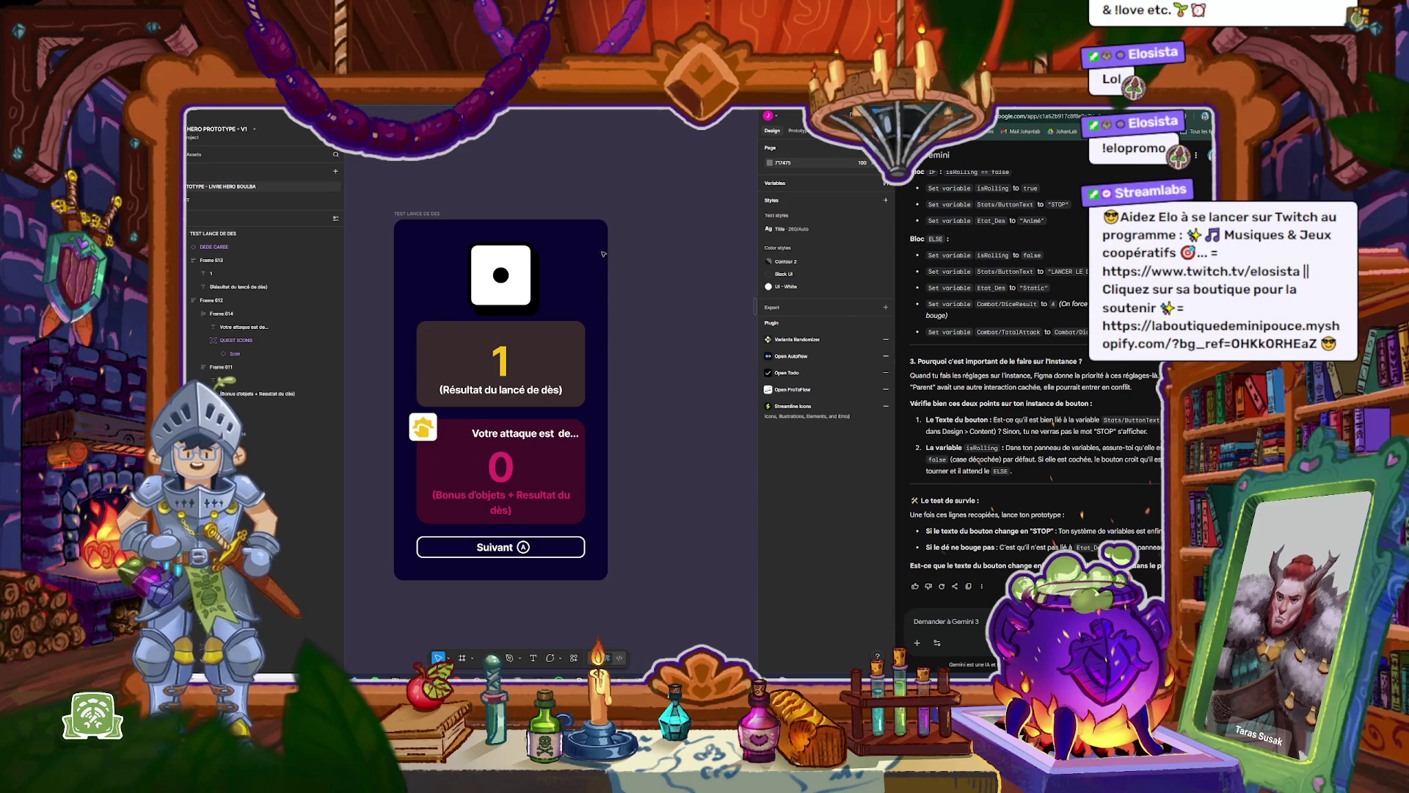
# Step: Preview the TEST LANCE DE DES frame, start and stop one die roll, then close the preview
pyautogui.click(436, 215)
pyautogui.hotkey('shift', 'space')
pyautogui.click(472, 502)
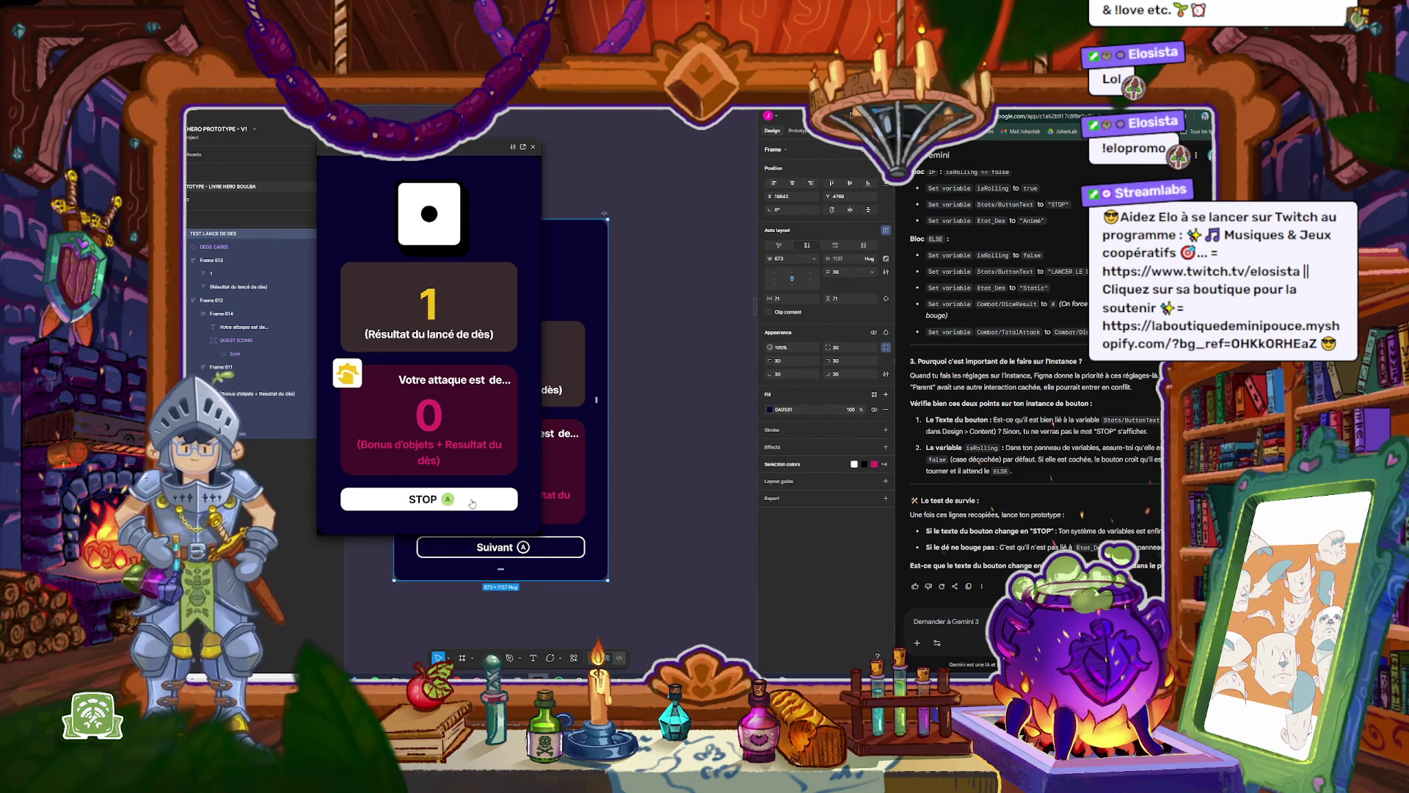
pyautogui.click(472, 502)
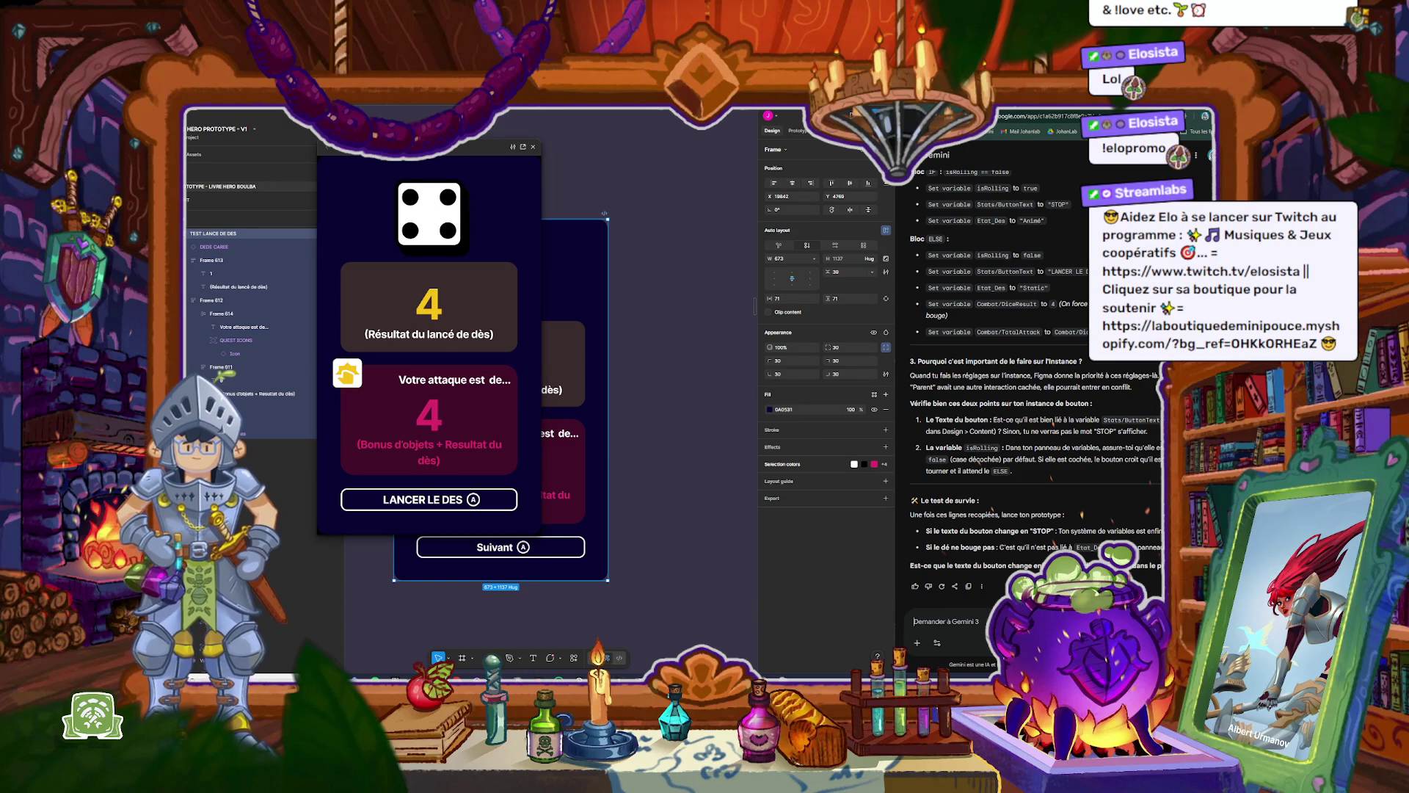
pyautogui.click(533, 147)
# Step: Replay the prototype and roll the die again, stopping it on 4
pyautogui.click(437, 213)
pyautogui.hotkey('shift', 'space')
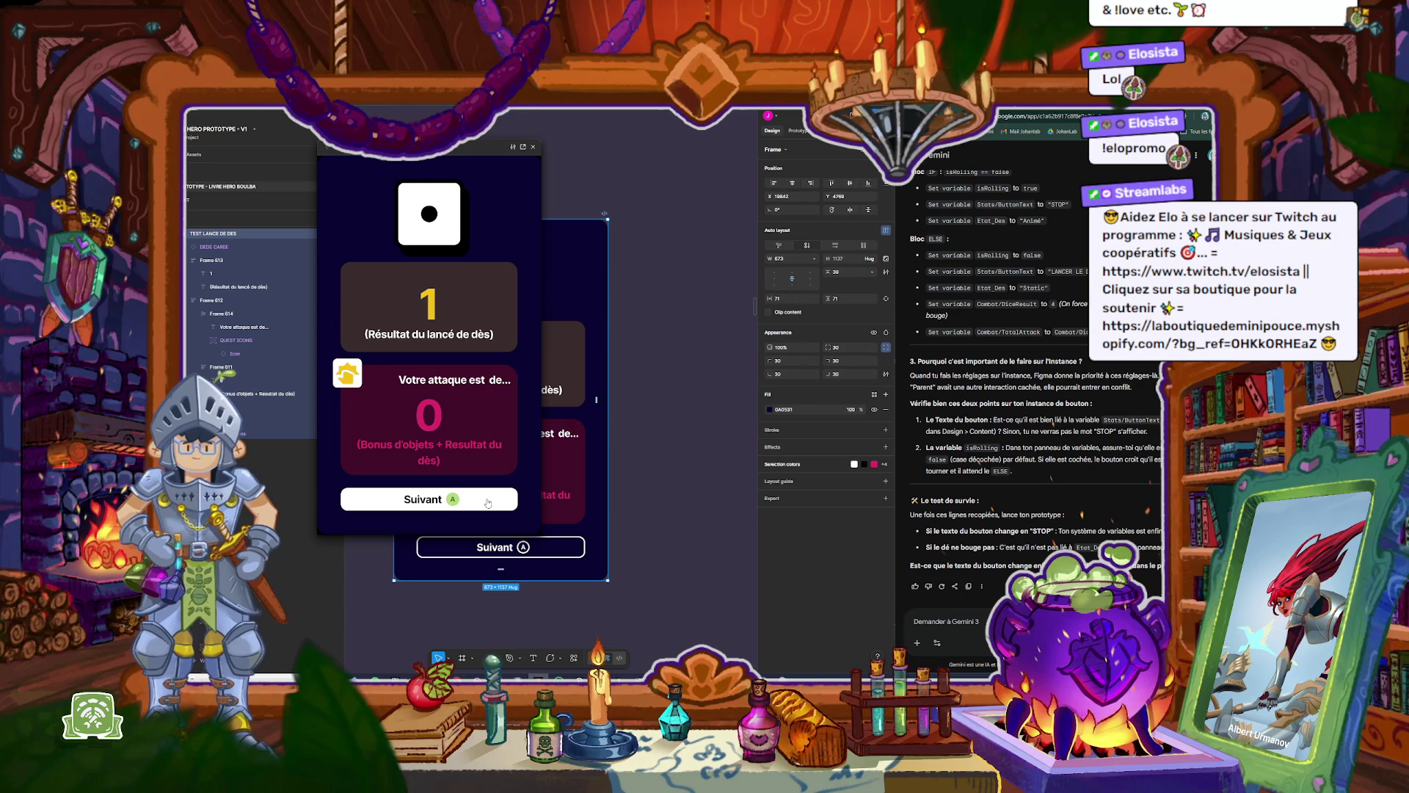
pyautogui.click(447, 500)
pyautogui.click(437, 500)
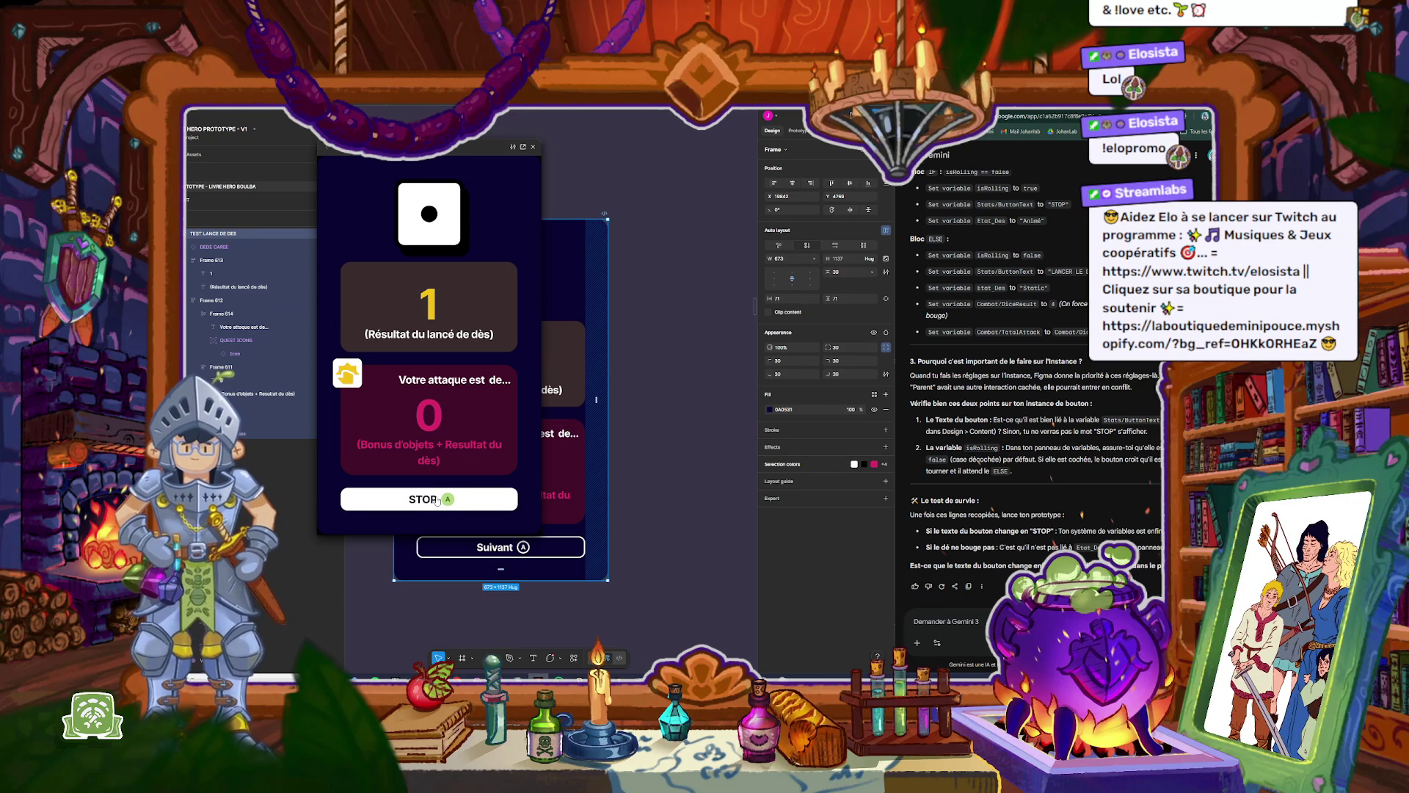
pyautogui.click(437, 499)
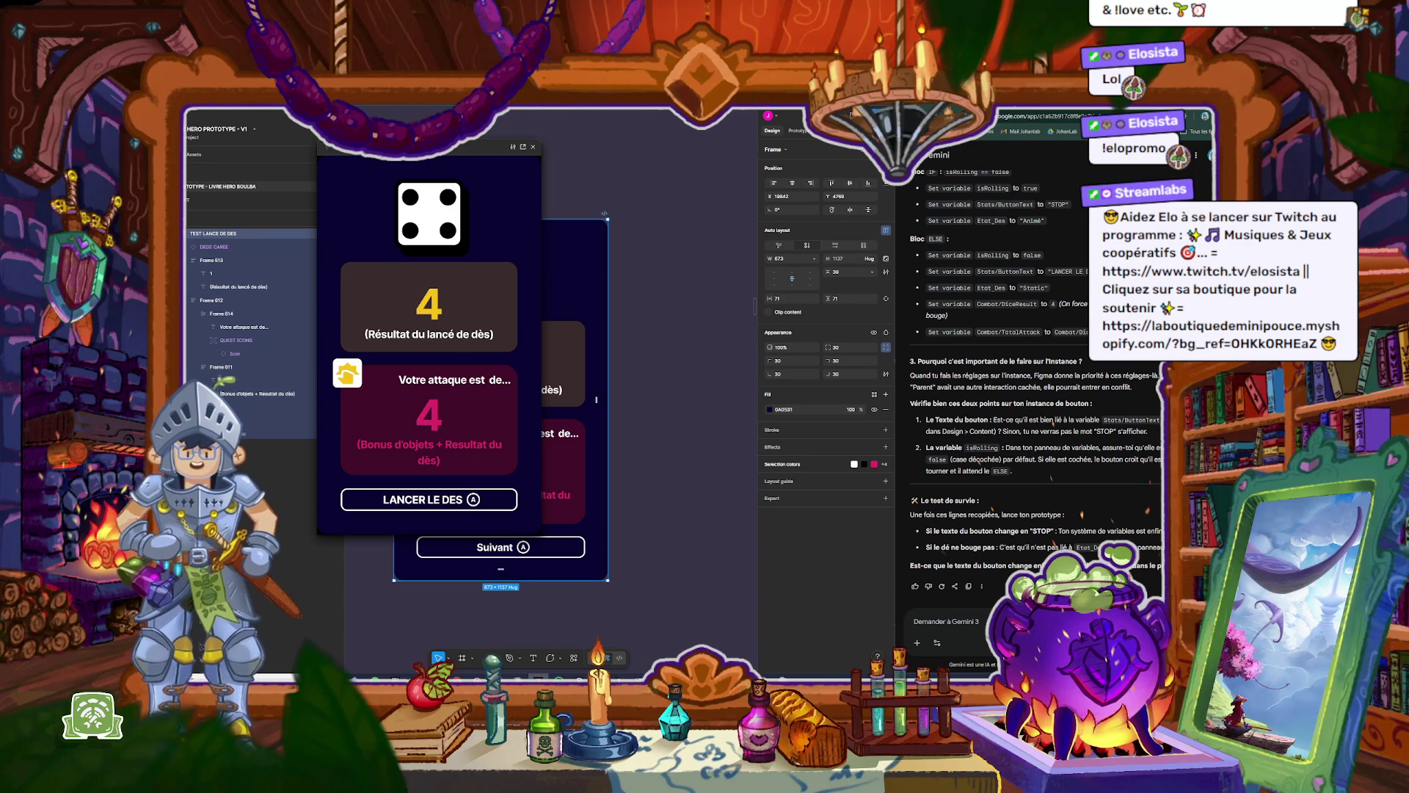
# Step: Tell Gemini the text changes ('Oui le texte change par…') and clear the frame selection
pyautogui.write('Oui le texte change')
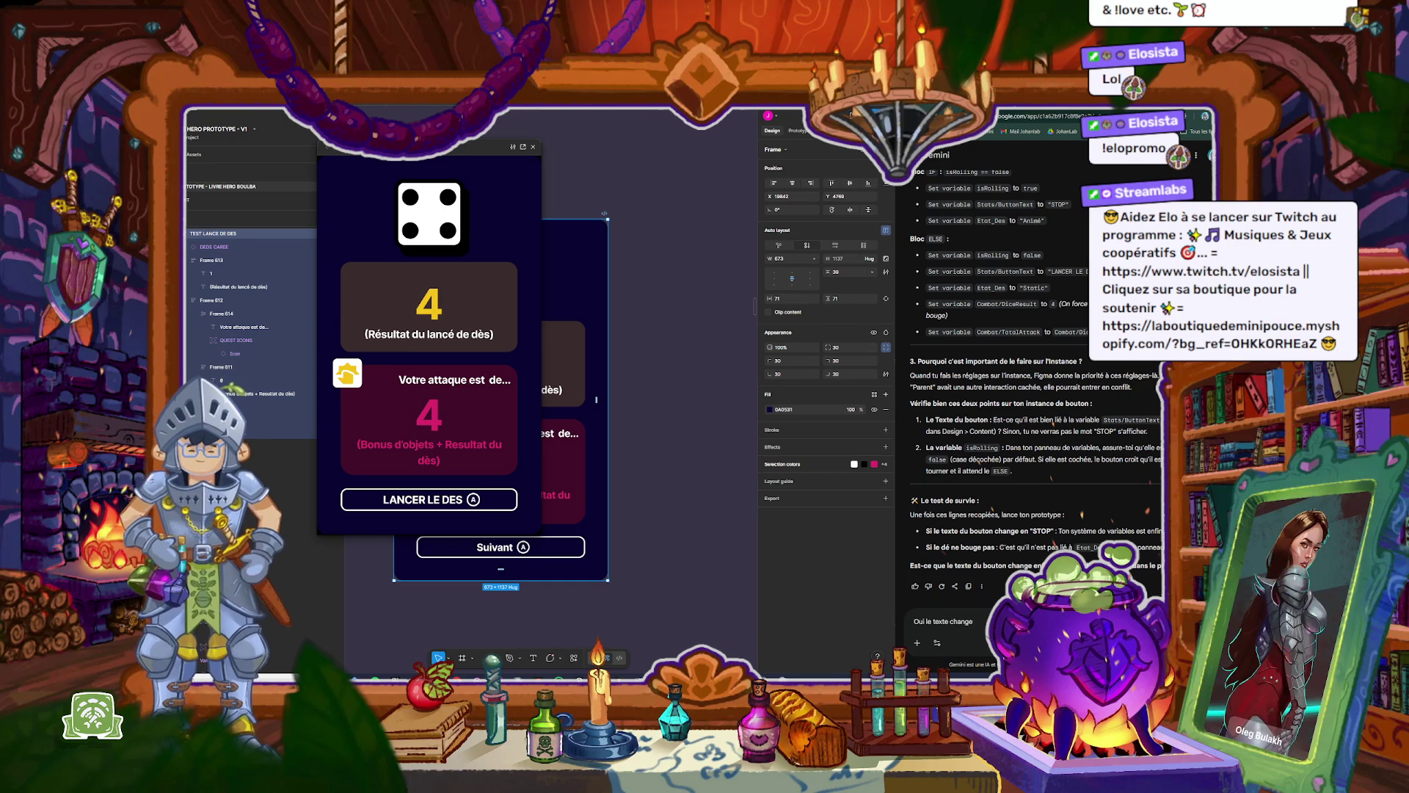
pyautogui.write(' par')
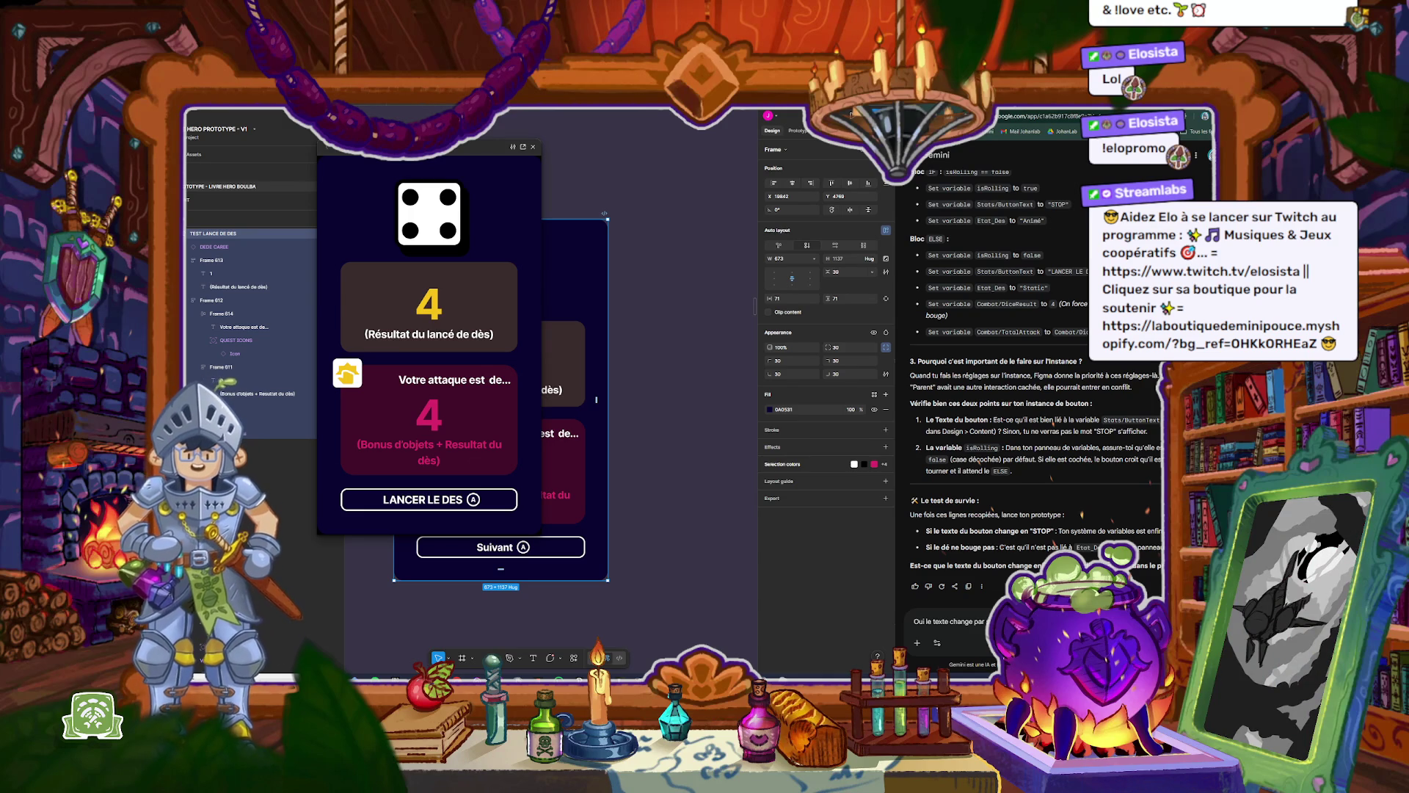
pyautogui.press('Return')
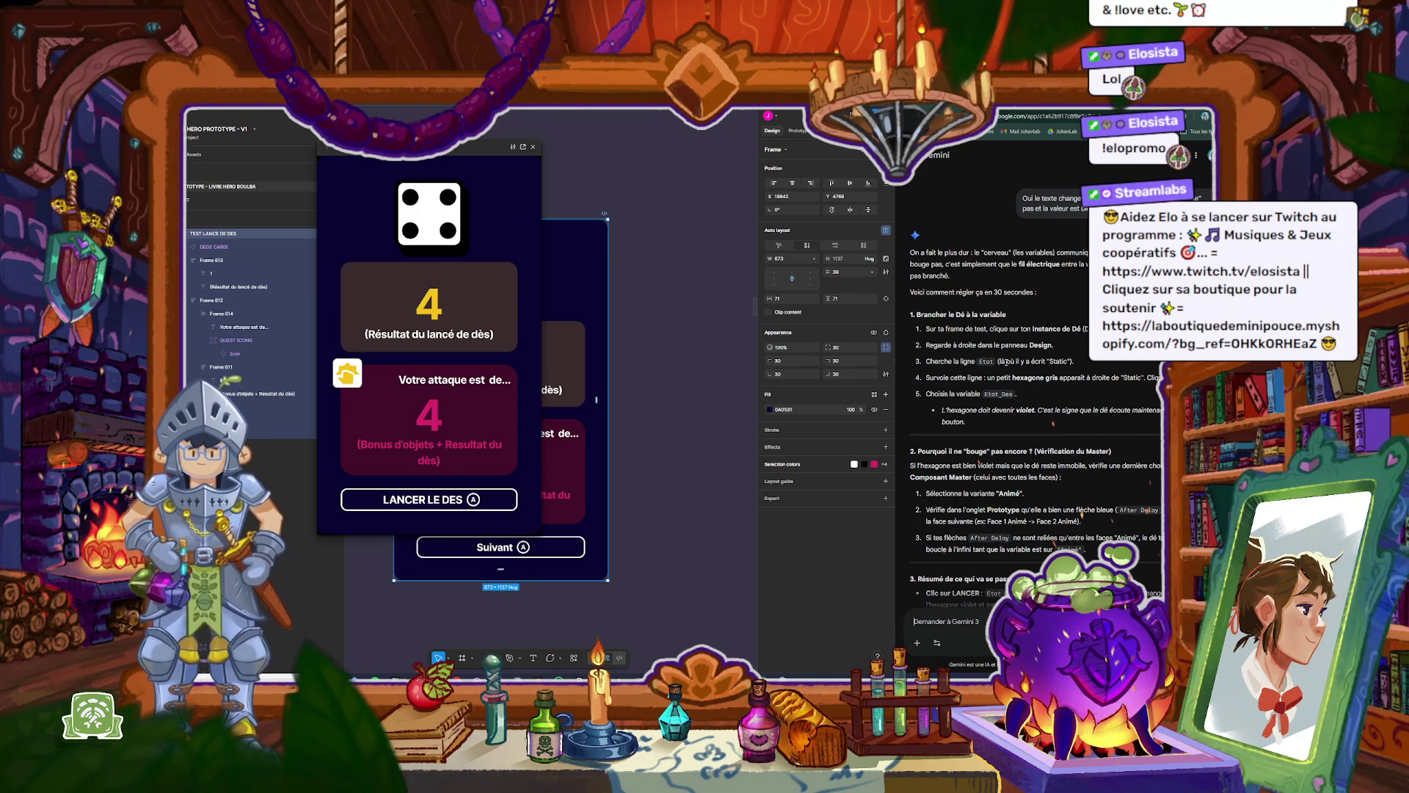
pyautogui.click(426, 198)
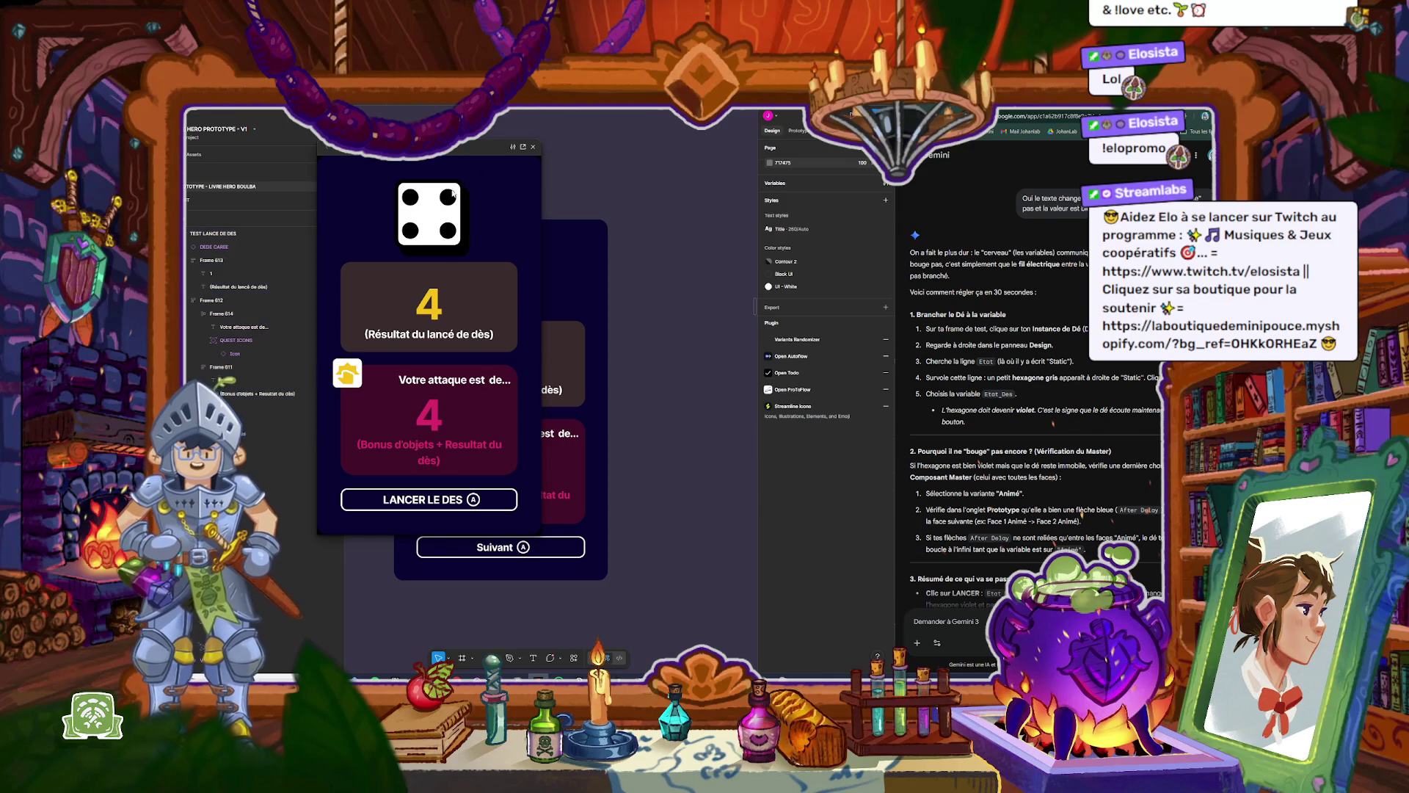
# Step: Close the preview, select the die instance and detach its Etat property
pyautogui.click(534, 147)
pyautogui.click(509, 279)
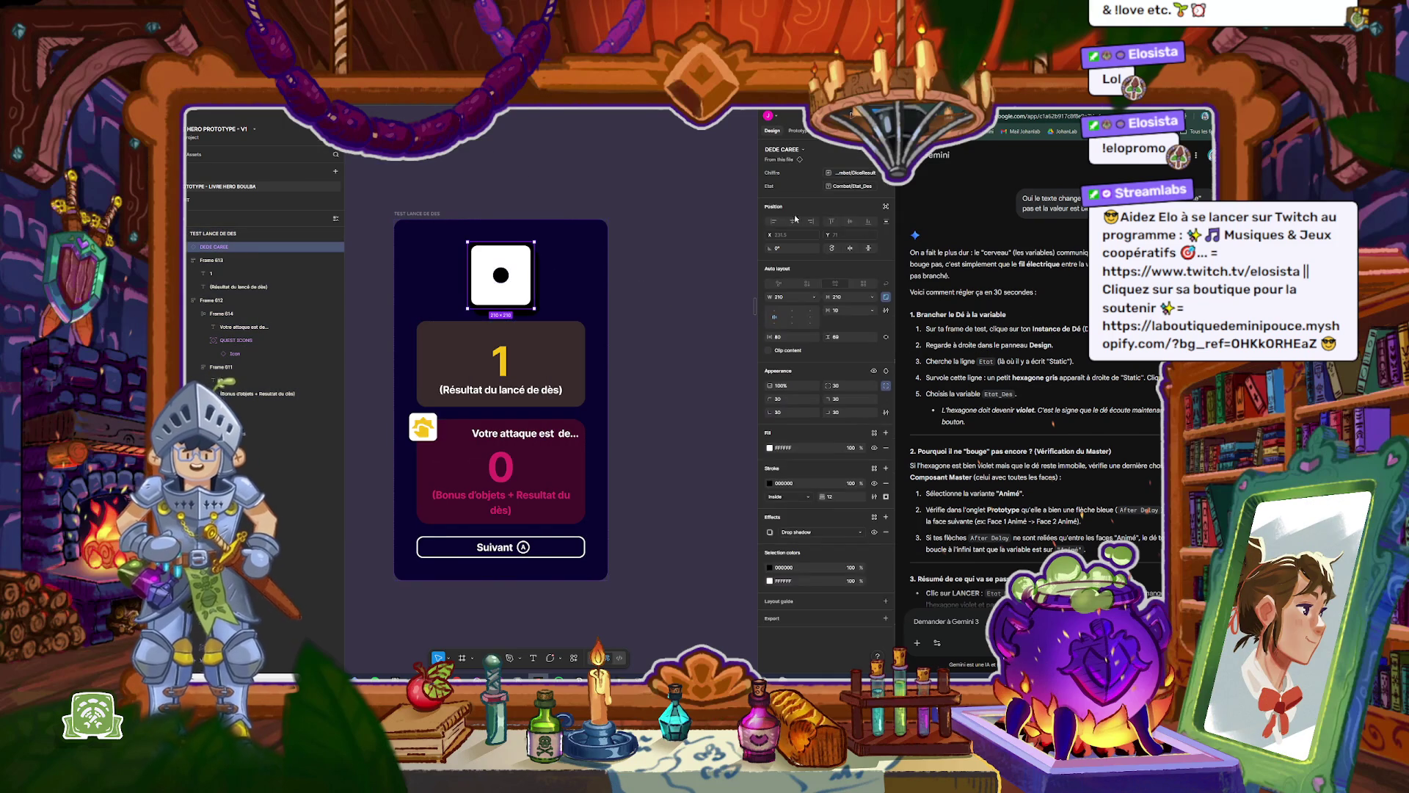
pyautogui.moveTo(868, 193)
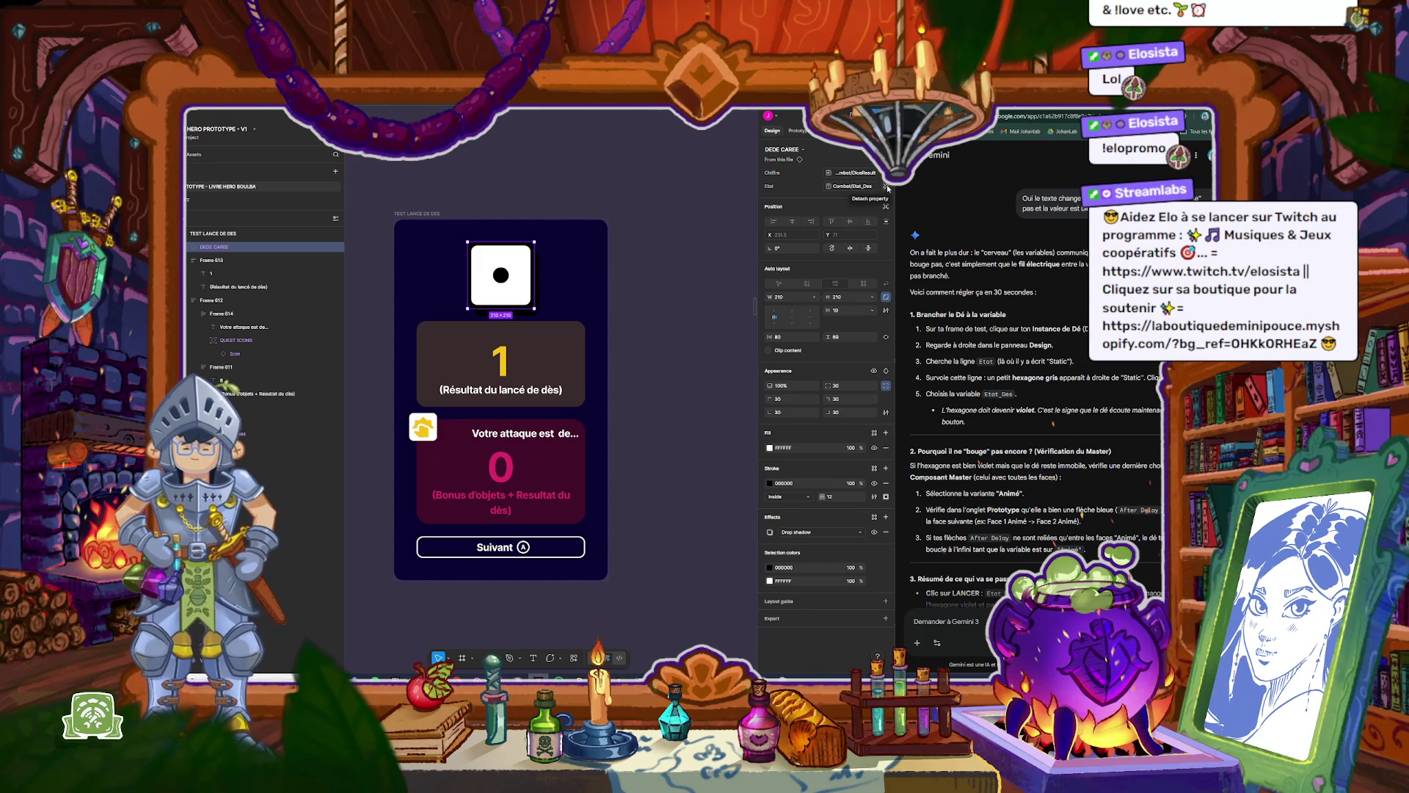
pyautogui.click(886, 186)
pyautogui.click(887, 187)
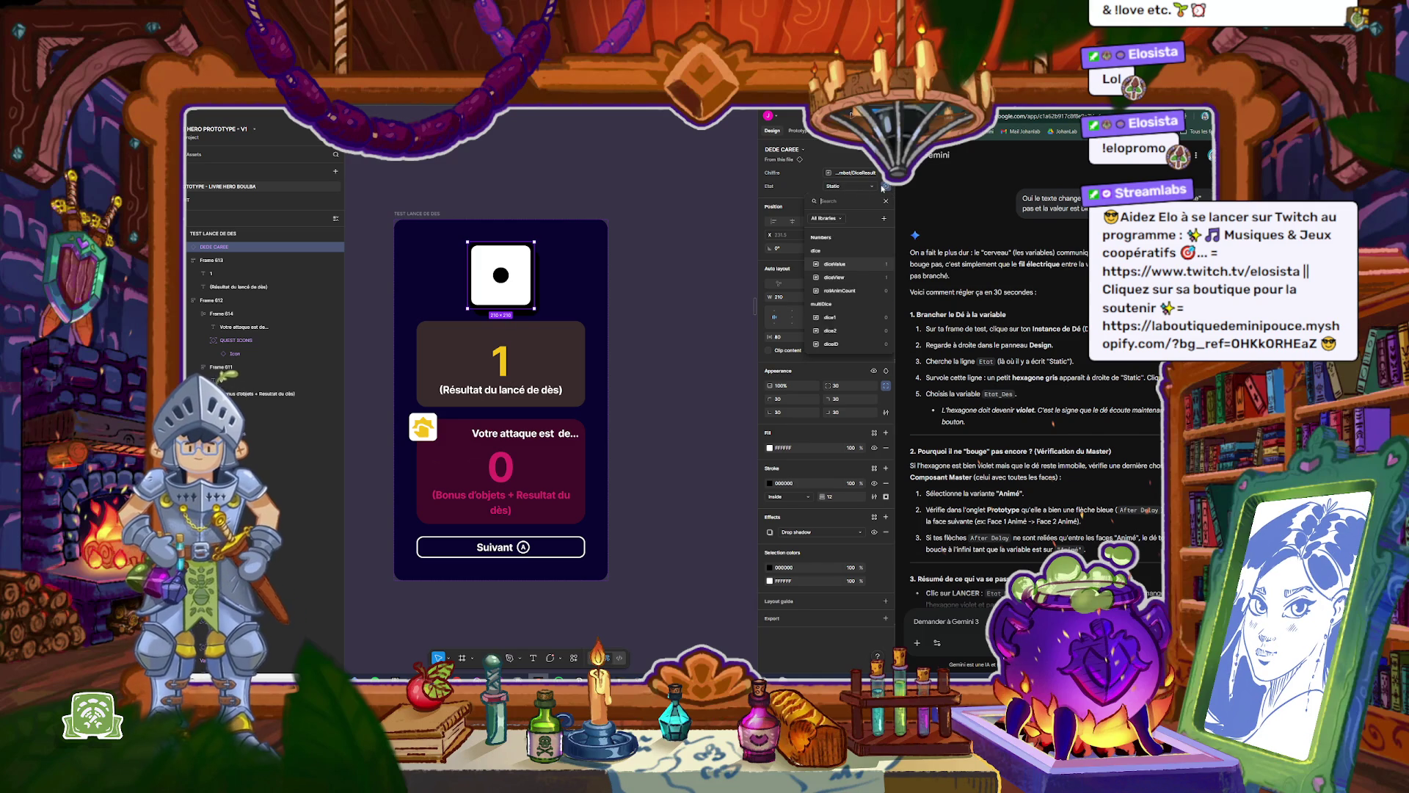
pyautogui.click(799, 186)
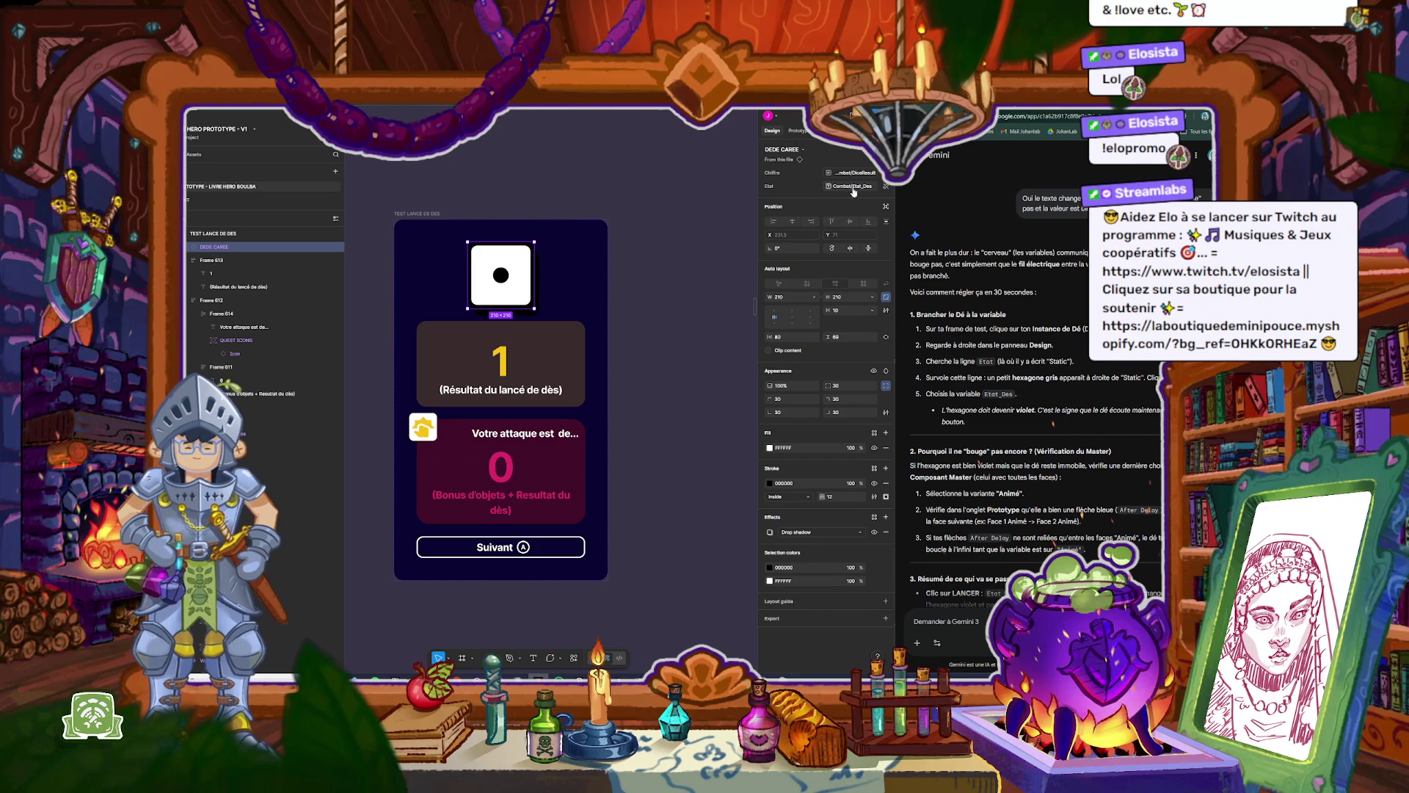
# Step: Bind the die's Etat property to the Combat/Etat_Des variable instead of Static
pyautogui.click(884, 187)
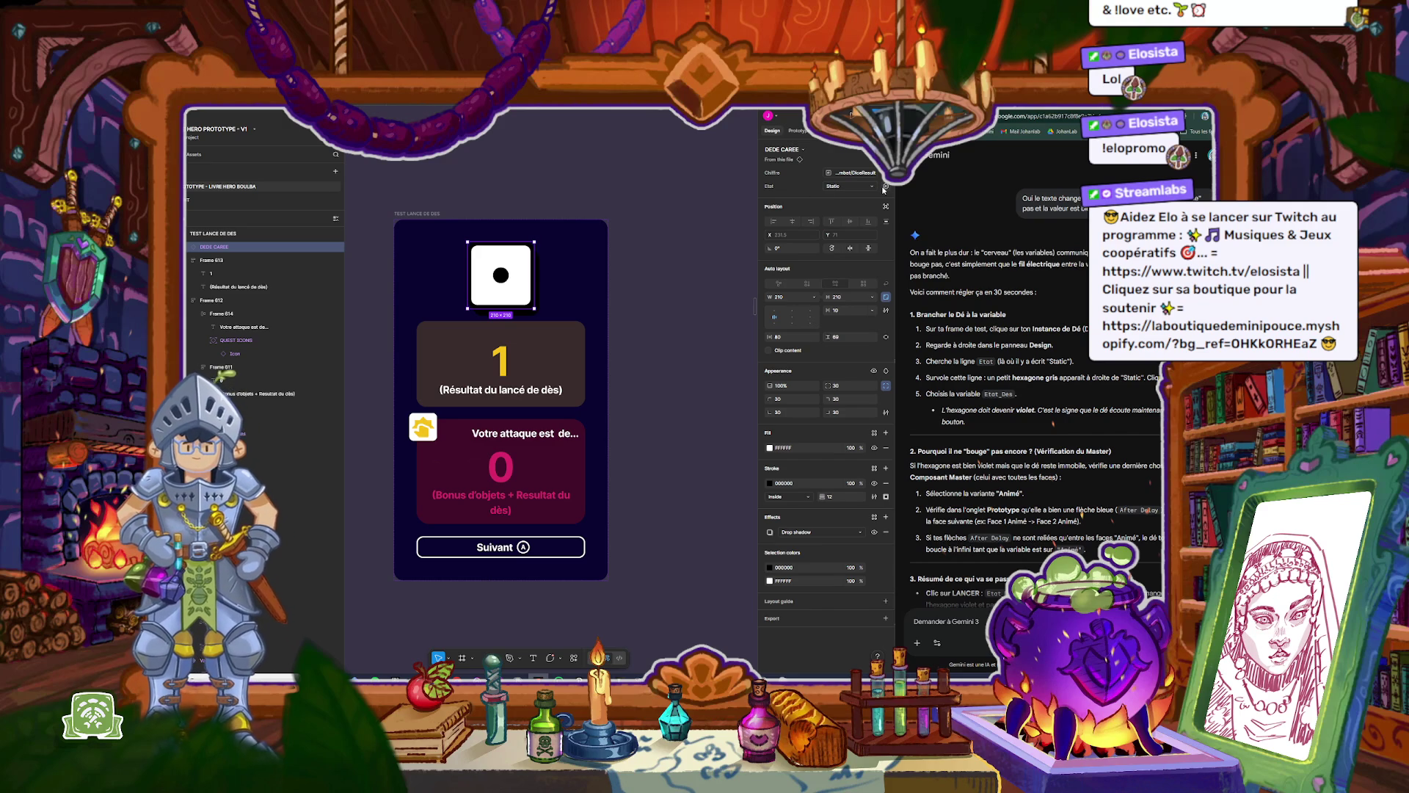
pyautogui.click(885, 187)
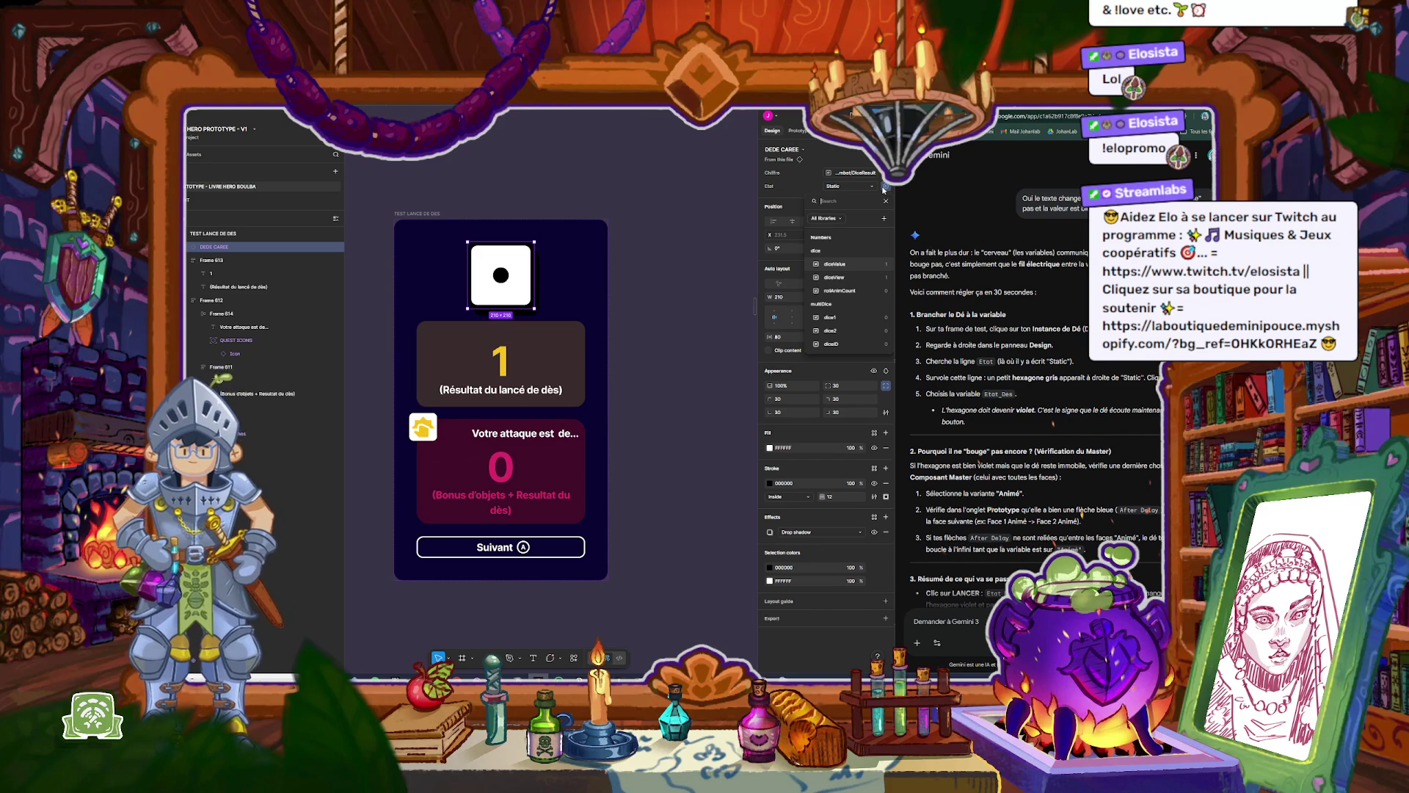
pyautogui.click(865, 187)
pyautogui.click(870, 187)
pyautogui.click(884, 186)
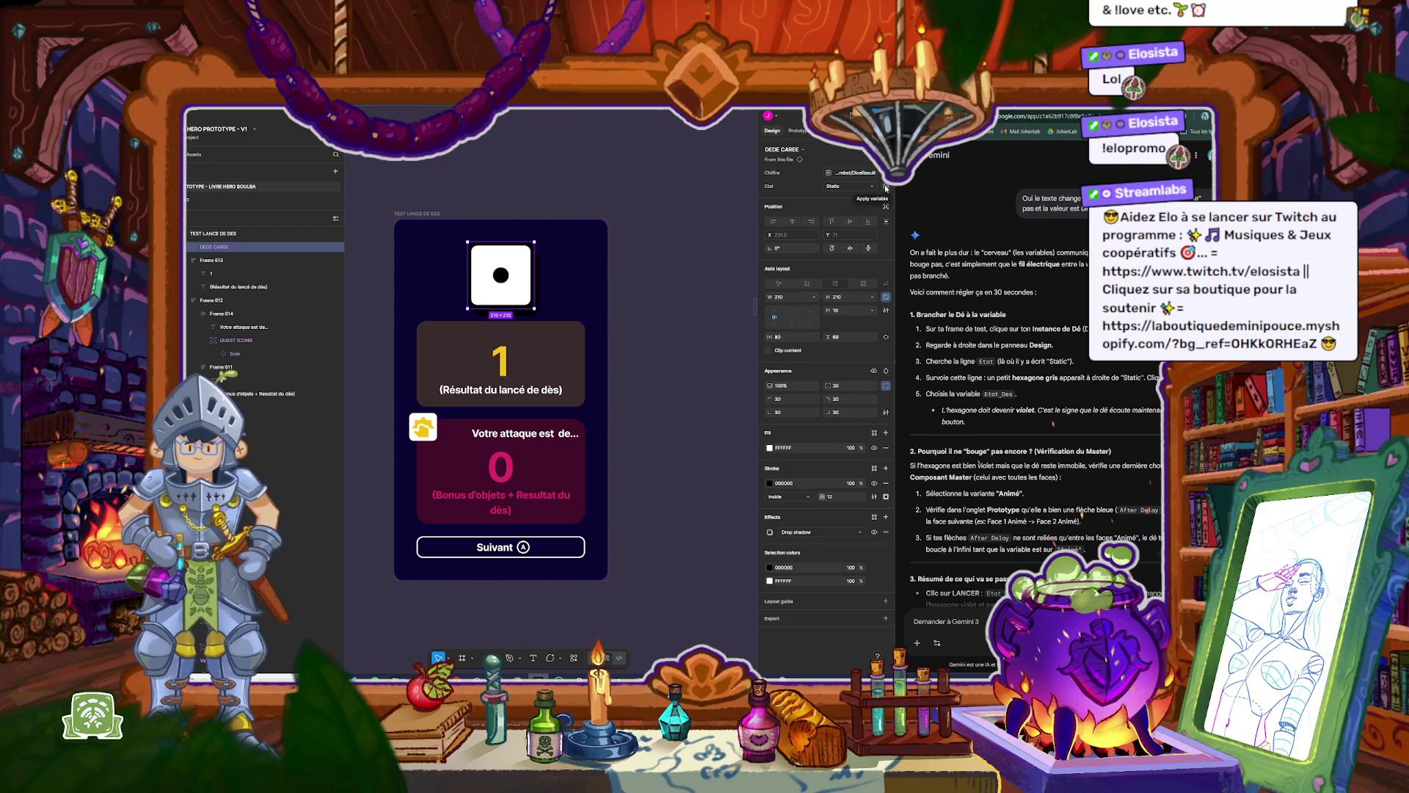
pyautogui.click(886, 188)
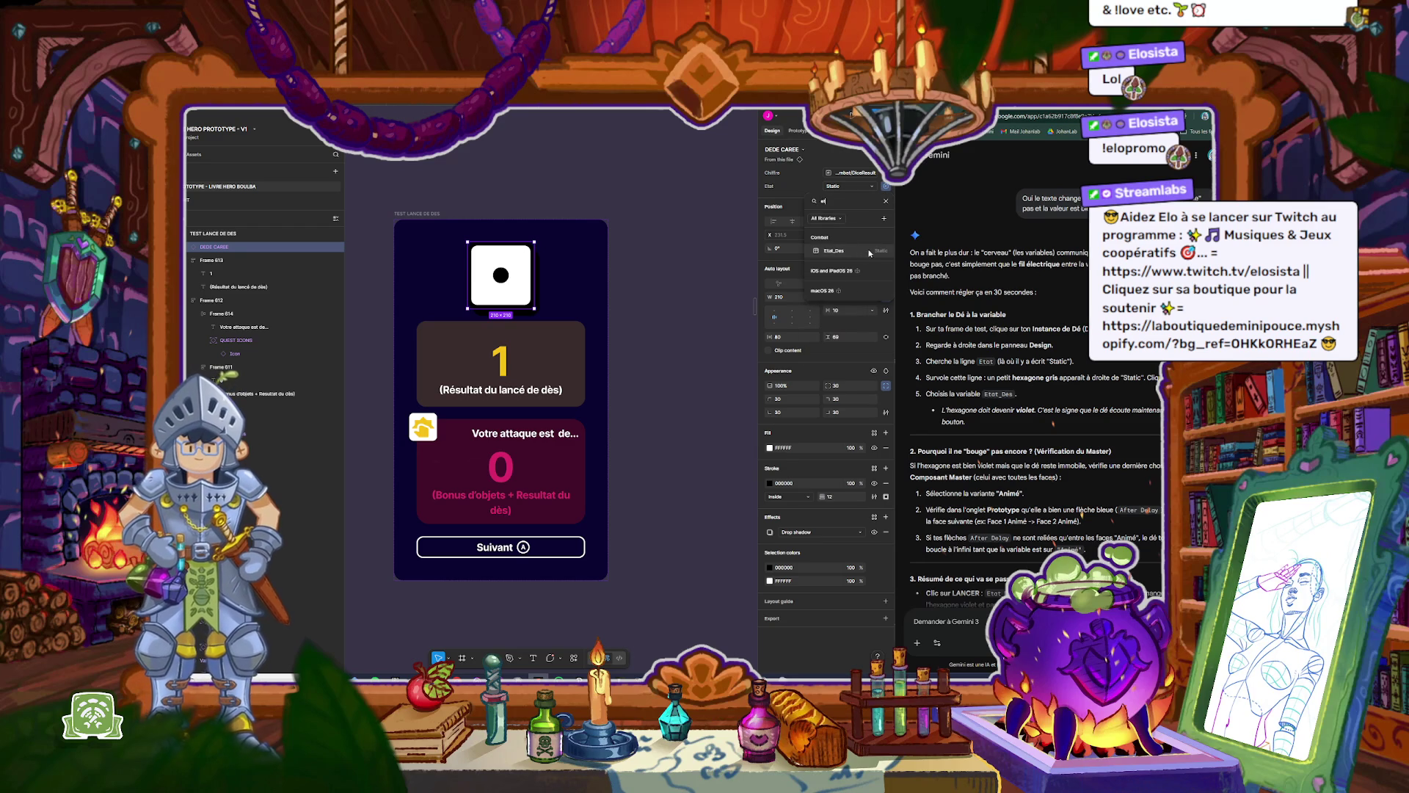
pyautogui.click(878, 251)
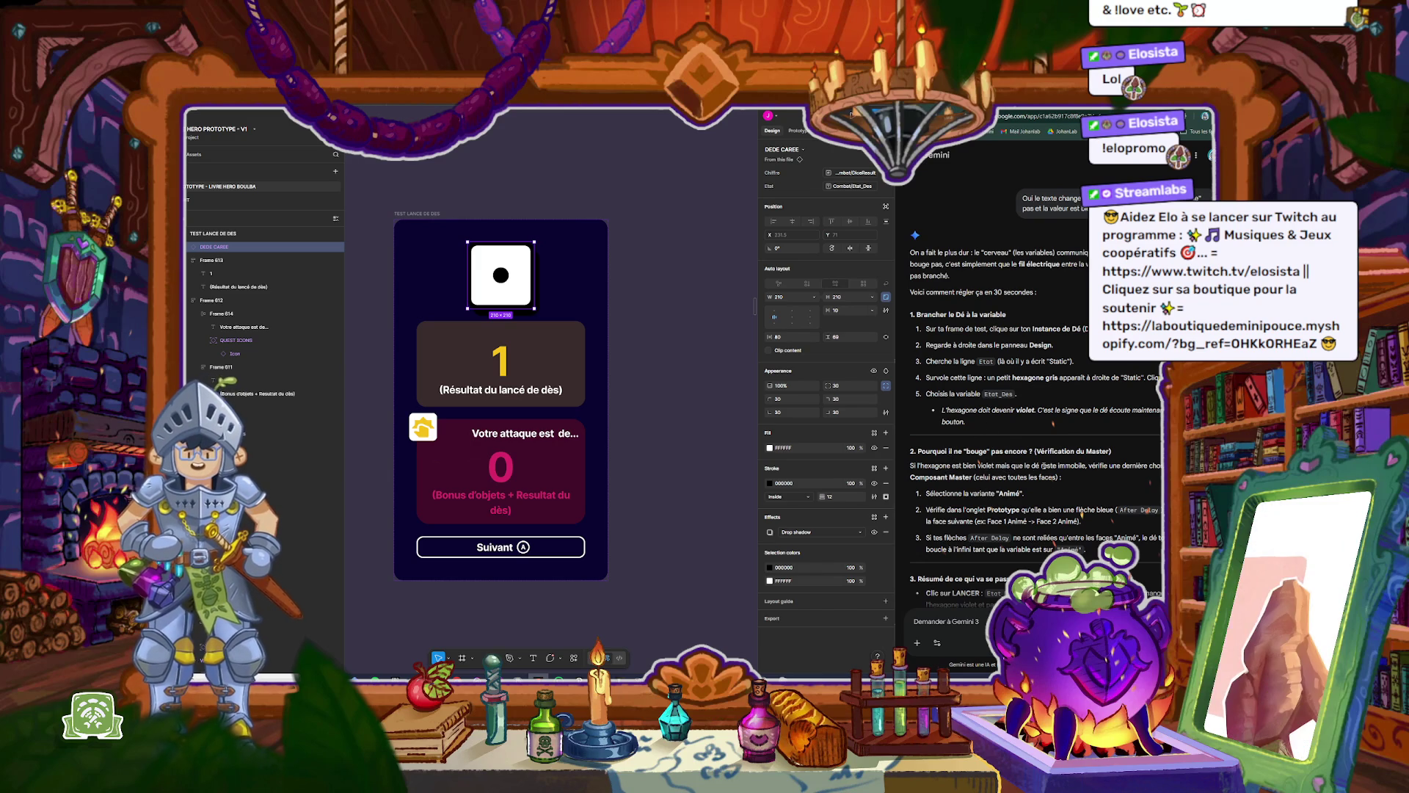
pyautogui.moveTo(910, 465); pyautogui.dragTo(991, 465)
pyautogui.hotkey('ctrl', 'c')
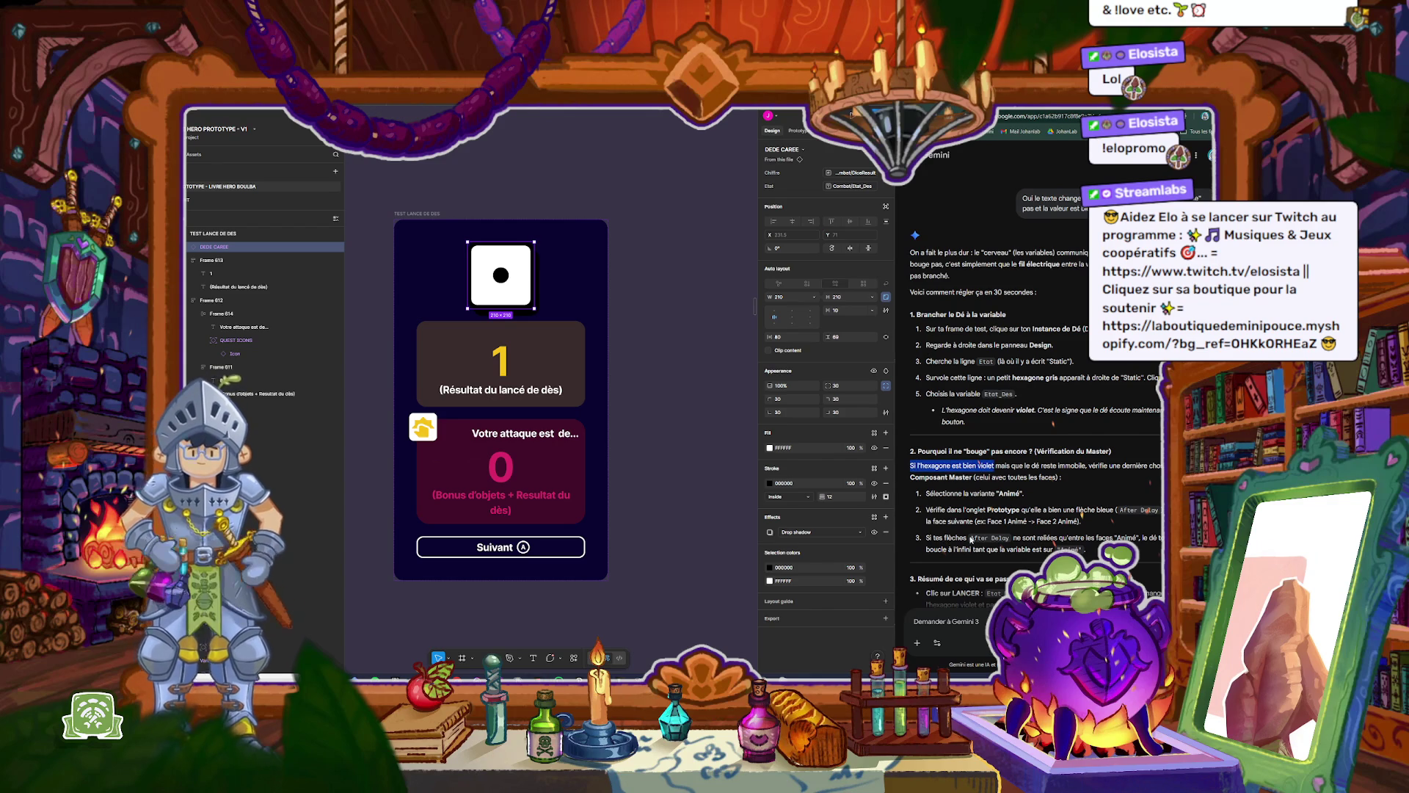
# Step: Paste the 'Si l'hexagone est bien violet' line into Gemini's prompt and send it
pyautogui.click(960, 622)
pyautogui.hotkey('ctrl', 'v')
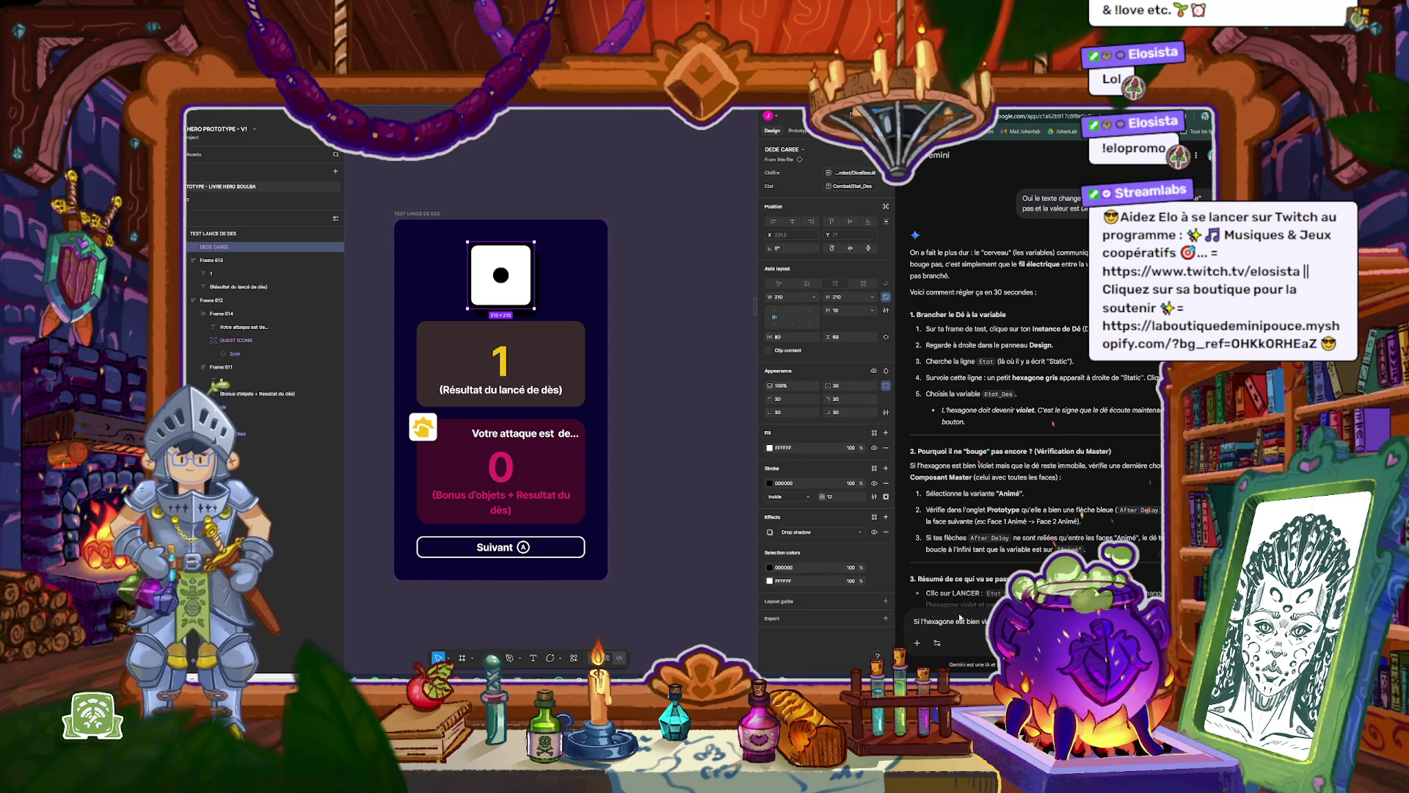
pyautogui.press('Return')
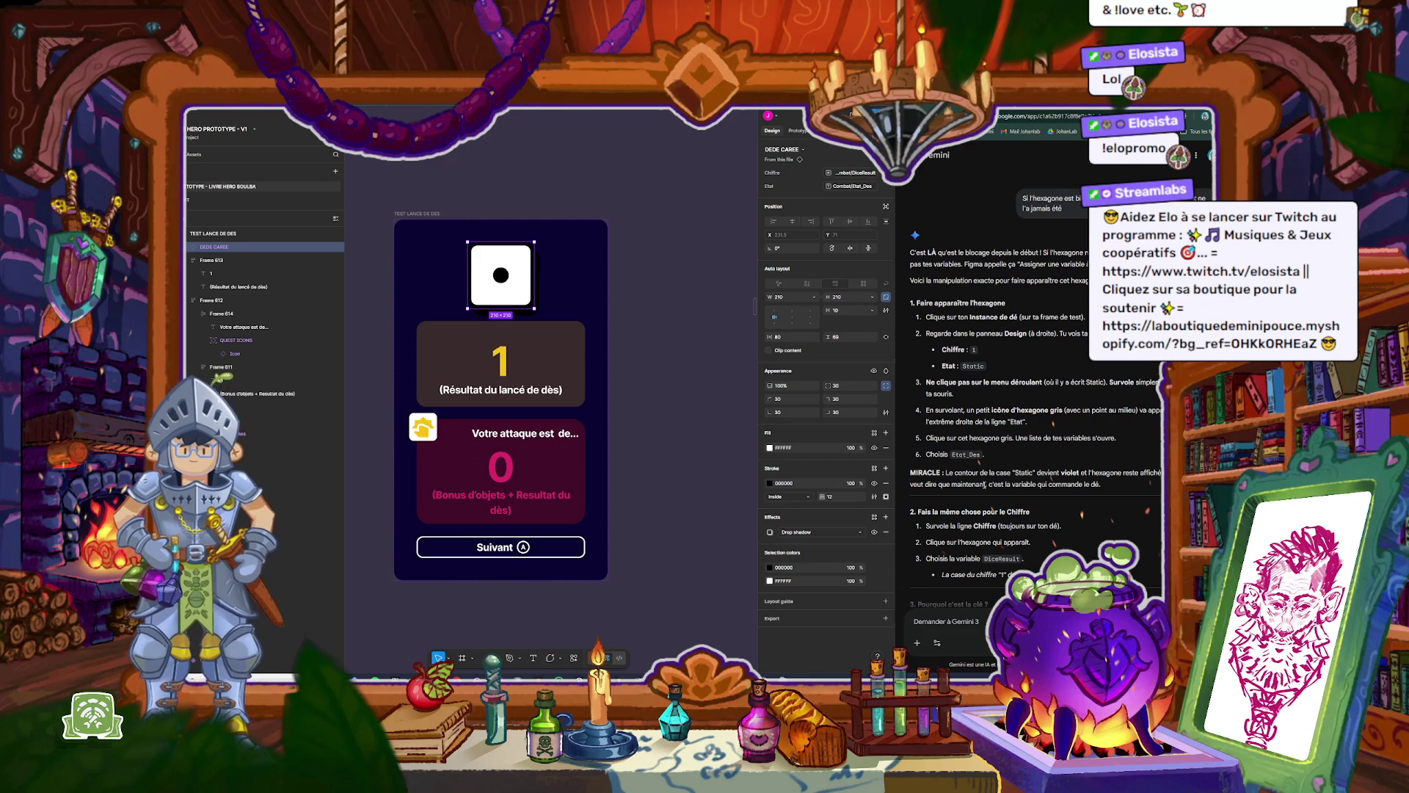
pyautogui.scroll(3, 992, 481)
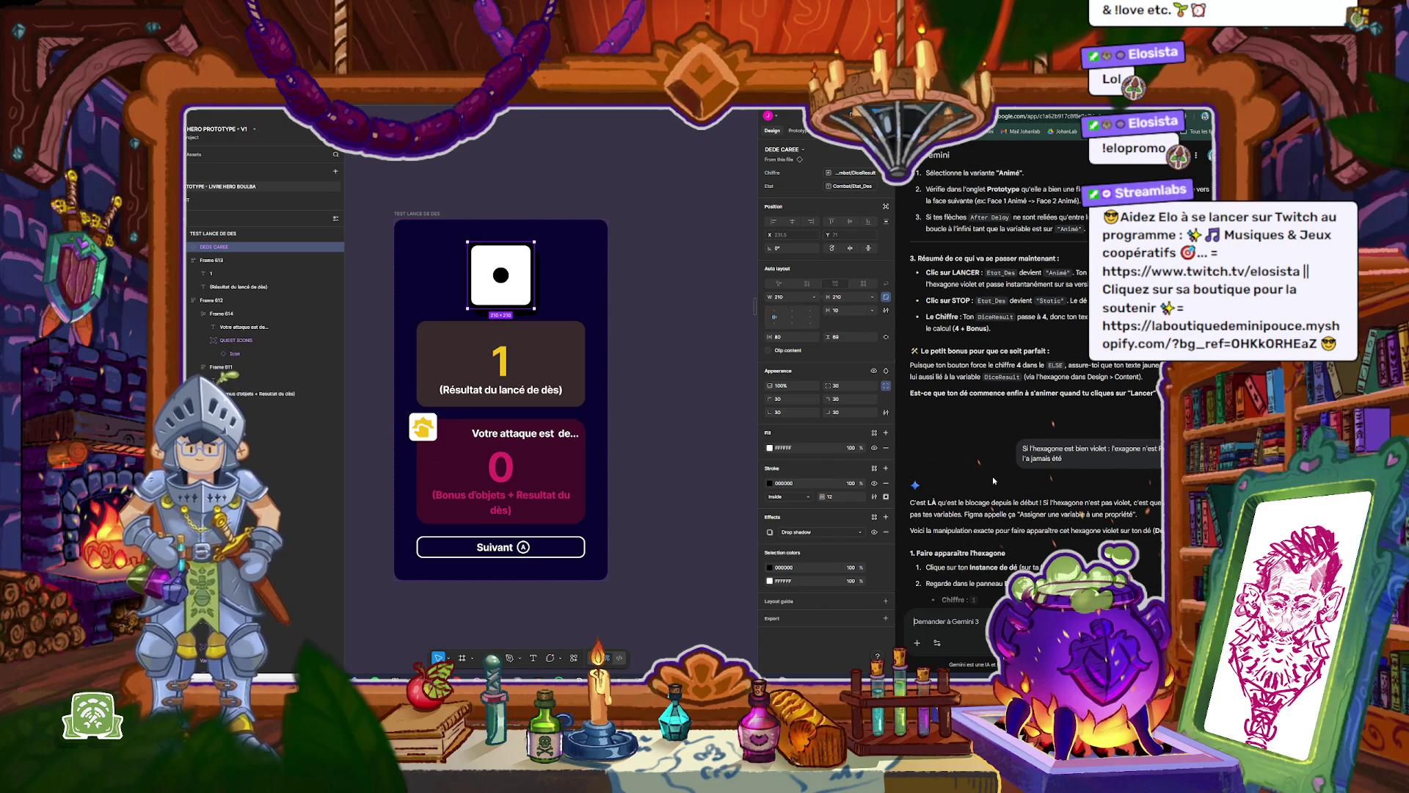
# Step: Send Gemini a message describing the die's current Chiffre and Etat settings
pyautogui.scroll(-1, 982, 496)
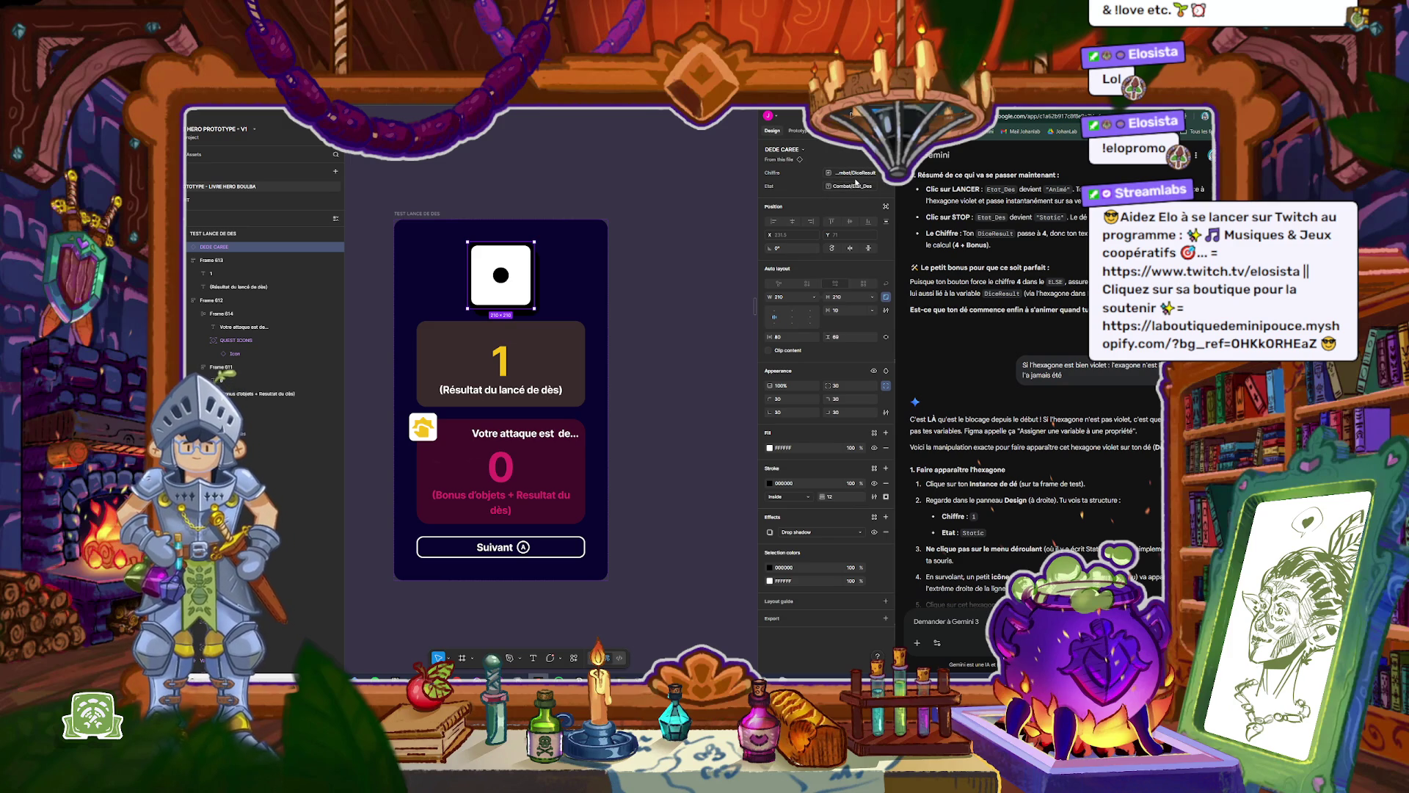
pyautogui.write('Ad')
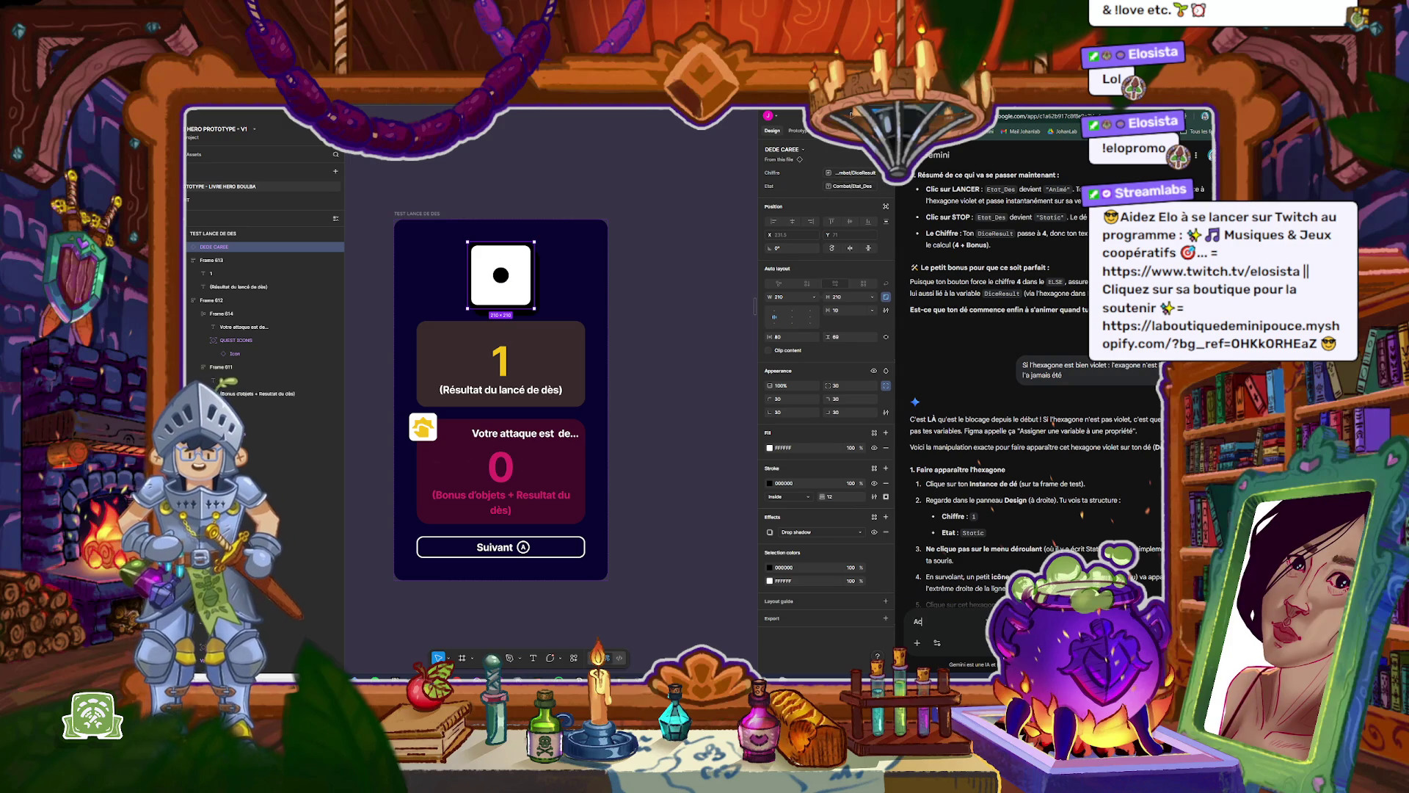
pyautogui.write('u')
pyautogui.write("ellement j'ai :")
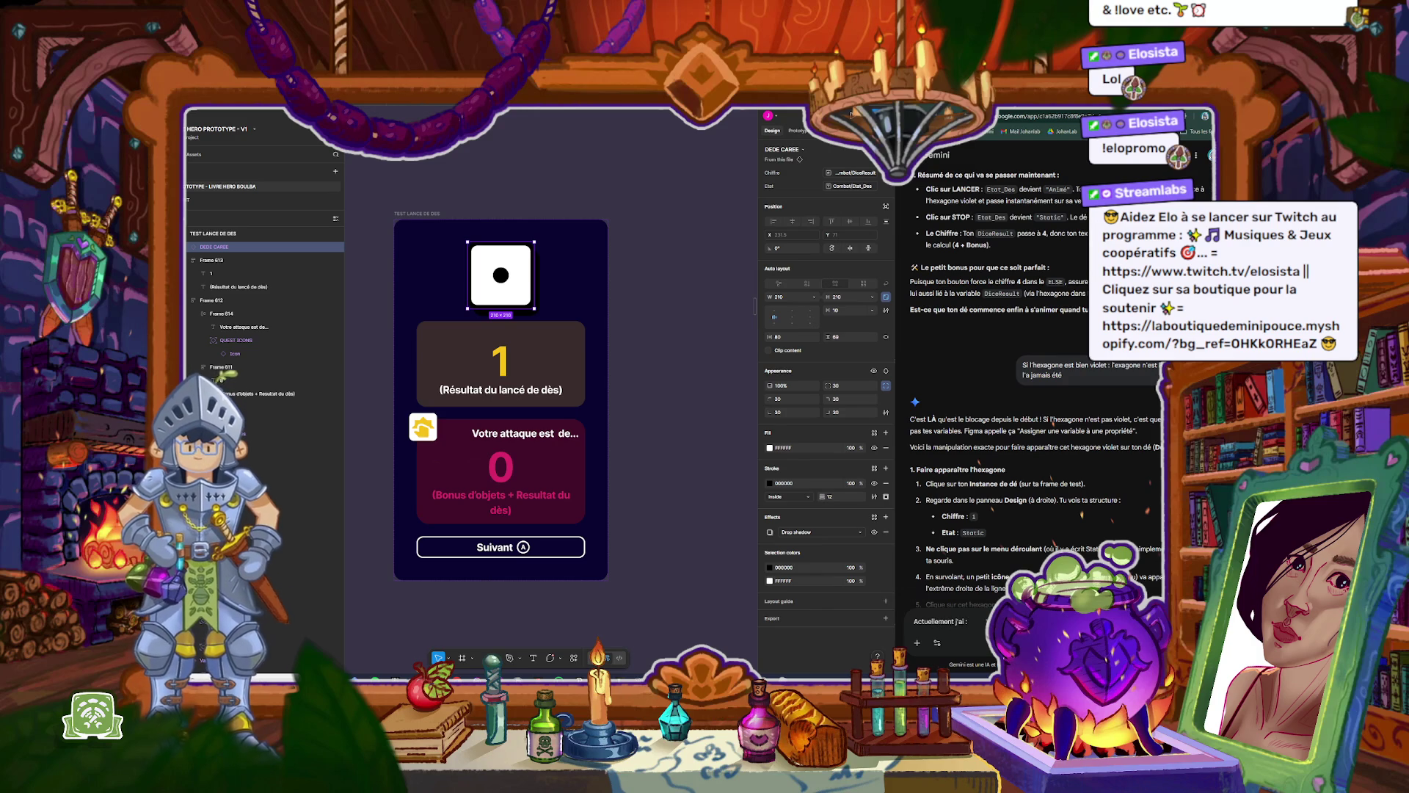
pyautogui.write('hiffr')
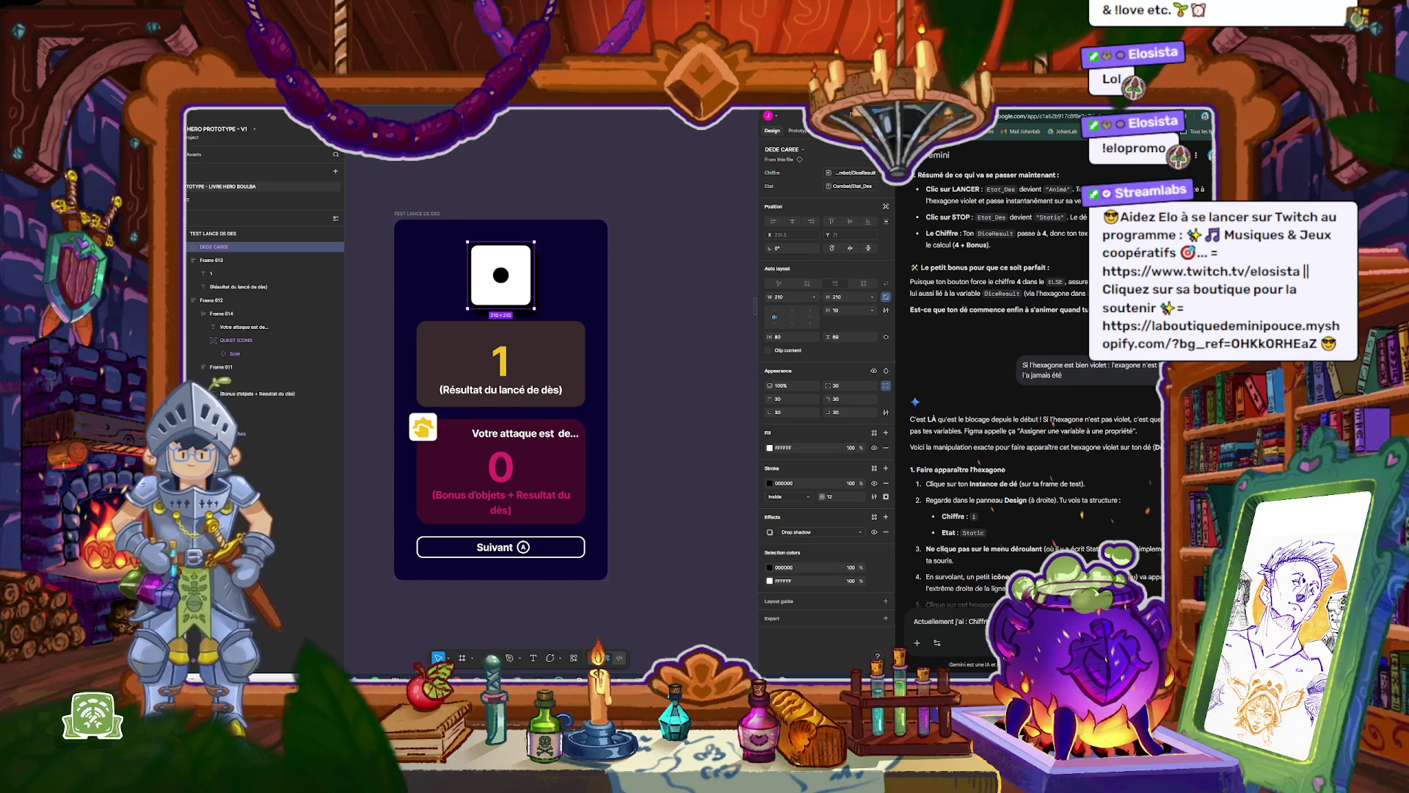
pyautogui.press('Return')
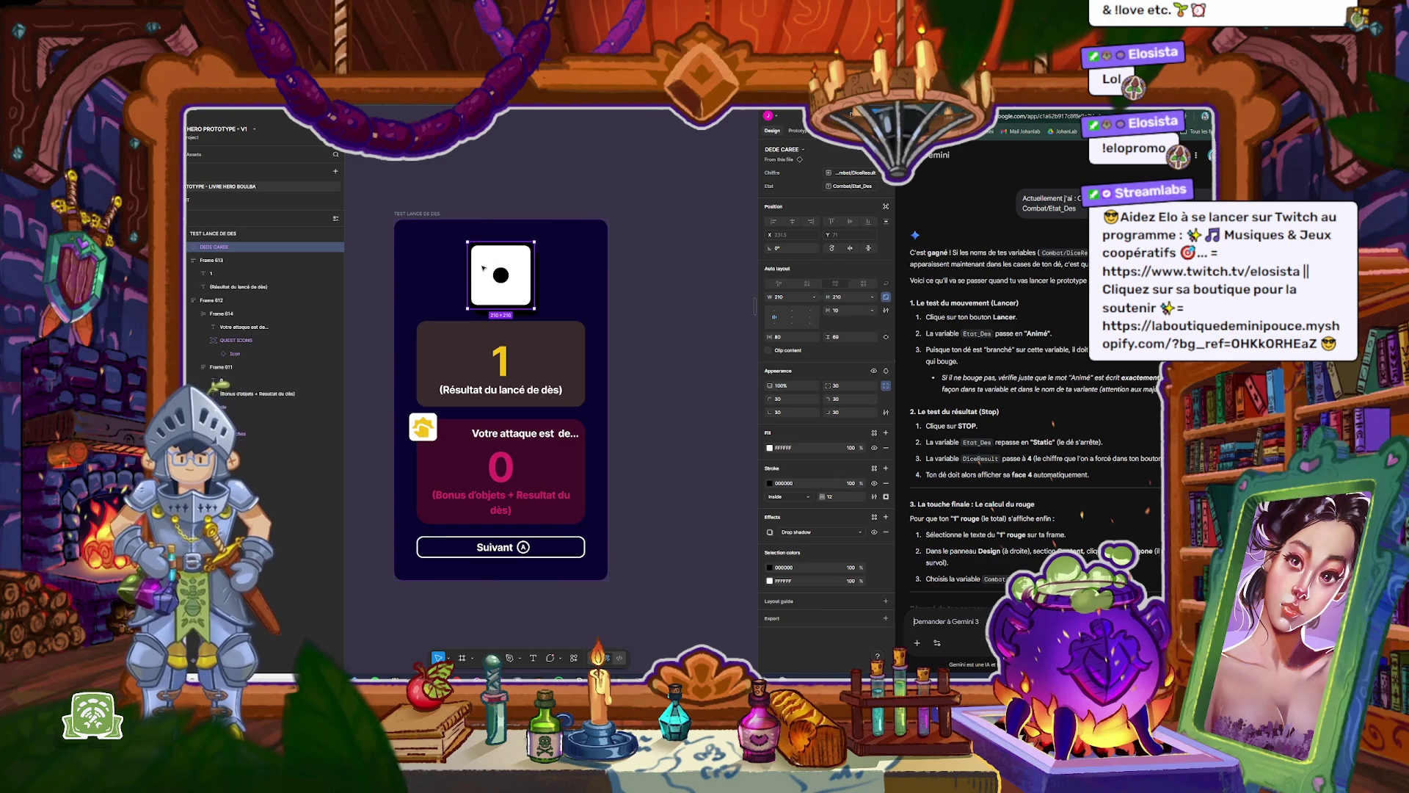
pyautogui.click(257, 342)
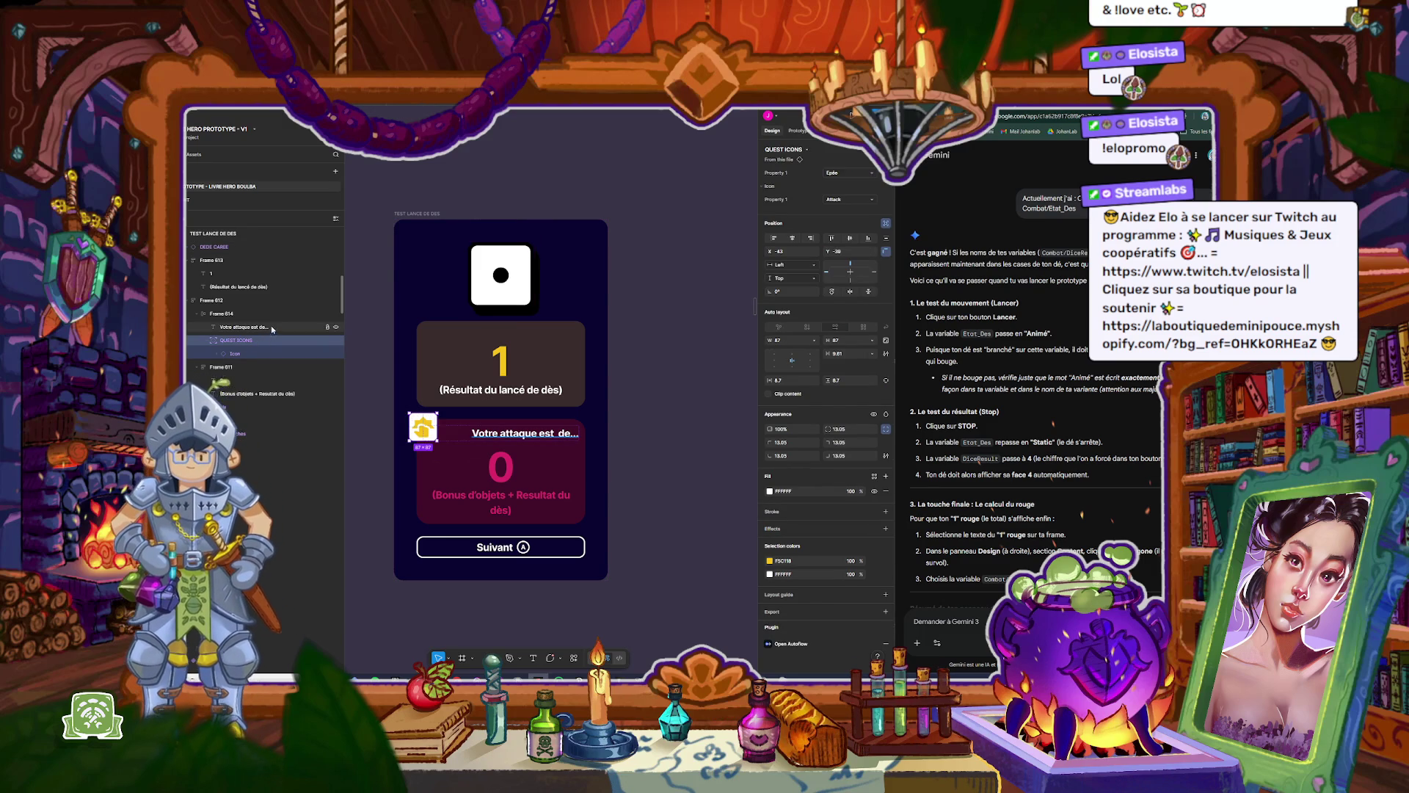
pyautogui.click(528, 285)
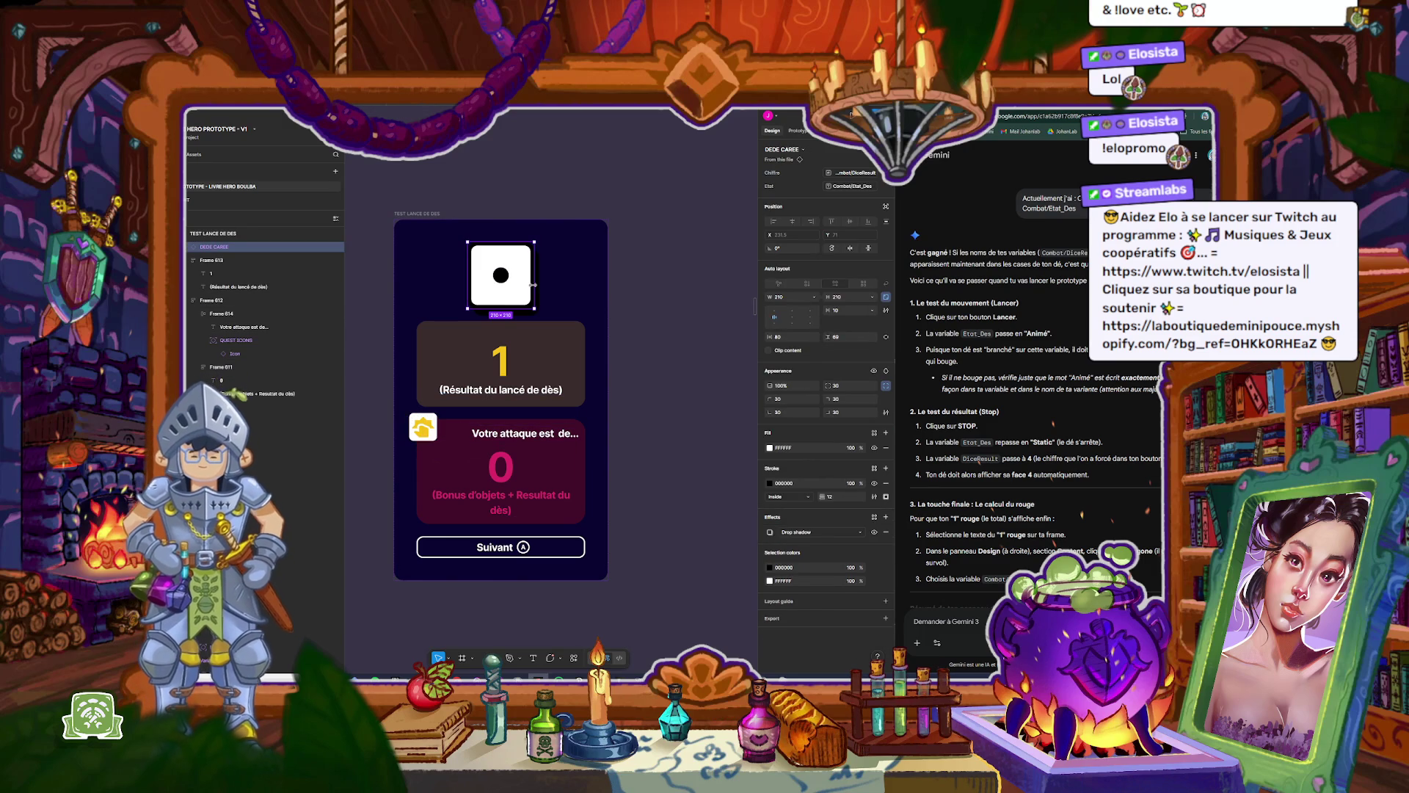
pyautogui.click(803, 149)
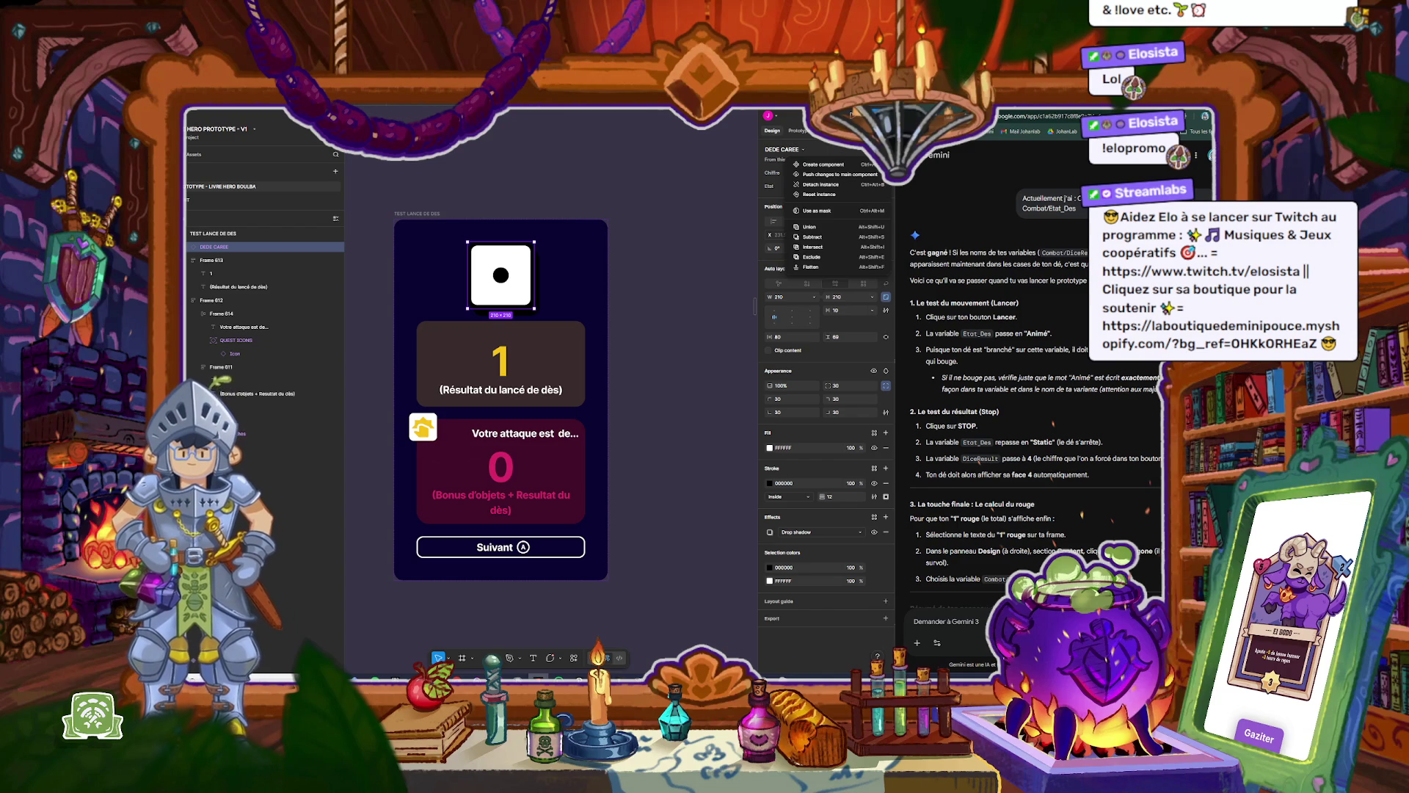
pyautogui.press('Escape')
pyautogui.click(414, 214)
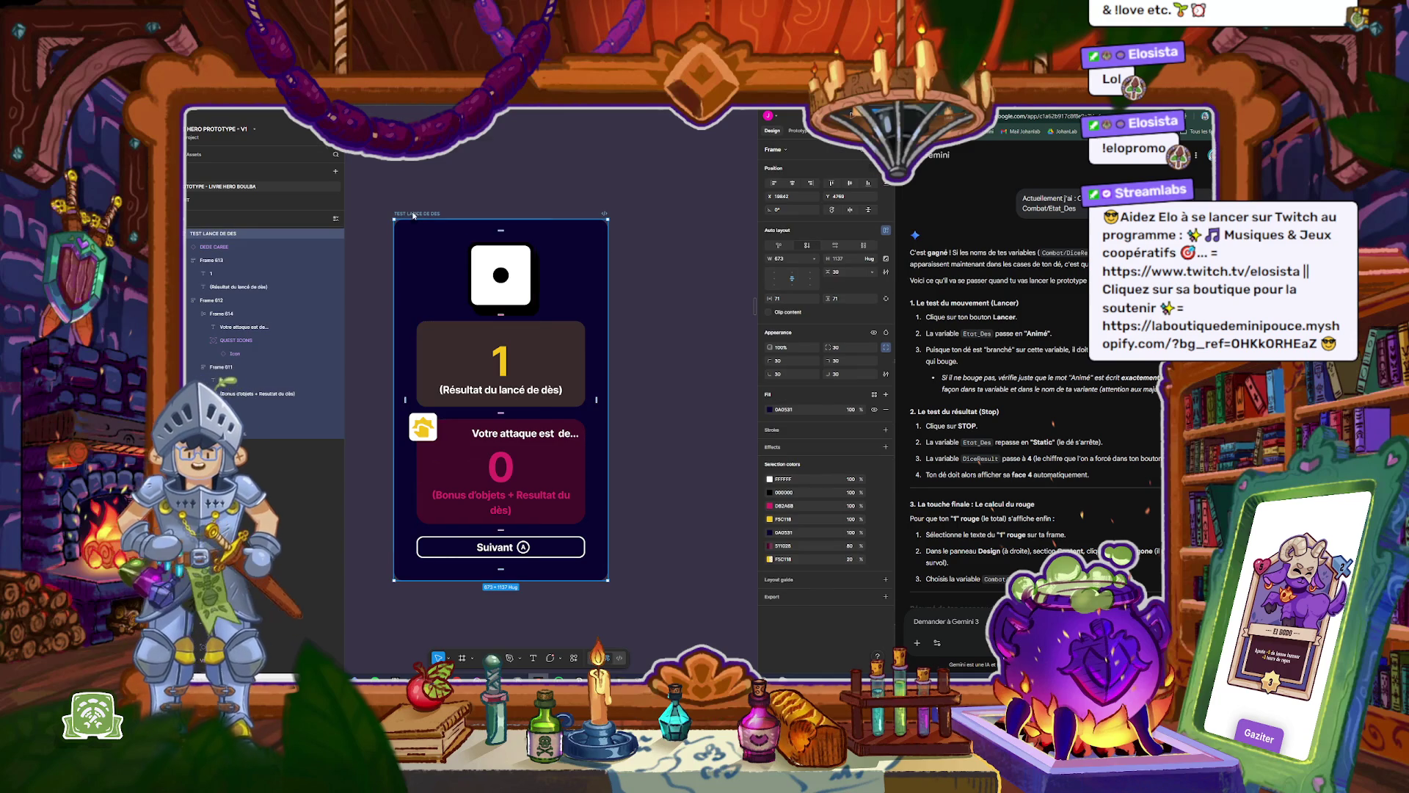
pyautogui.hotkey('shift', 'space')
pyautogui.click(477, 505)
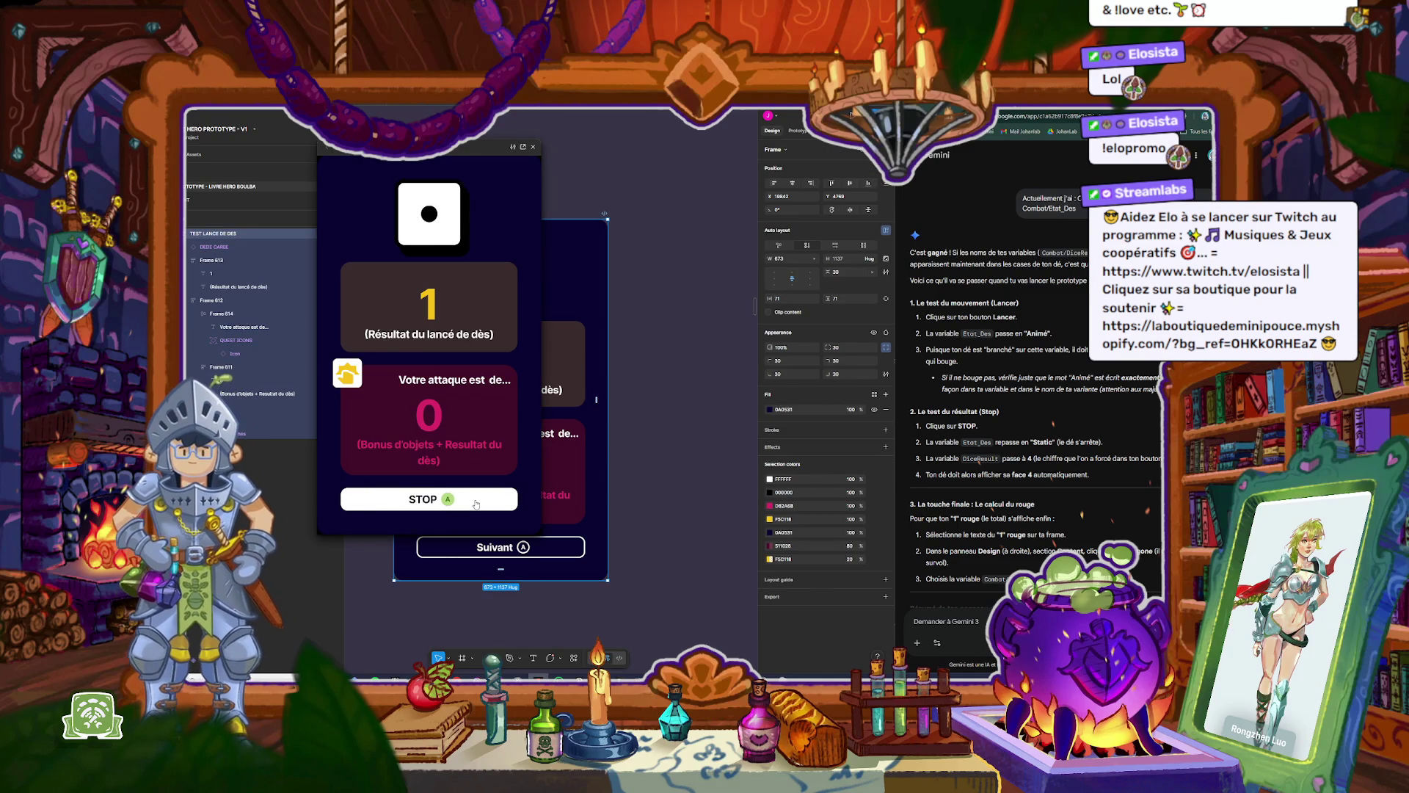
pyautogui.click(475, 504)
pyautogui.click(475, 503)
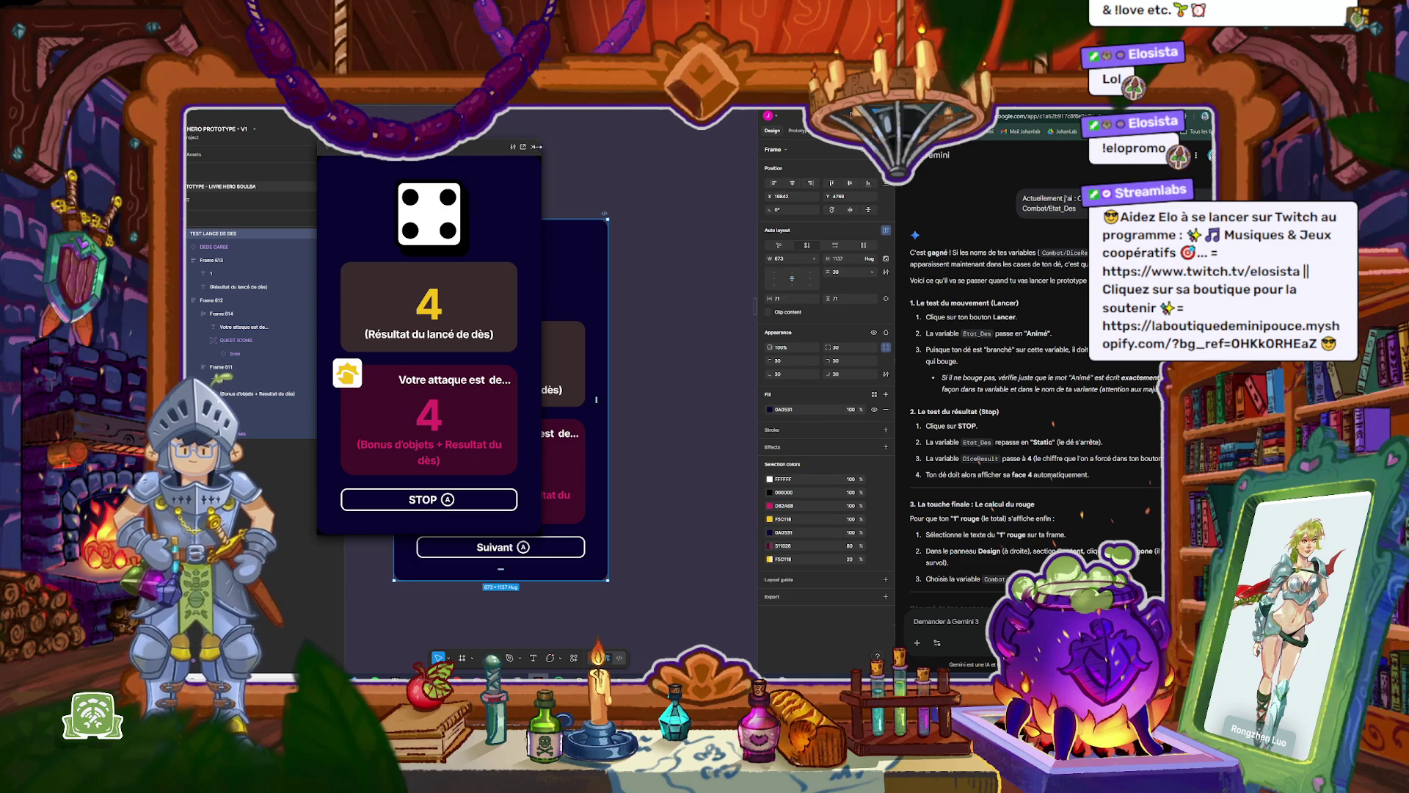
pyautogui.click(533, 147)
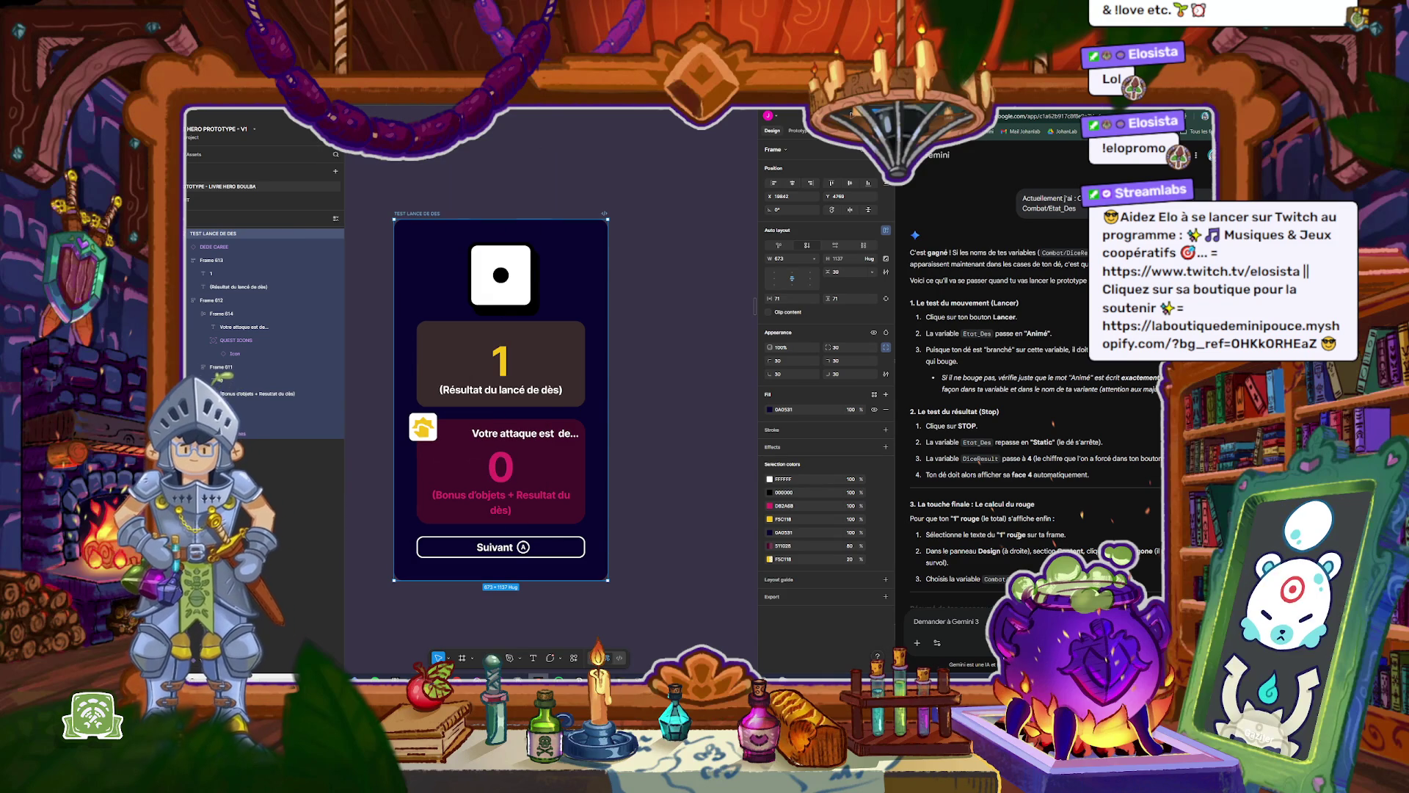
# Step: Send Gemini 'ça ne marche toujours pas' to report the roll still fails
pyautogui.scroll(-3, 1016, 535)
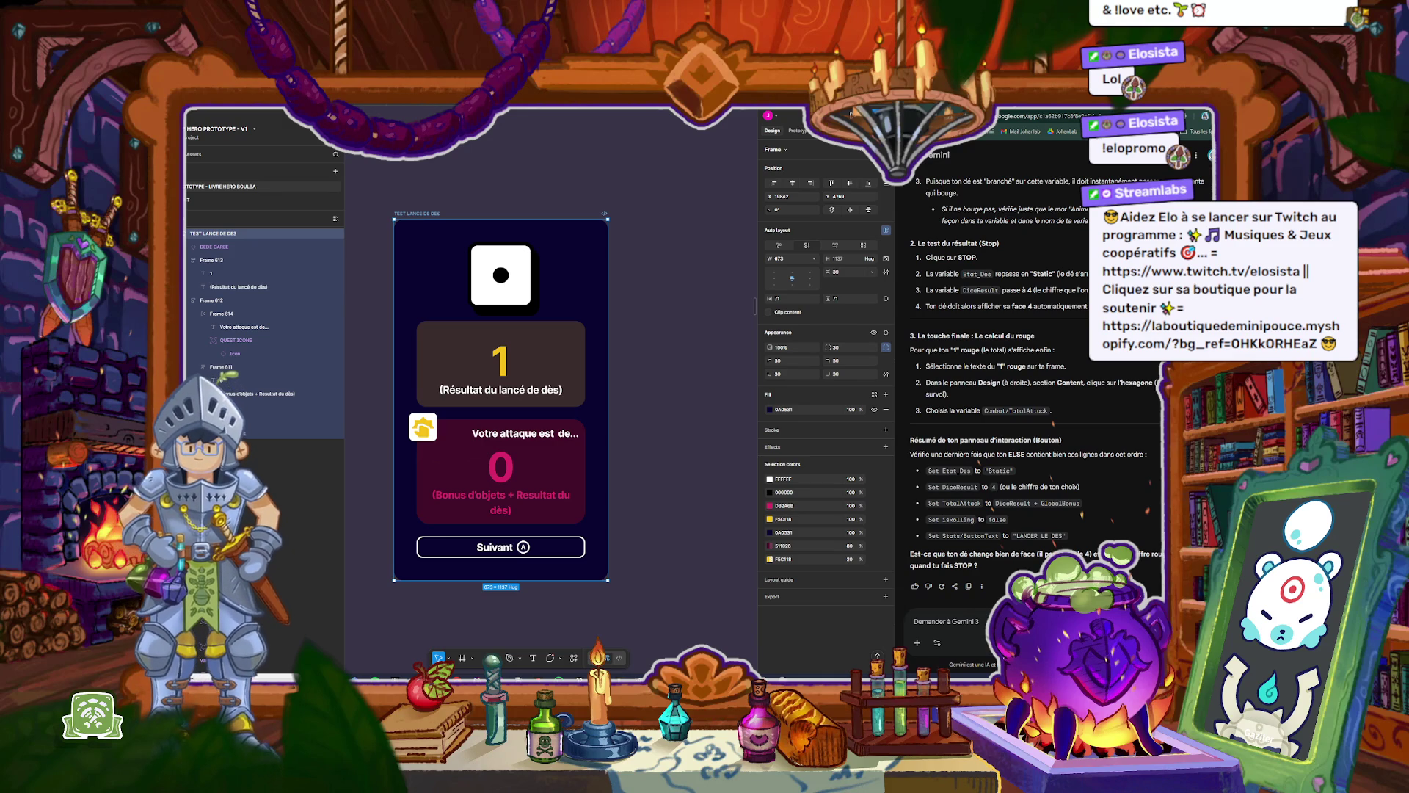
pyautogui.write('ça n')
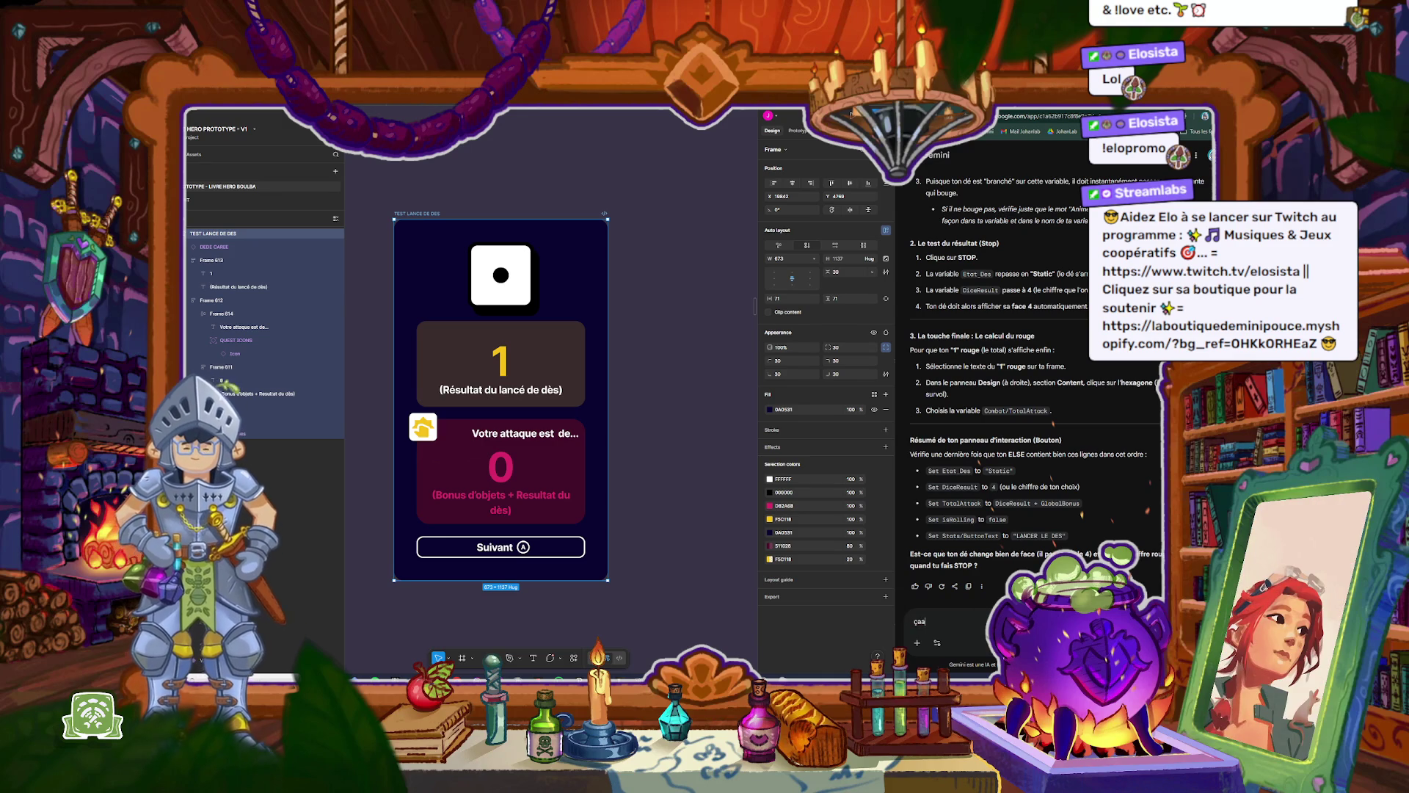
pyautogui.write('e marche pas')
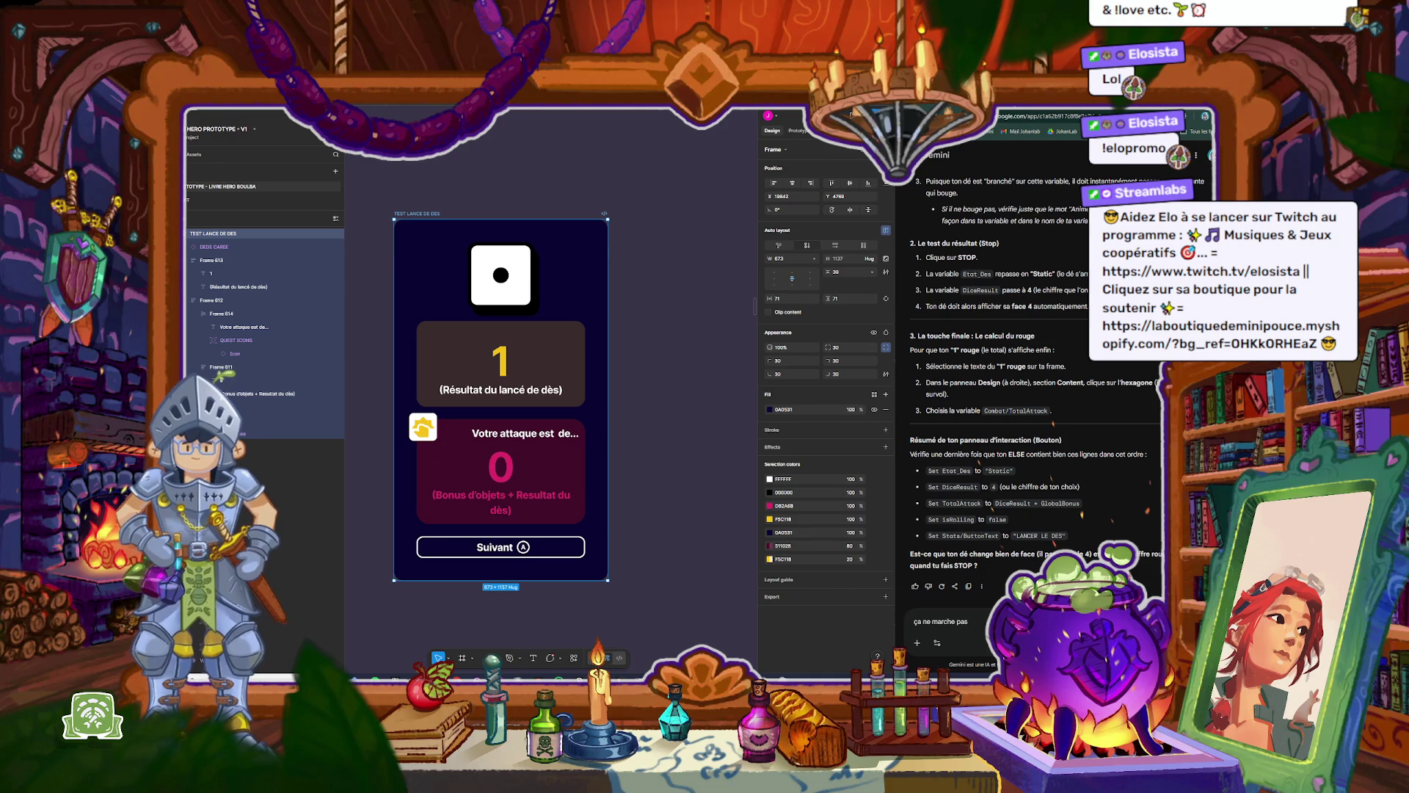
pyautogui.press('BackSpace')
pyautogui.press('BackSpace')
pyautogui.press('BackSpace')
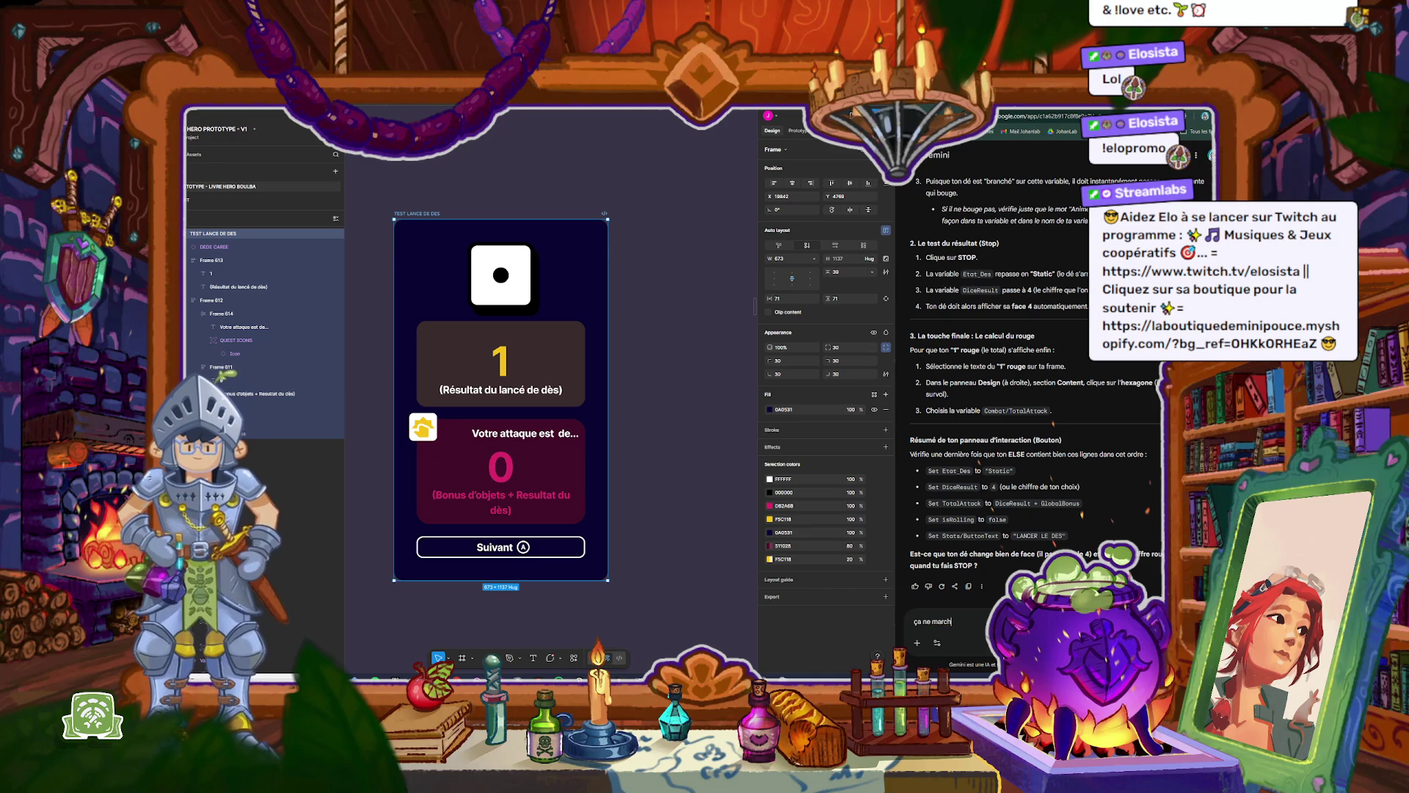
pyautogui.write('e toujours p')
pyautogui.press('Return')
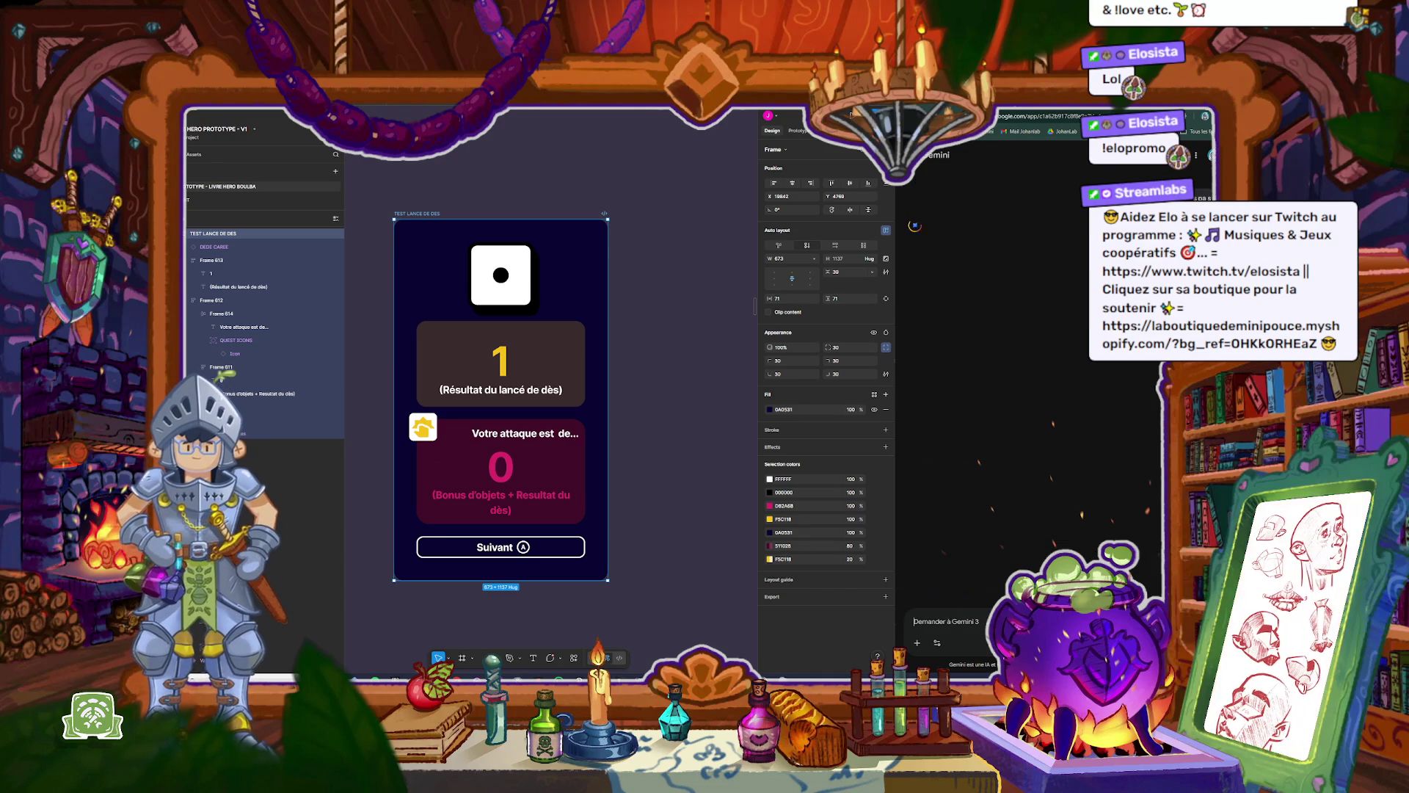
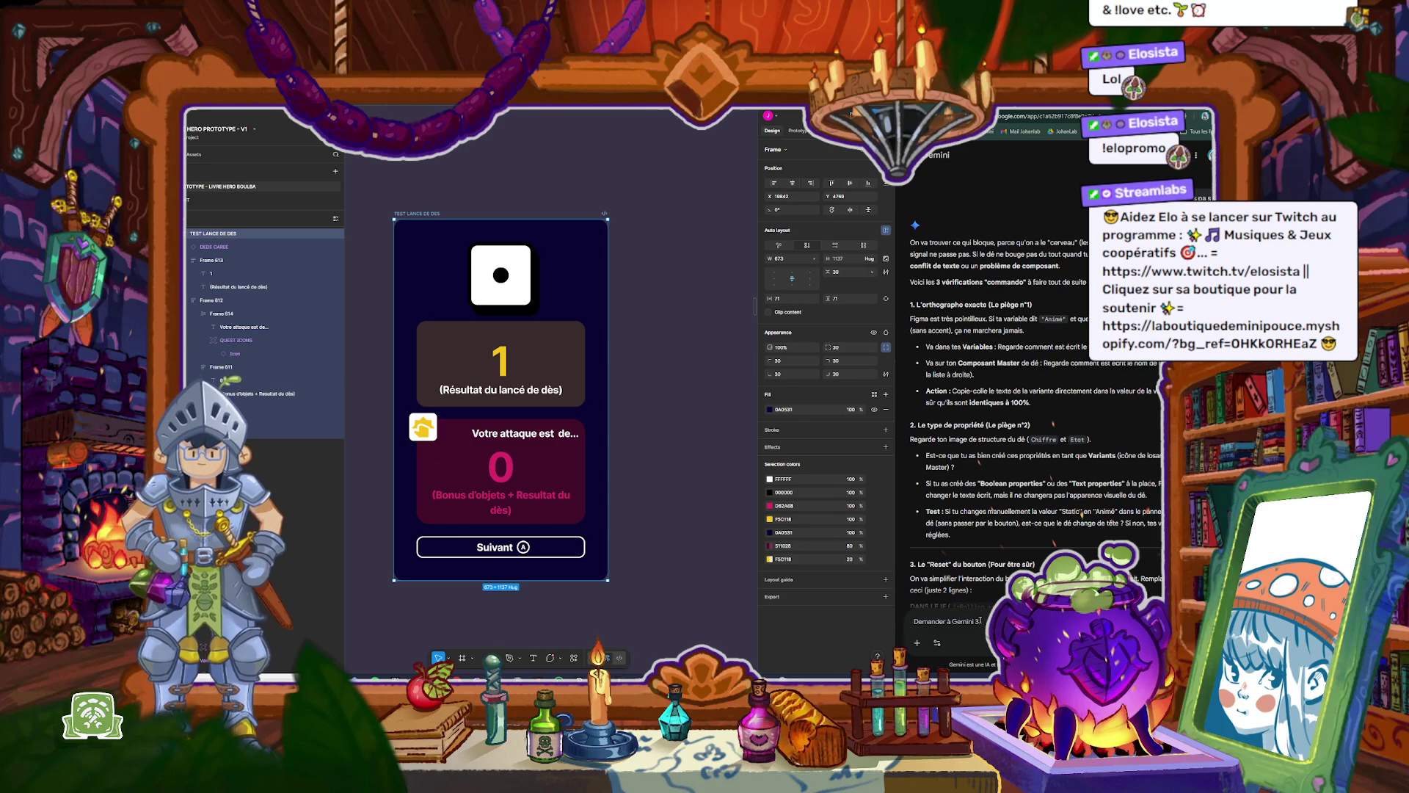
# Step: Ask Gemini whether the accent in the variant name could break the prototype's iteration
pyautogui.write('le fa')
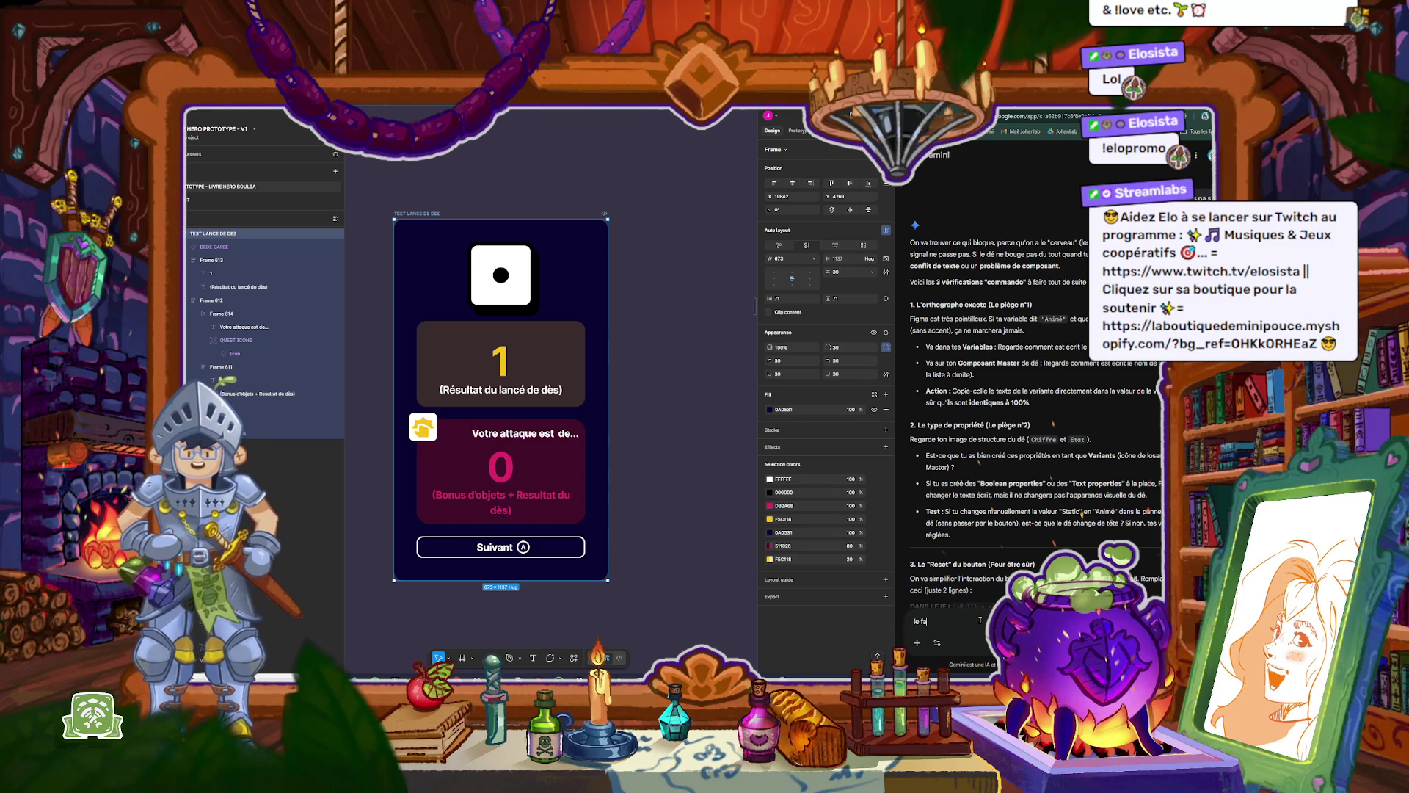
pyautogui.write("it qu'il y ai un accen")
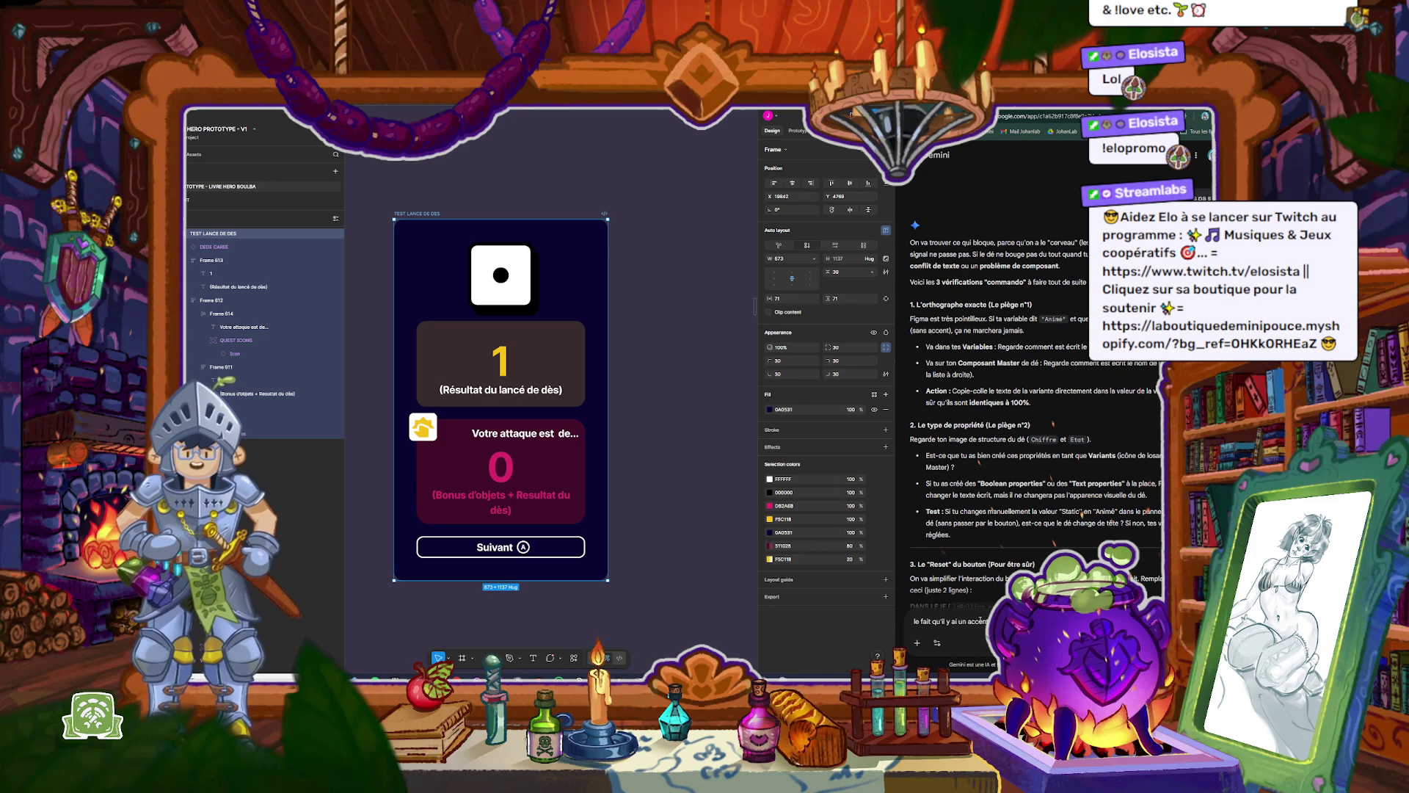
pyautogui.write('itérrat')
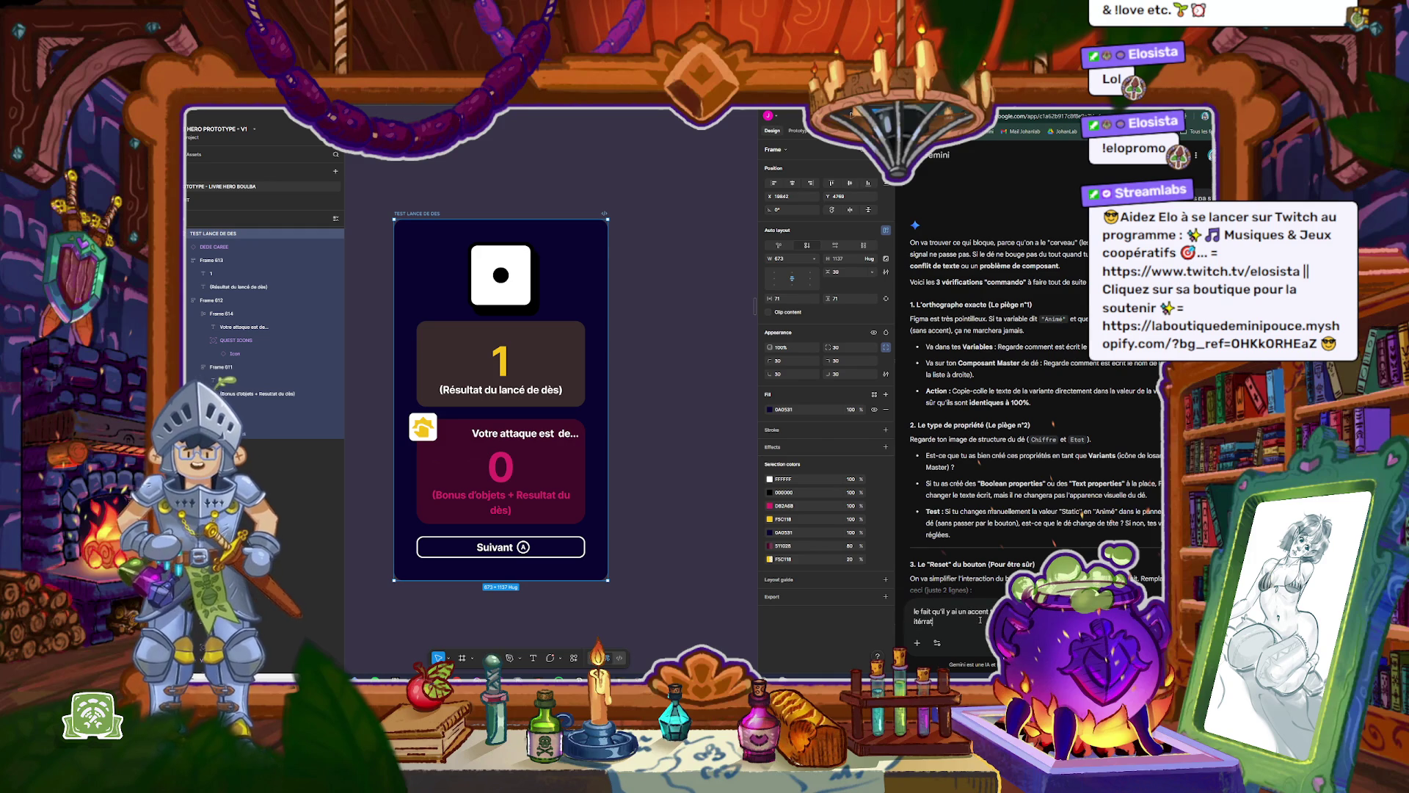
pyautogui.write('ion partyous)à')
pyautogui.press('Return')
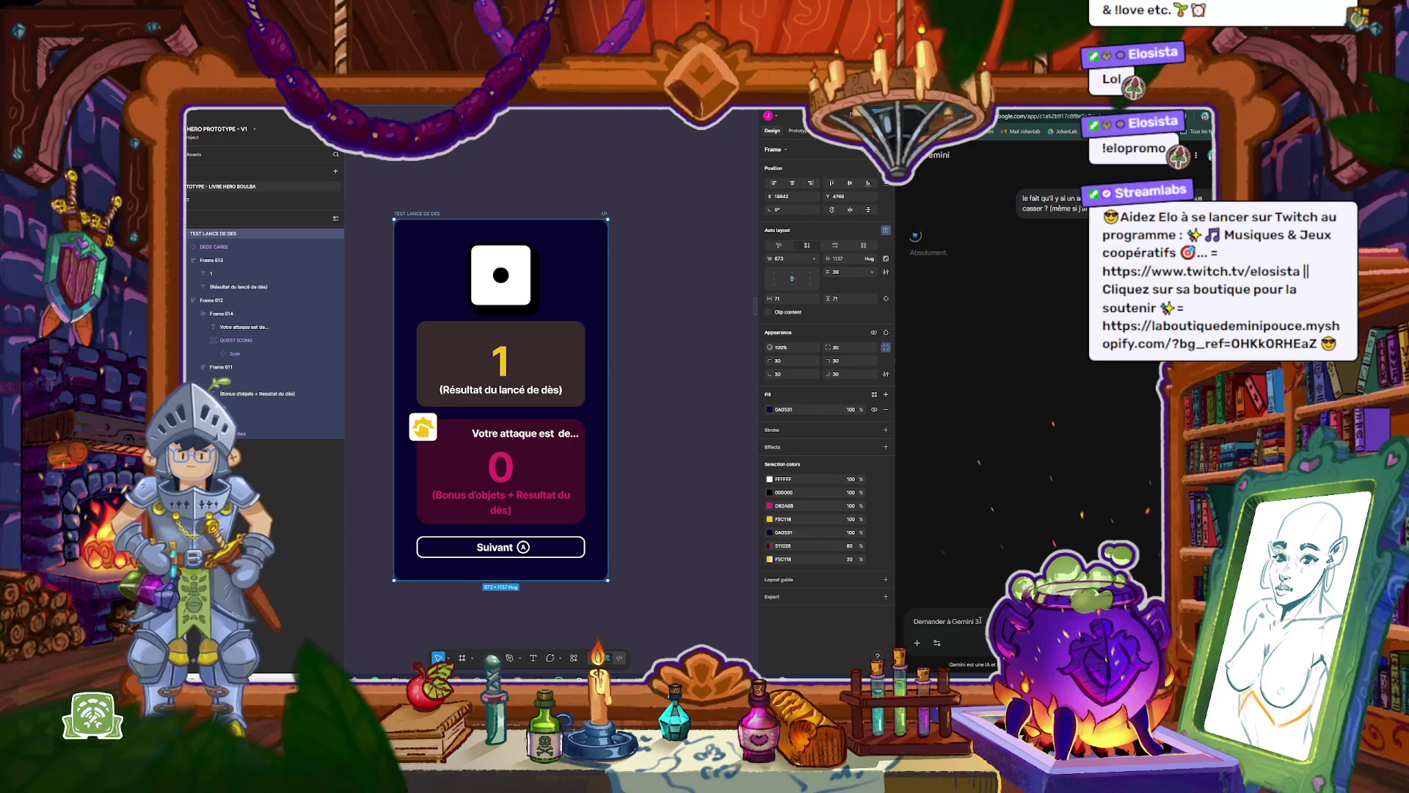
pyautogui.scroll(-3, 519, 217)
pyautogui.click(473, 417)
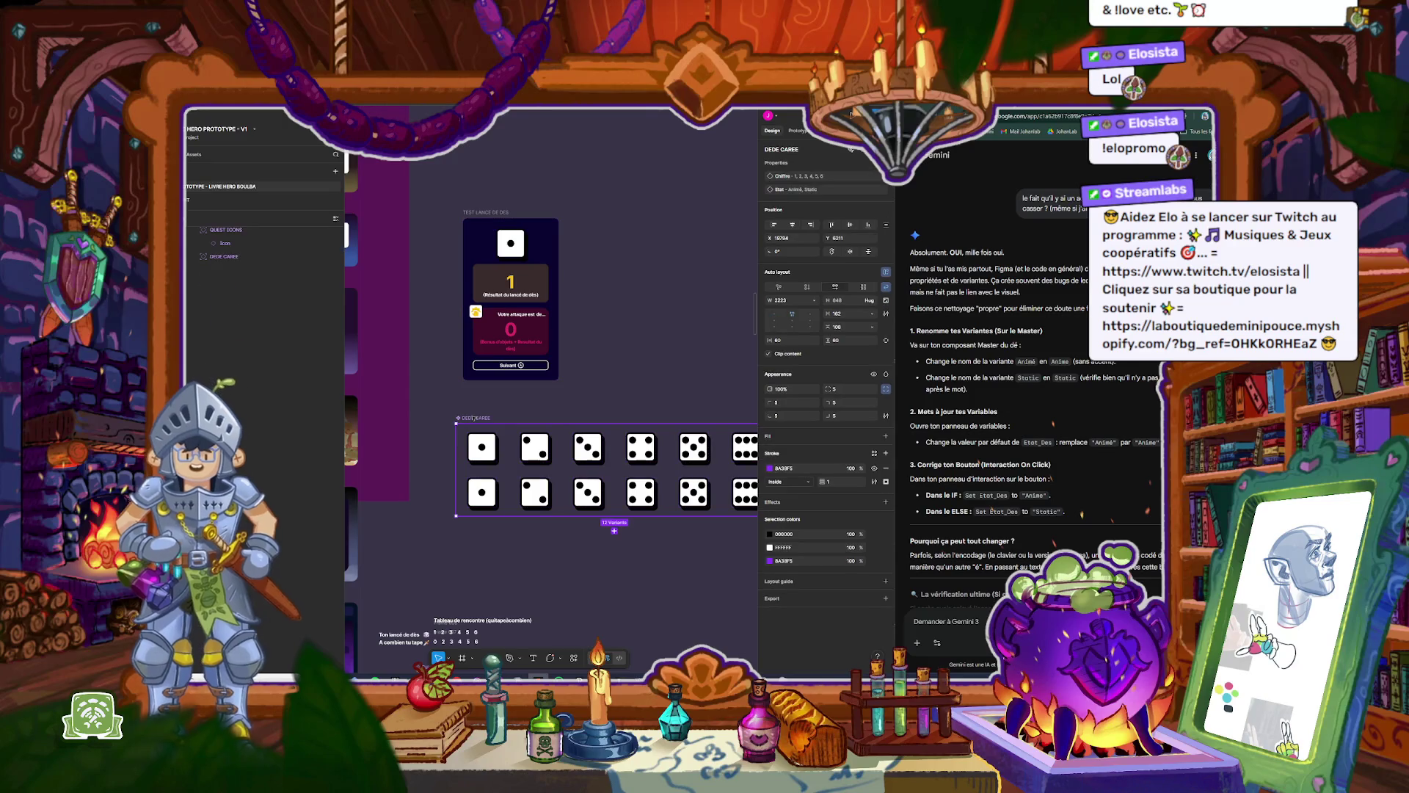
# Step: Rename the DEDE CAREE Etat value from Animé to Anime, then preview the TEST LANCE DE DES screen
pyautogui.press('Return')
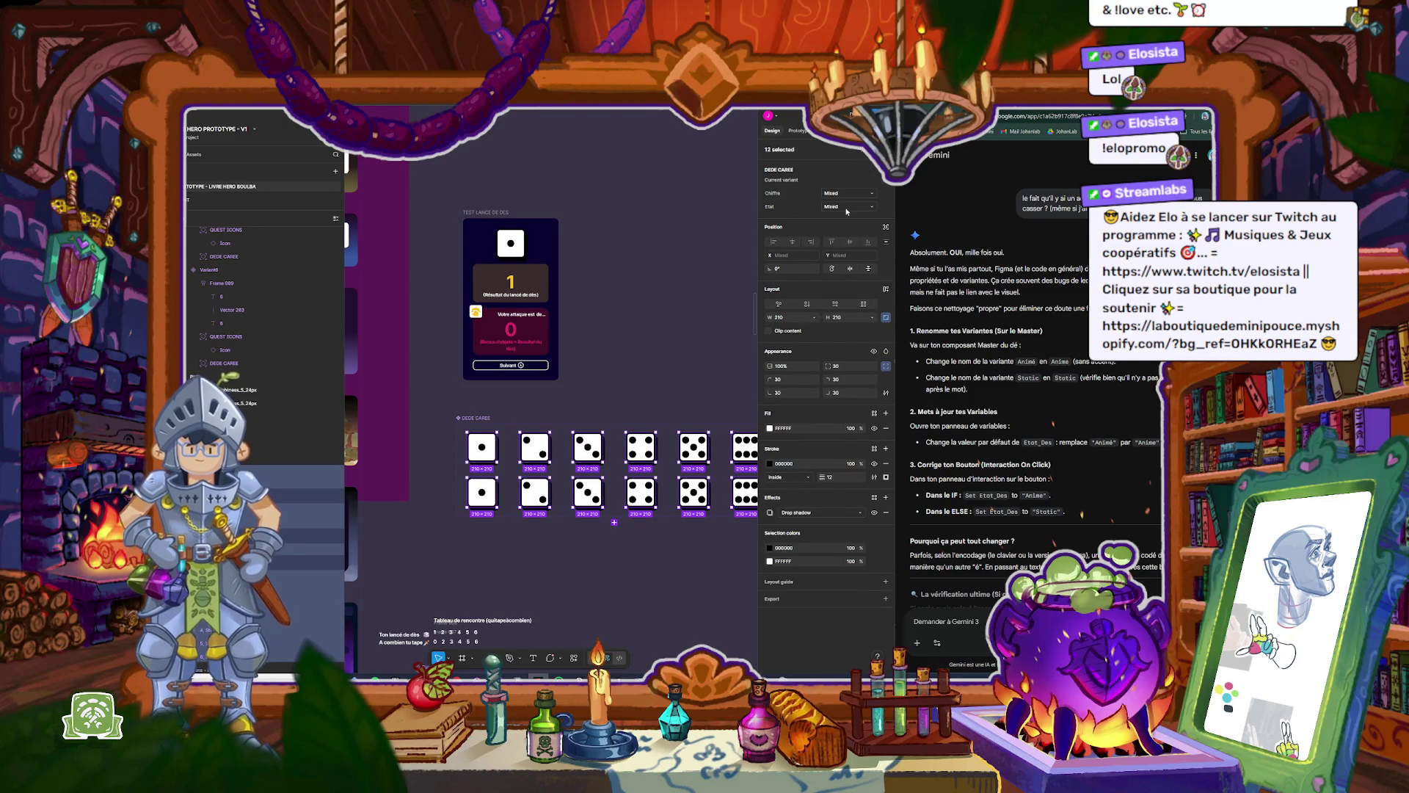
pyautogui.click(866, 211)
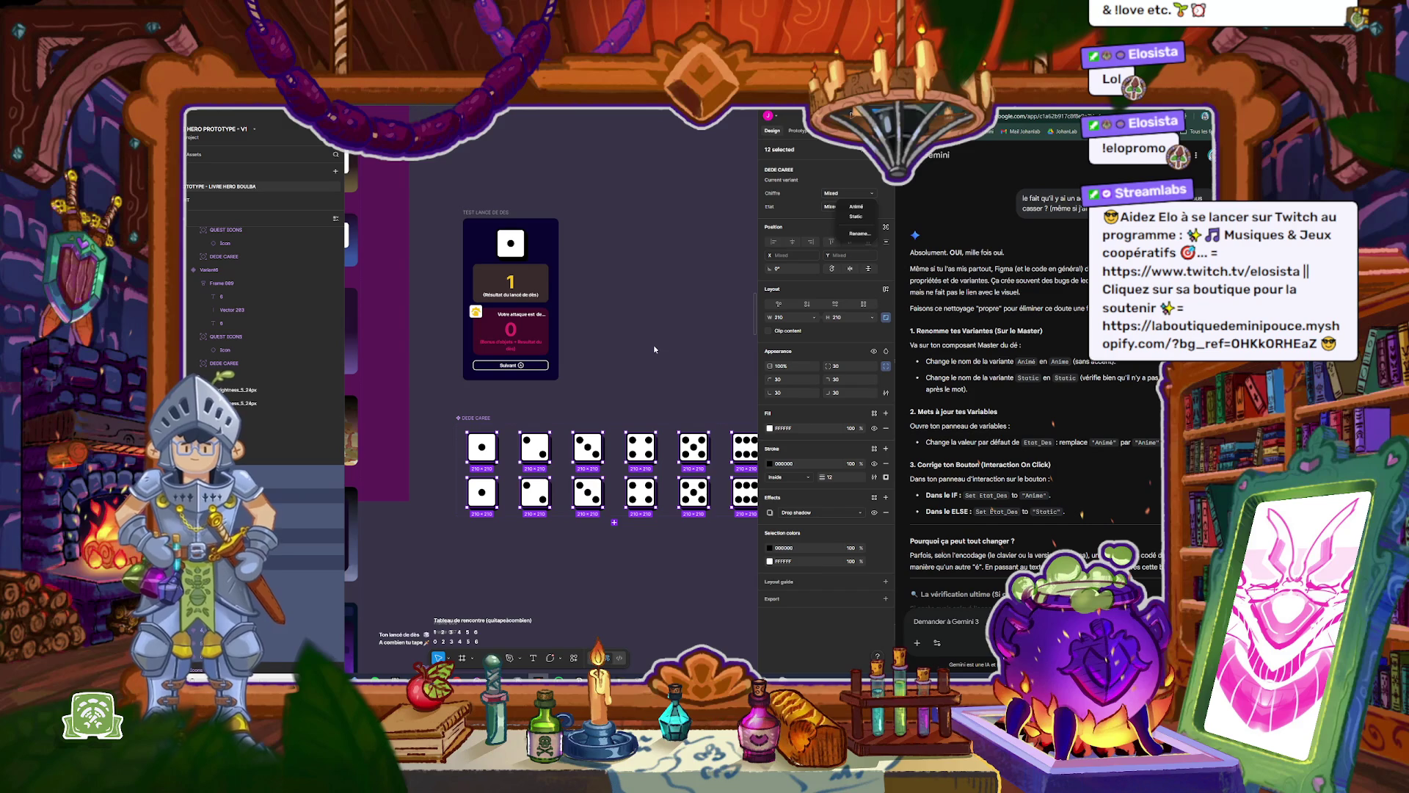
pyautogui.press('Escape')
pyautogui.press('Escape')
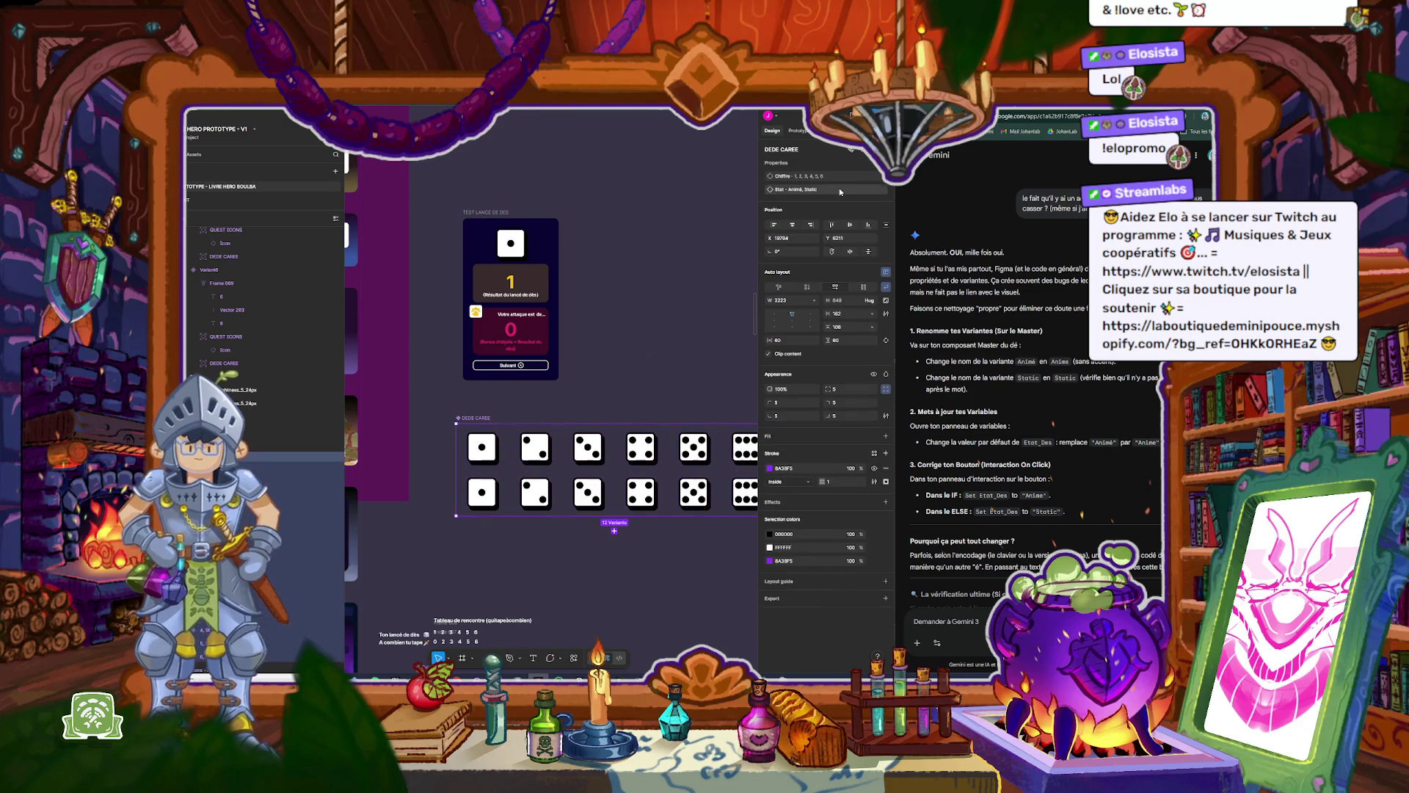
pyautogui.doubleClick(794, 191)
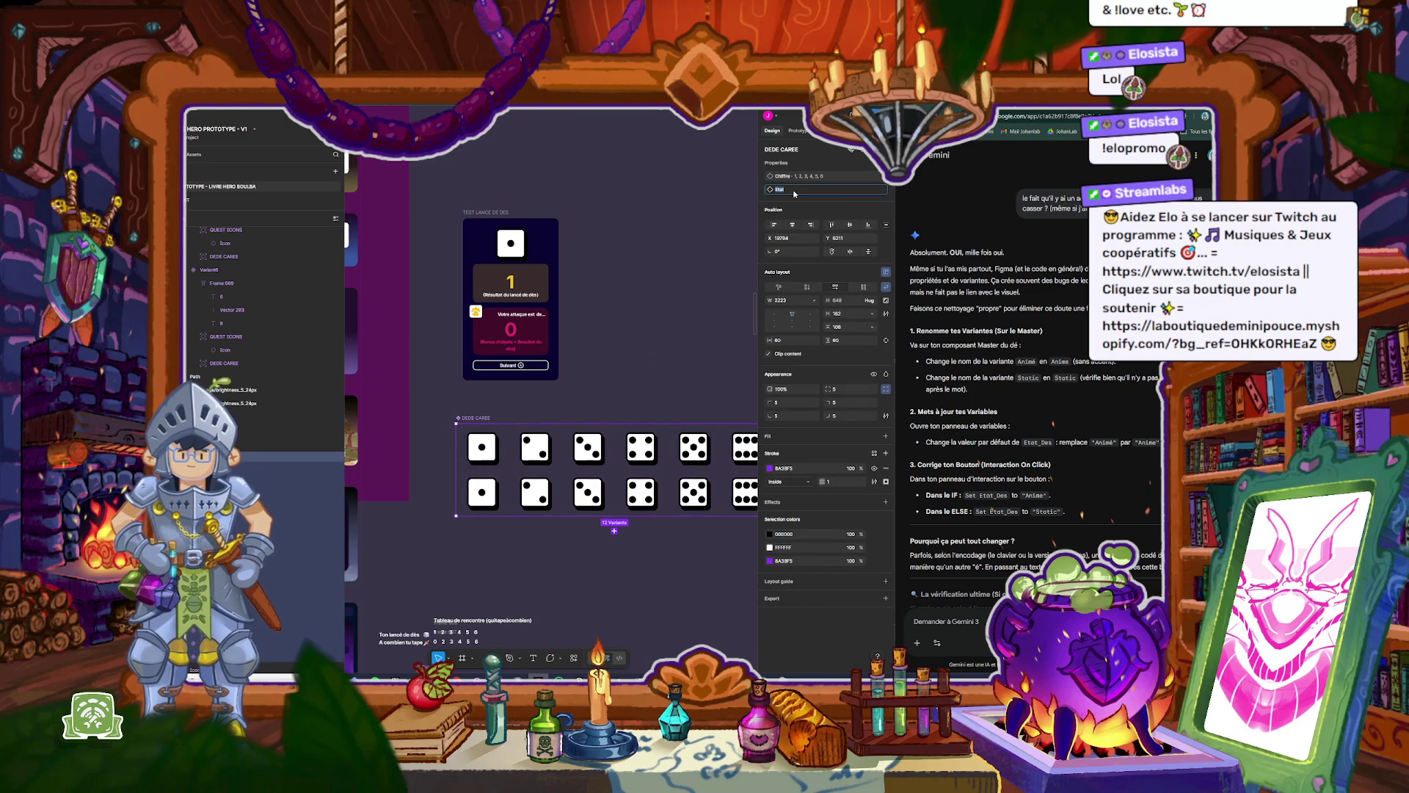
pyautogui.press('Return')
pyautogui.click(874, 190)
pyautogui.click(670, 242)
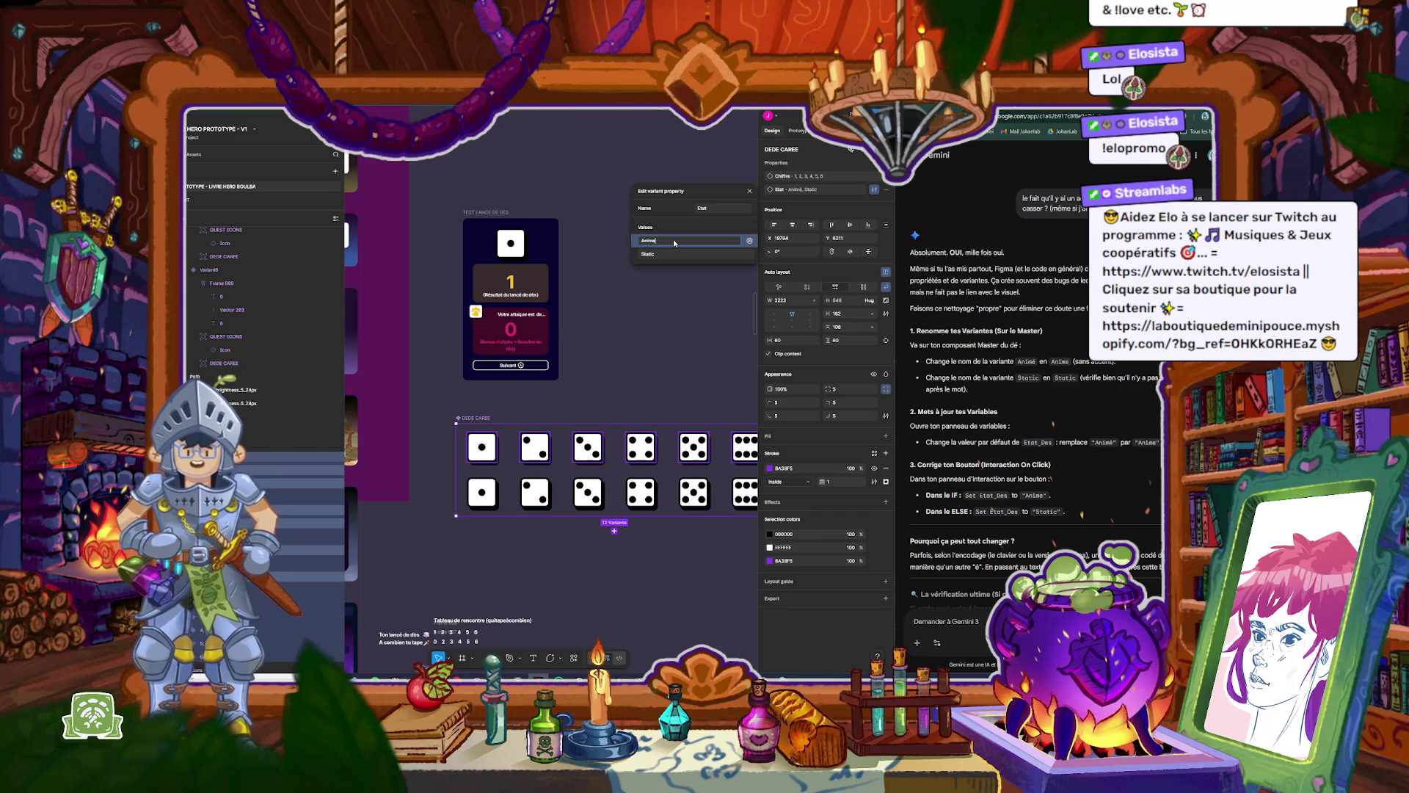
pyautogui.press('Return')
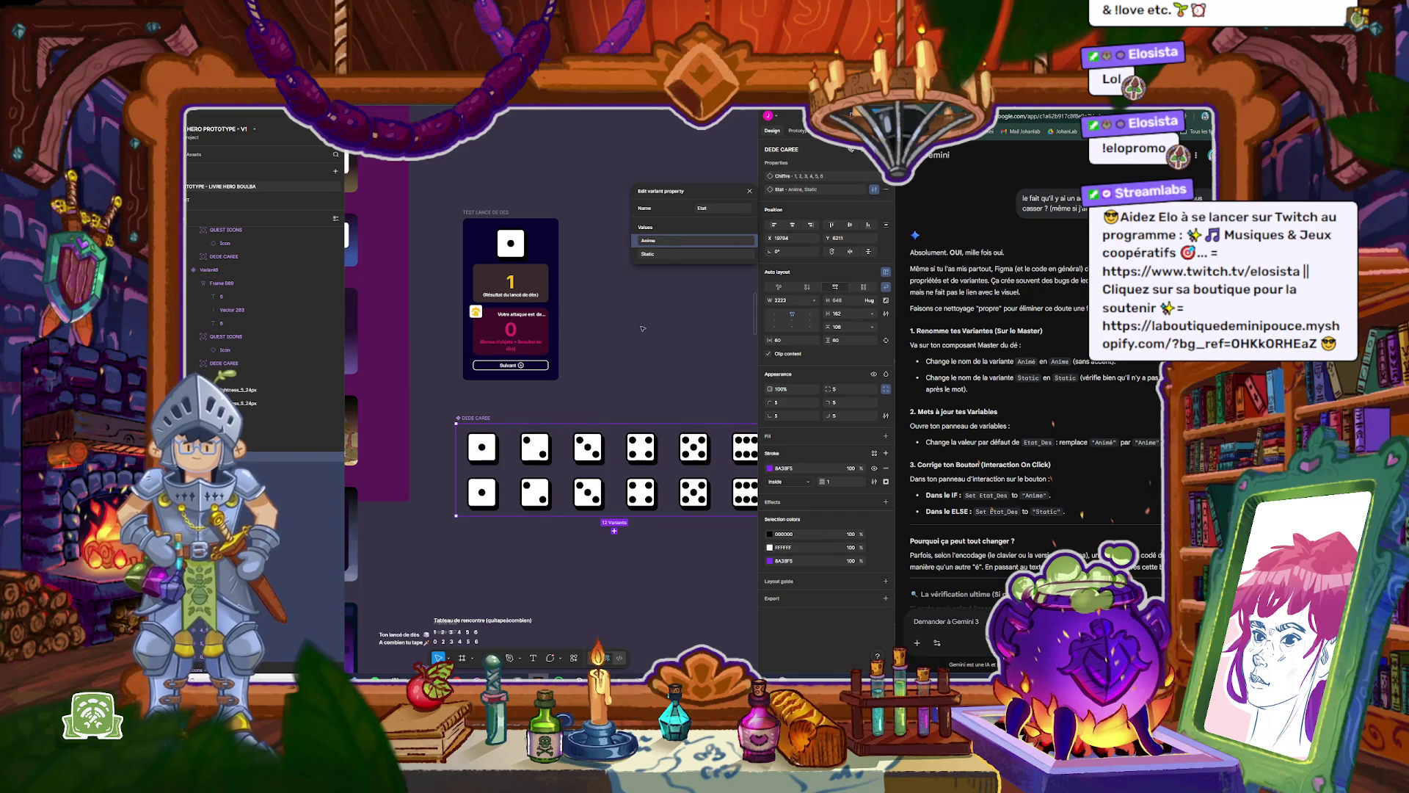
pyautogui.click(509, 228)
pyautogui.hotkey('shift', 'space')
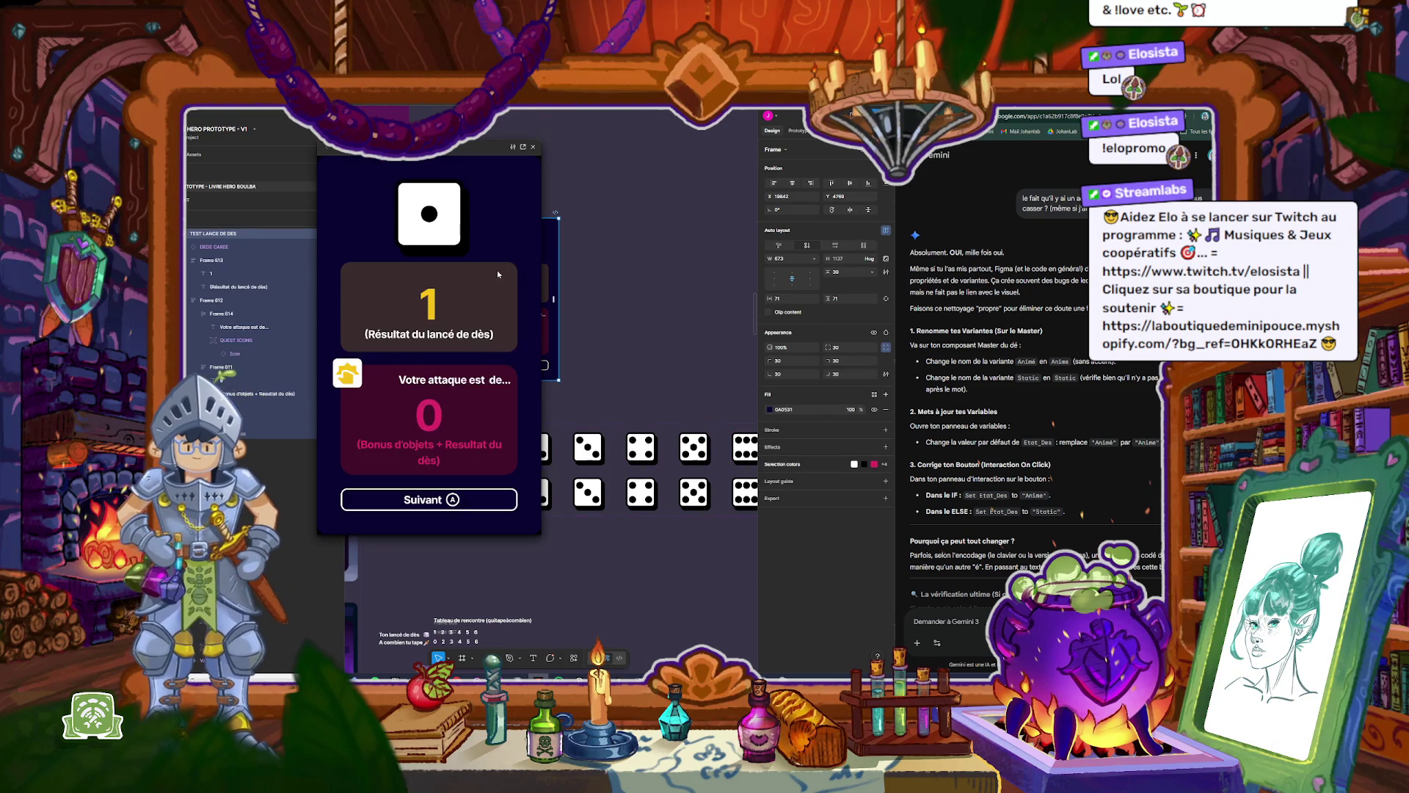
# Step: Roll and stop the die in the open preview, then close it
pyautogui.click(474, 507)
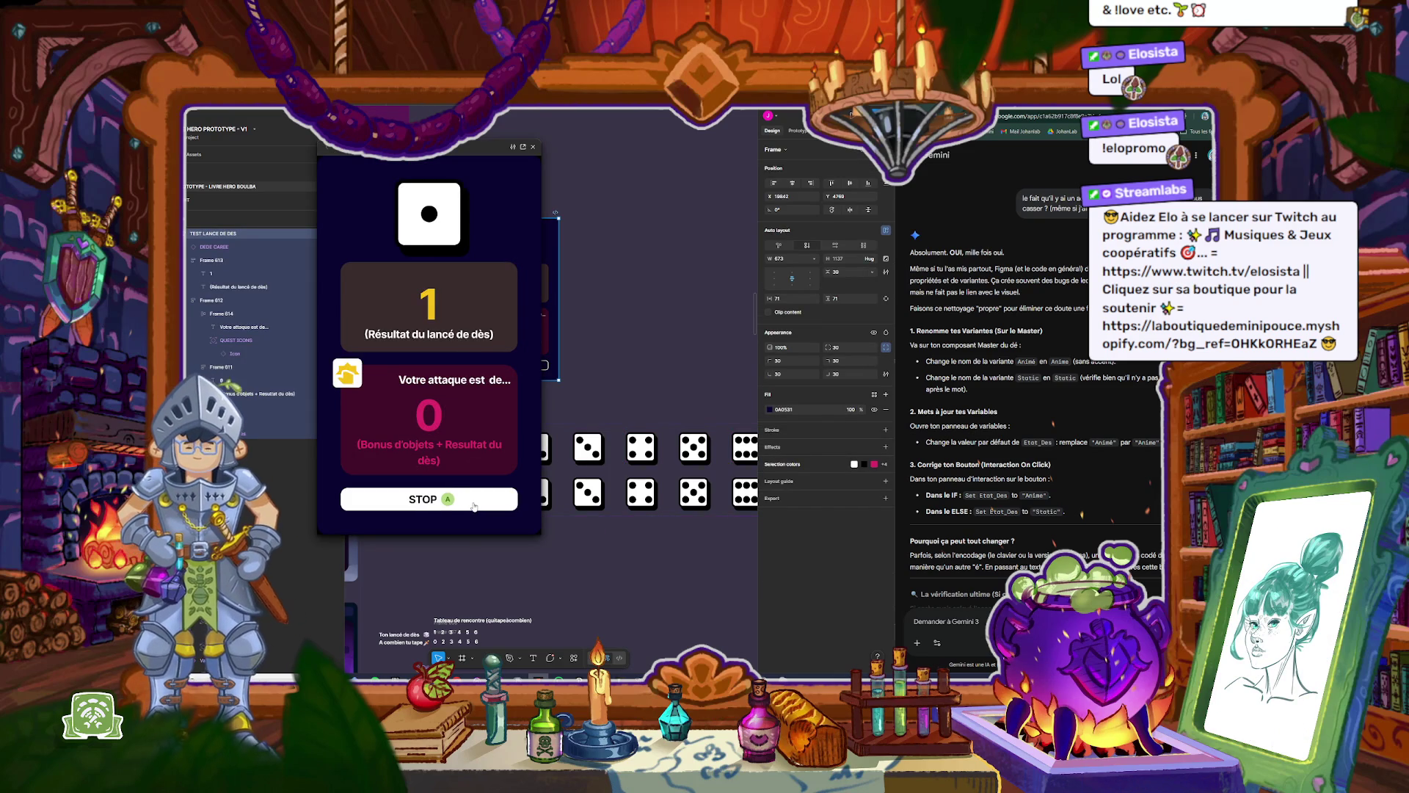
pyautogui.click(474, 506)
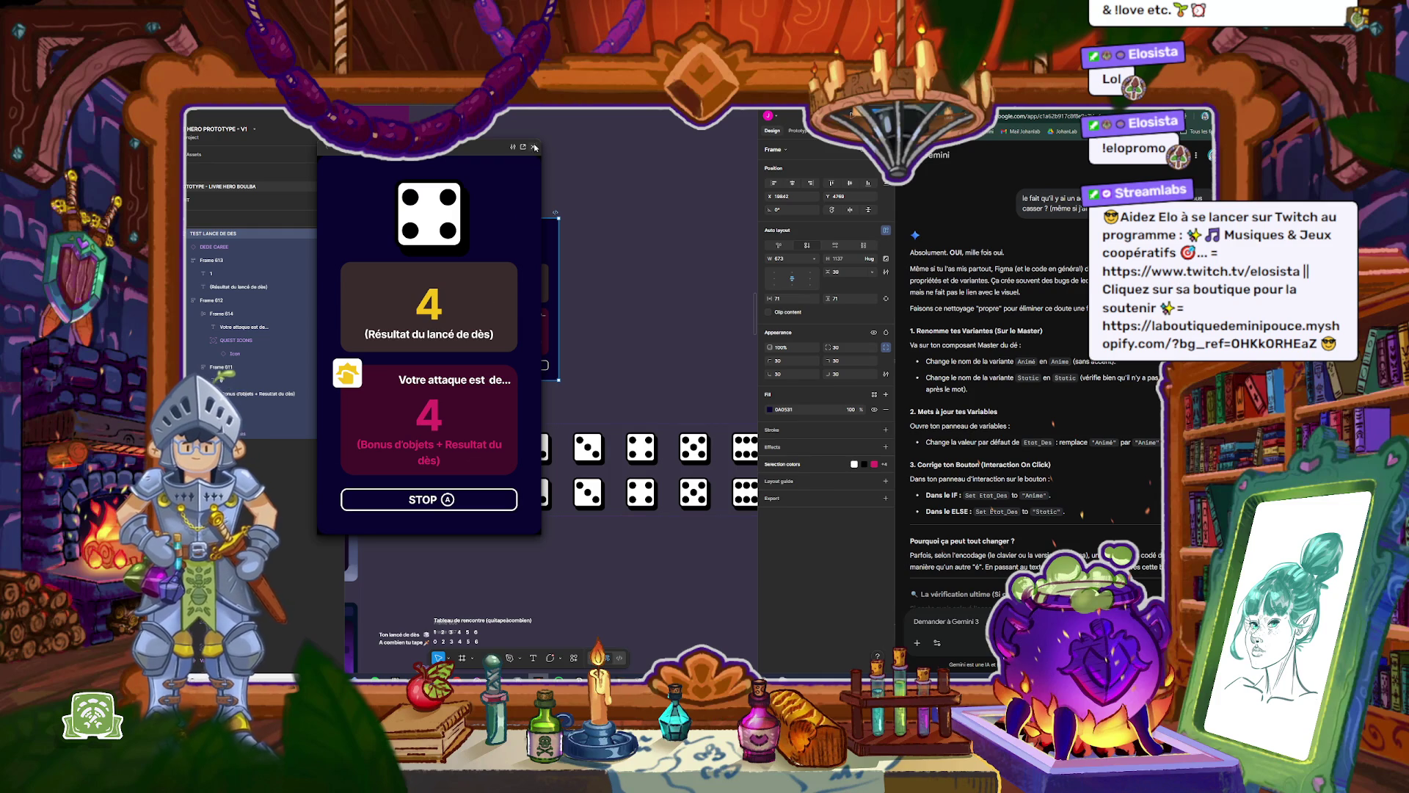
pyautogui.click(534, 148)
# Step: Change the Suivant button's Set Combat/Etat_Des action value from Animé to Anime
pyautogui.click(742, 229)
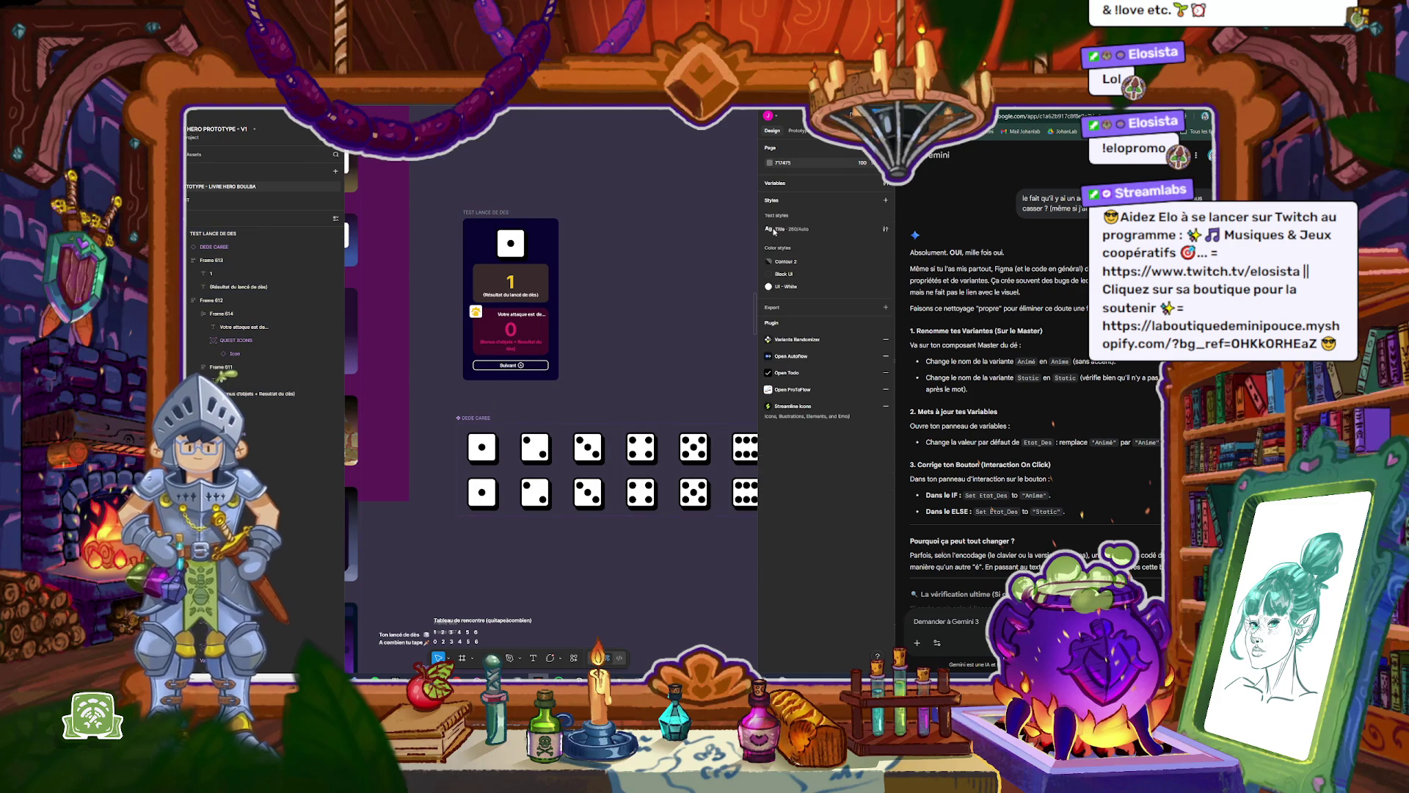
pyautogui.click(800, 130)
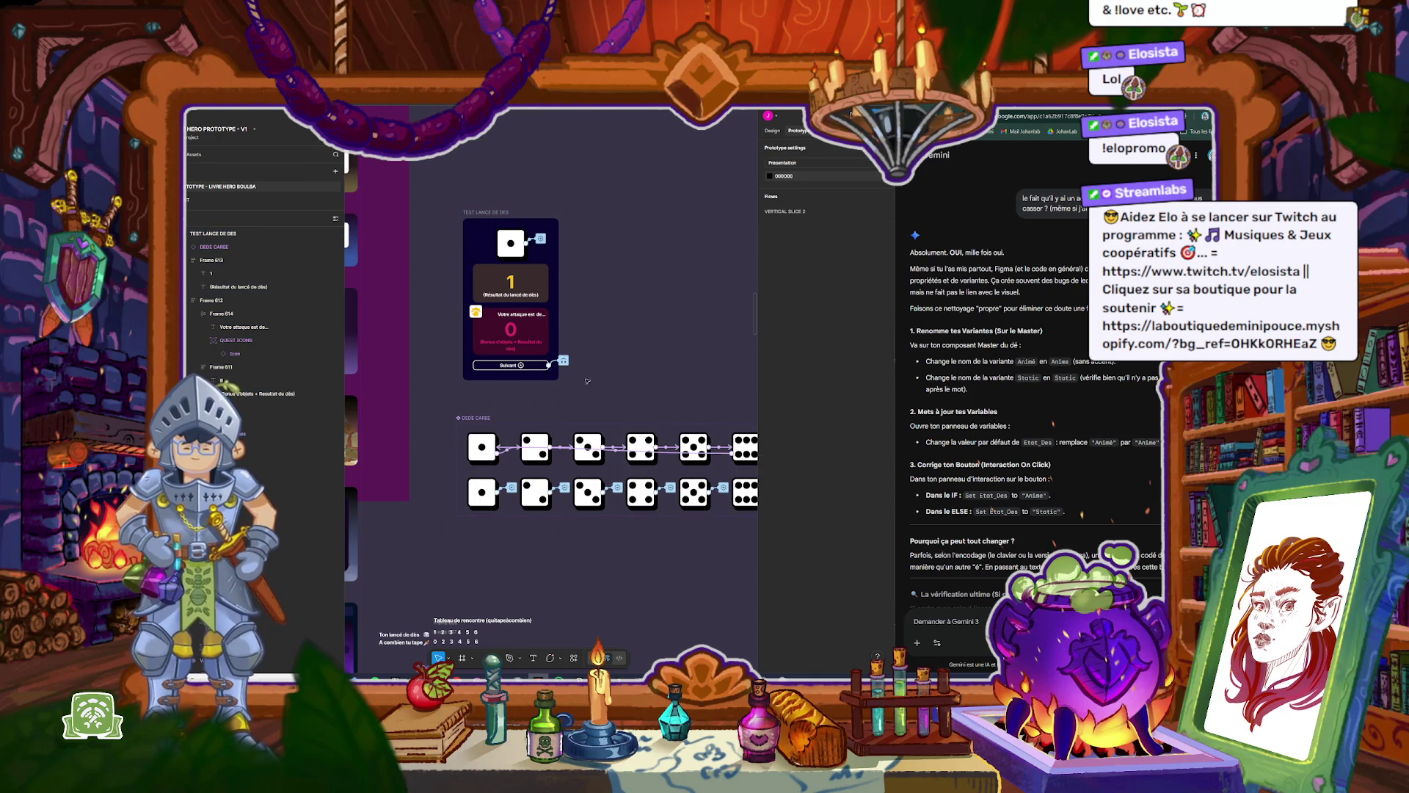
pyautogui.click(562, 361)
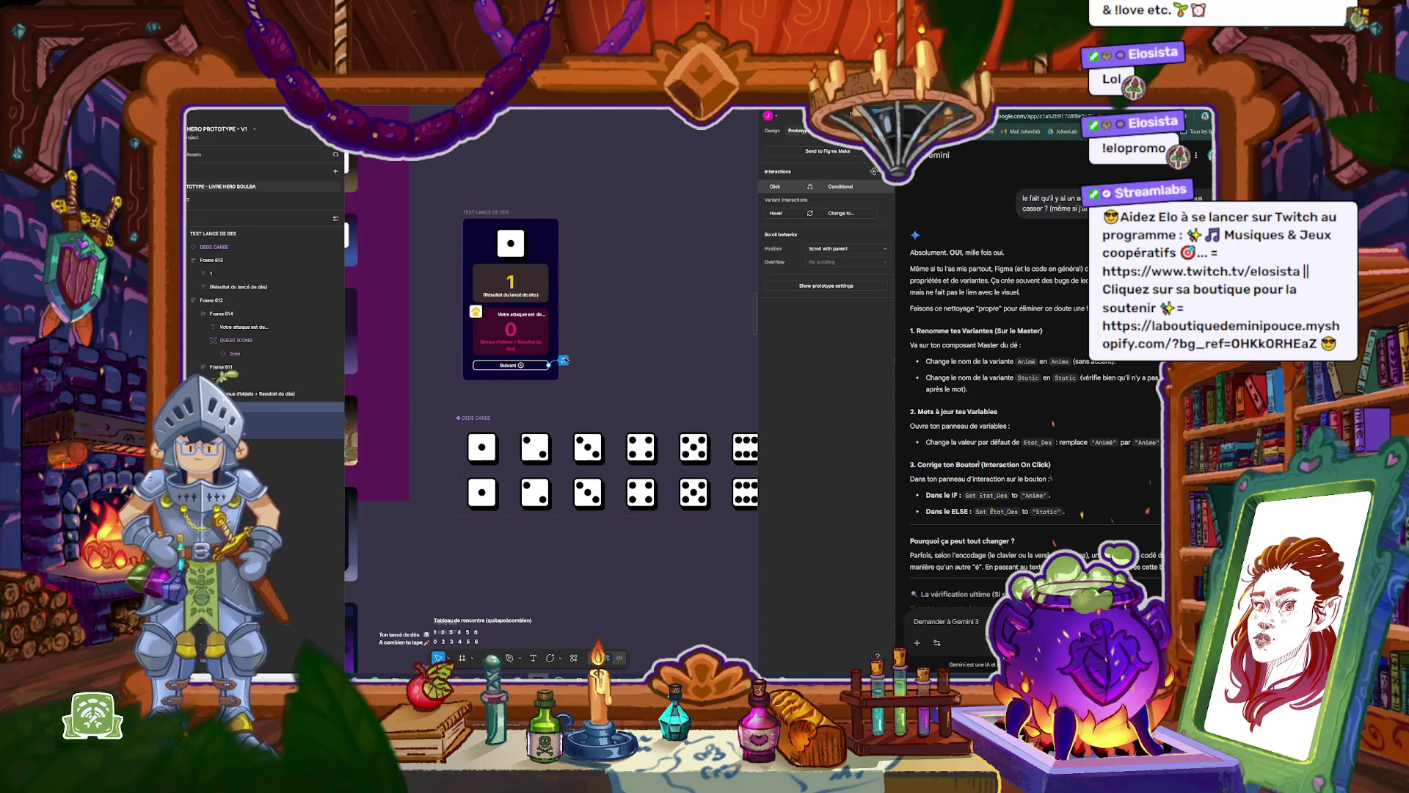
pyautogui.click(564, 362)
pyautogui.click(453, 454)
pyautogui.click(635, 427)
pyautogui.press('Right')
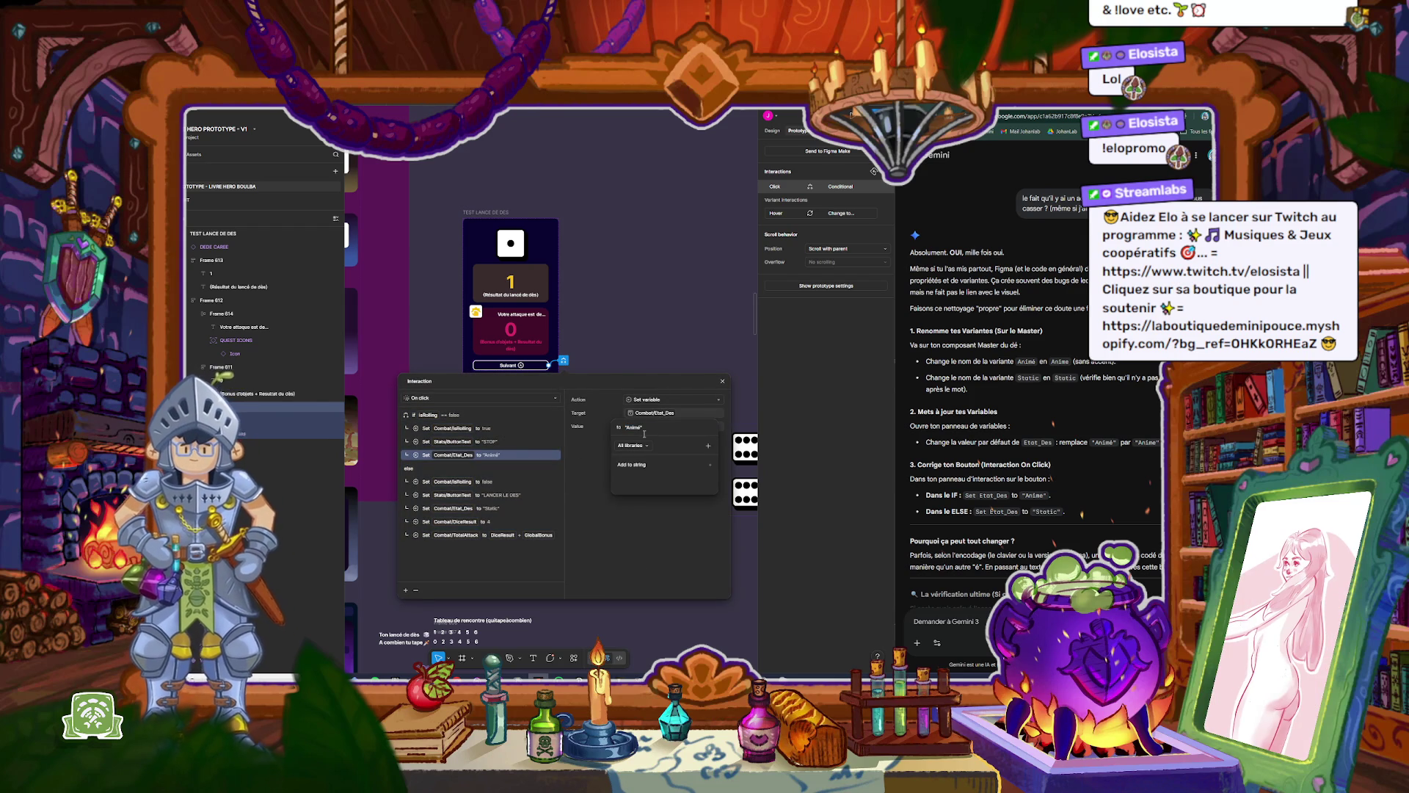
pyautogui.press('BackSpace')
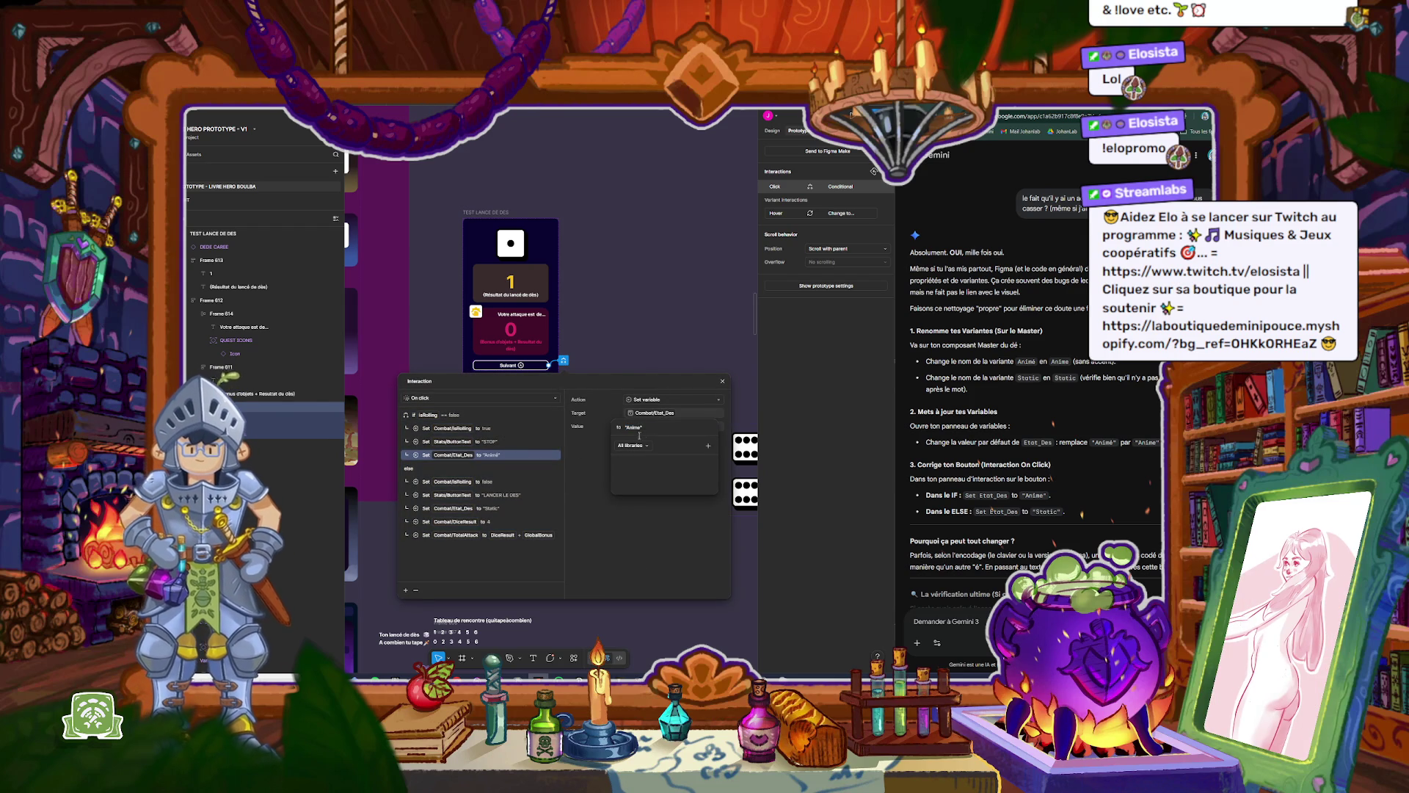
pyautogui.press('Return')
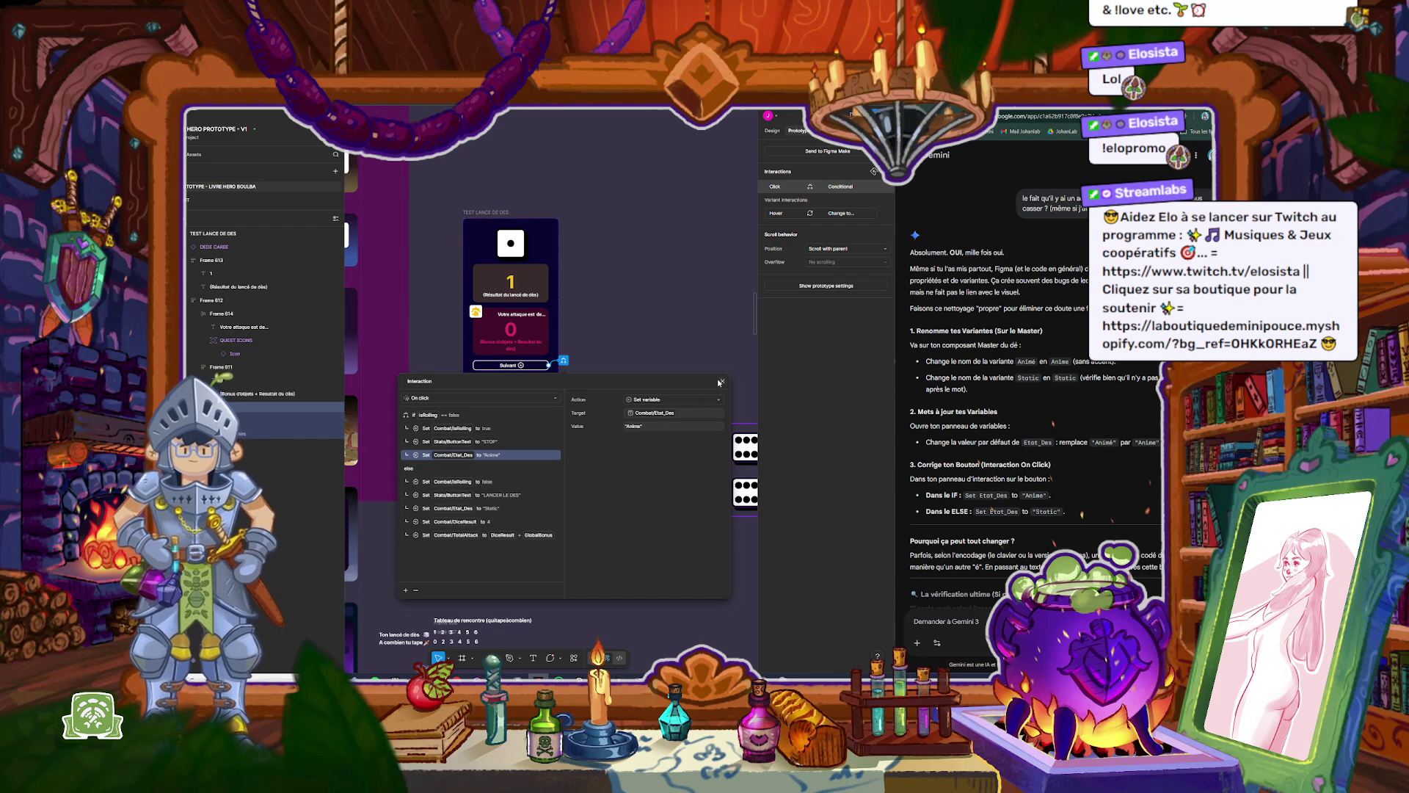
pyautogui.click(721, 383)
# Step: Replay the TEST LANCE DE DES prototype and test the die roll again
pyautogui.click(486, 212)
pyautogui.hotkey('shift', 'space')
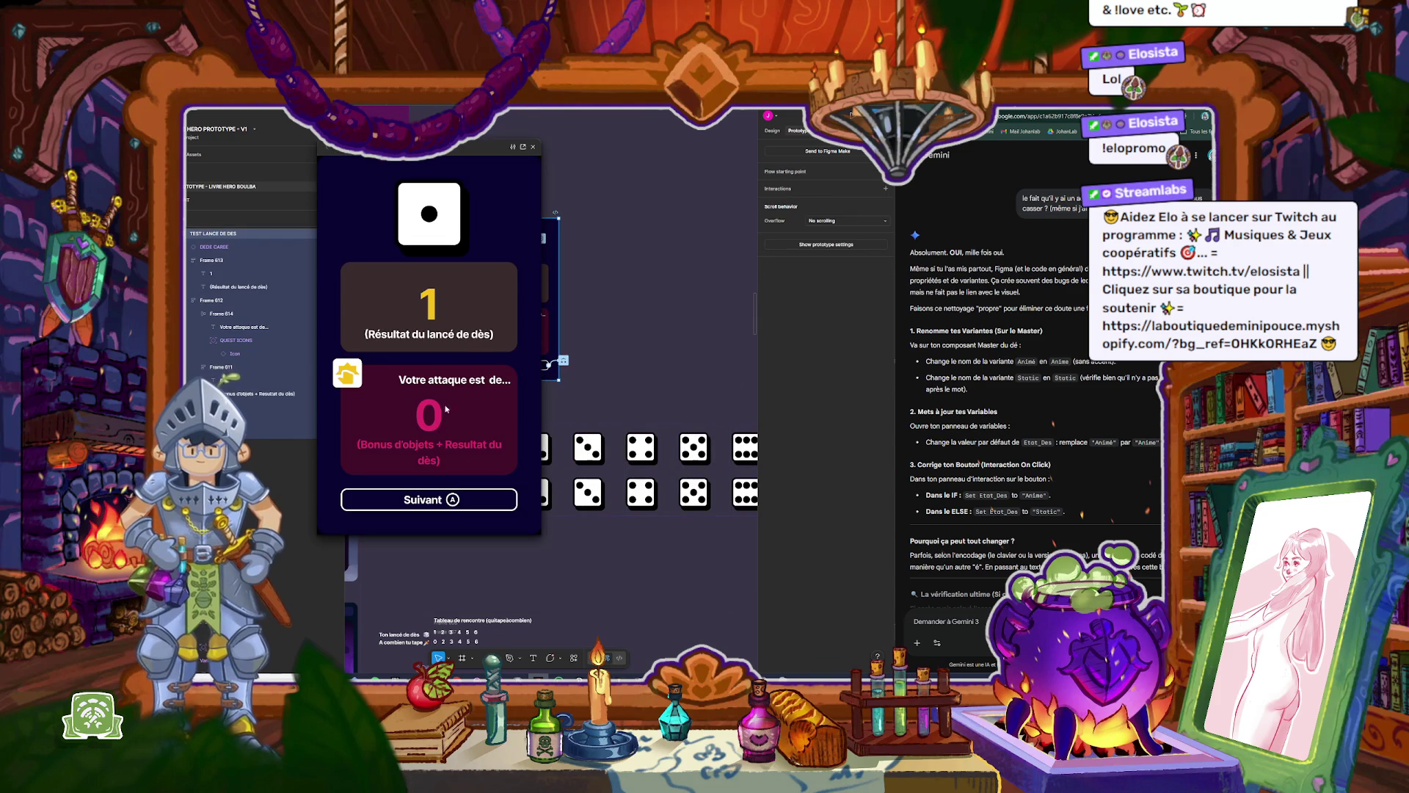
pyautogui.click(461, 509)
pyautogui.click(473, 494)
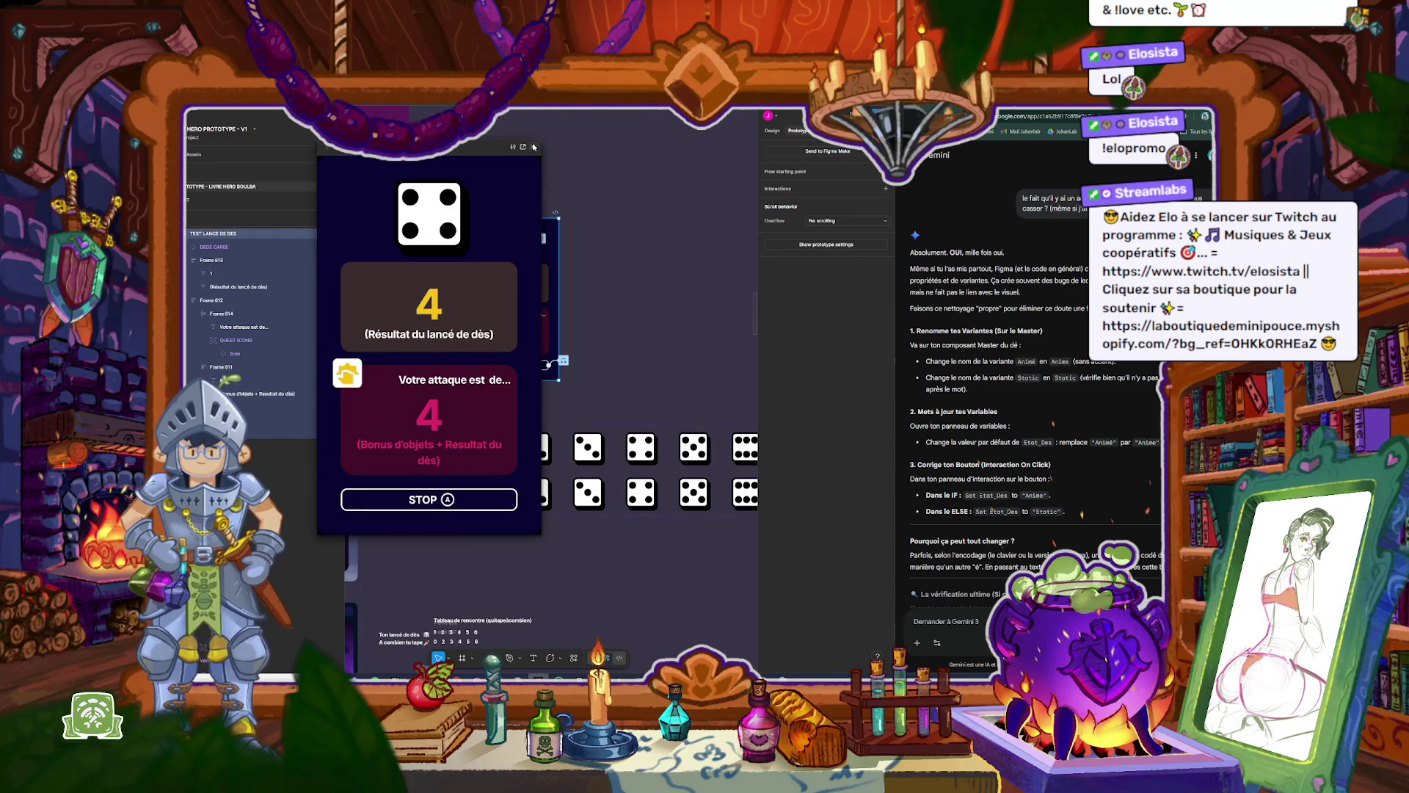
pyautogui.click(534, 147)
pyautogui.scroll(2, 441, 227)
pyautogui.scroll(2, 442, 227)
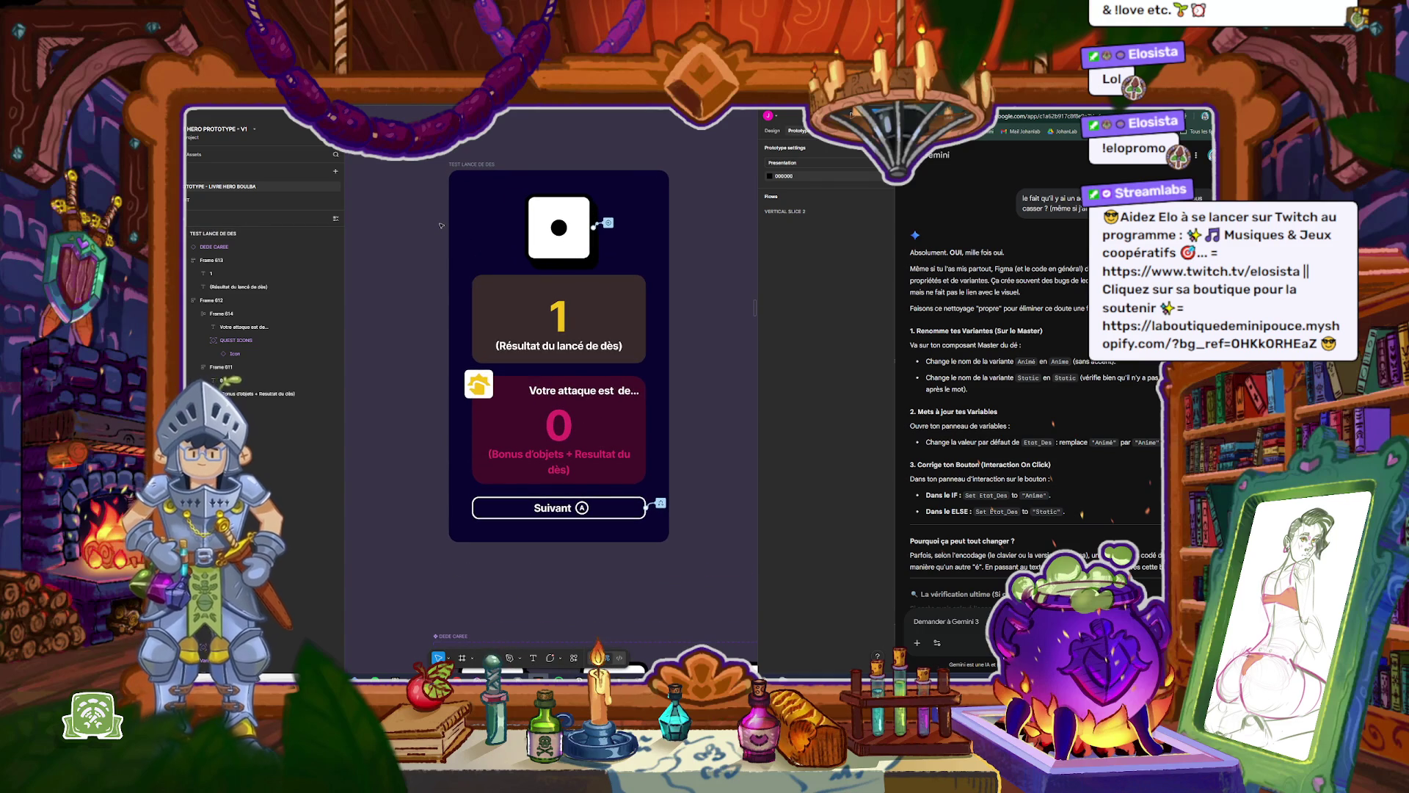
pyautogui.scroll(-3, 441, 225)
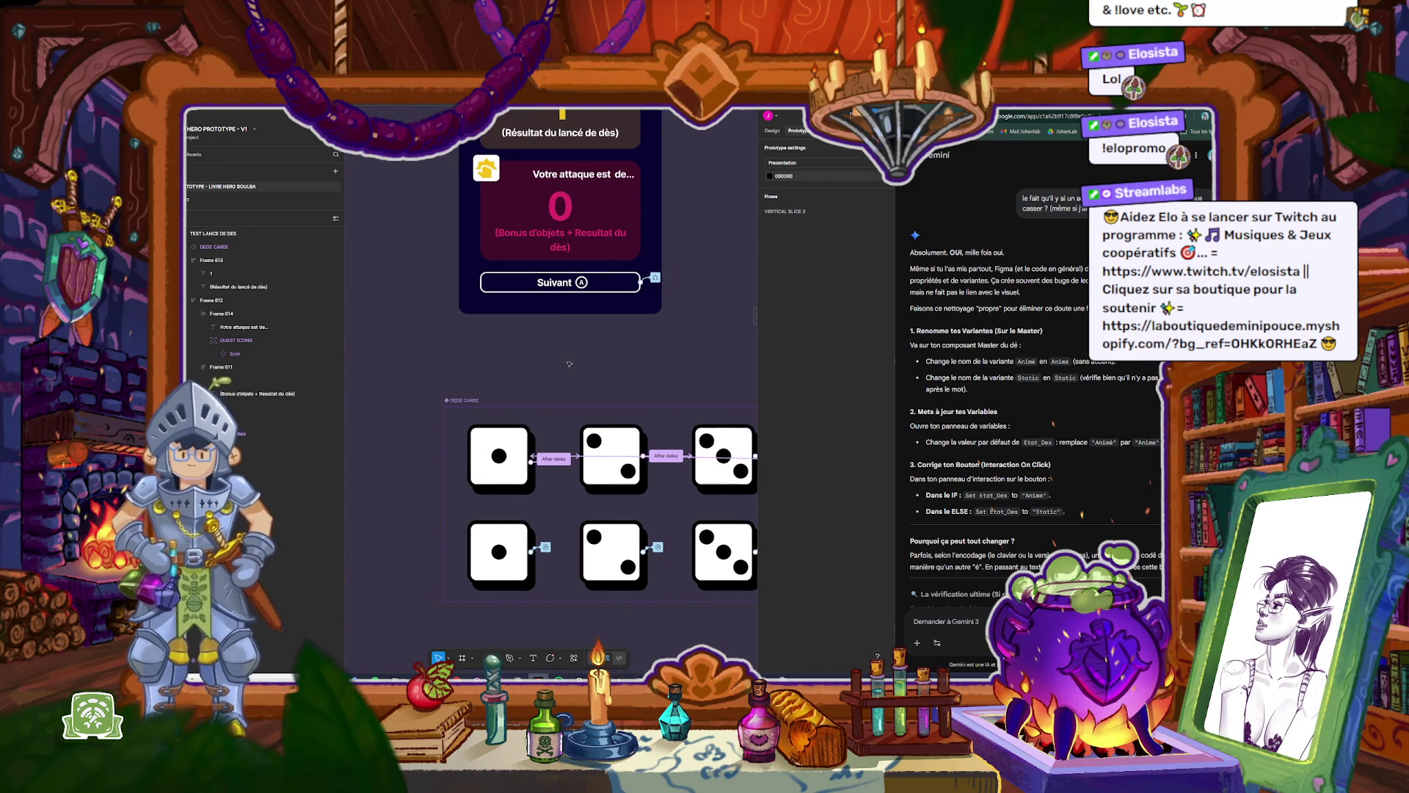
pyautogui.click(546, 548)
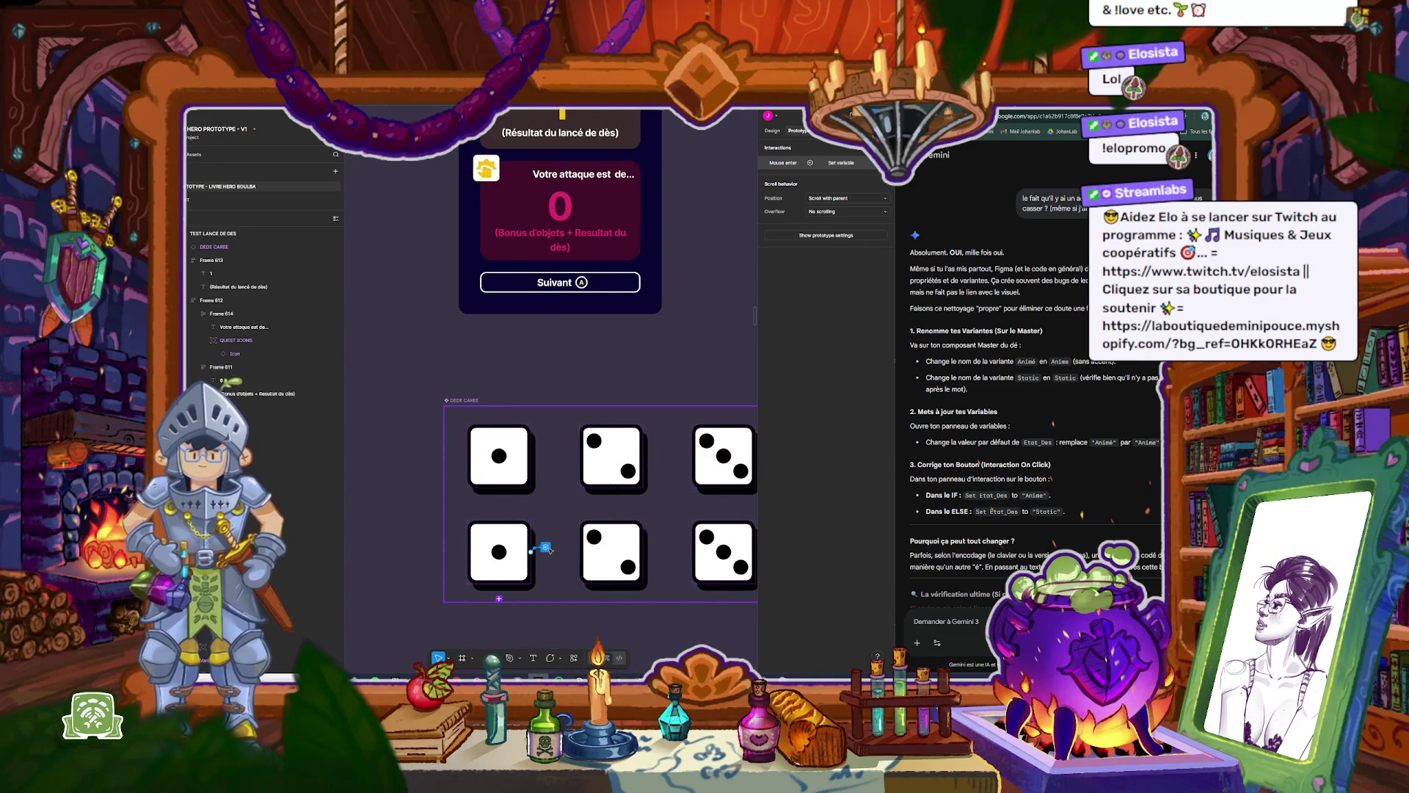
pyautogui.click(545, 548)
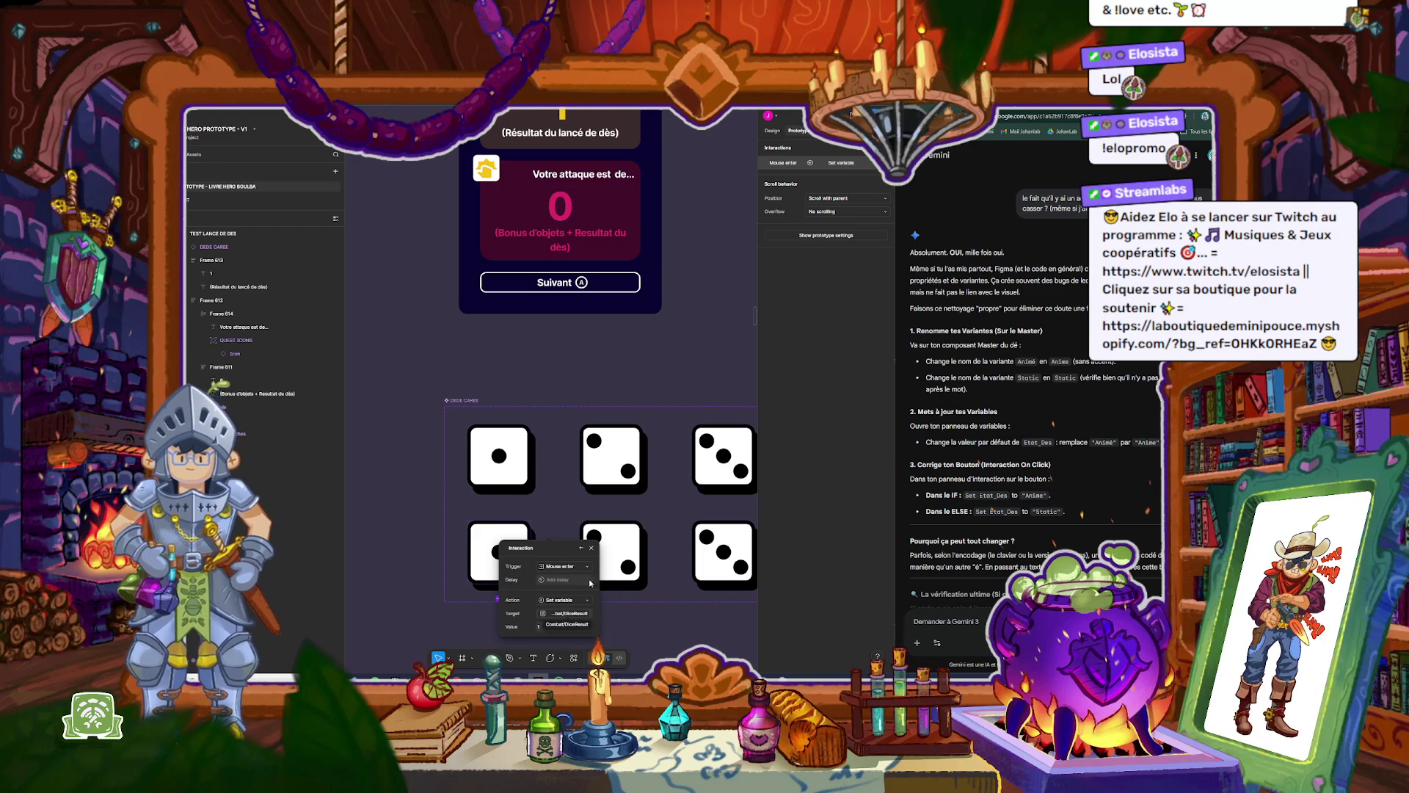
pyautogui.click(472, 381)
pyautogui.keyDown('ctrl'); pyautogui.scroll(-5, 472, 382); pyautogui.keyUp('ctrl')
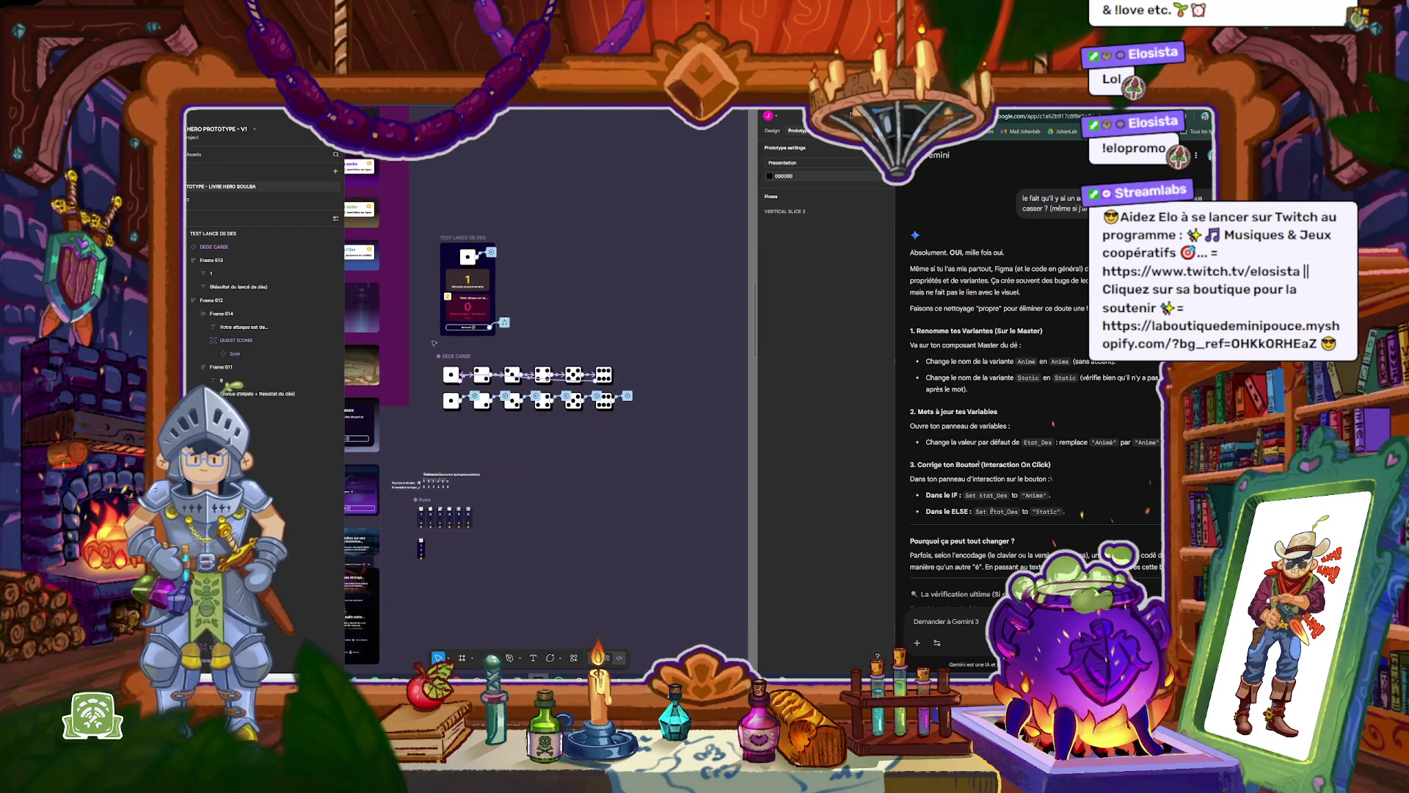
pyautogui.scroll(1, 531, 373)
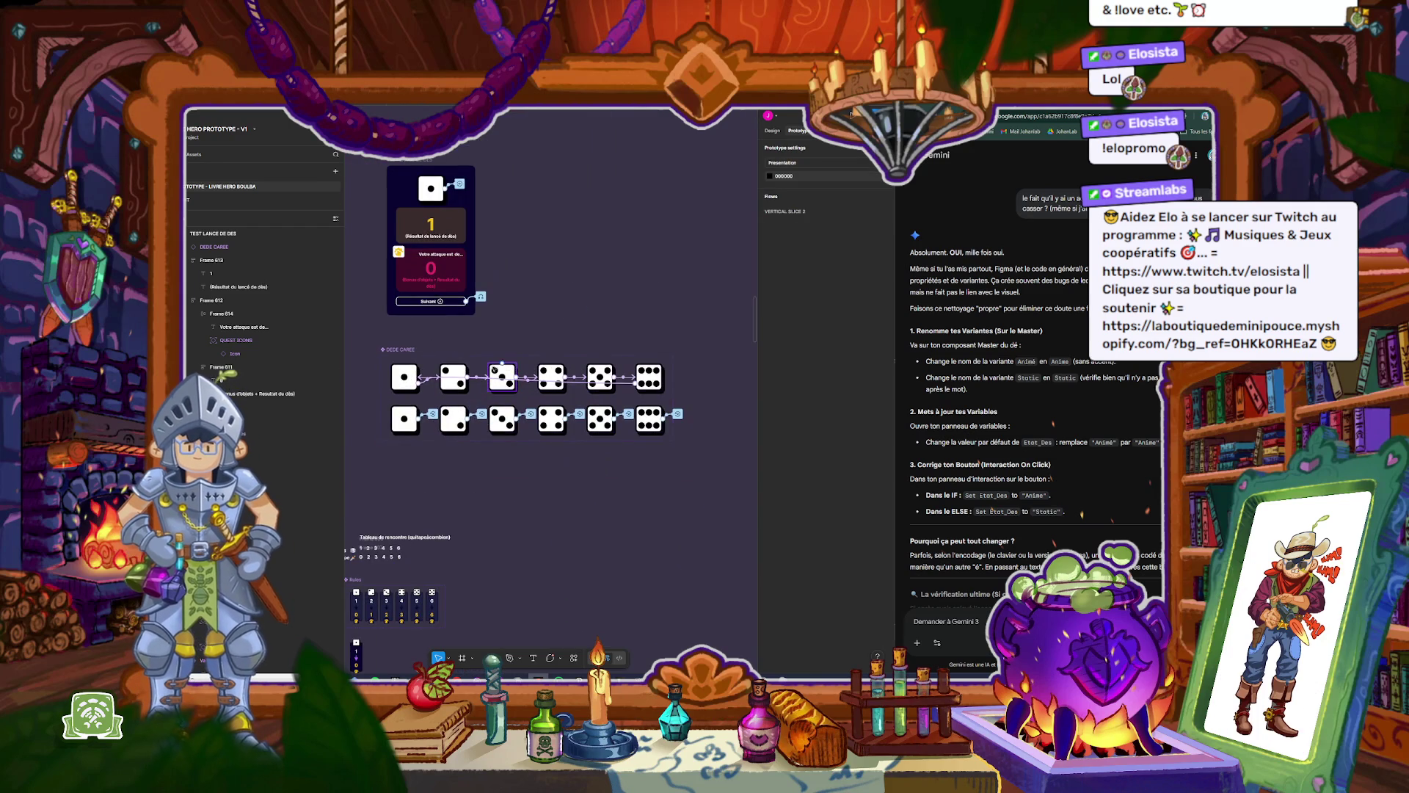
pyautogui.click(403, 350)
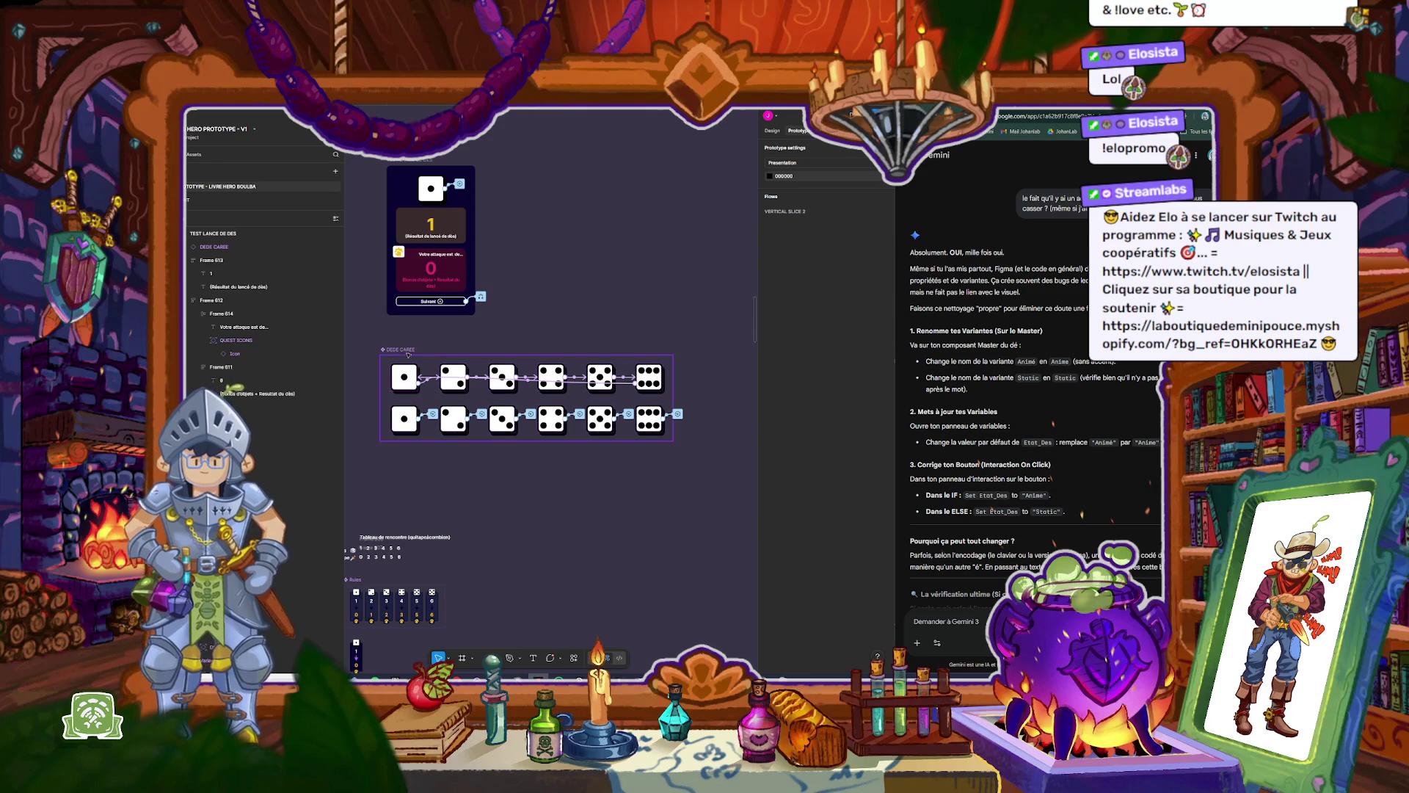
pyautogui.click(402, 416)
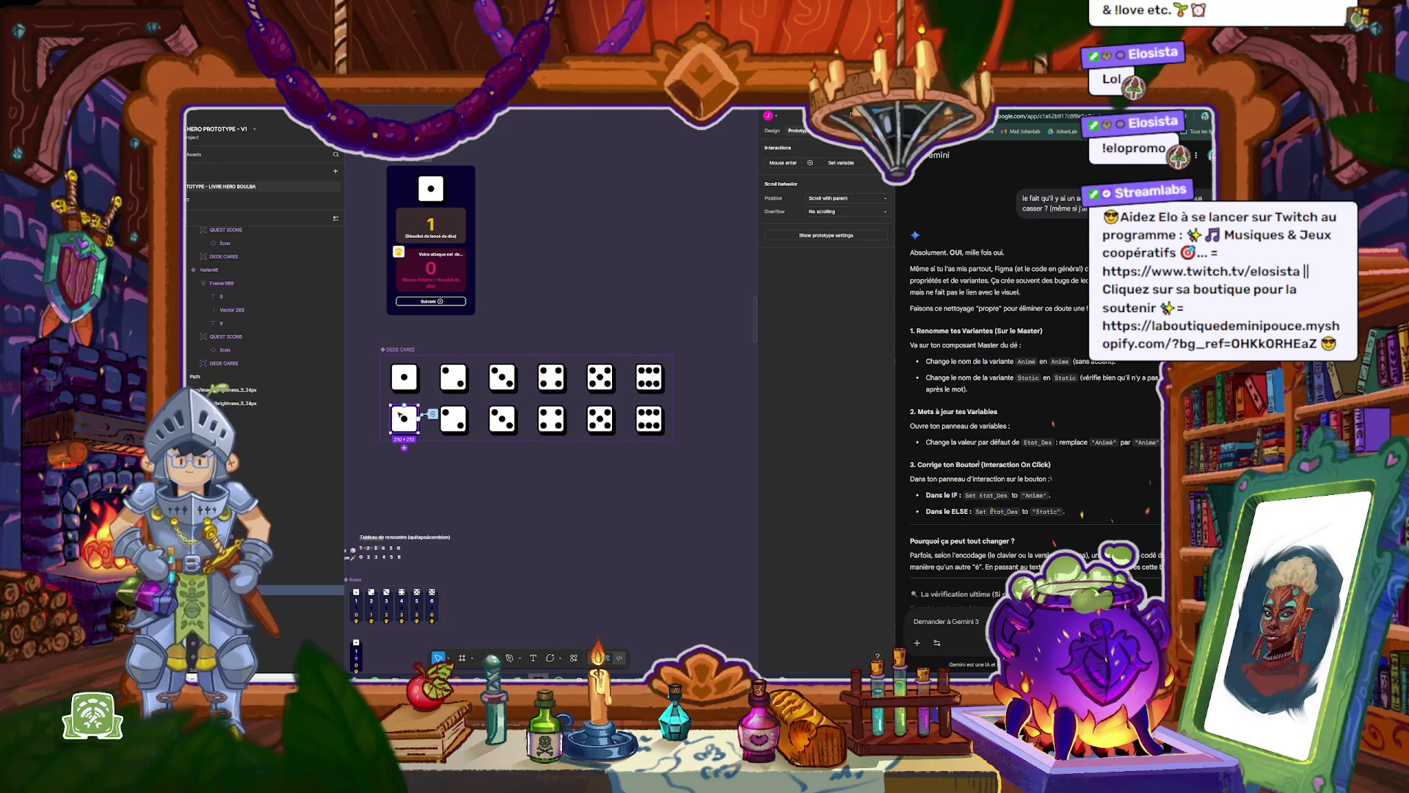
pyautogui.moveTo(690, 461); pyautogui.dragTo(359, 405)
pyautogui.click(781, 135)
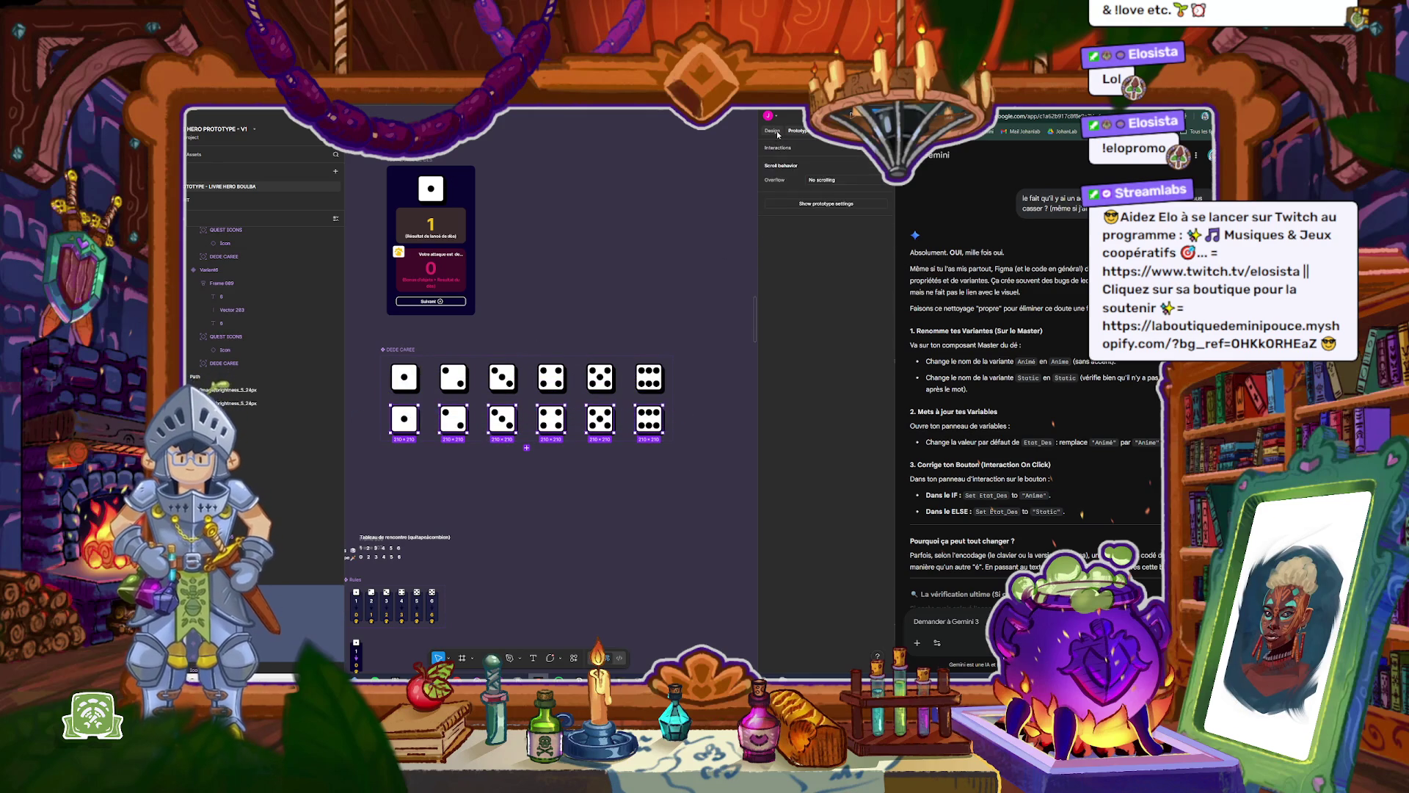
# Step: Check the Etat values of the top-row and bottom-row die variants in DEDE CAREE
pyautogui.click(869, 209)
pyautogui.click(869, 210)
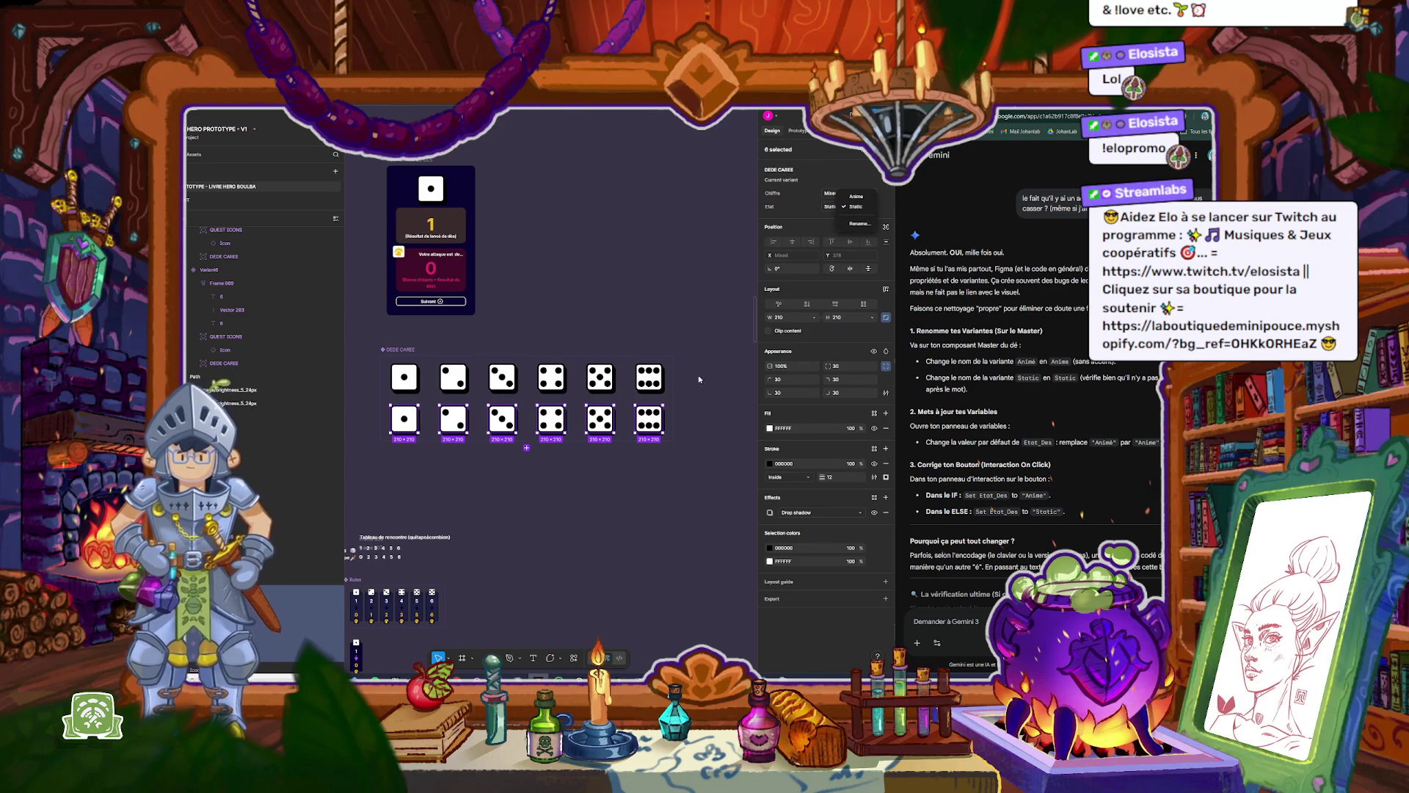
pyautogui.moveTo(385, 356); pyautogui.dragTo(671, 396)
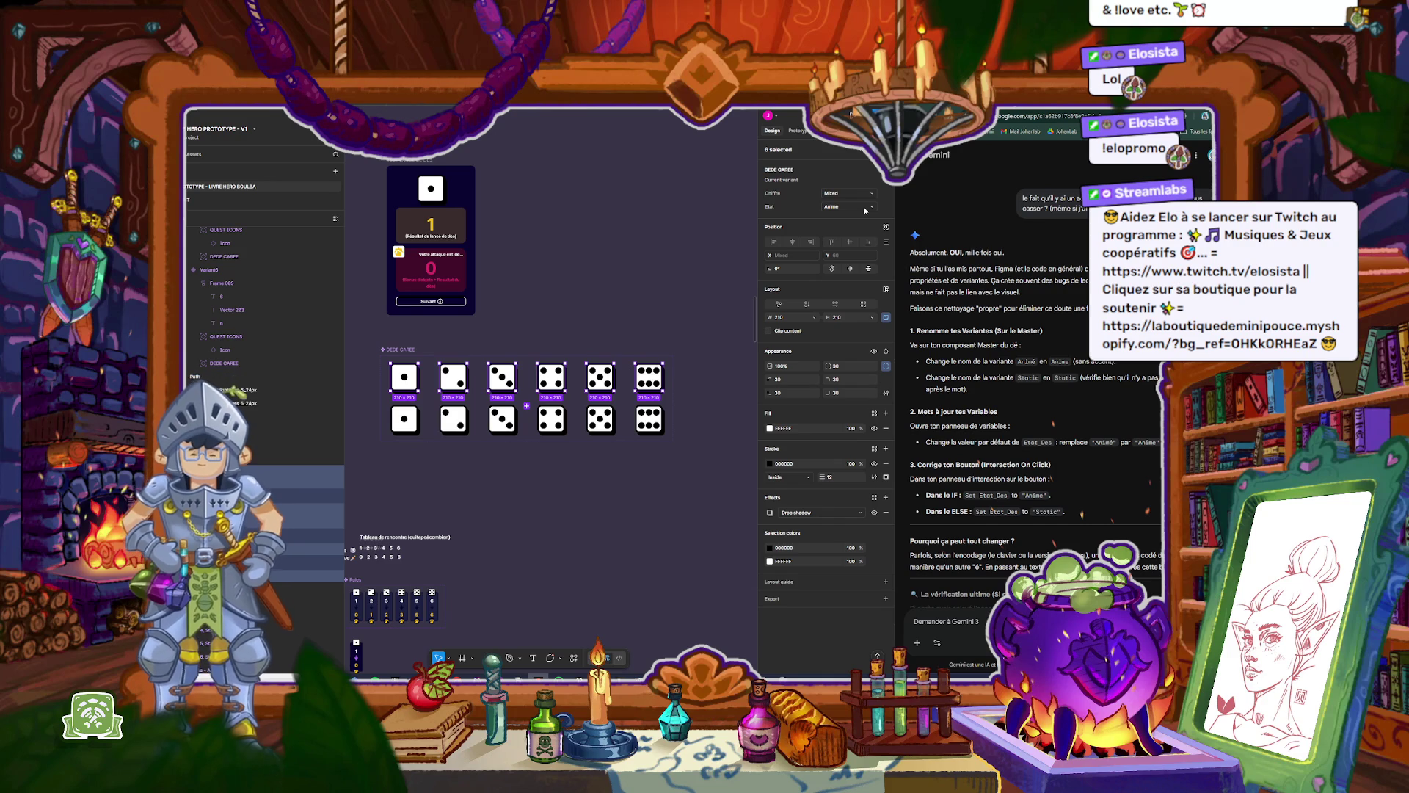
pyautogui.click(653, 422)
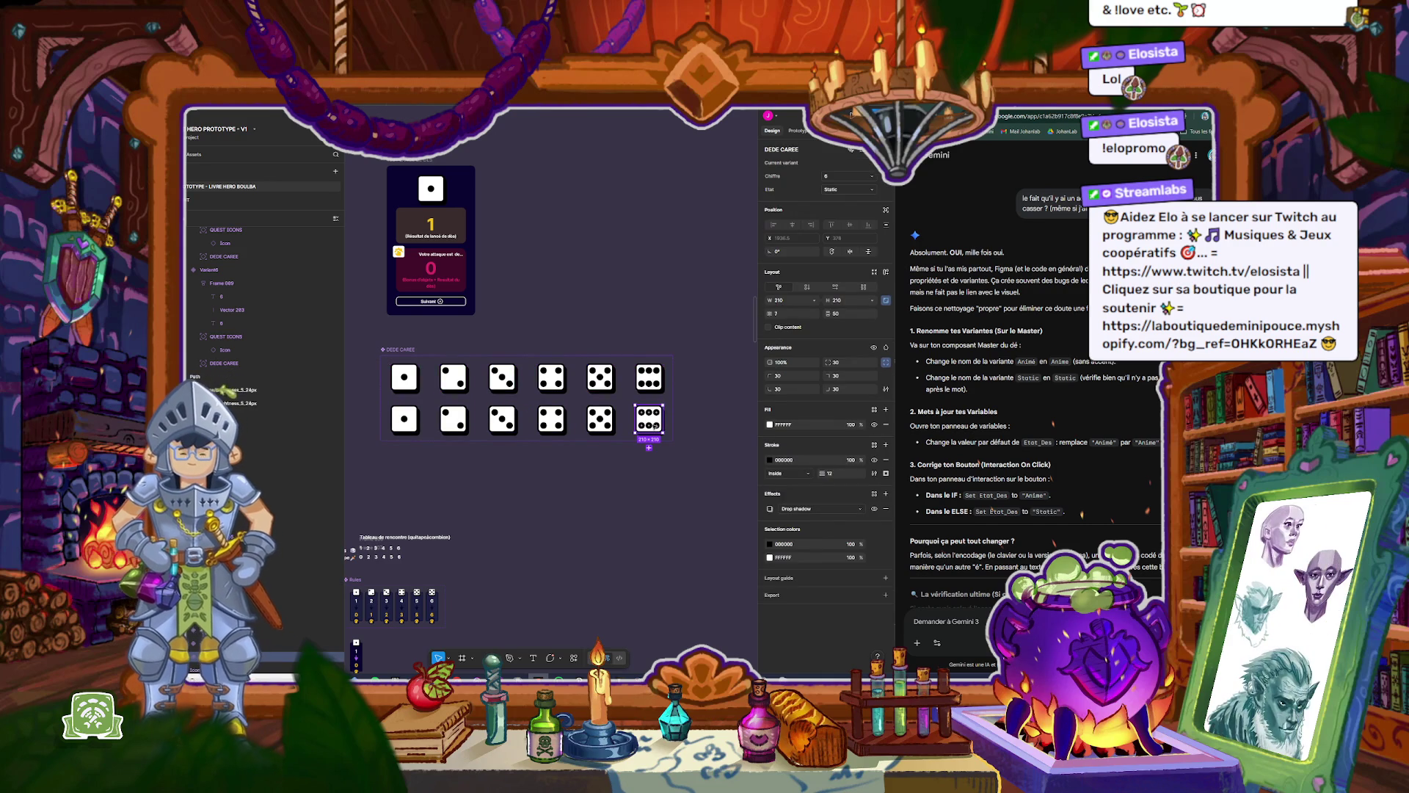
pyautogui.click(653, 383)
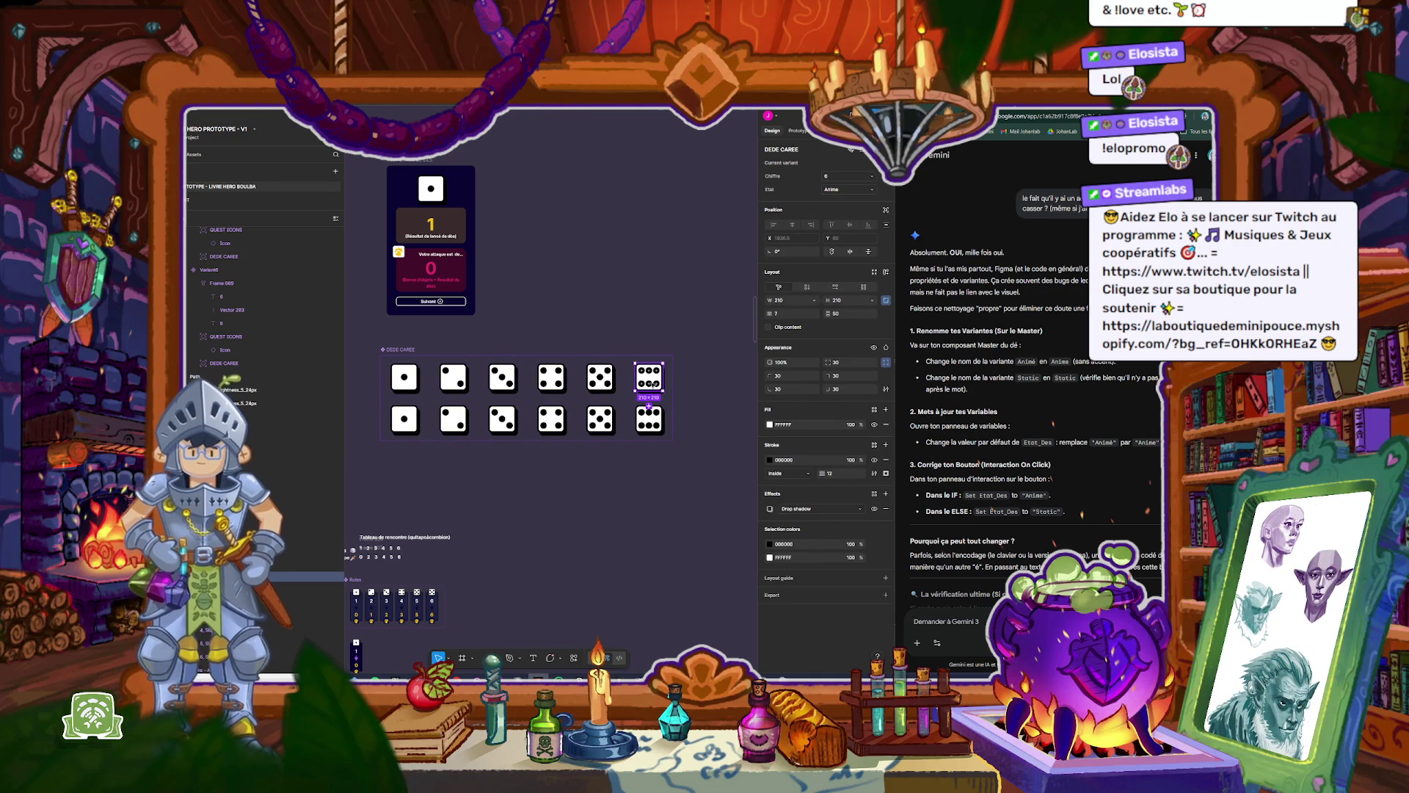
pyautogui.click(598, 417)
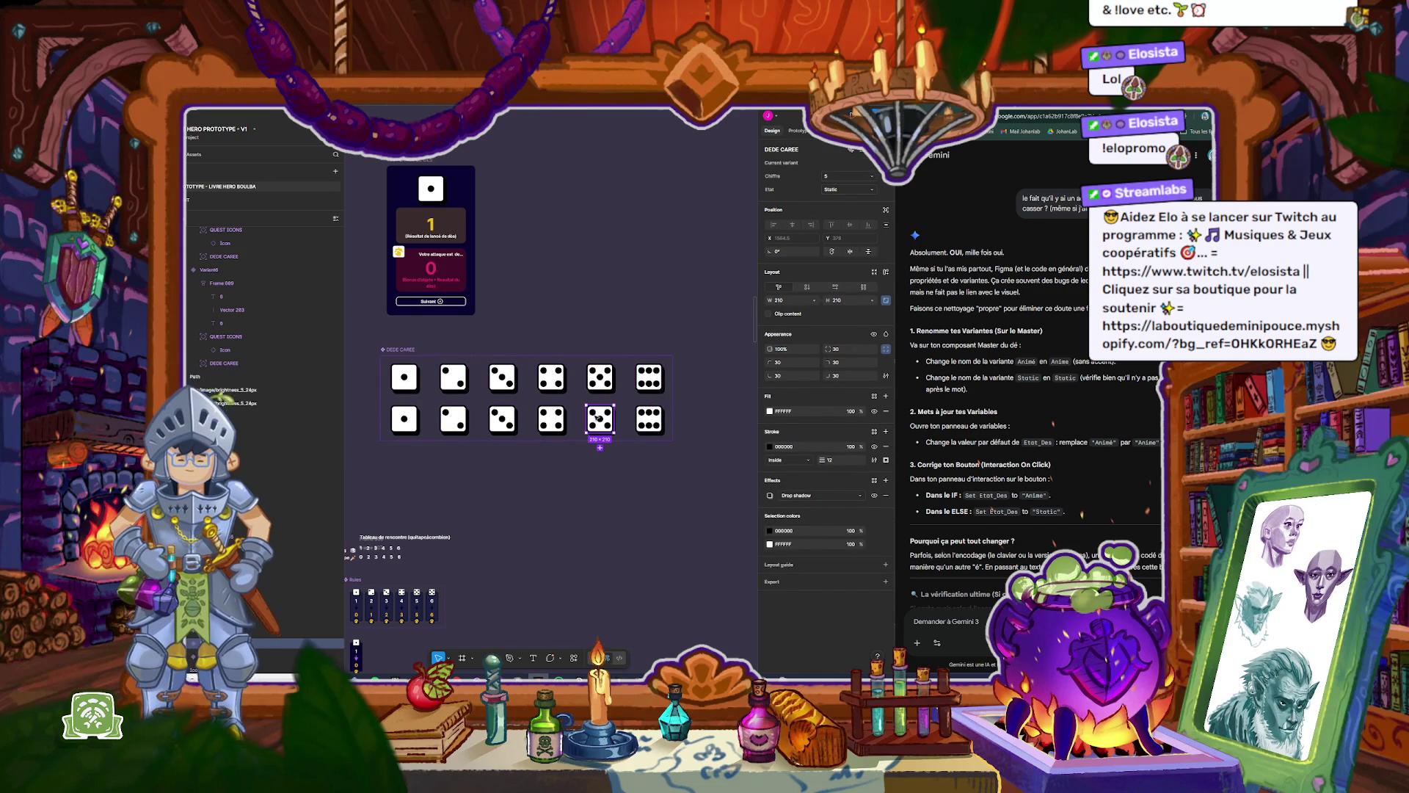
pyautogui.click(602, 379)
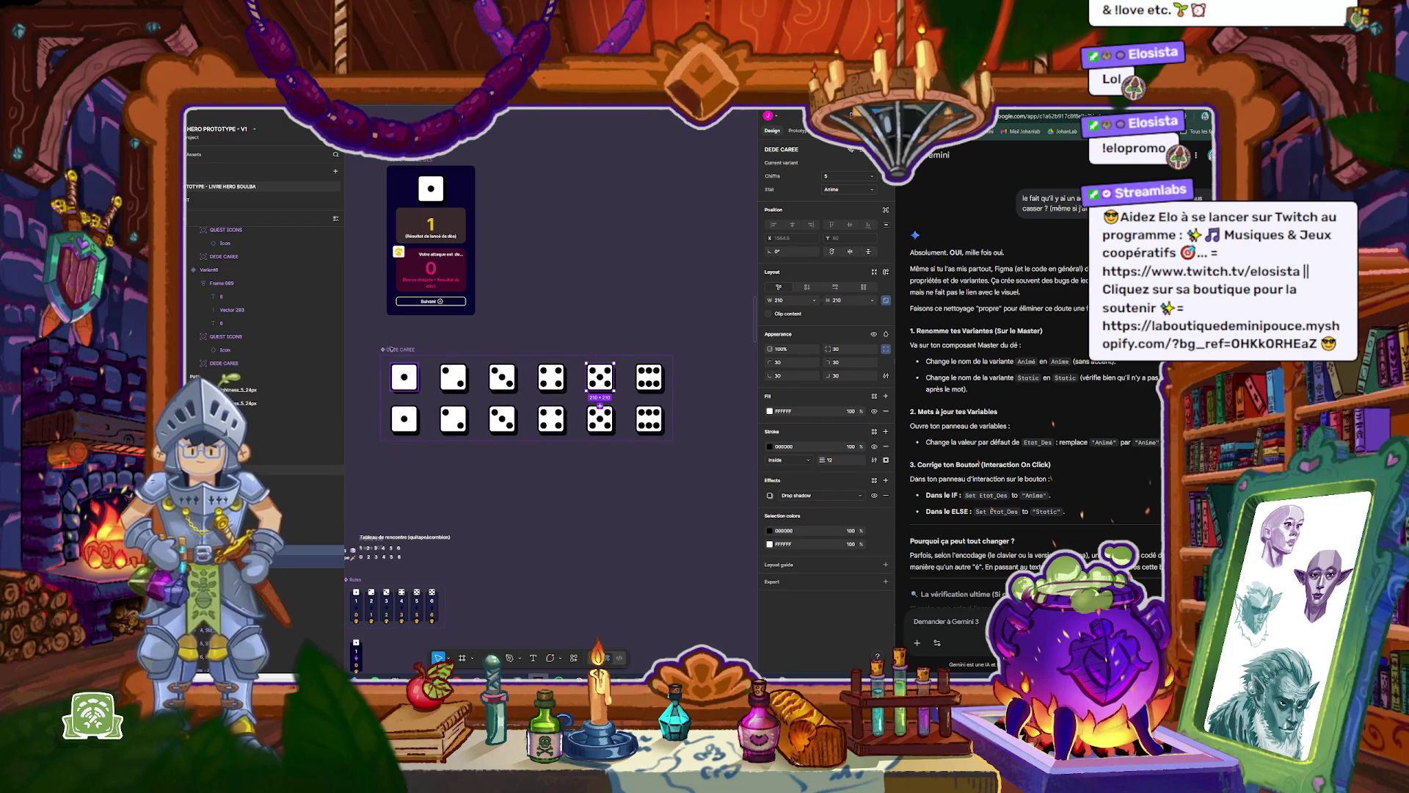
pyautogui.click(397, 350)
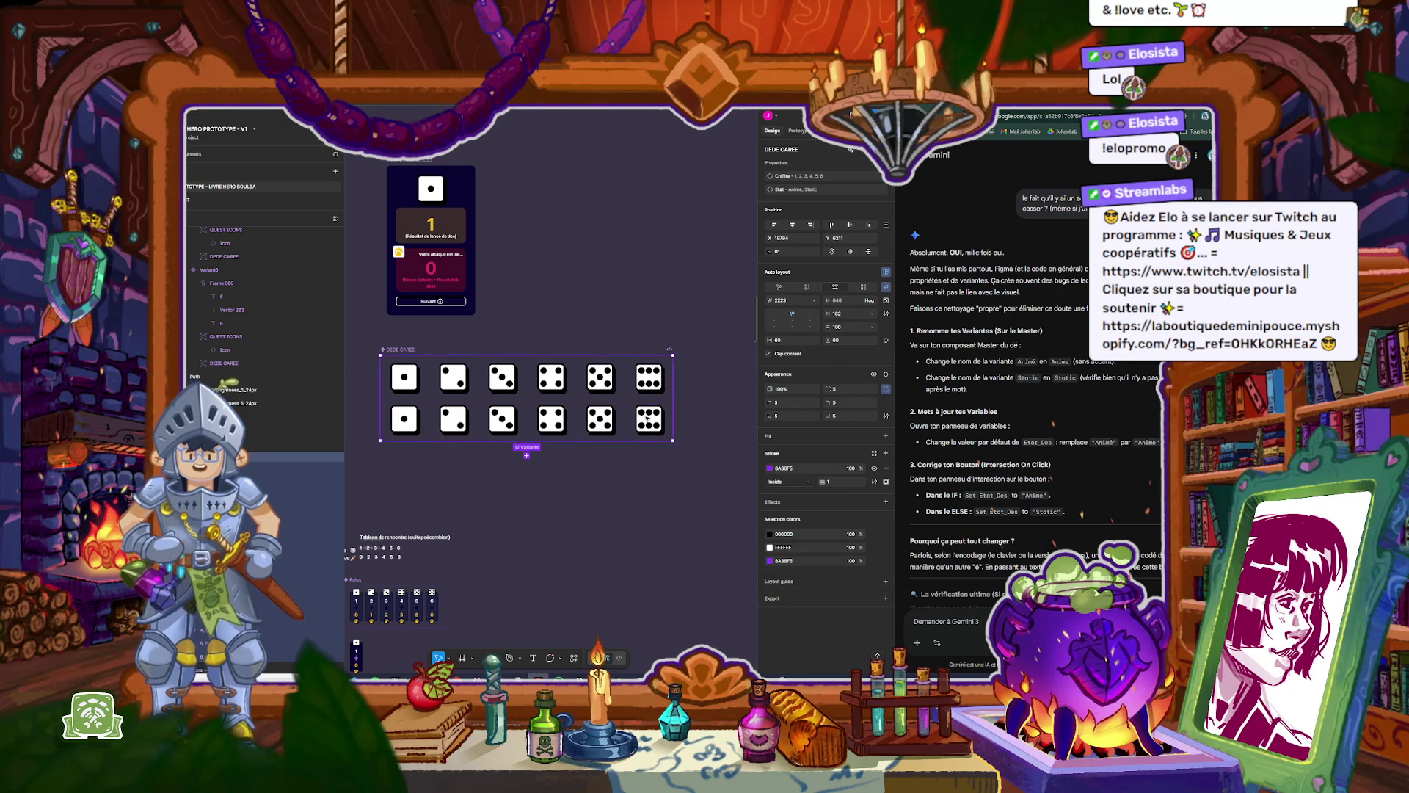
# Step: Inspect the result card's die instance design and interactions, then deselect it
pyautogui.scroll(3, 437, 424)
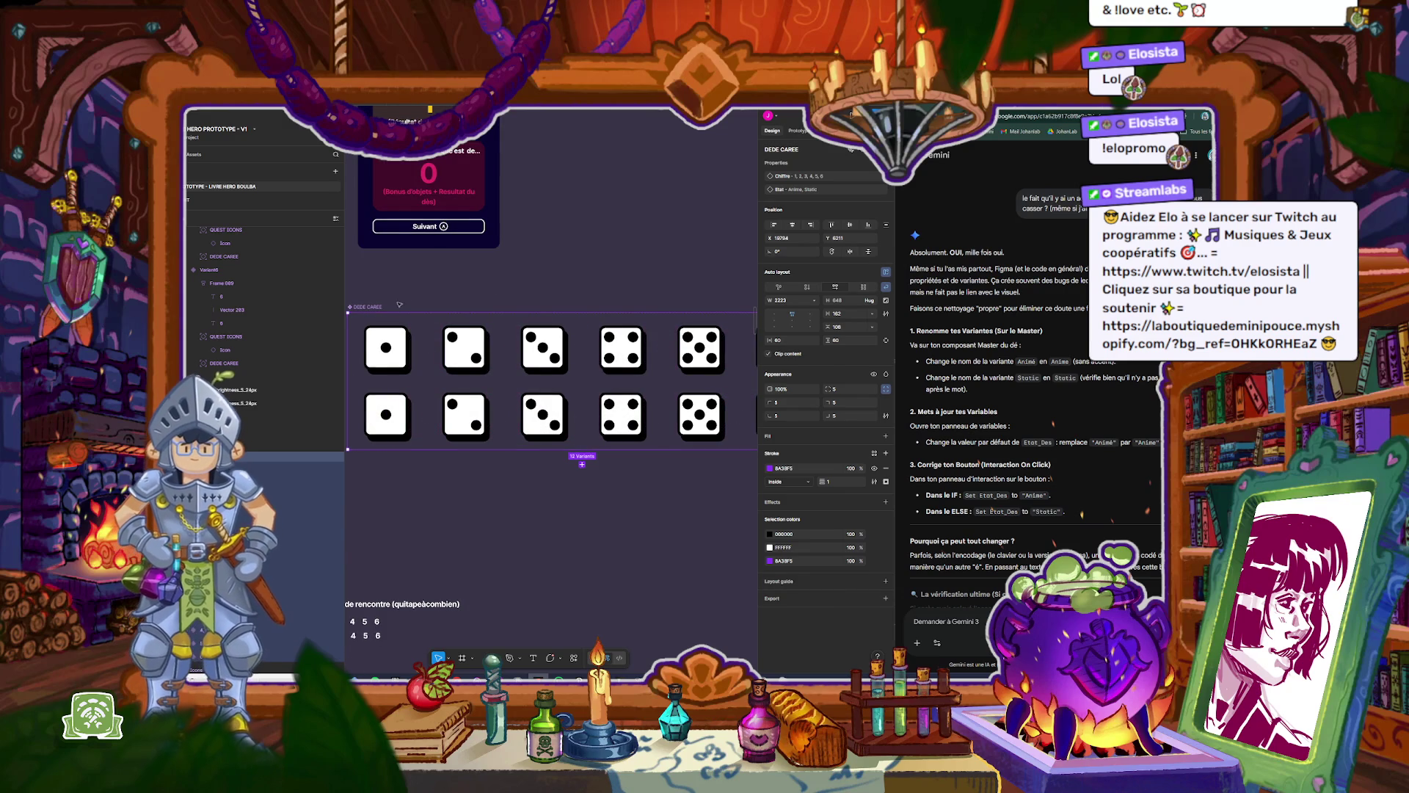
pyautogui.scroll(3, 396, 311)
pyautogui.click(430, 178)
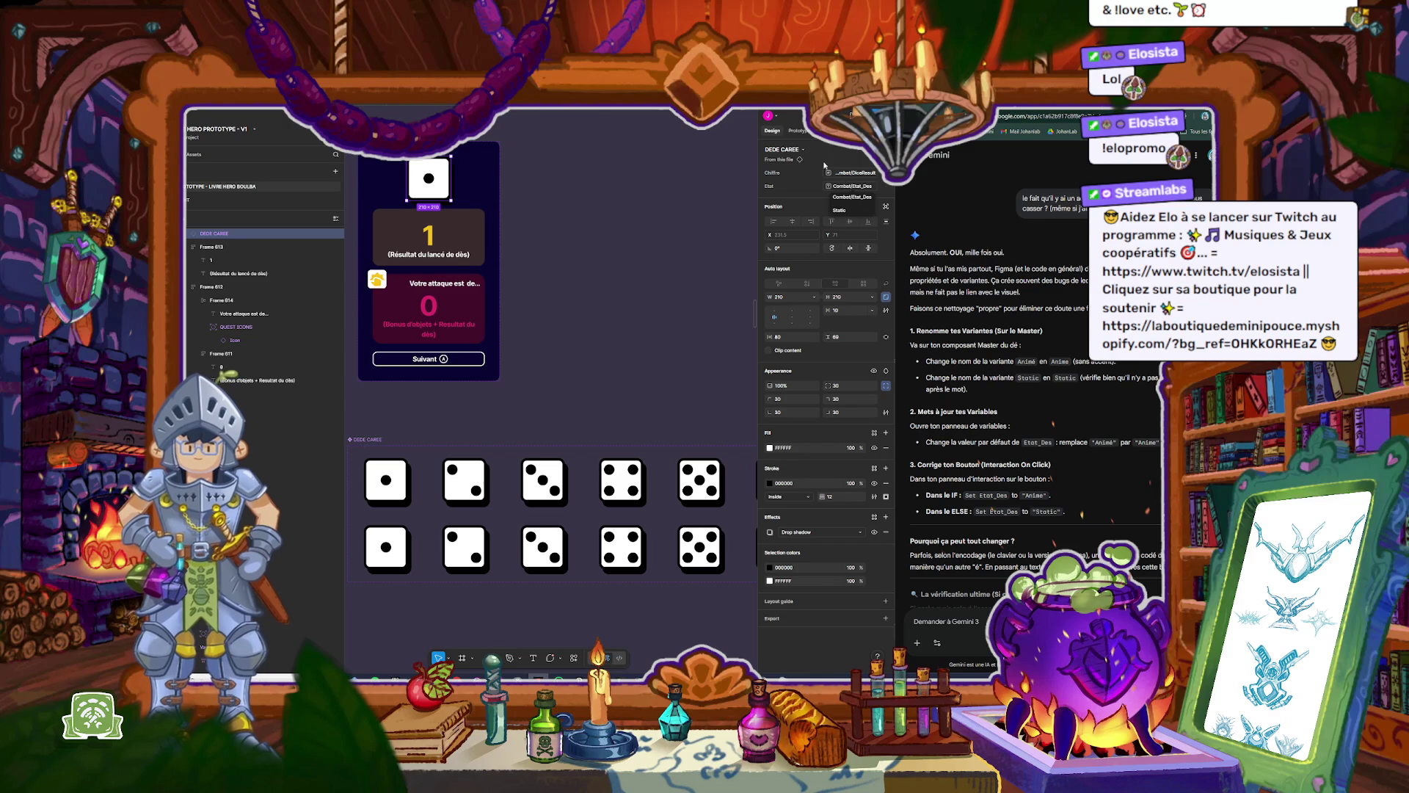
pyautogui.click(798, 131)
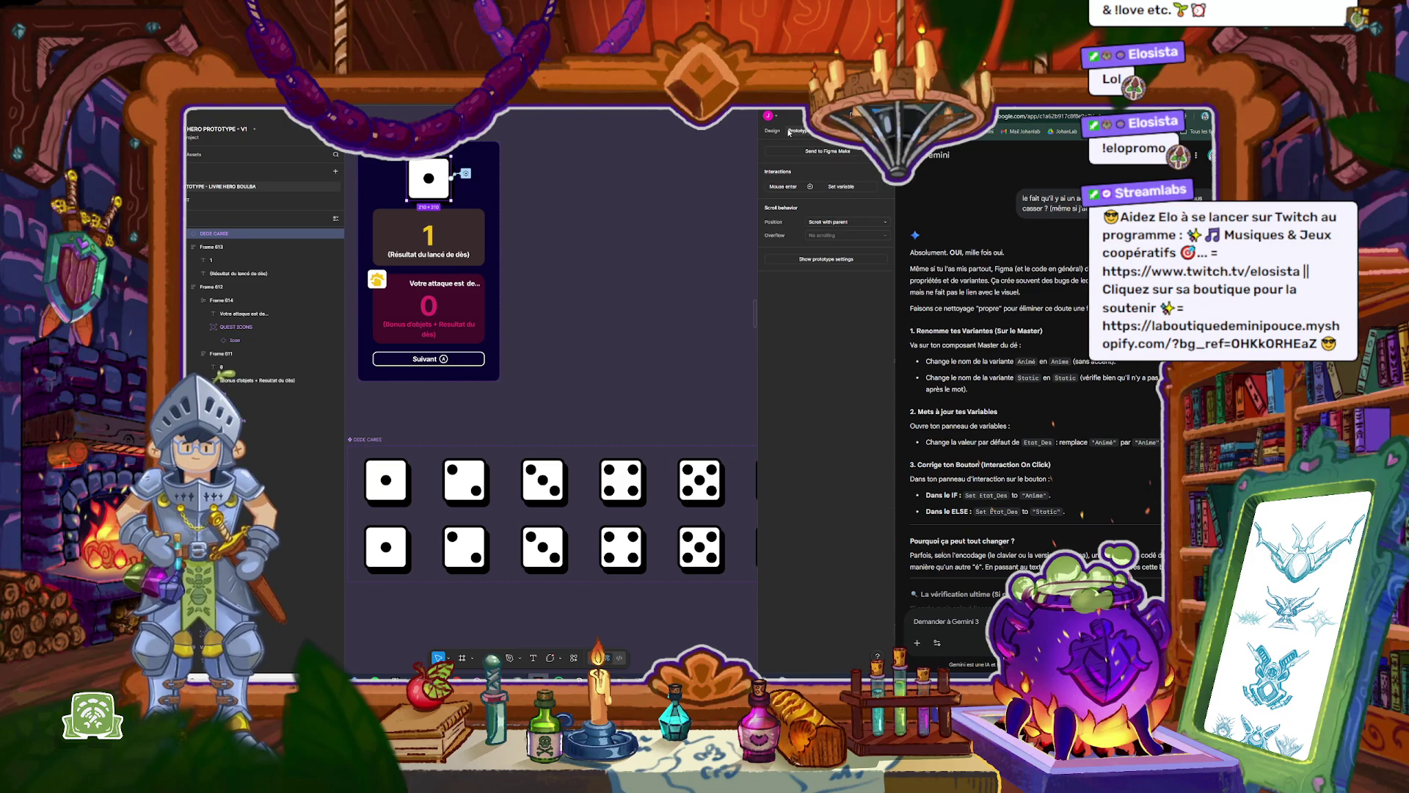
pyautogui.click(772, 130)
pyautogui.click(644, 321)
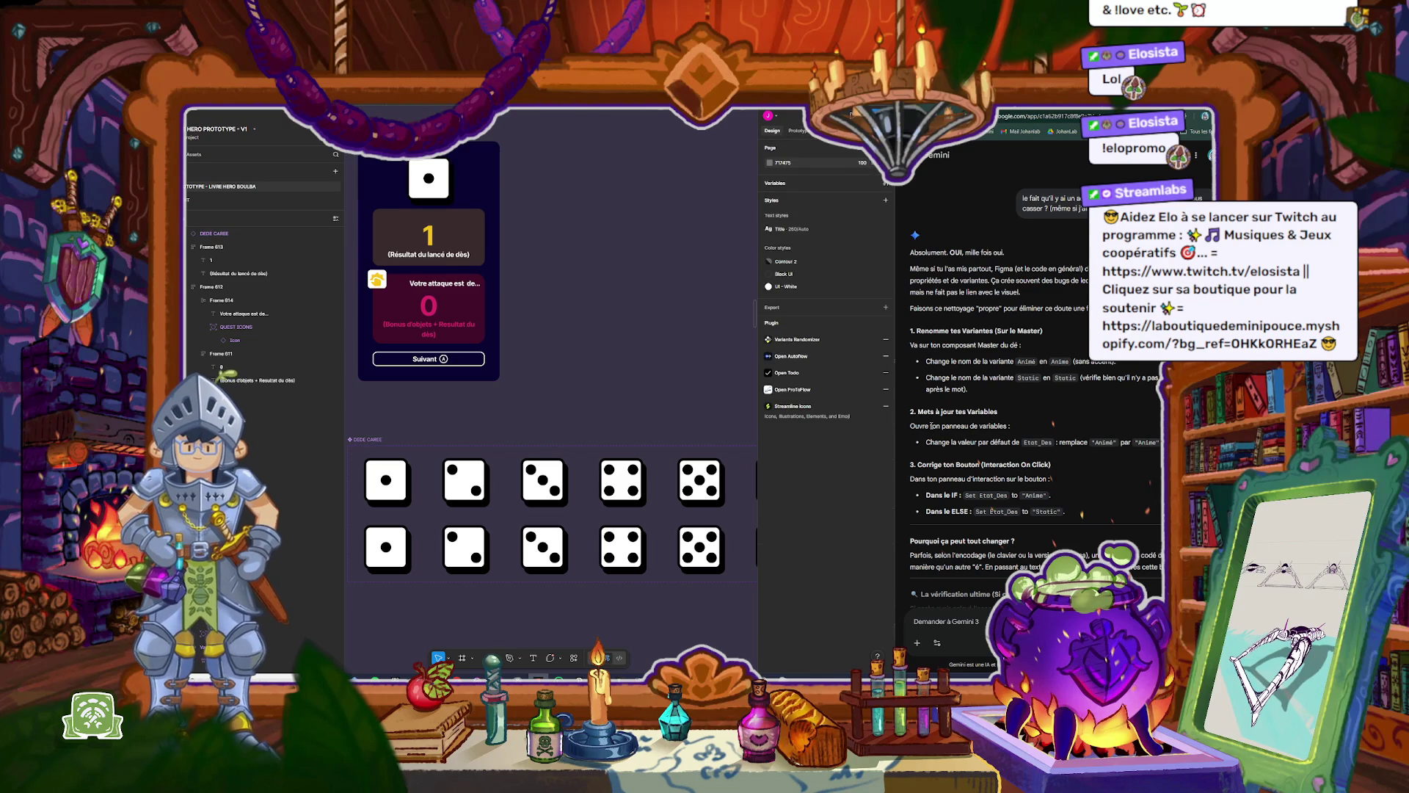
# Step: Open the Local variables panel listing Etat_Des at Static and DiceResult at 1
pyautogui.scroll(-2, 991, 451)
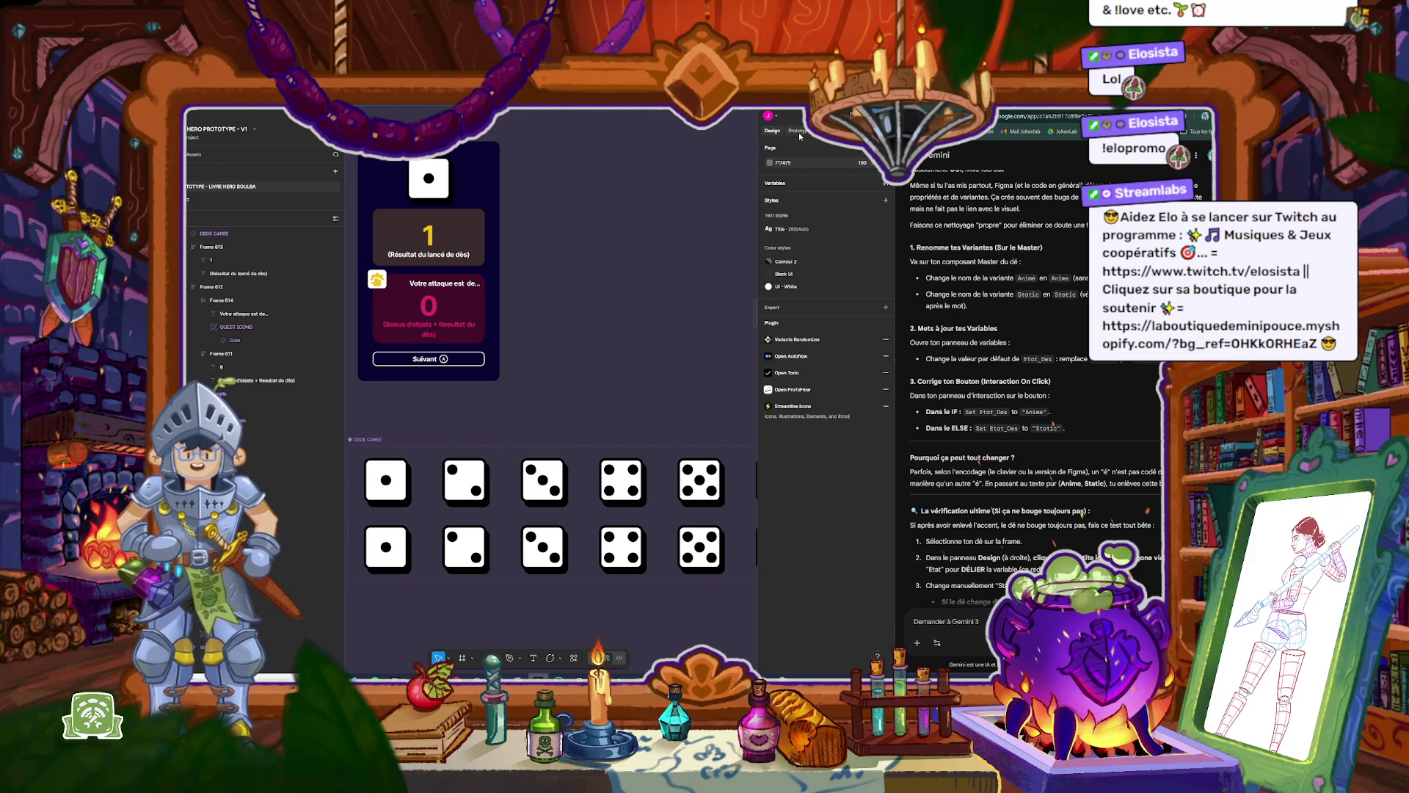
pyautogui.click(777, 185)
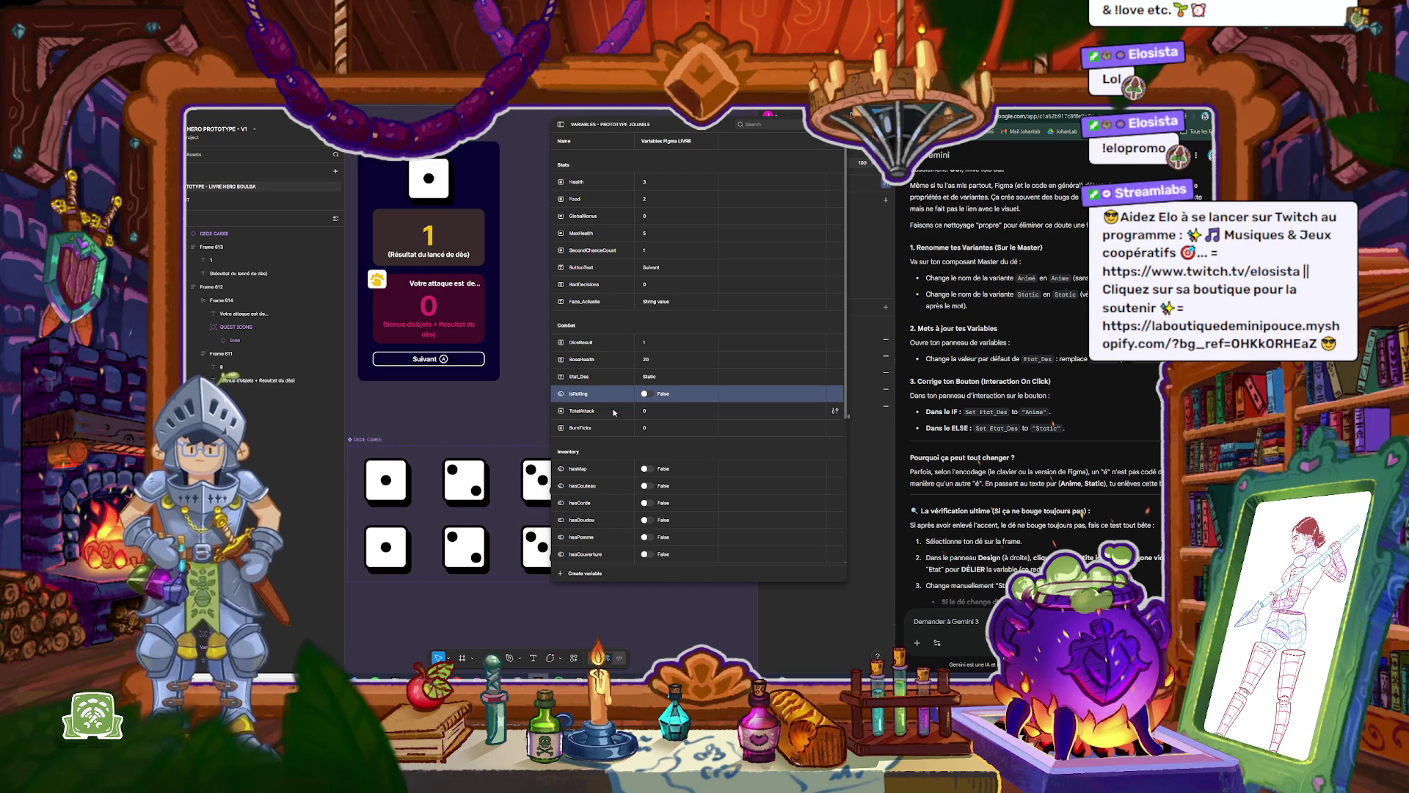
# Step: Set the Etat_Des variable's value to Anime
pyautogui.doubleClick(650, 378)
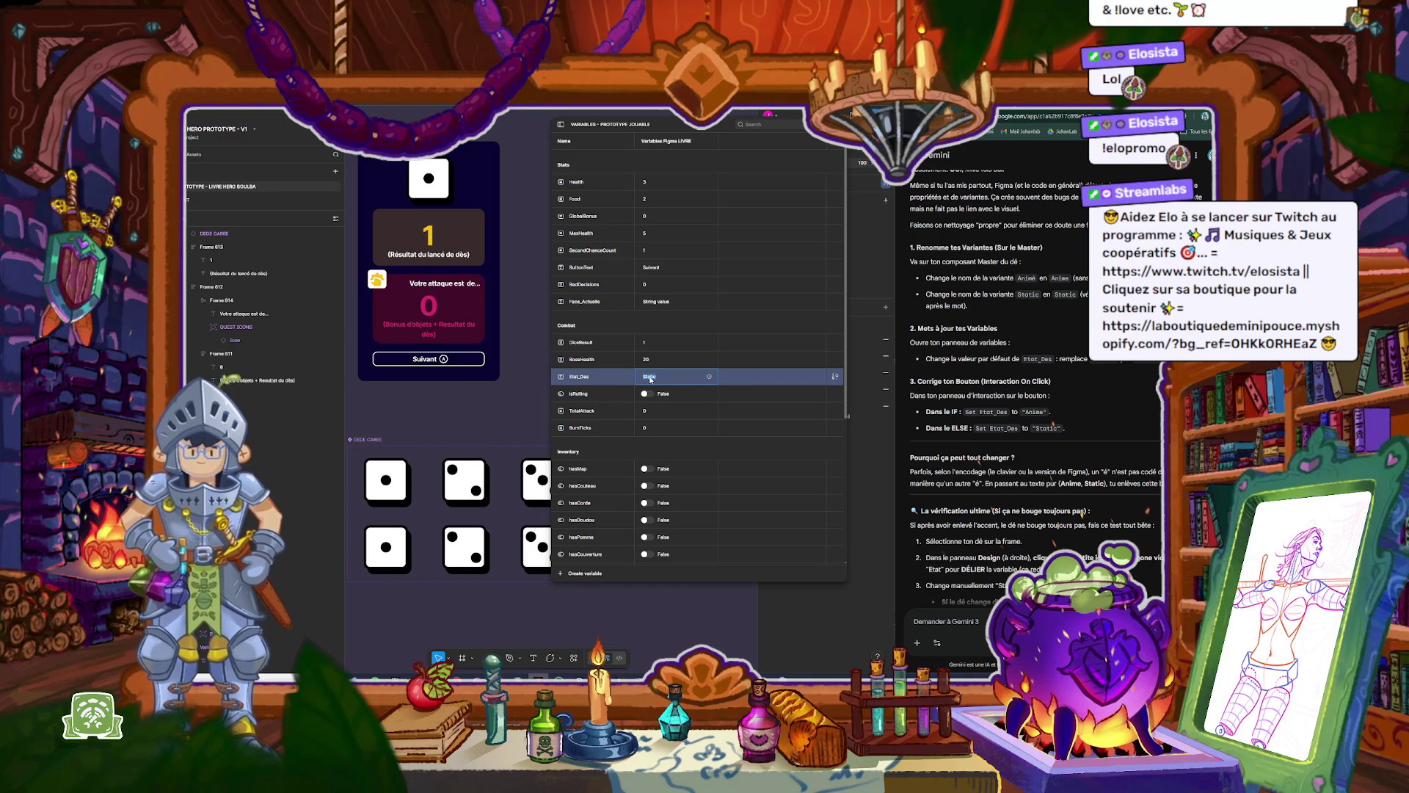
pyautogui.write('Anim')
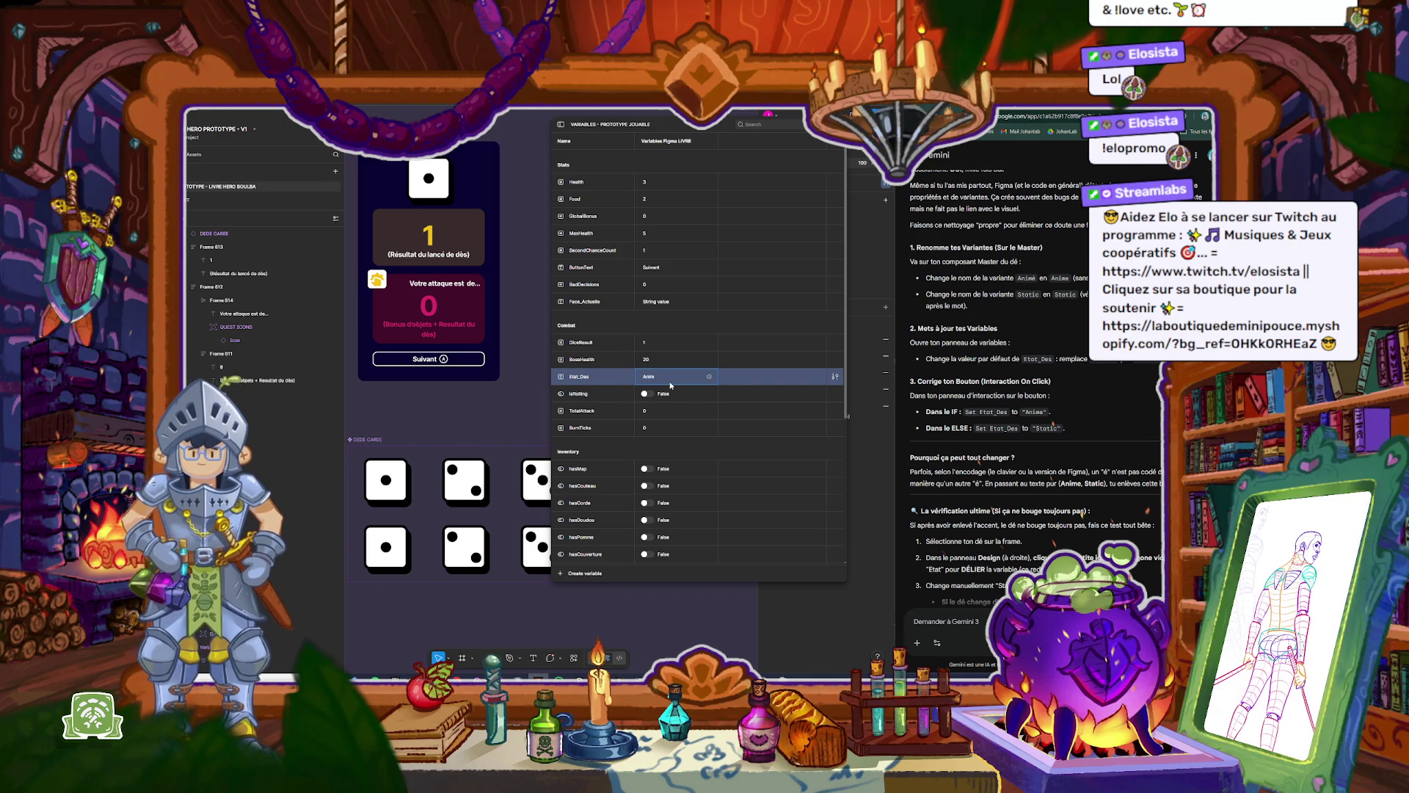
pyautogui.press('Return')
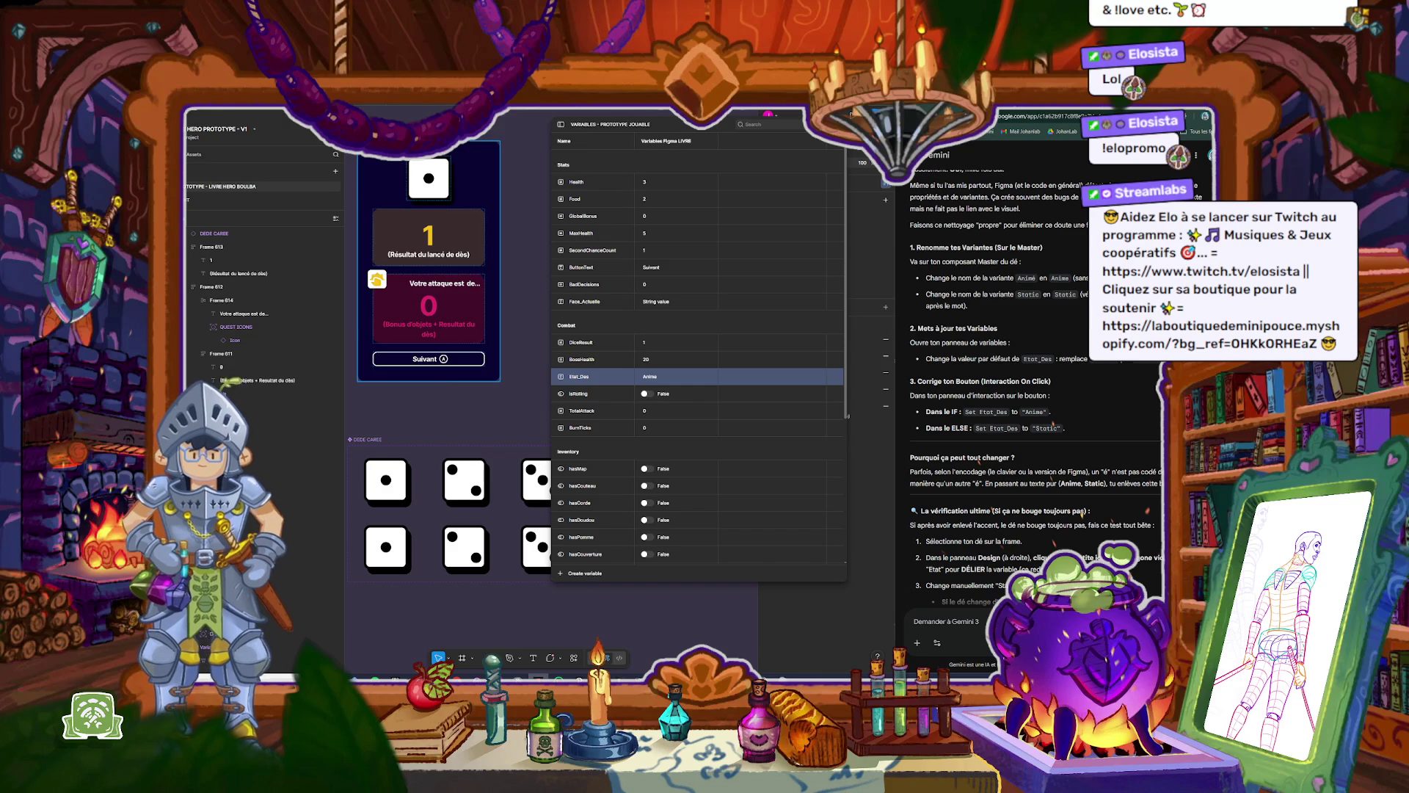
# Step: Preview the dice-roll screen and roll the die until it lands on 4
pyautogui.hotkey('shift', 'space')
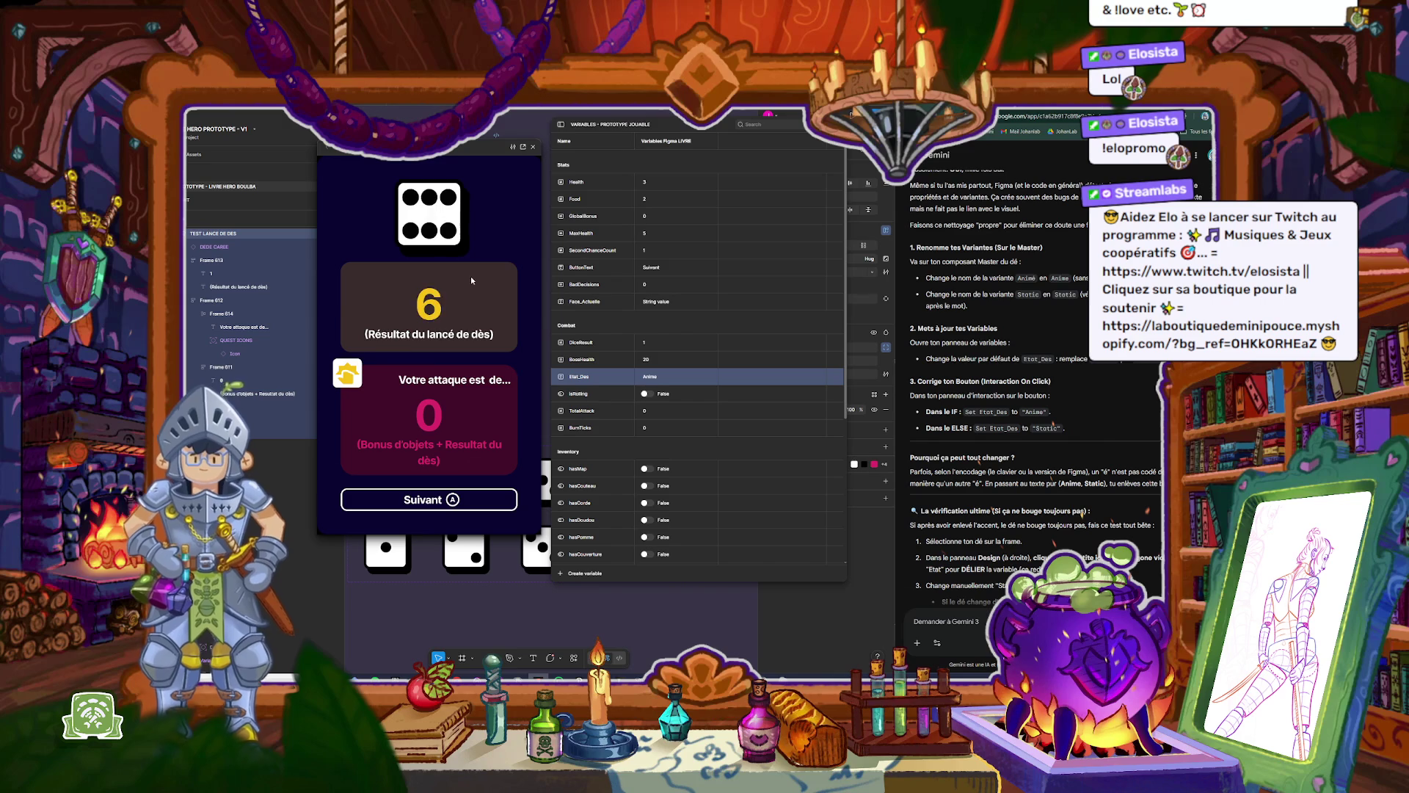
pyautogui.click(463, 505)
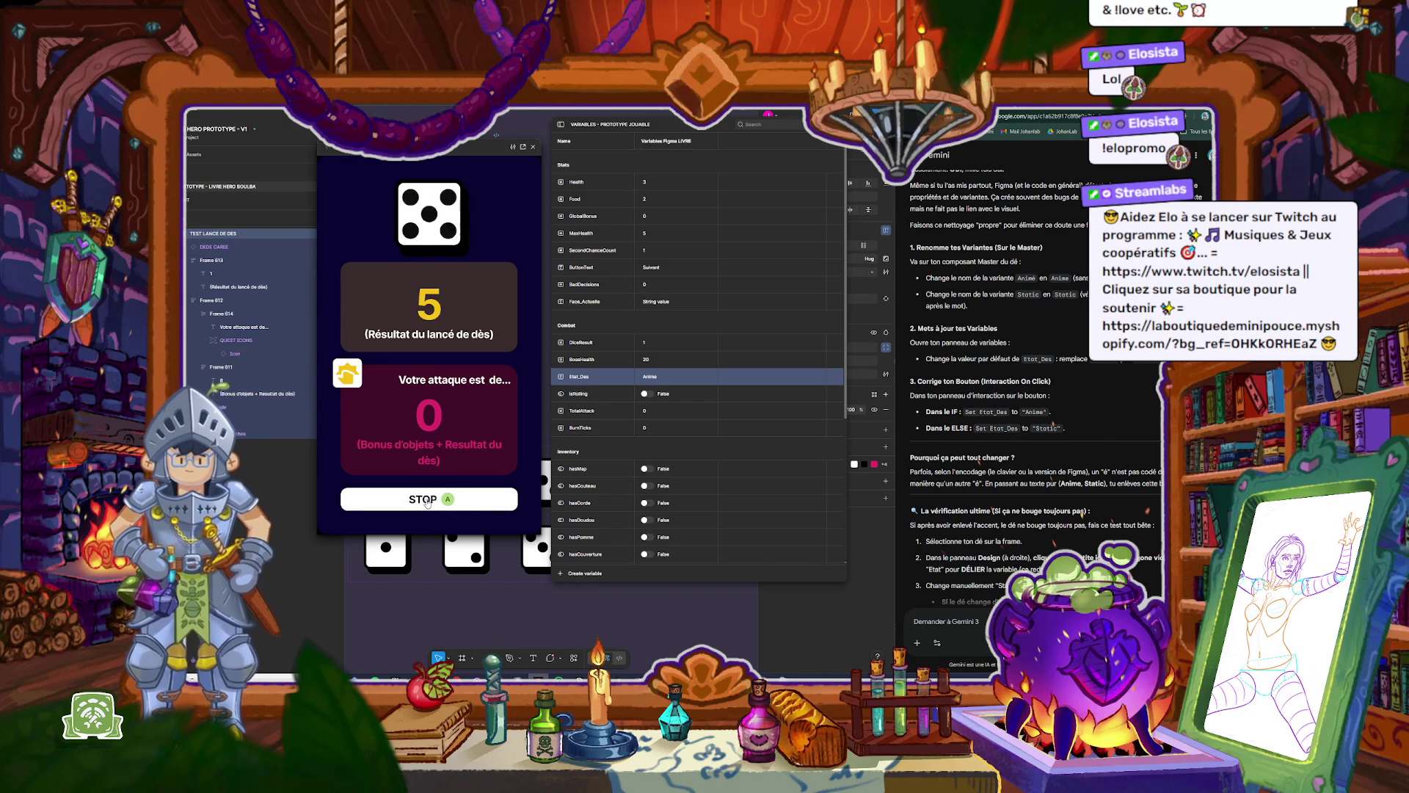
pyautogui.click(427, 501)
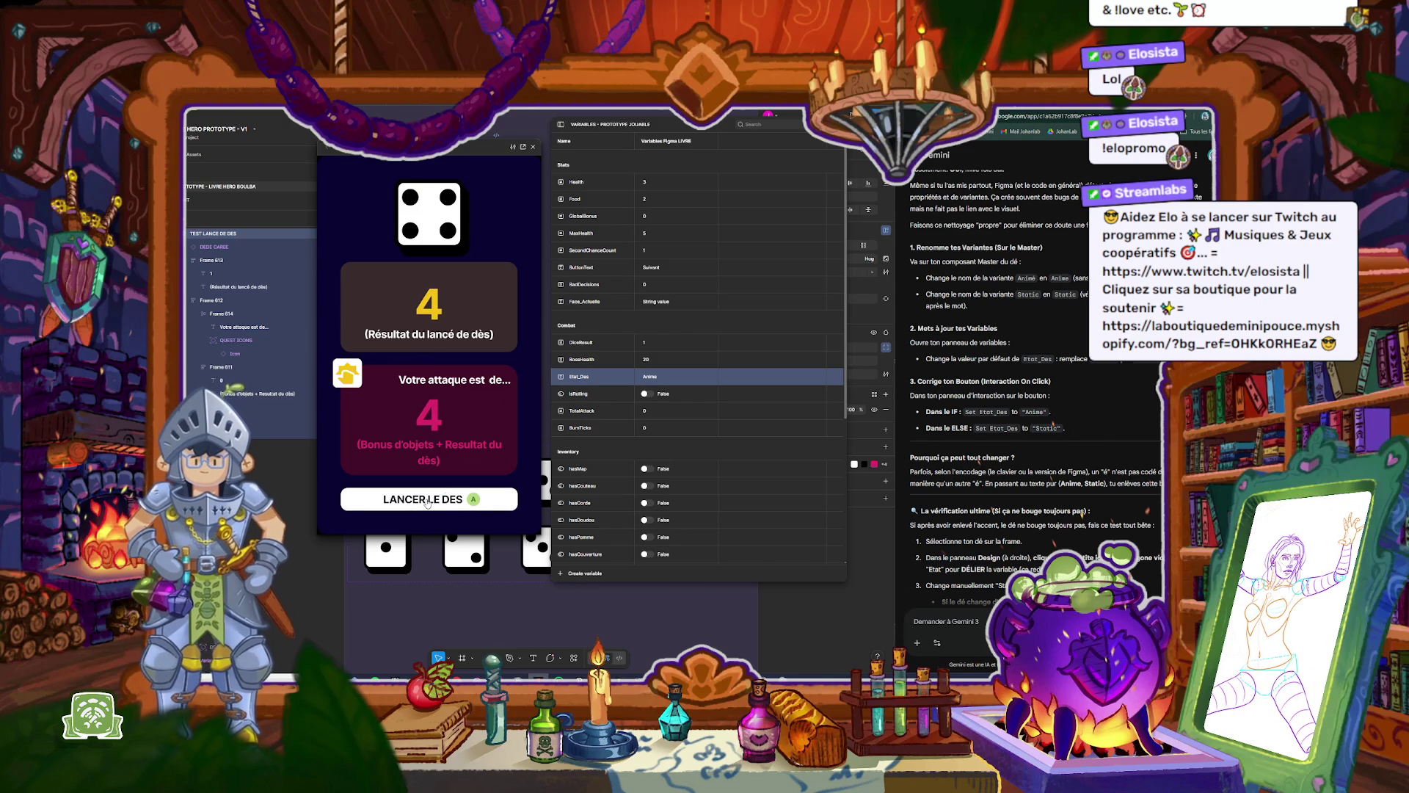
pyautogui.click(428, 502)
pyautogui.click(426, 502)
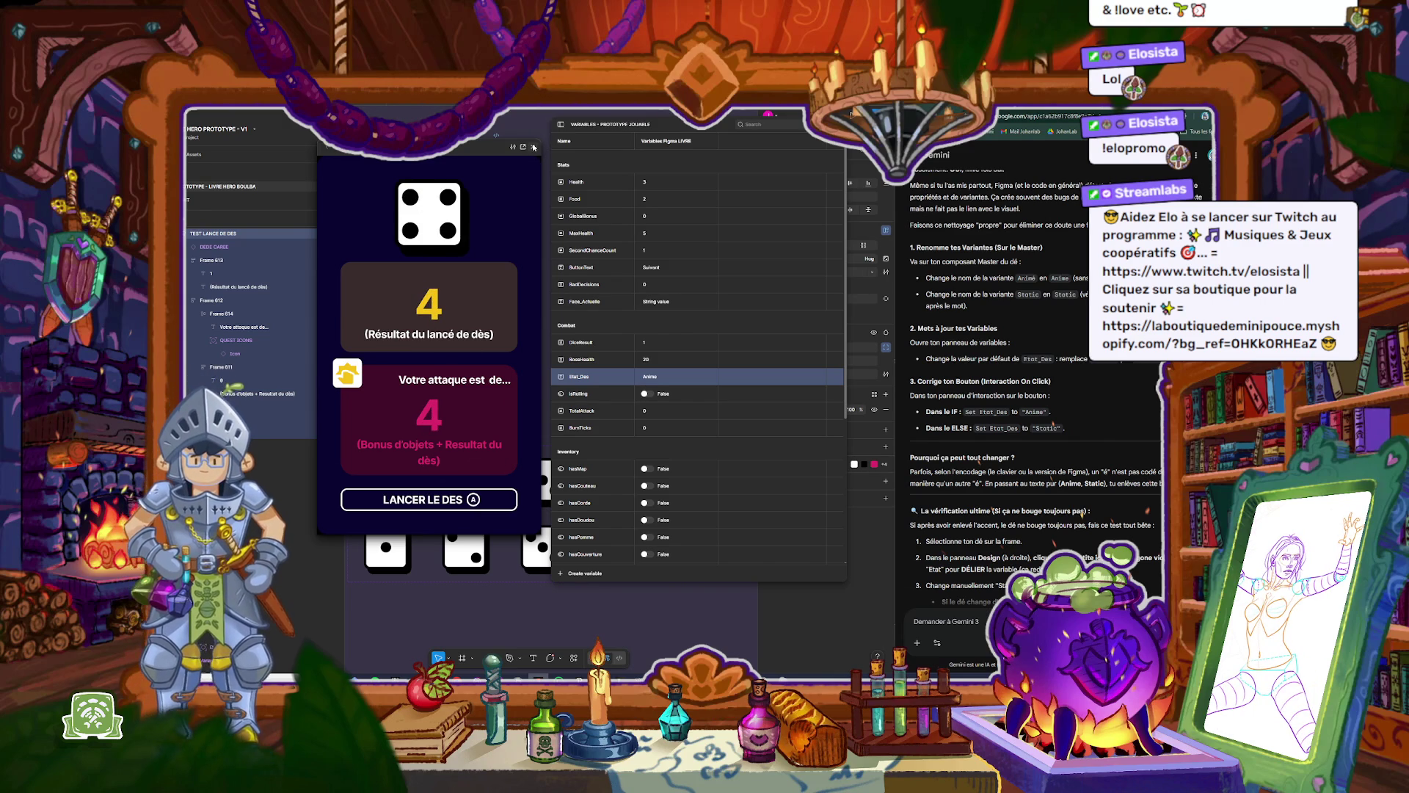
pyautogui.click(533, 147)
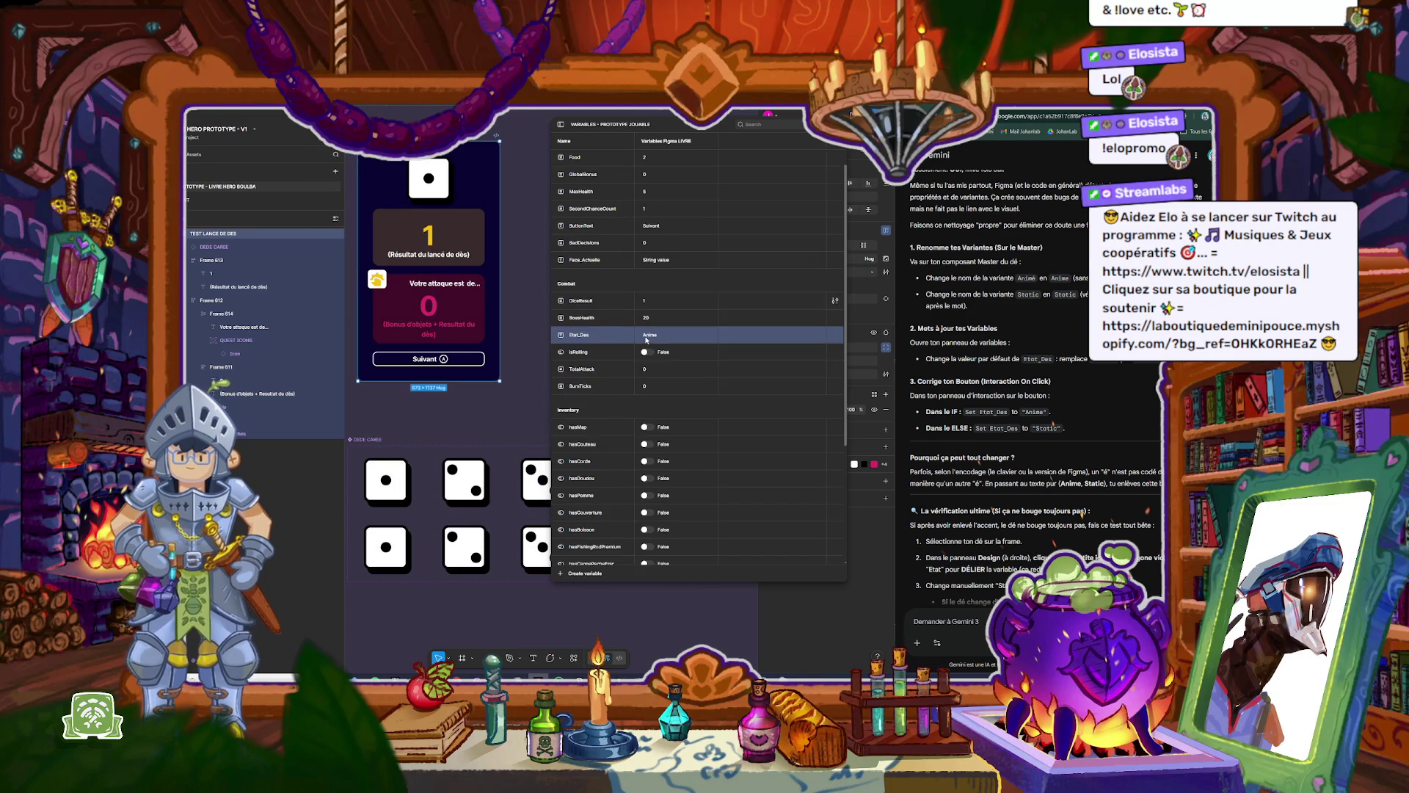
pyautogui.scroll(-5, 645, 338)
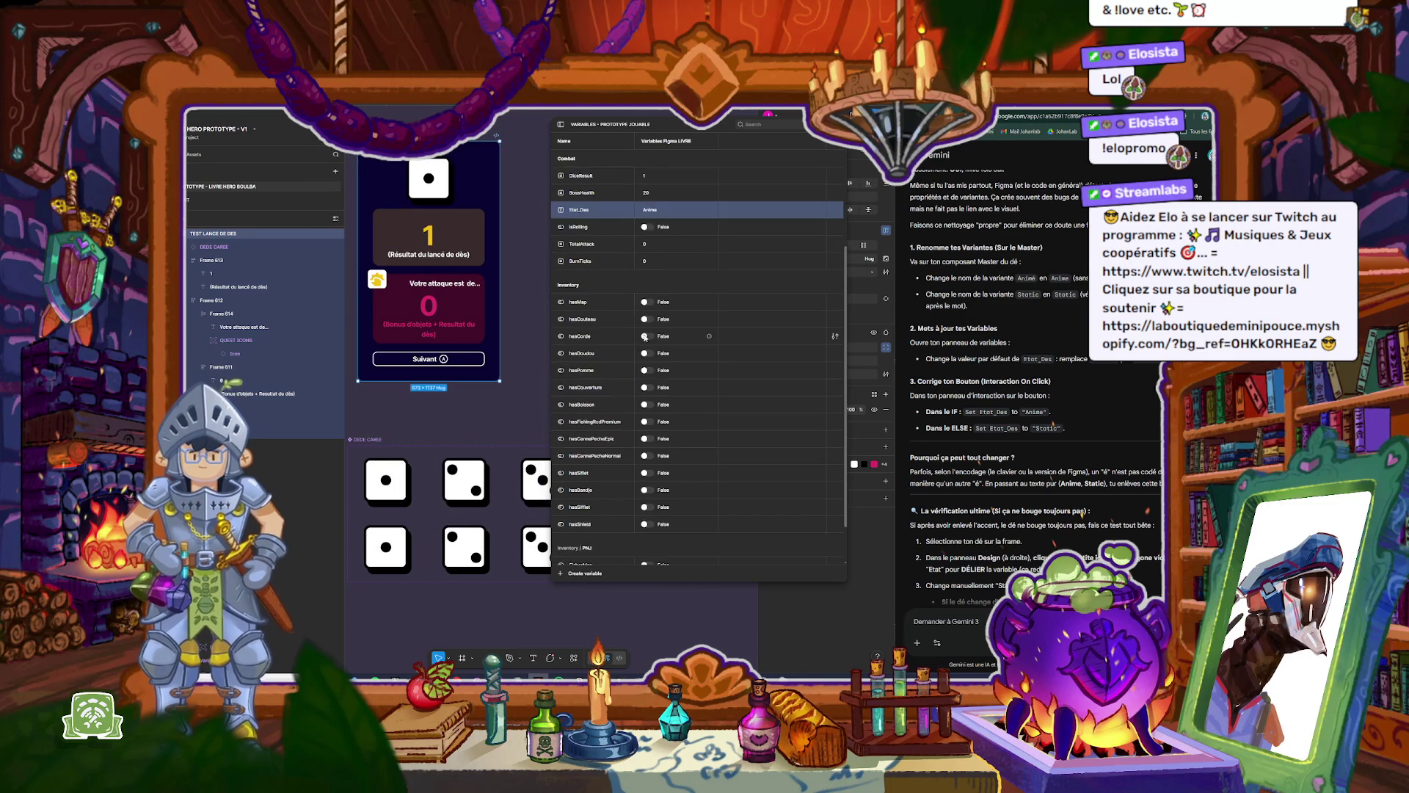
pyautogui.press('Escape')
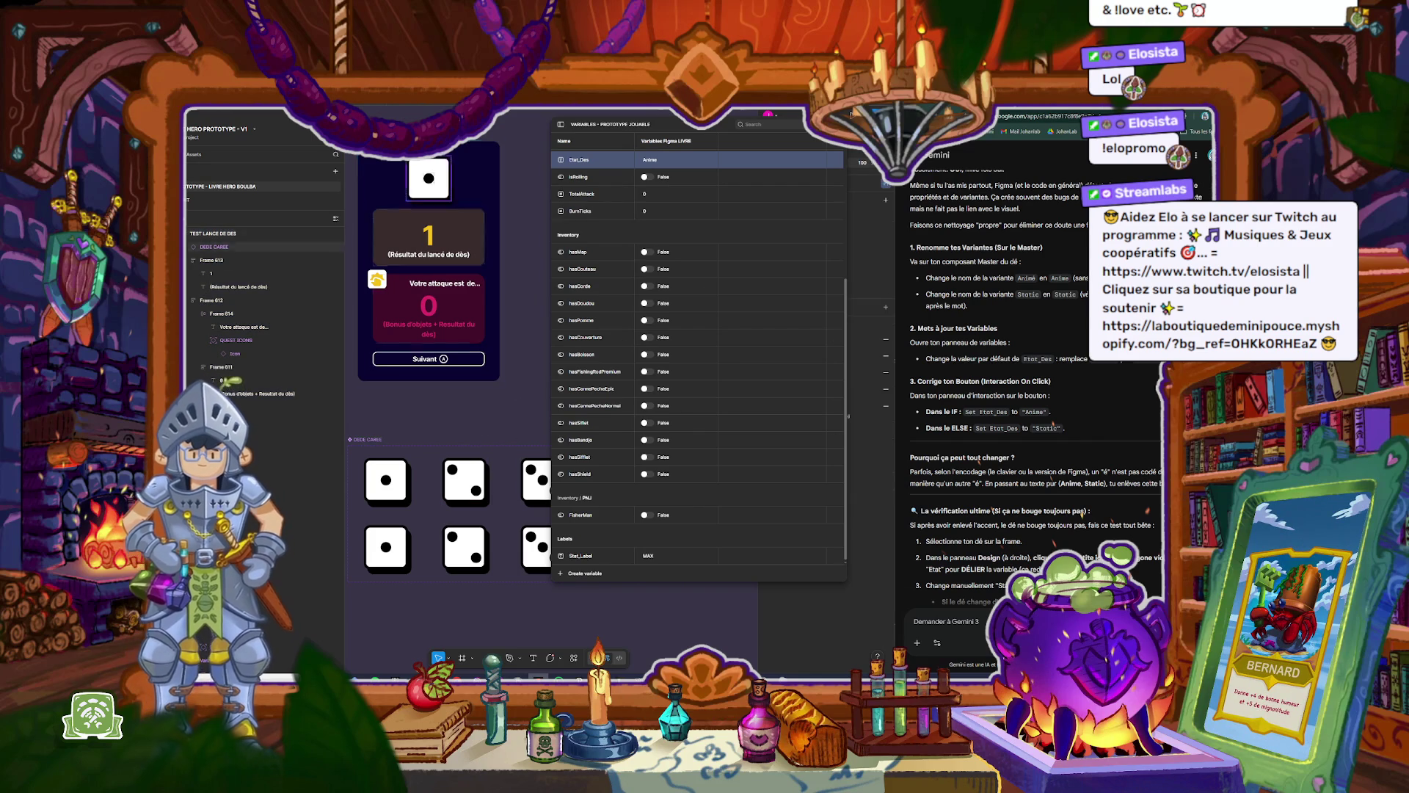
pyautogui.hotkey('shift', 'space')
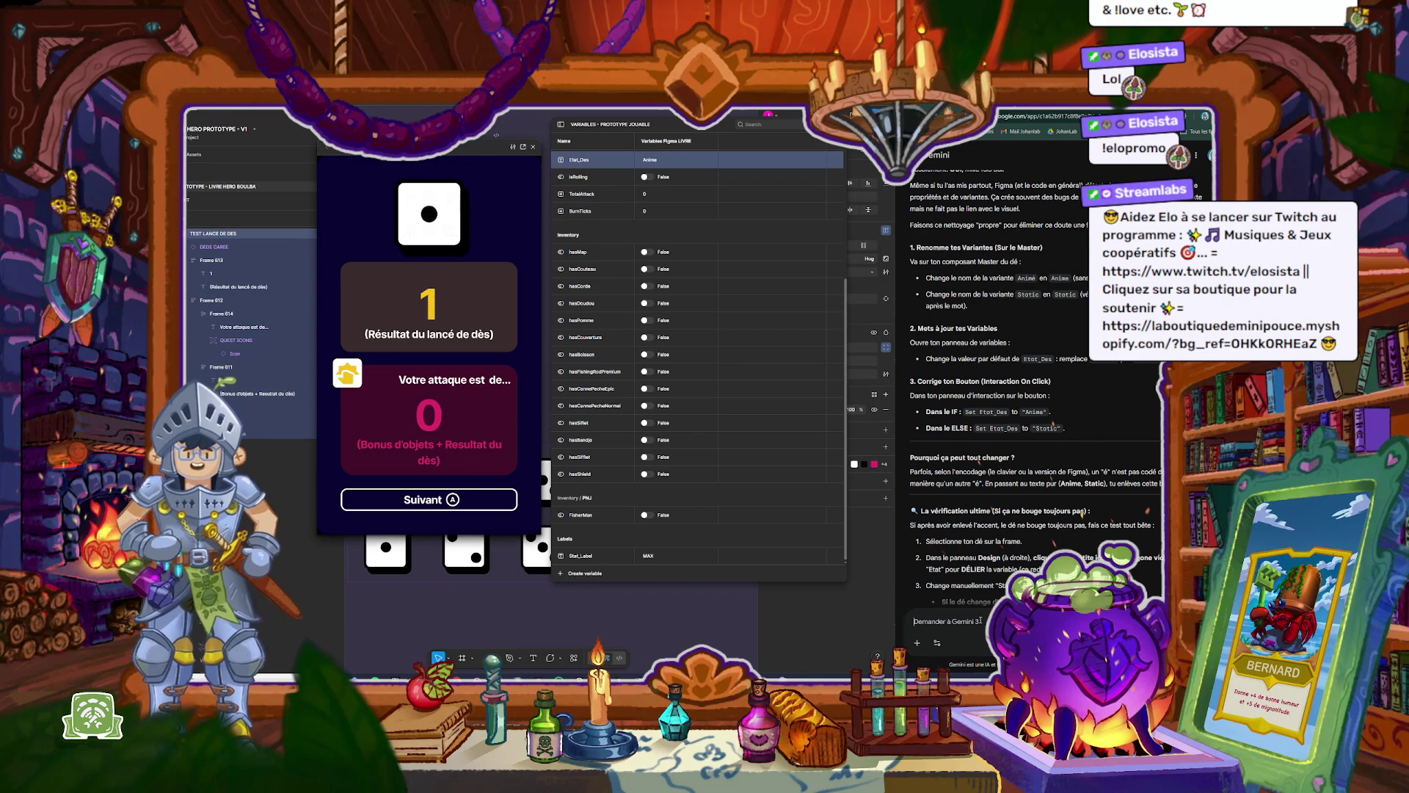
pyautogui.click(464, 500)
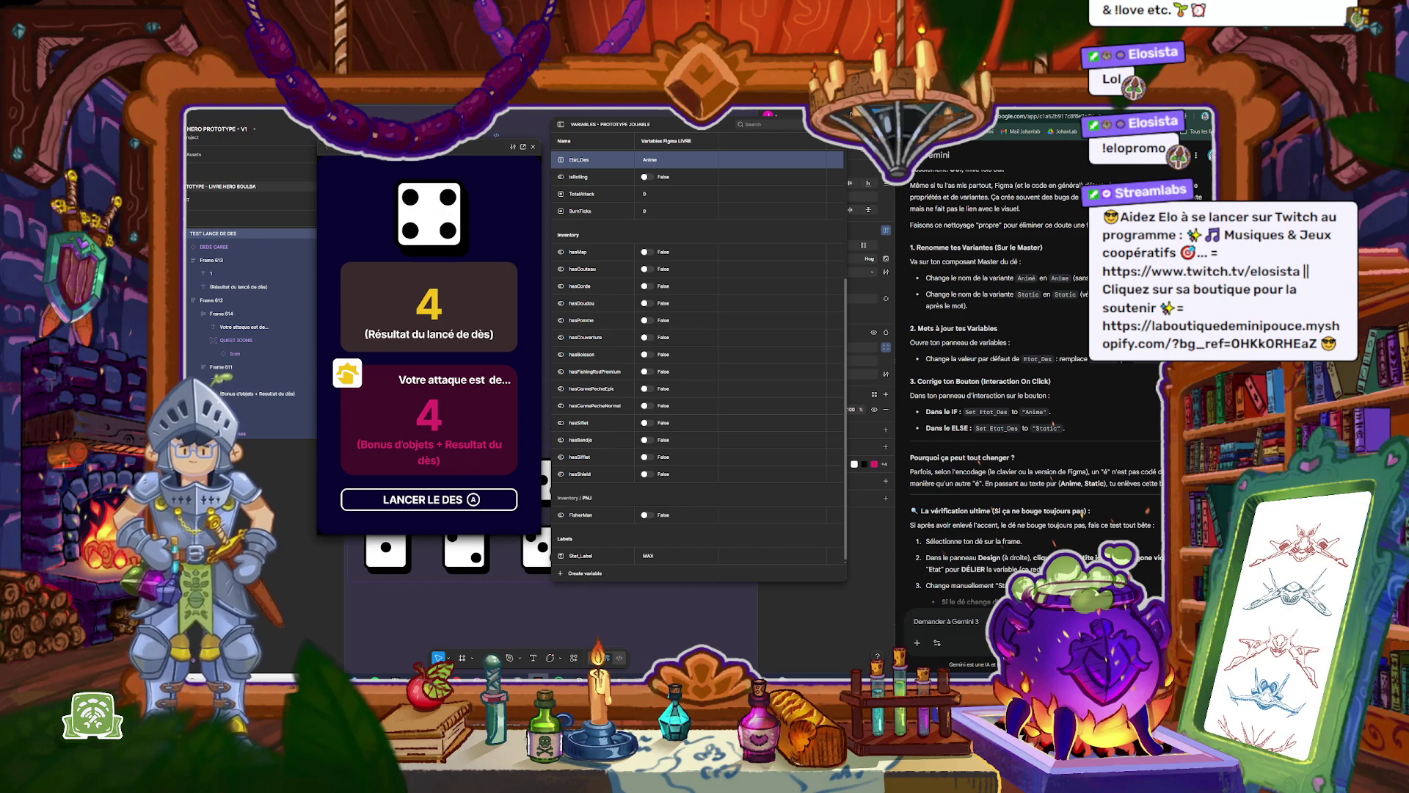
# Step: Tell Gemini the roll works and ask about triggering the die only through the button
pyautogui.write('Alors')
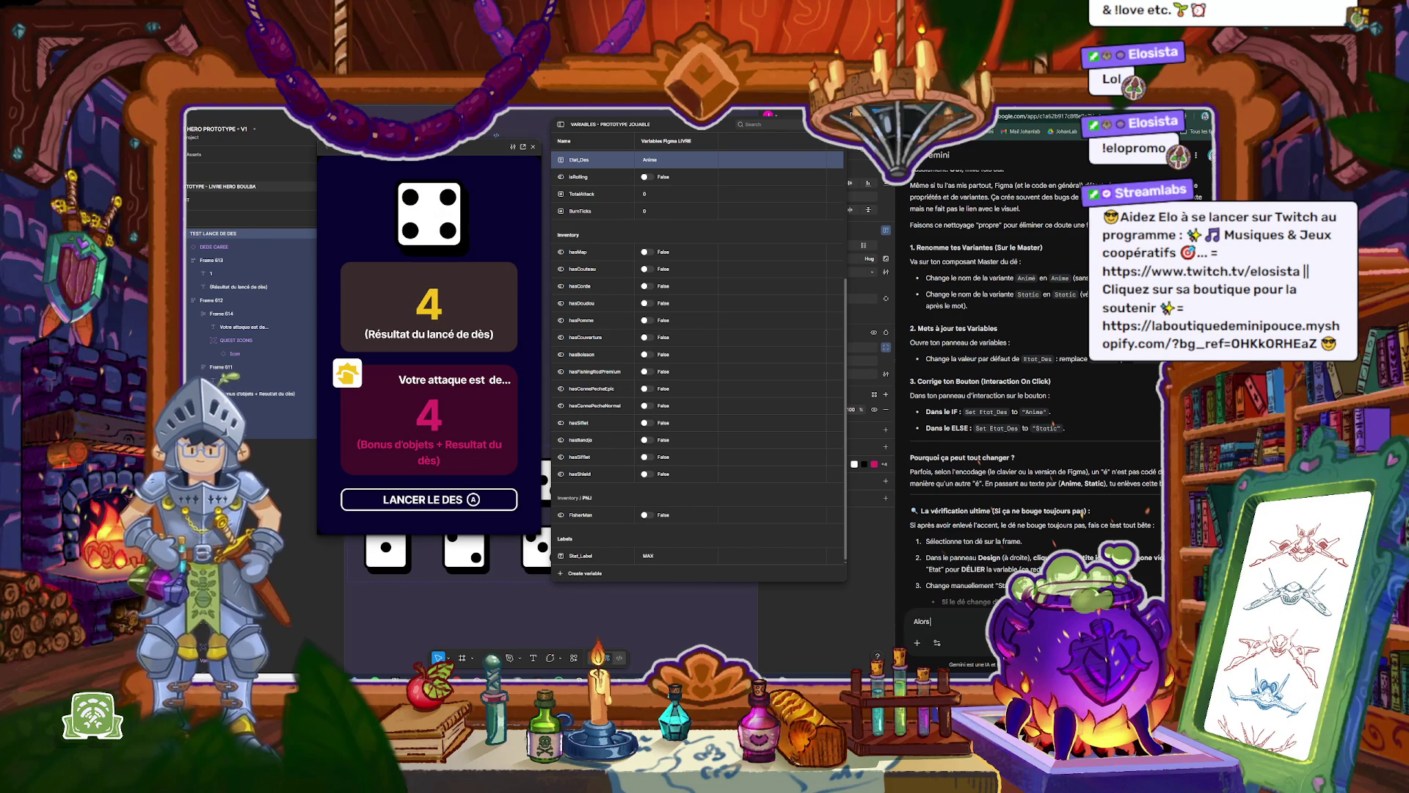
pyautogui.write(' ça fonctionne !')
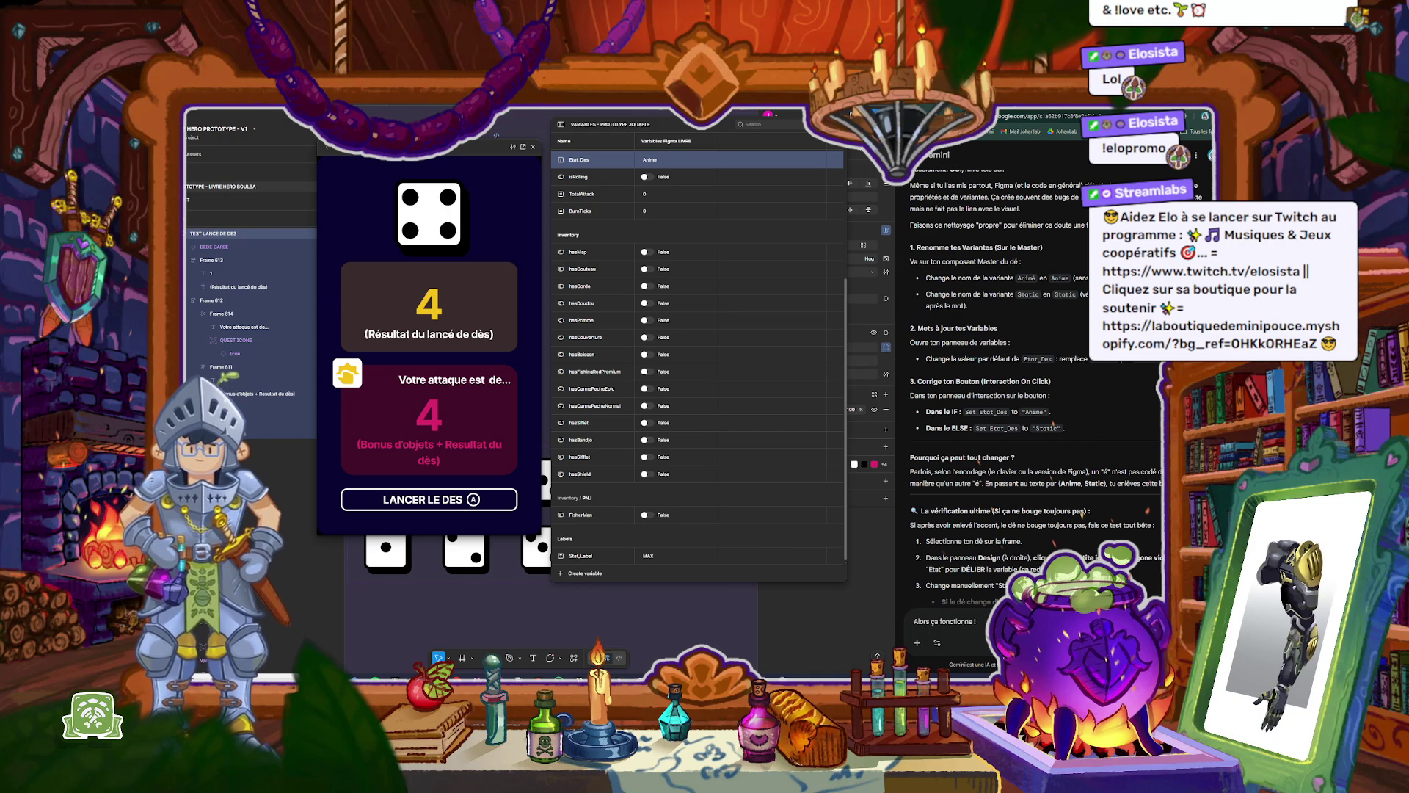
pyautogui.write(' sau')
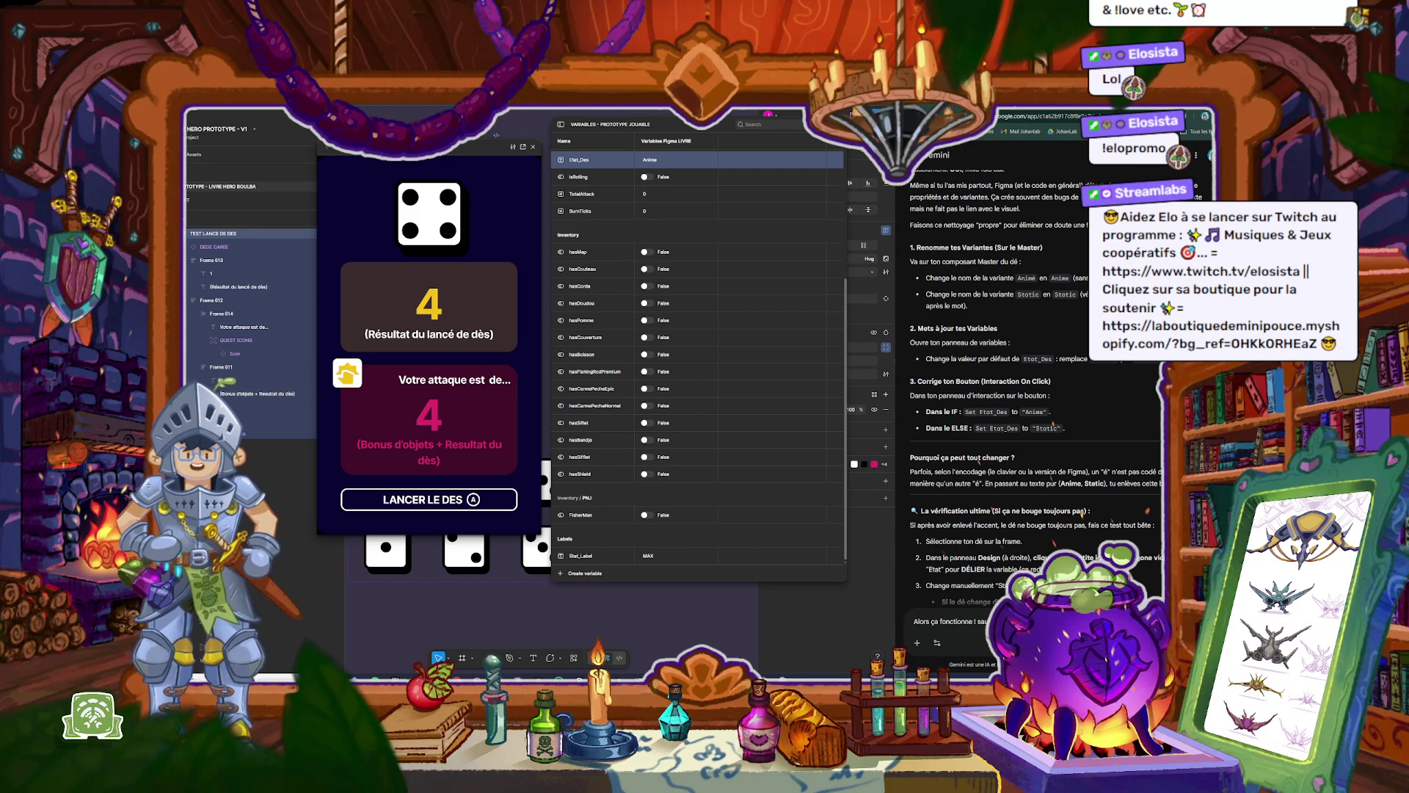
pyautogui.write('par le bouton et')
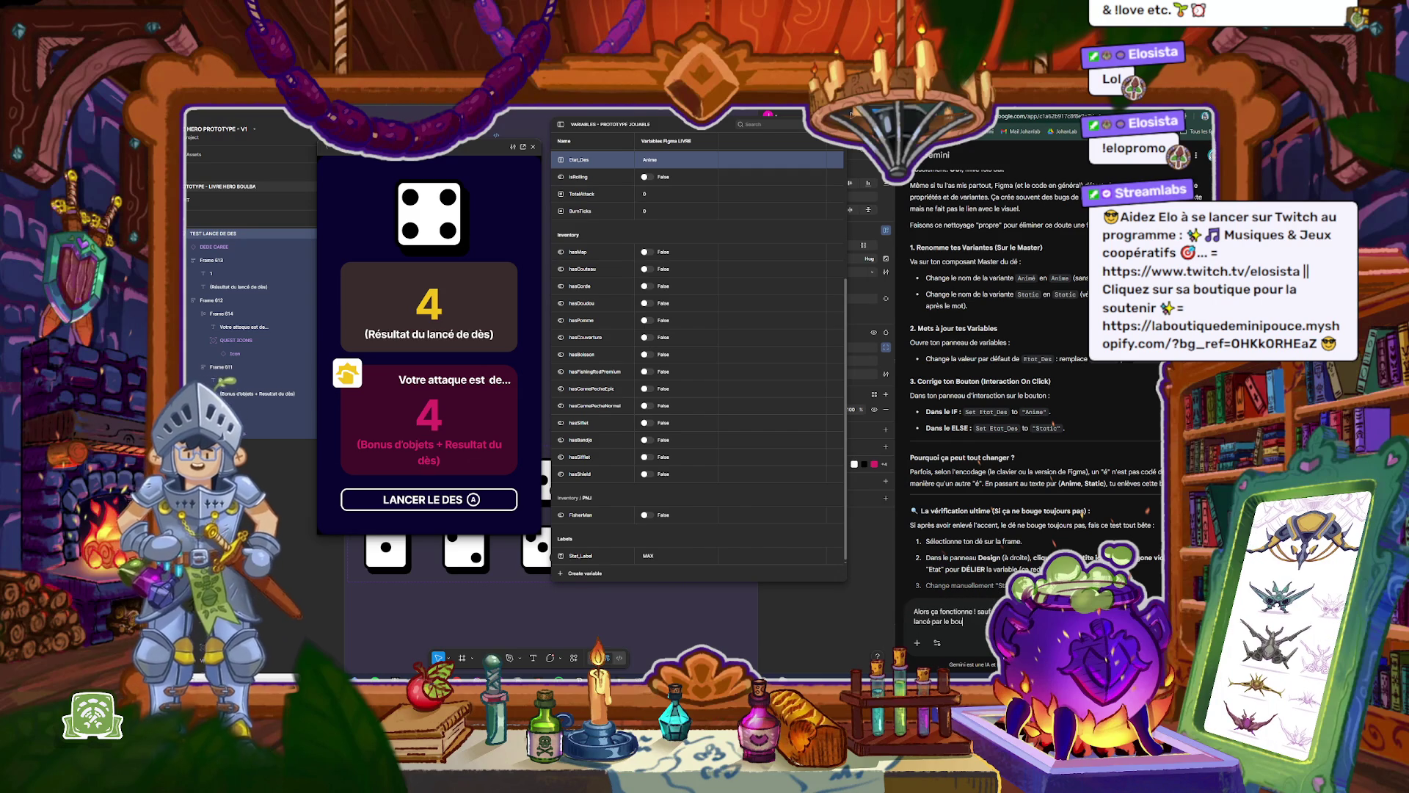
pyautogui.write(' q')
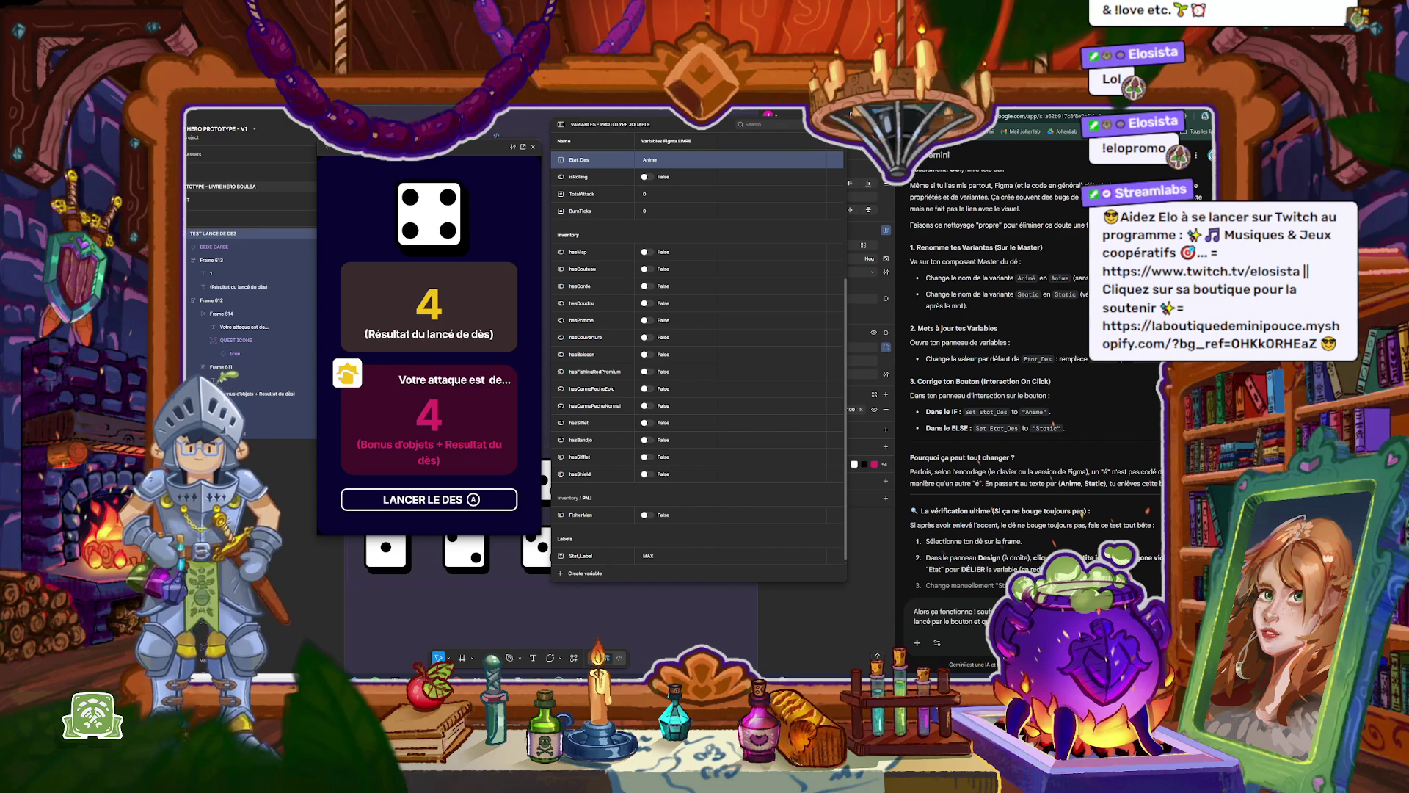
pyautogui.press('Return')
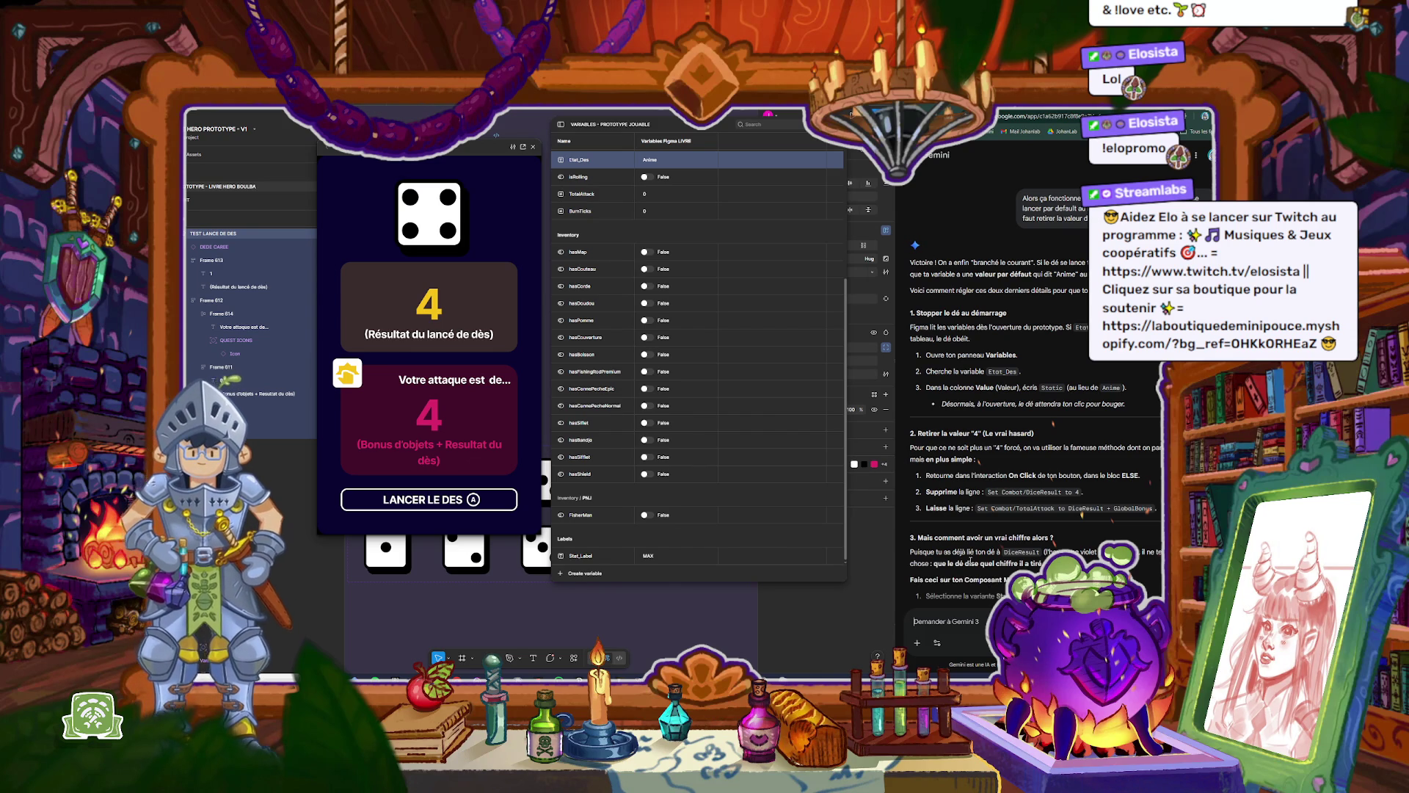
pyautogui.scroll(3, 654, 301)
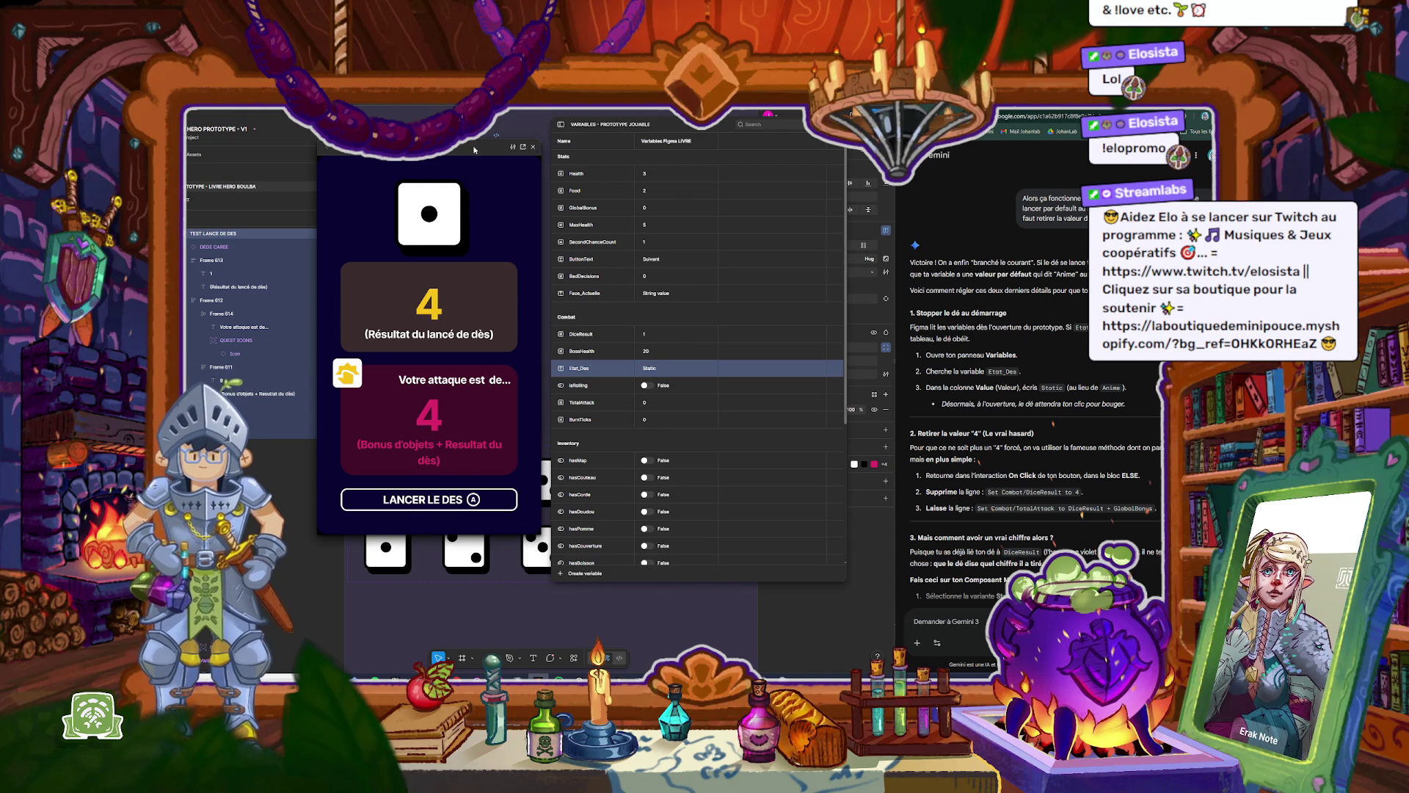
# Step: Replay the dice screen prototype preview and close it
pyautogui.press('Escape')
pyautogui.click(496, 136)
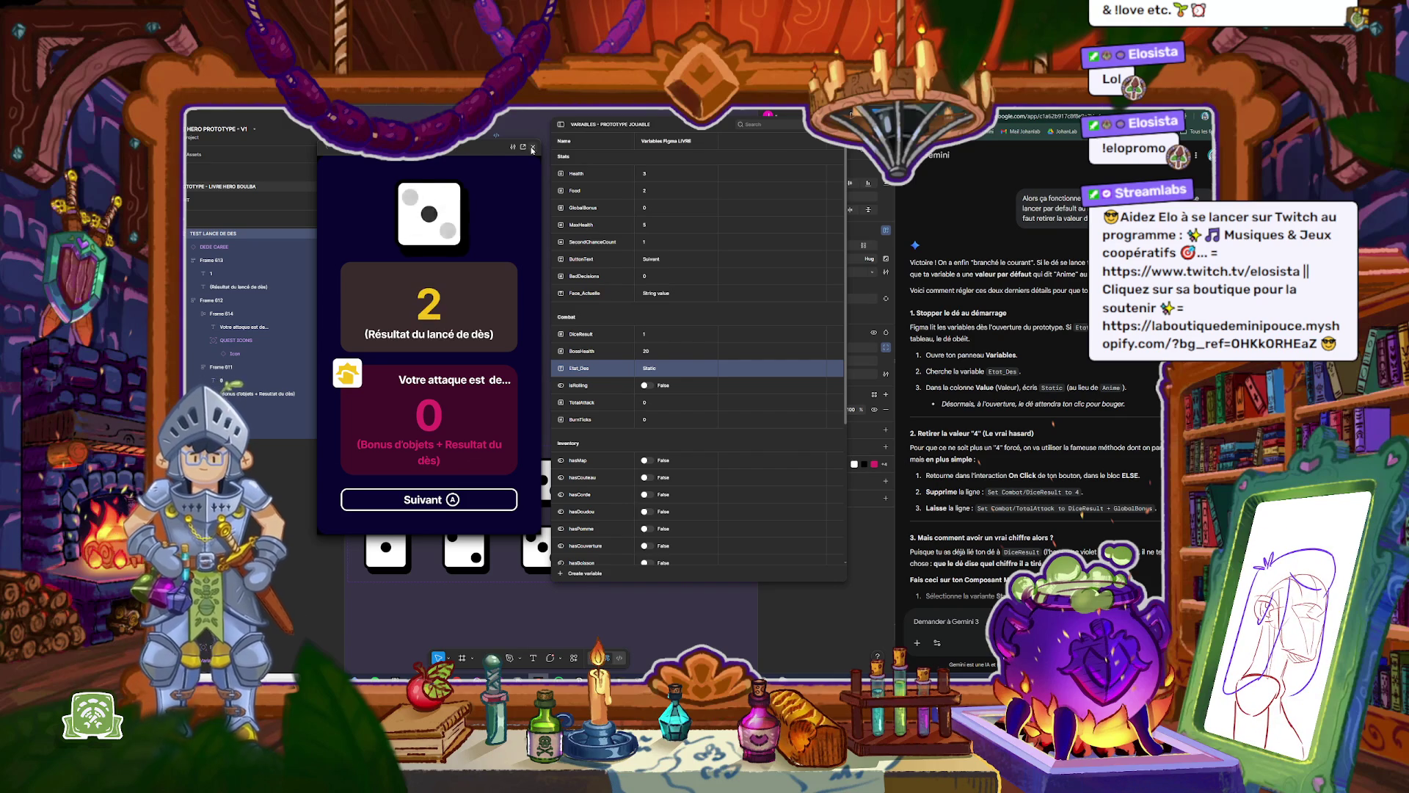
pyautogui.click(533, 148)
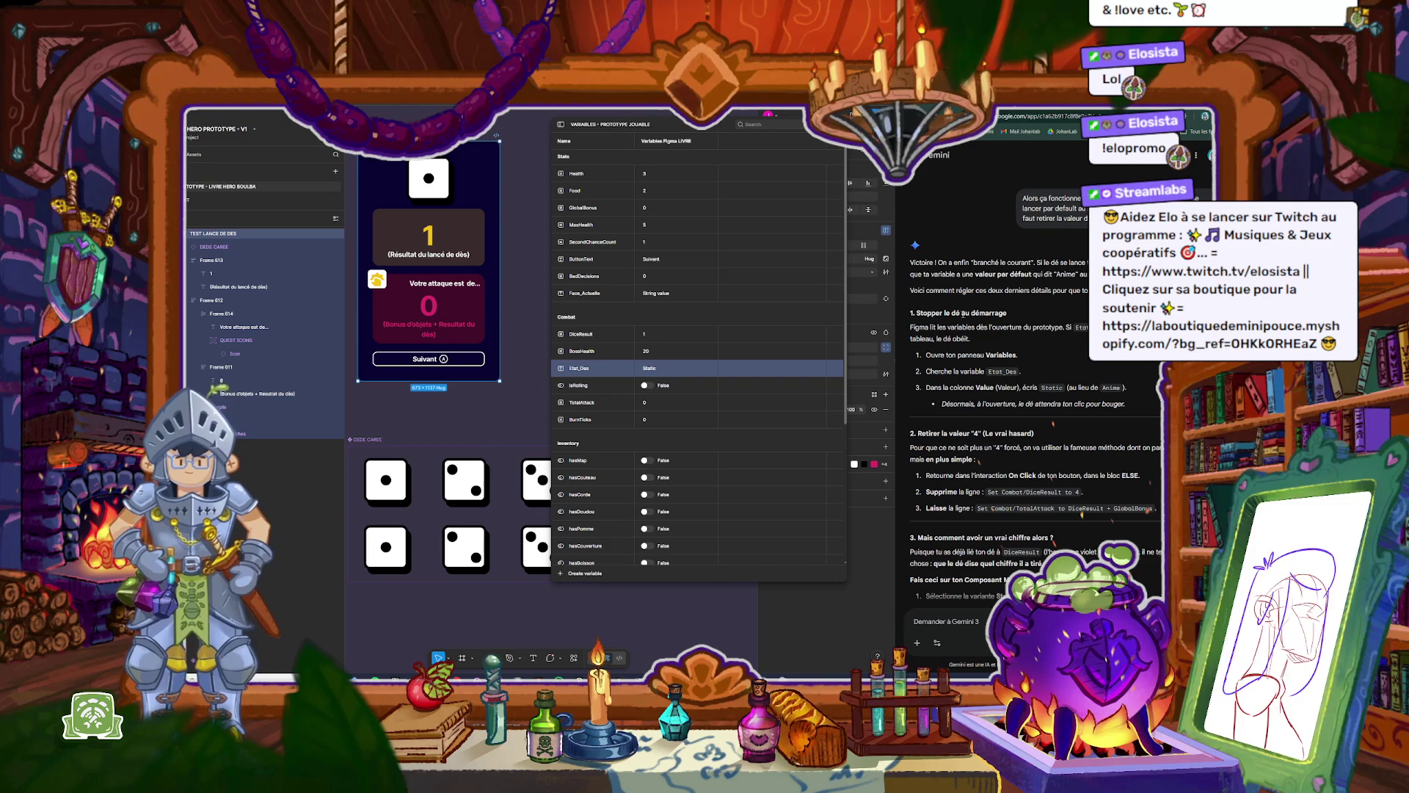
# Step: Close the Variables table and show the prototype connections between frames
pyautogui.moveTo(916, 313); pyautogui.dragTo(1023, 326)
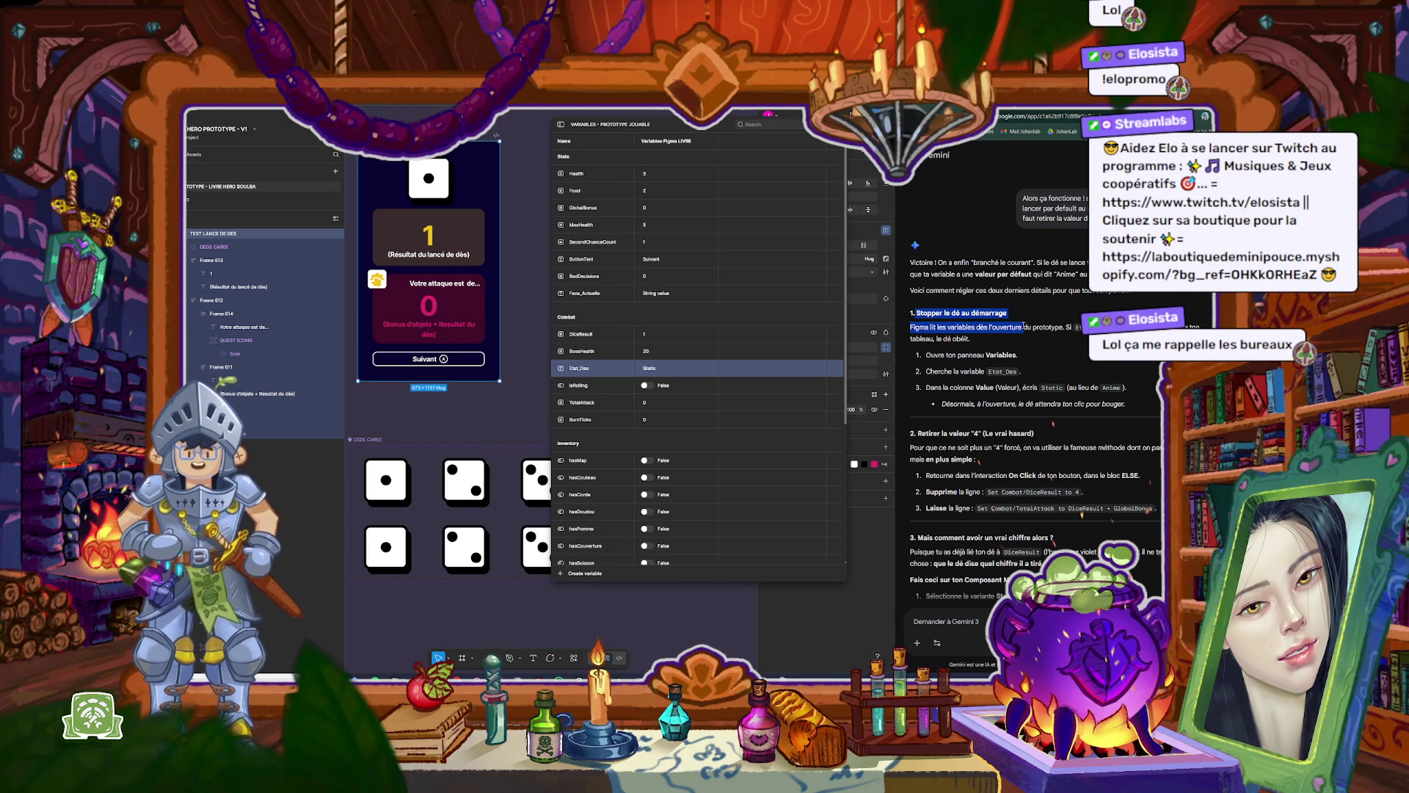
pyautogui.click(1030, 330)
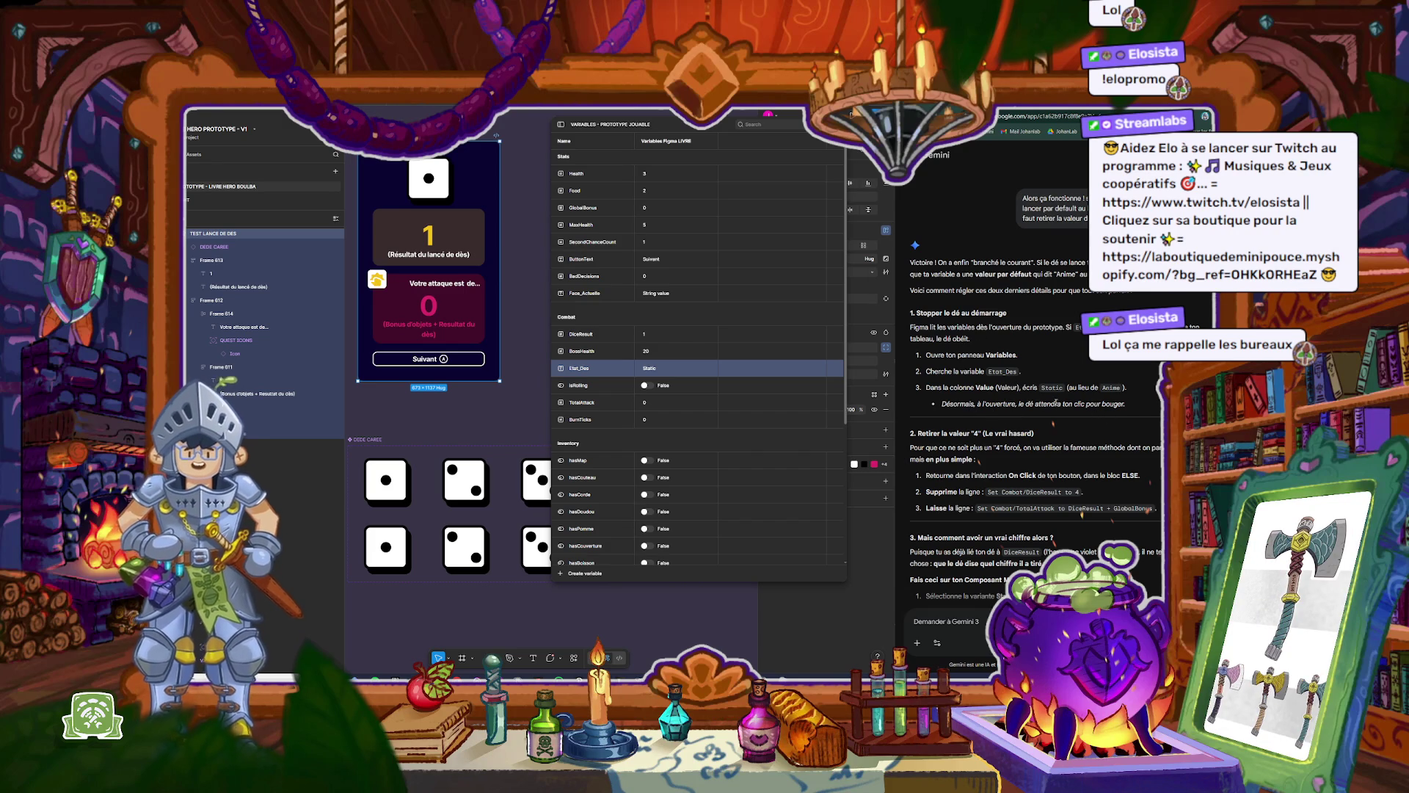
pyautogui.click(887, 432)
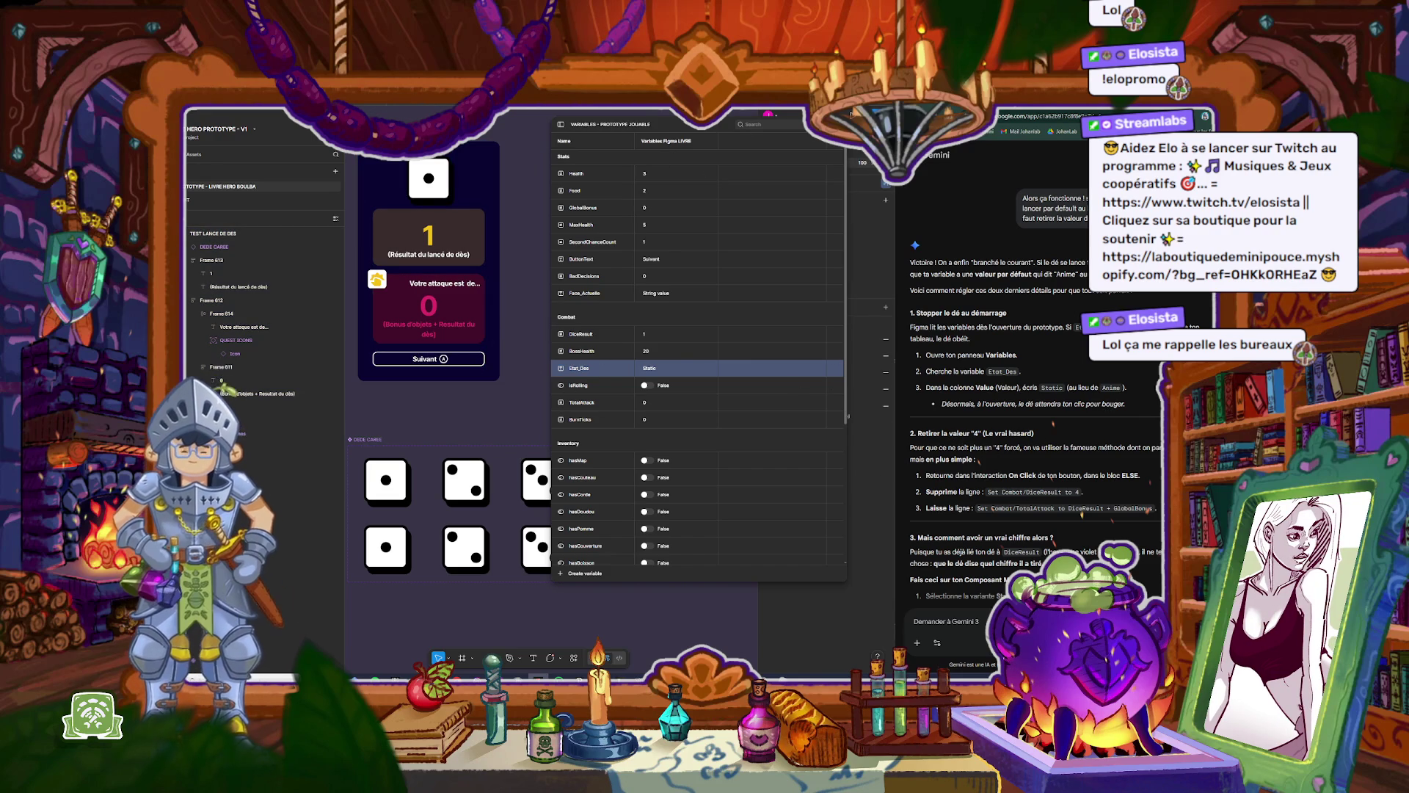
pyautogui.press('Escape')
pyautogui.hotkey('shift', 'e')
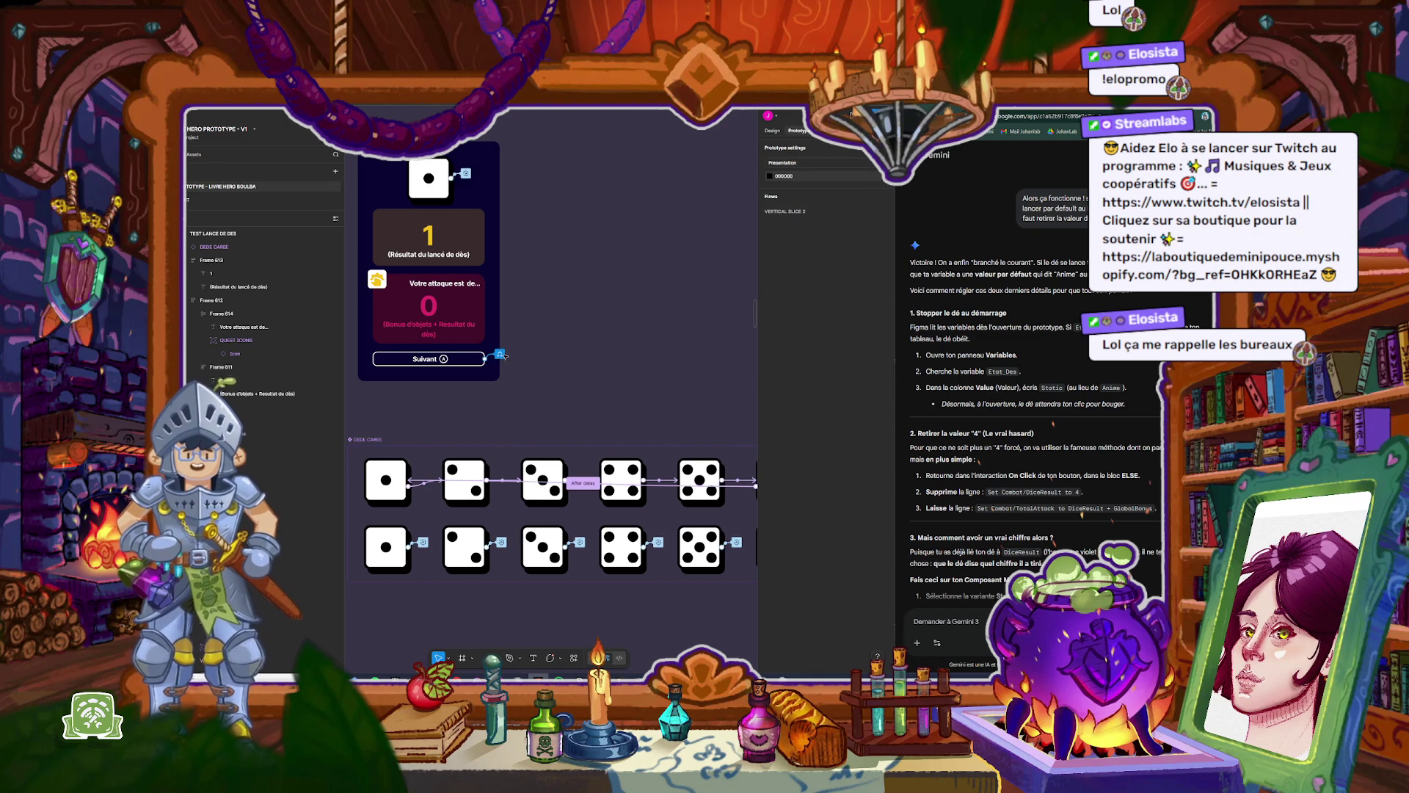
# Step: Delete the 'Set Combat/DiceResult to 4' action from the button's On click interaction
pyautogui.click(502, 355)
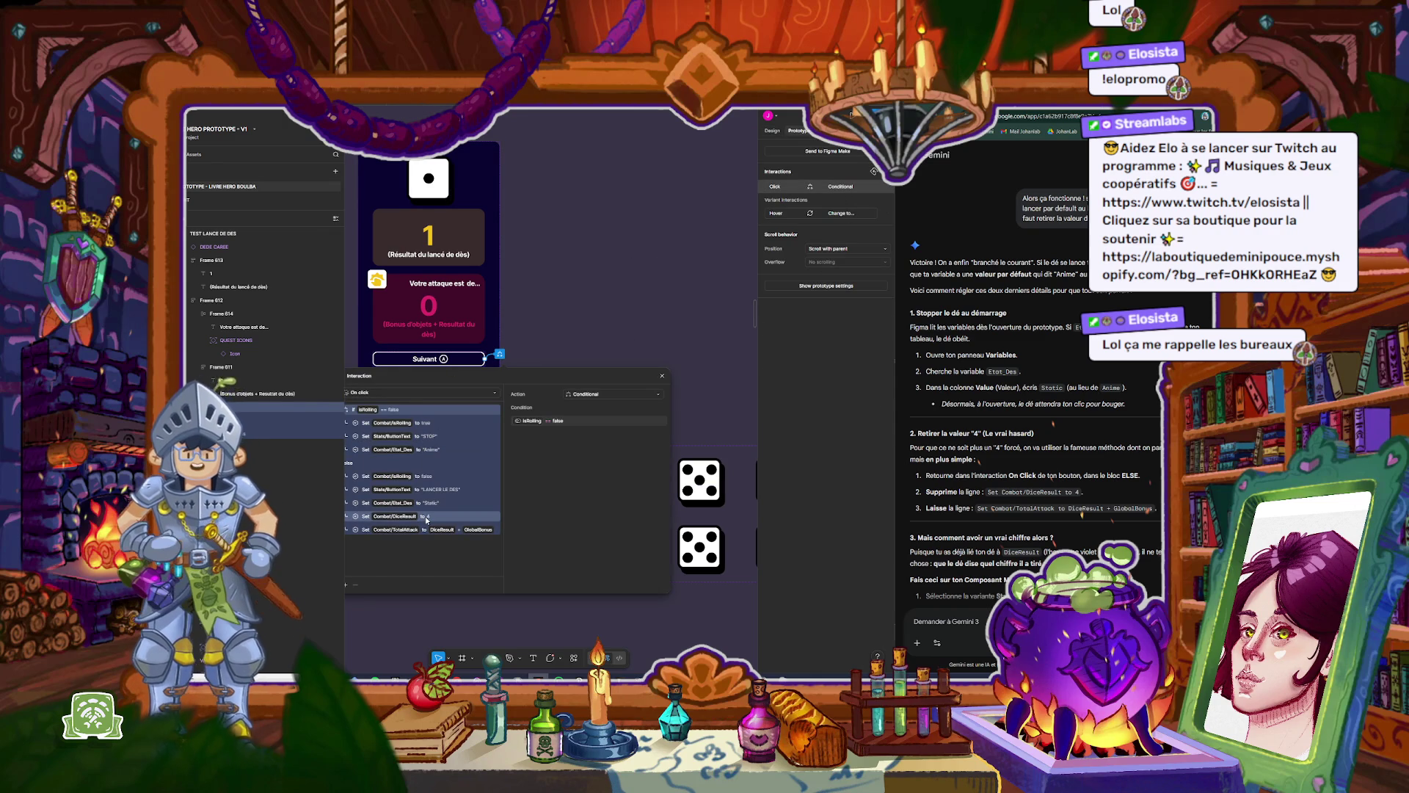
pyautogui.click(437, 518)
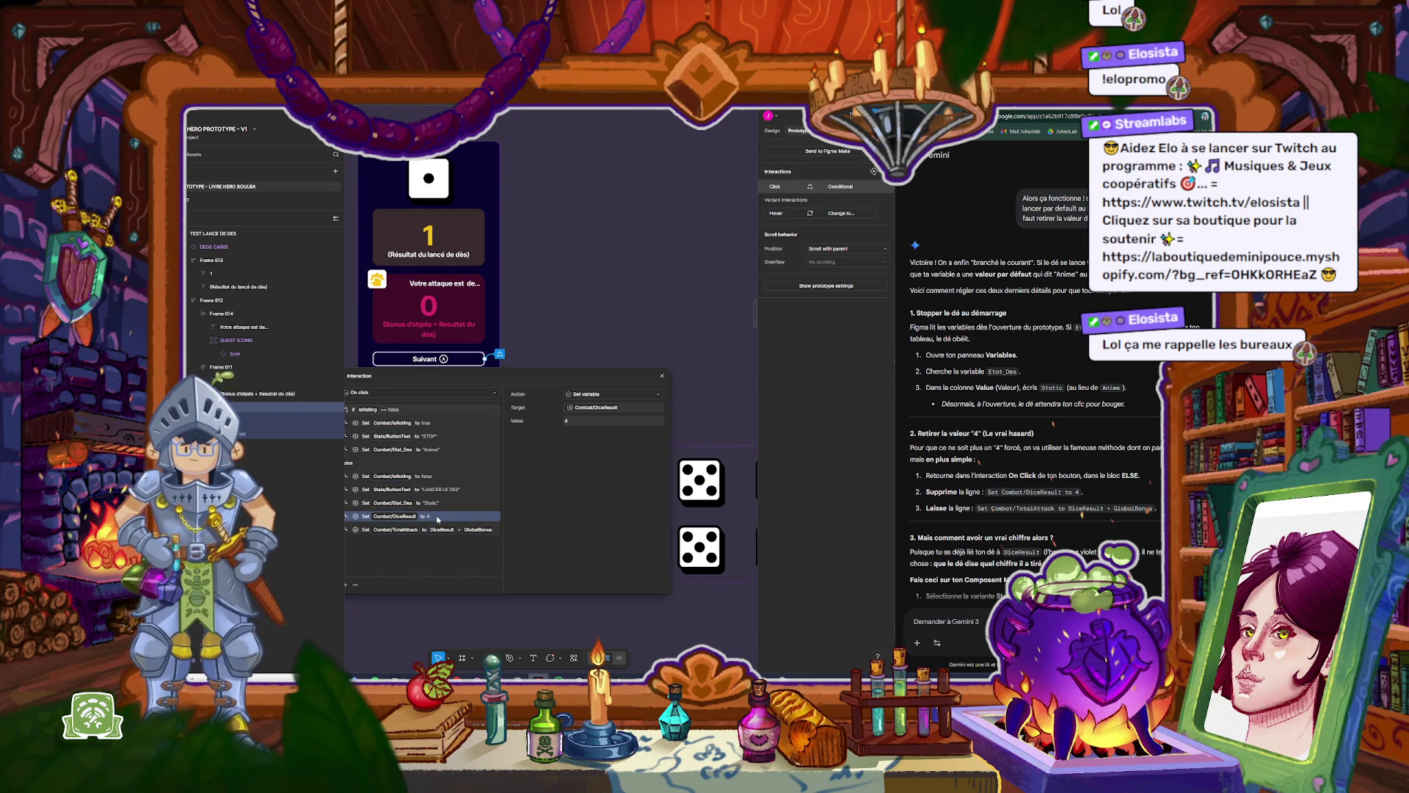
pyautogui.click(353, 585)
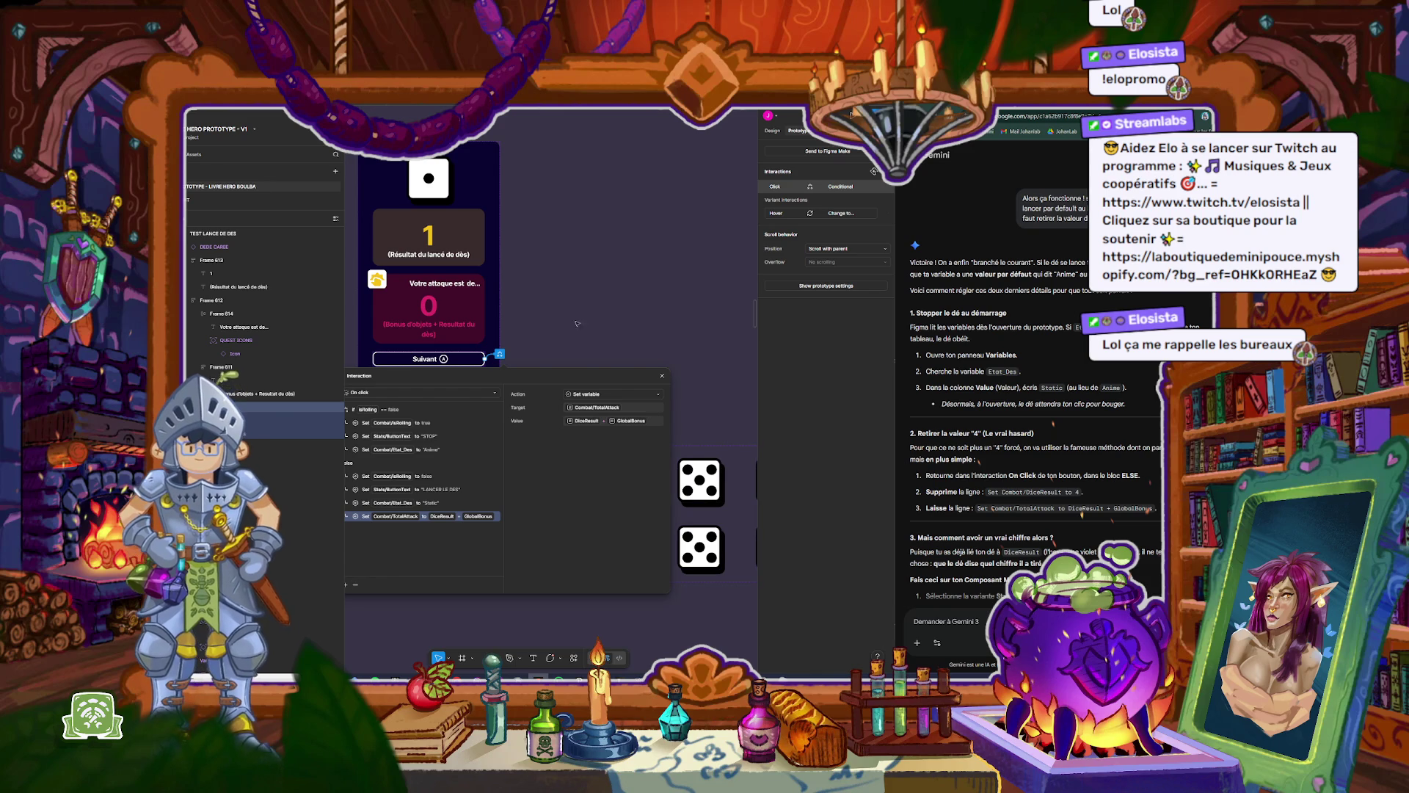
pyautogui.moveTo(578, 374); pyautogui.dragTo(634, 317)
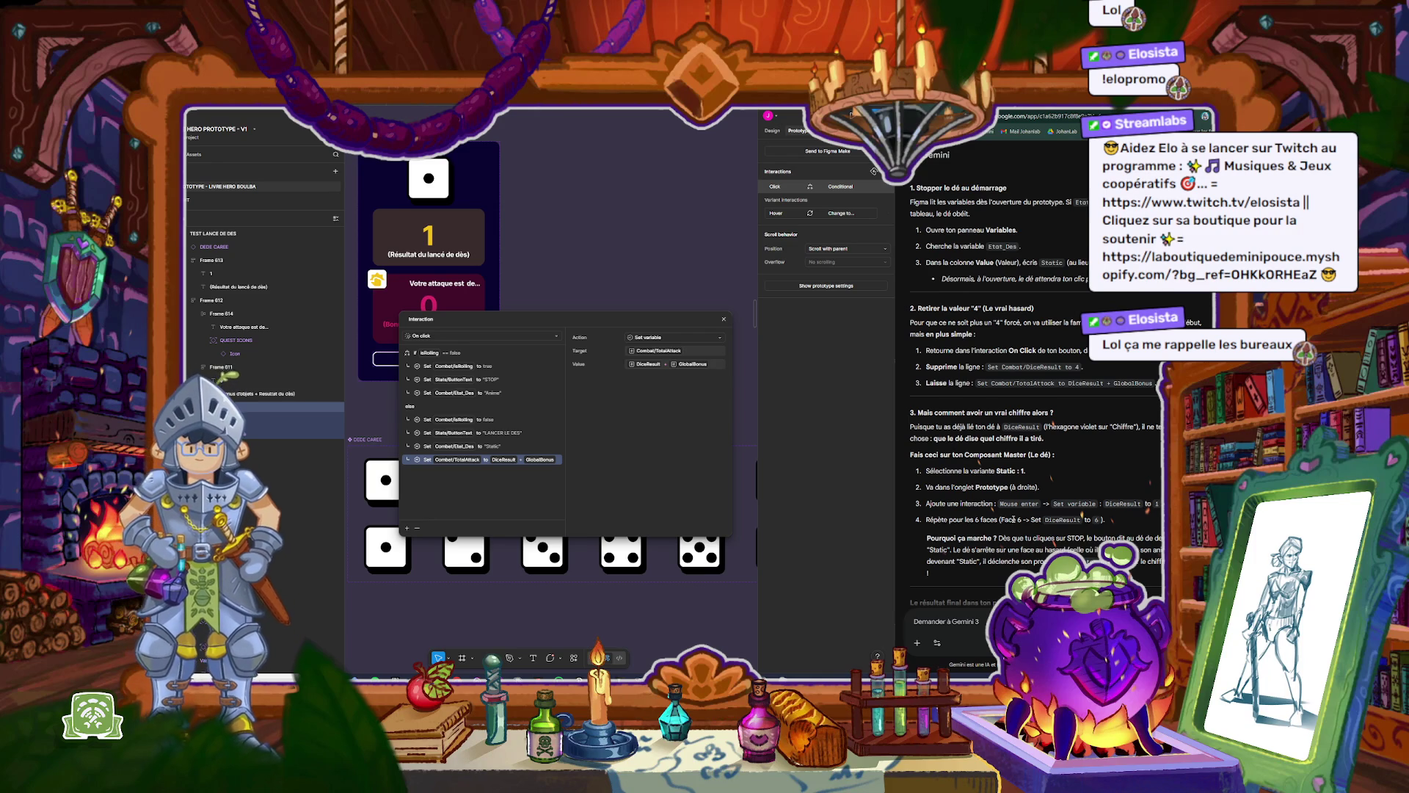
pyautogui.scroll(-3, 1014, 519)
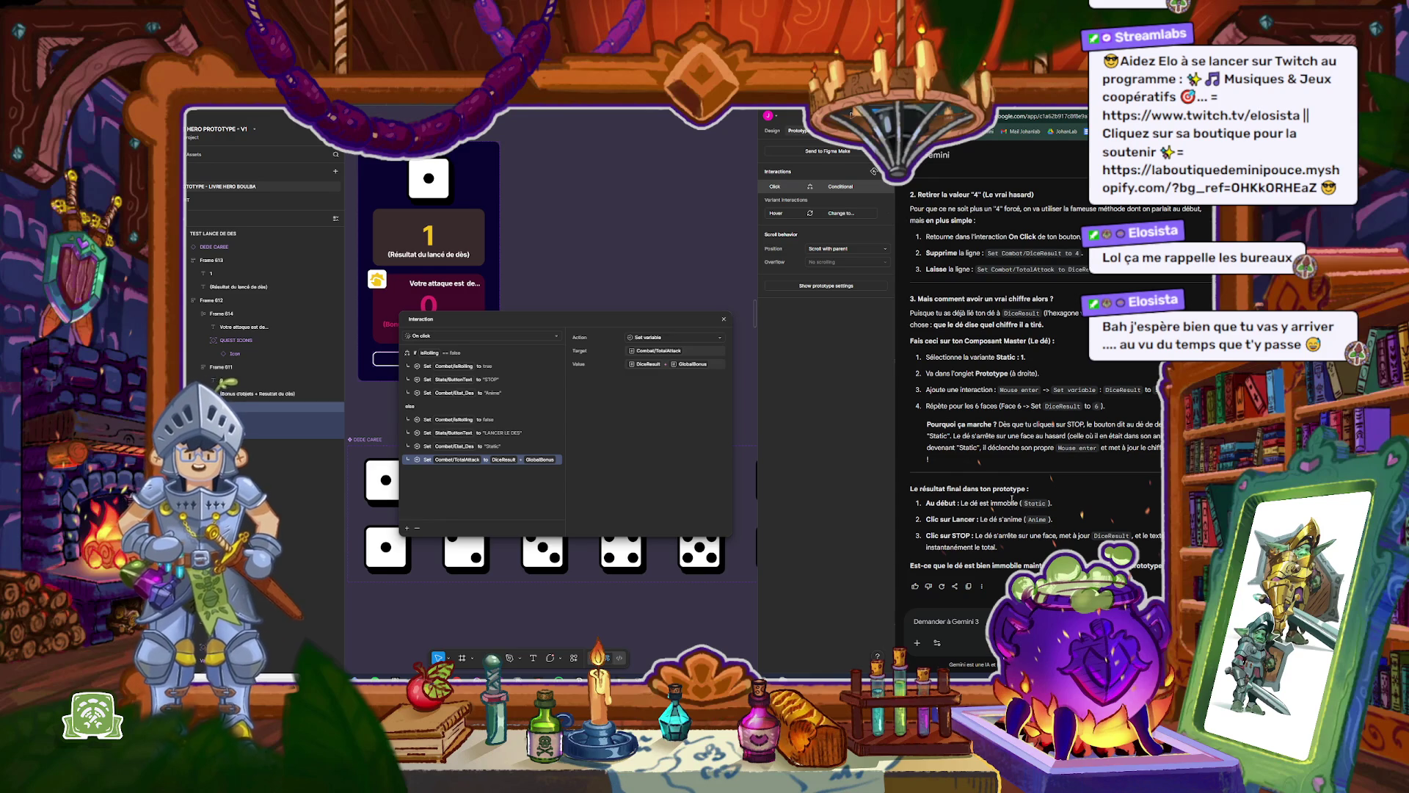
pyautogui.click(723, 319)
pyautogui.press('Escape')
pyautogui.press('Escape')
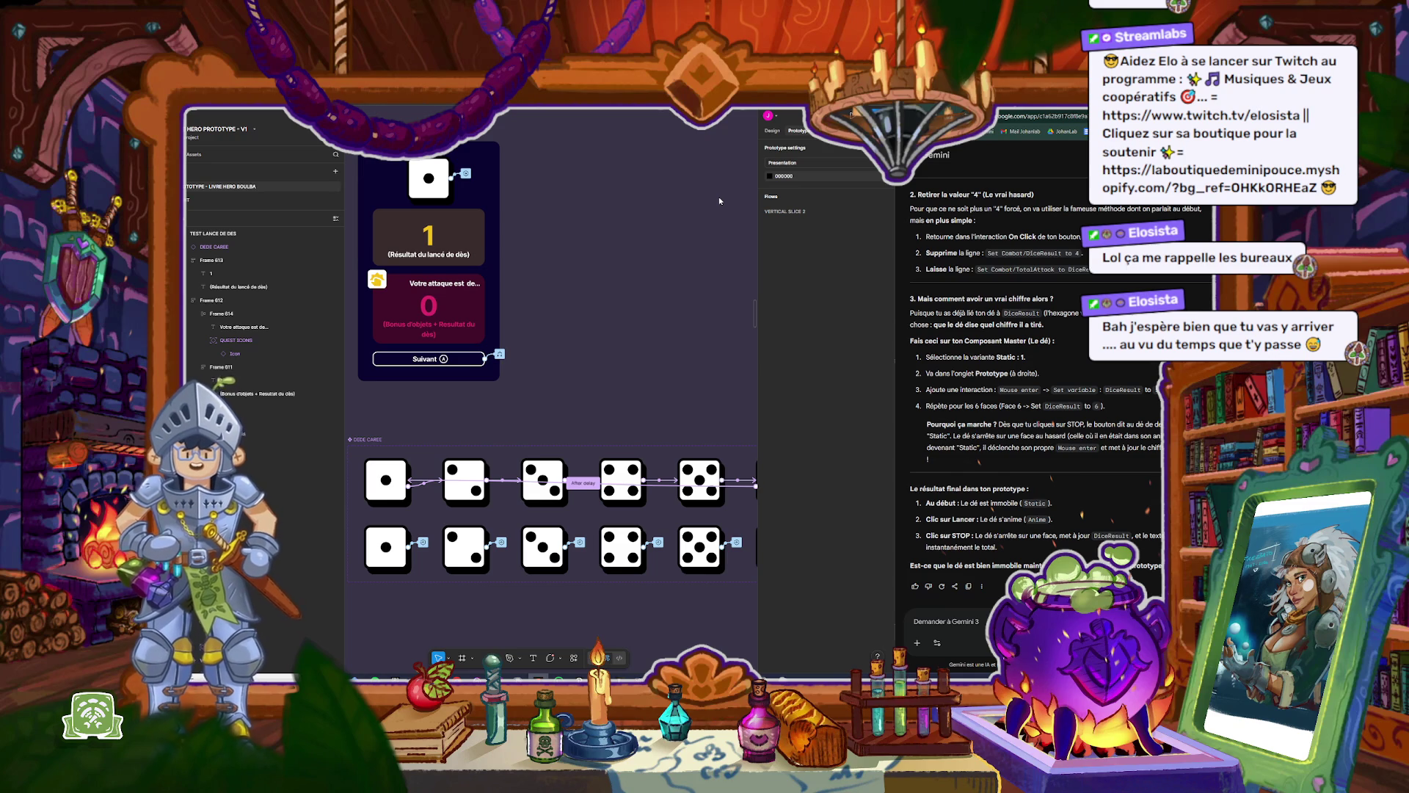
# Step: Preview the Rencontre Marchand frame enlarged, choose an item, then close the preview
pyautogui.scroll(-10, 731, 189)
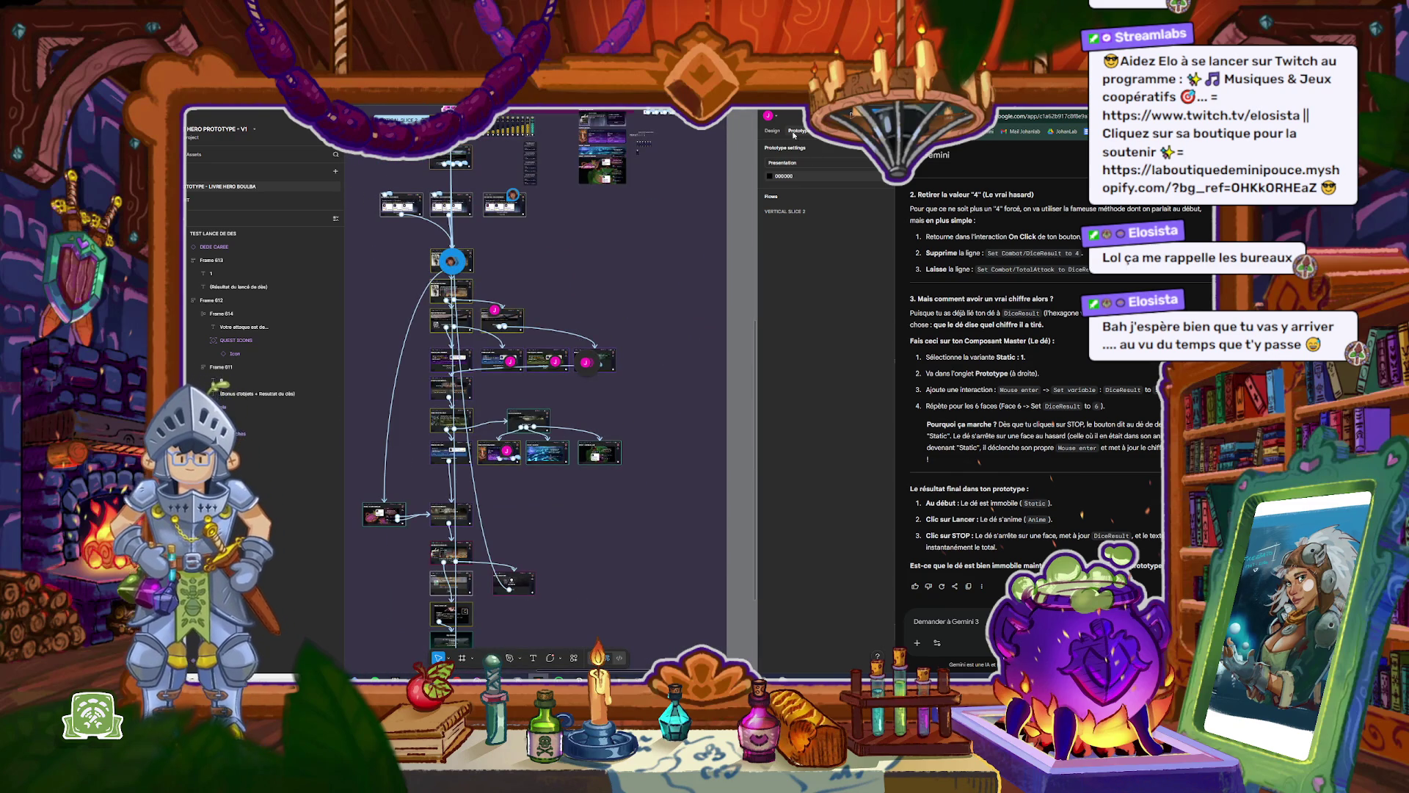
pyautogui.hotkey('shift', 'e')
pyautogui.scroll(10, 471, 453)
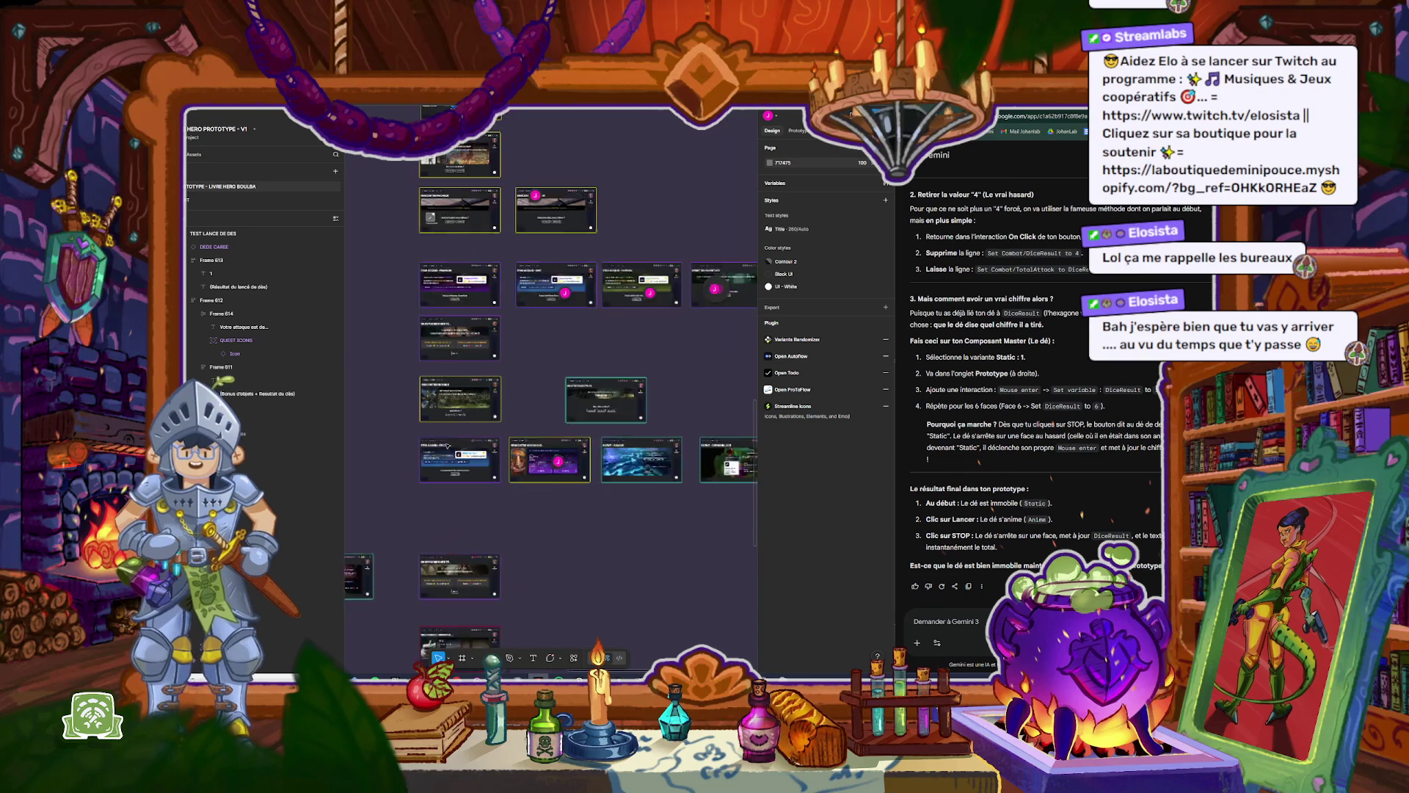
pyautogui.scroll(3, 533, 424)
pyautogui.click(518, 343)
pyautogui.hotkey('shift', 'space')
pyautogui.moveTo(897, 180); pyautogui.dragTo(1014, 180)
pyautogui.moveTo(558, 299); pyautogui.dragTo(957, 604)
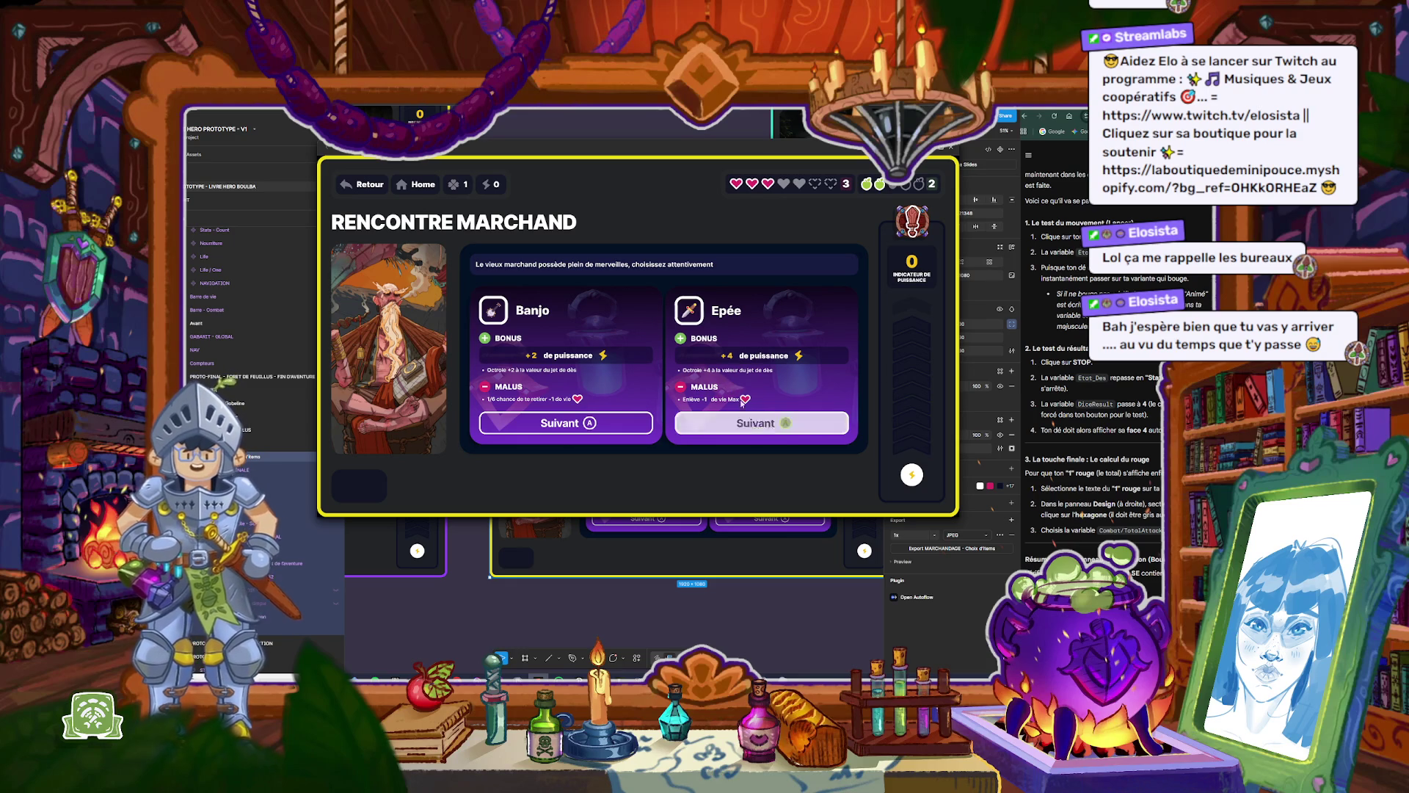
pyautogui.click(807, 426)
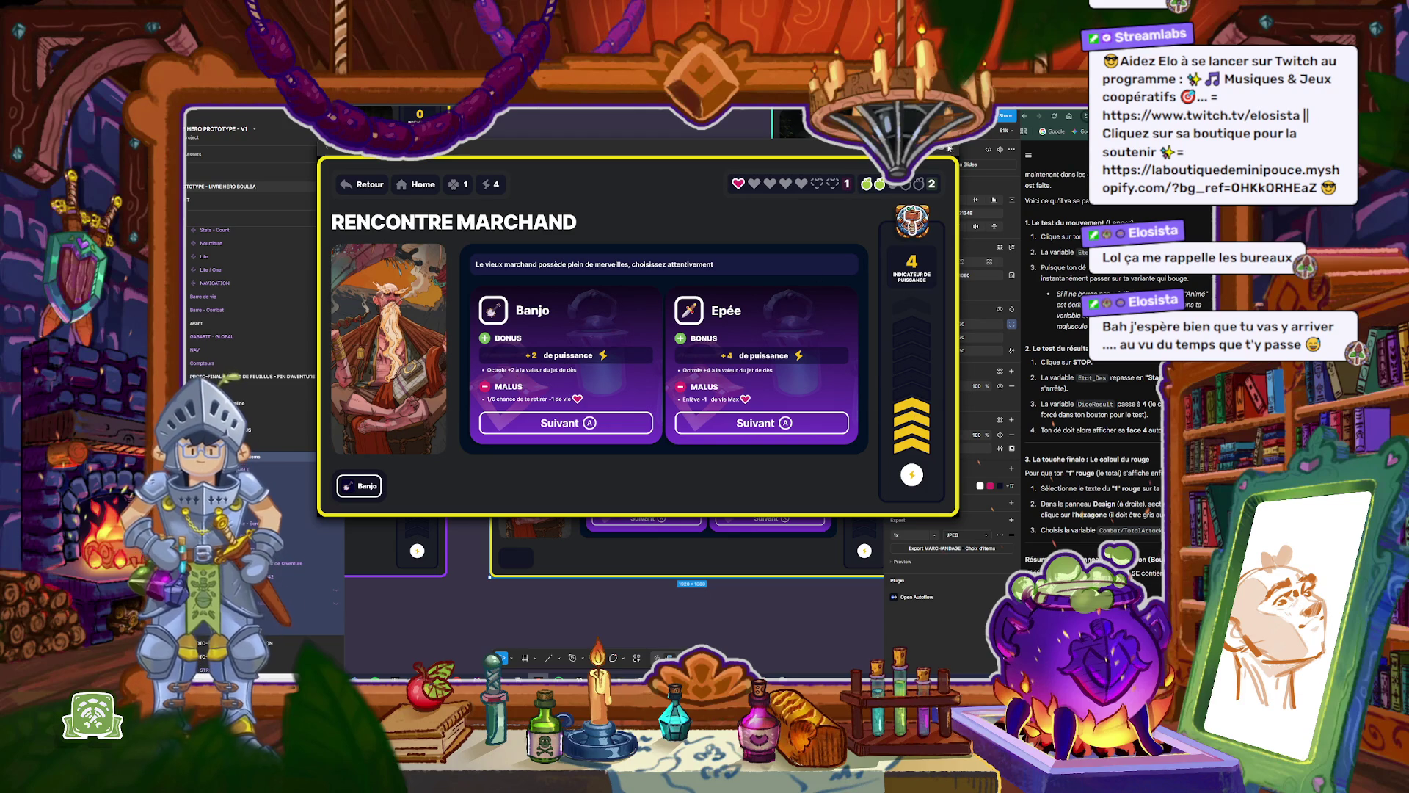
pyautogui.click(949, 148)
pyautogui.click(611, 287)
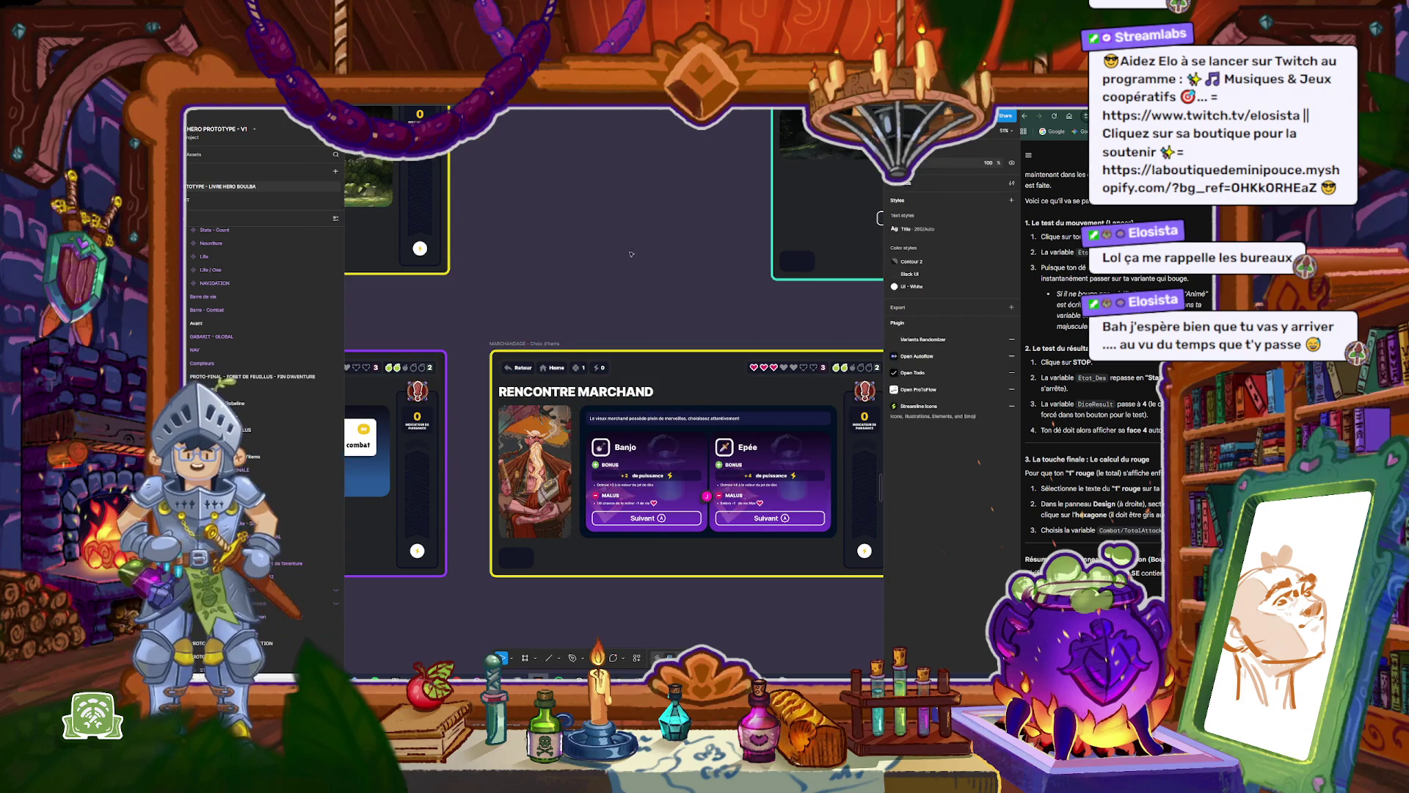
# Step: Move the veadotube mini window out of the way and list the team project's files in Figma
pyautogui.click(193, 120)
pyautogui.click(220, 147)
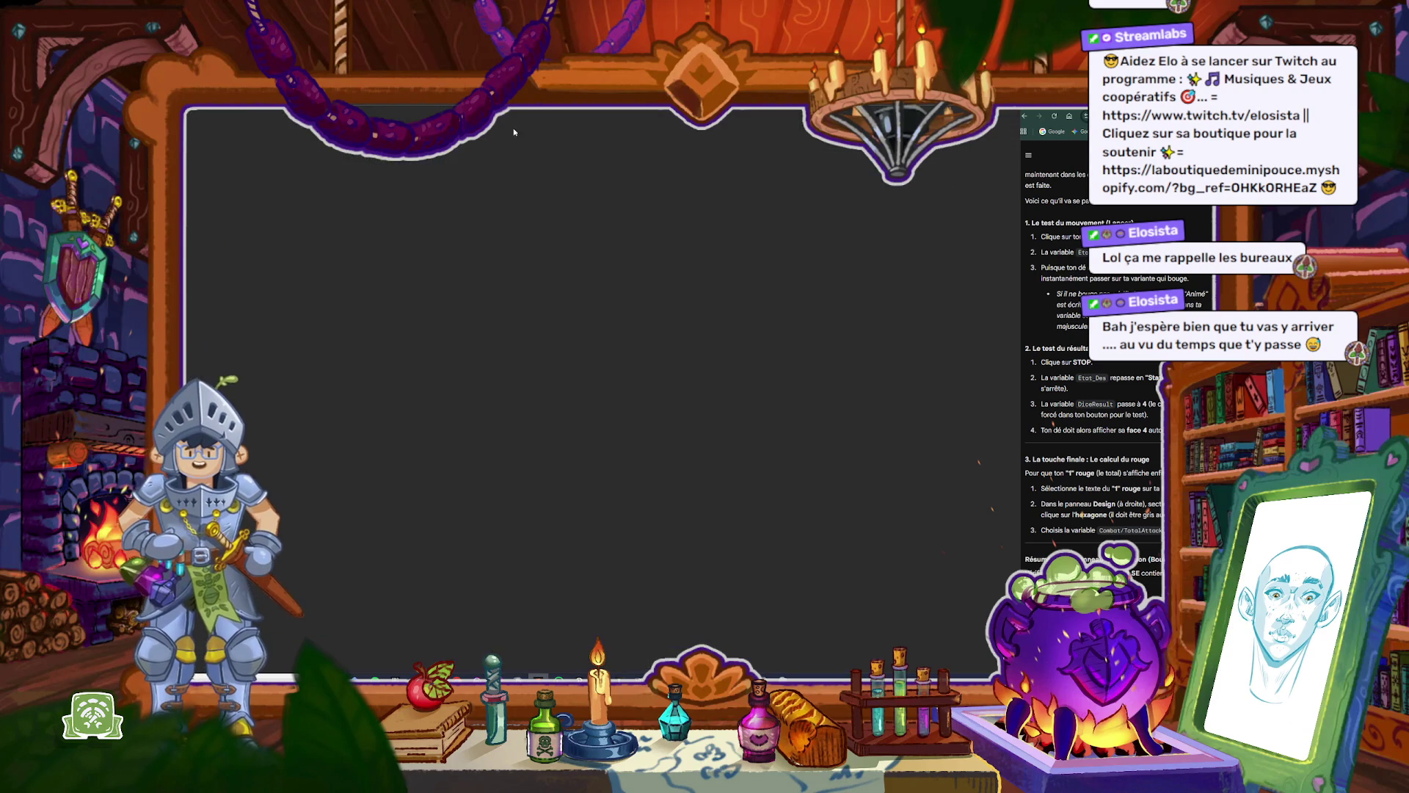
pyautogui.press('super+d')
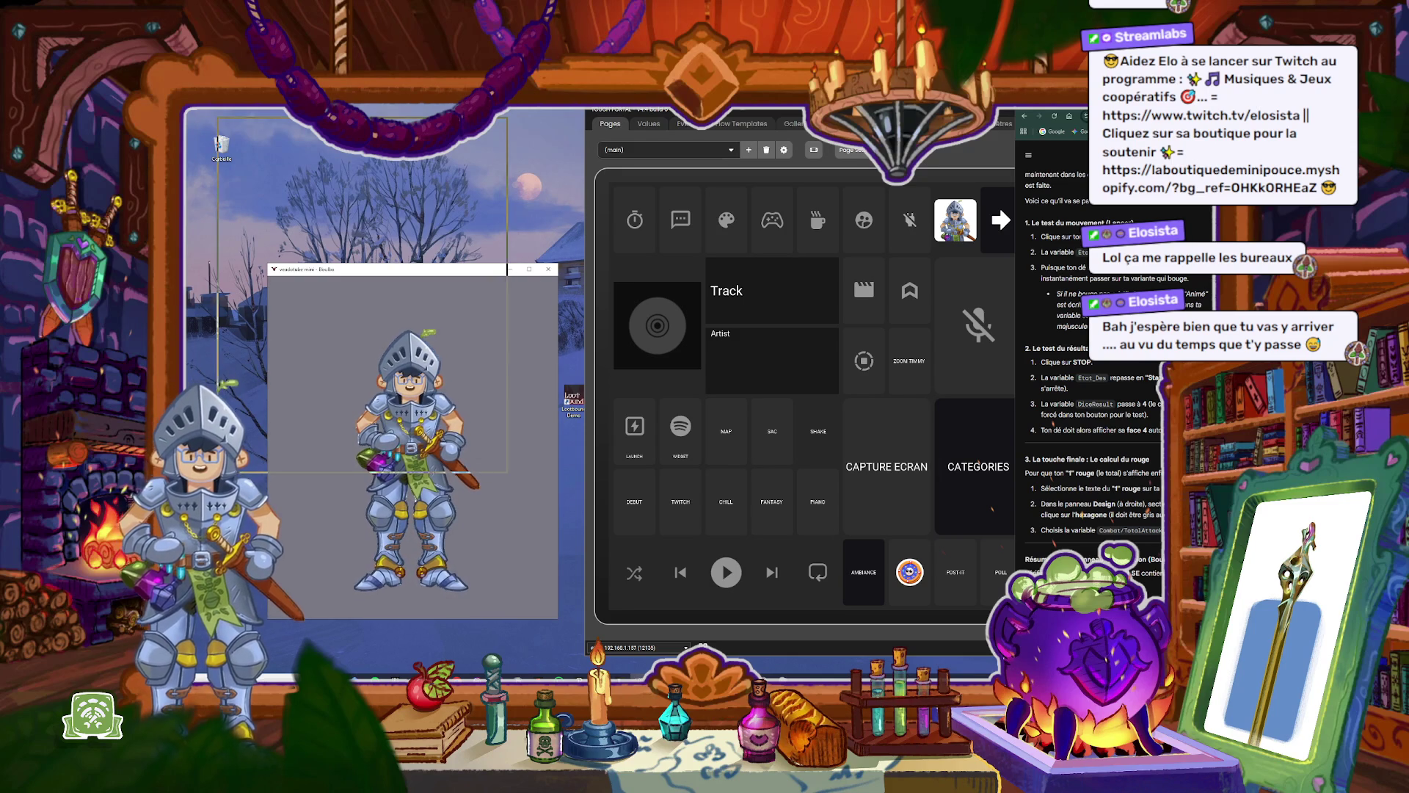
pyautogui.moveTo(510, 268); pyautogui.dragTo(429, 116)
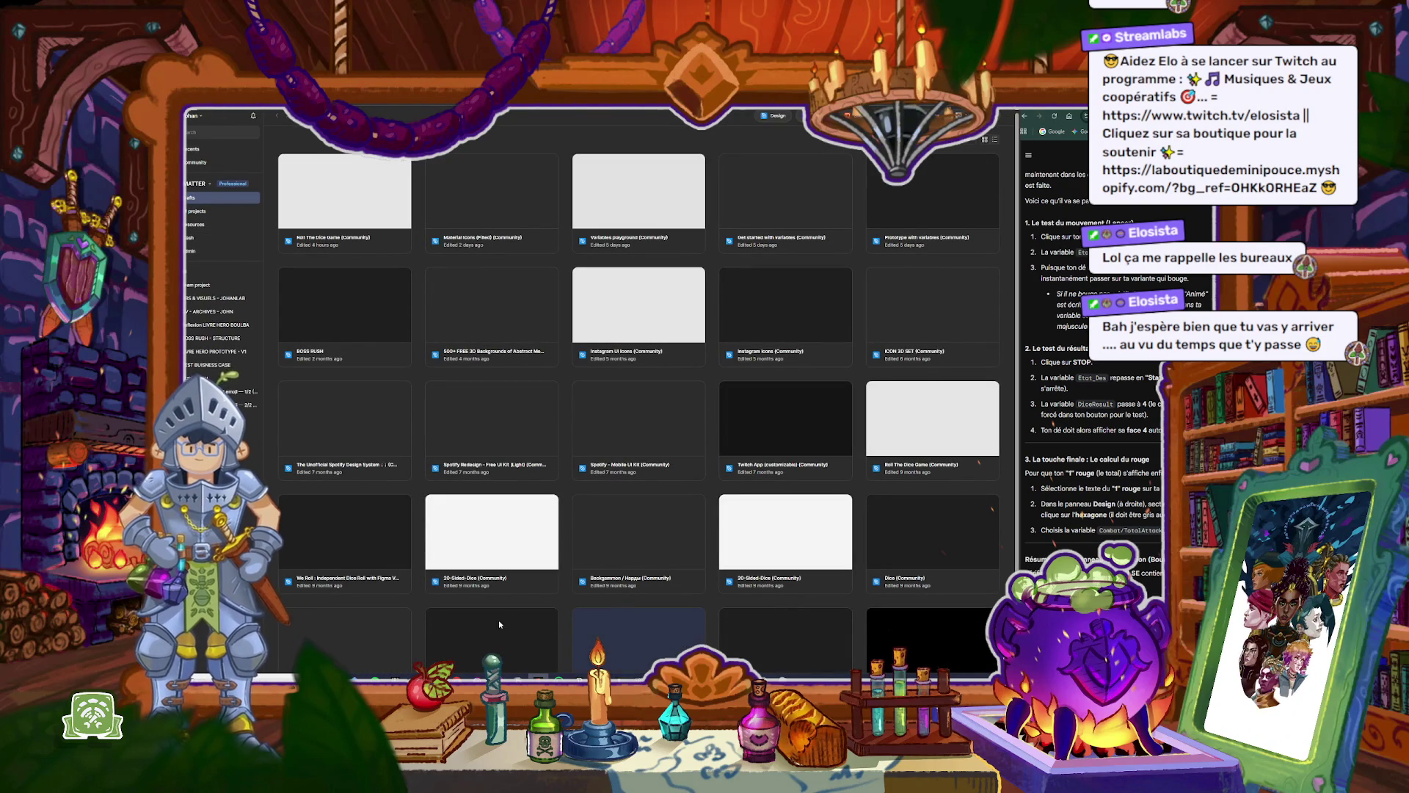
pyautogui.click(214, 286)
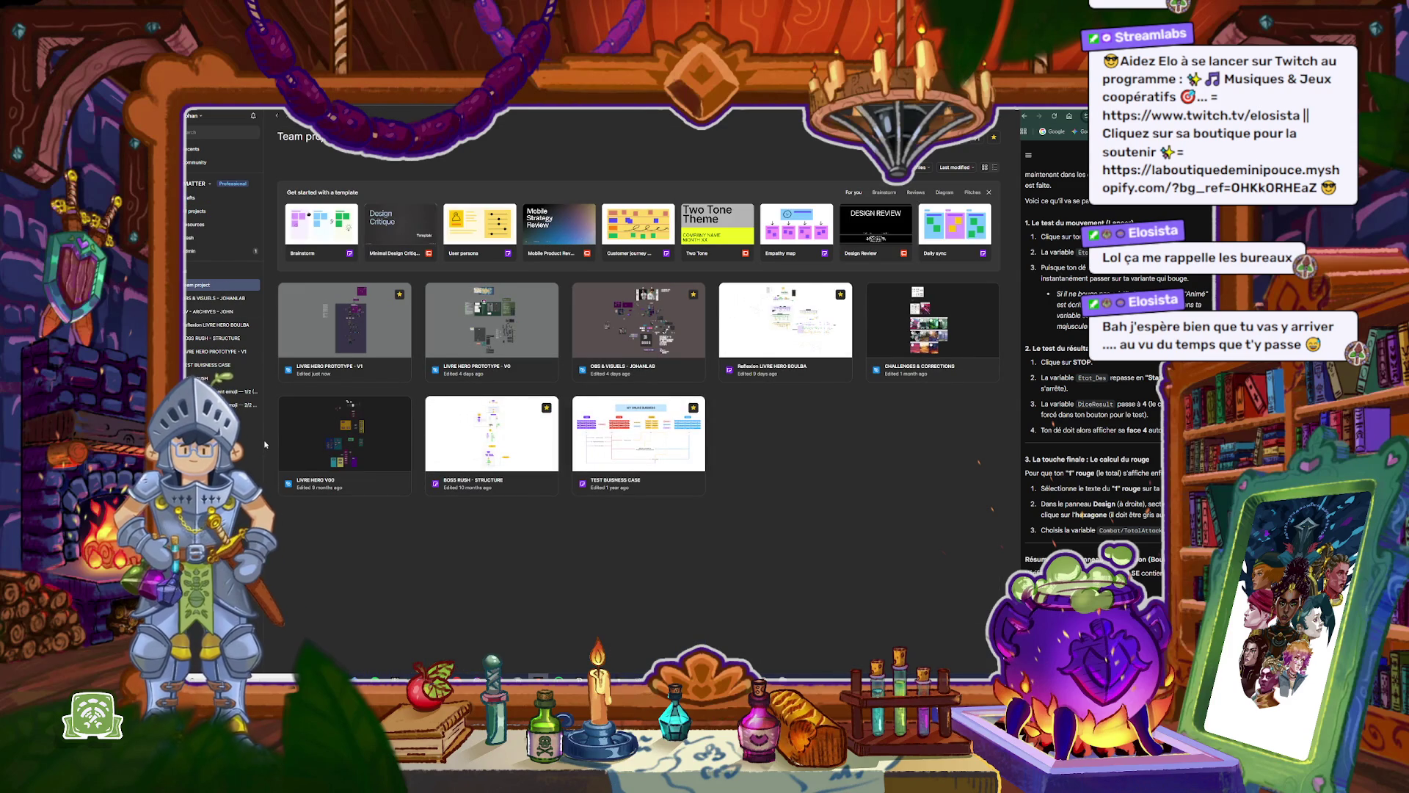
# Step: Open the LIVRE HERO PROTOTYPE - V1 file and scroll the canvas toward the TEST LANCE DE DES frame
pyautogui.doubleClick(383, 331)
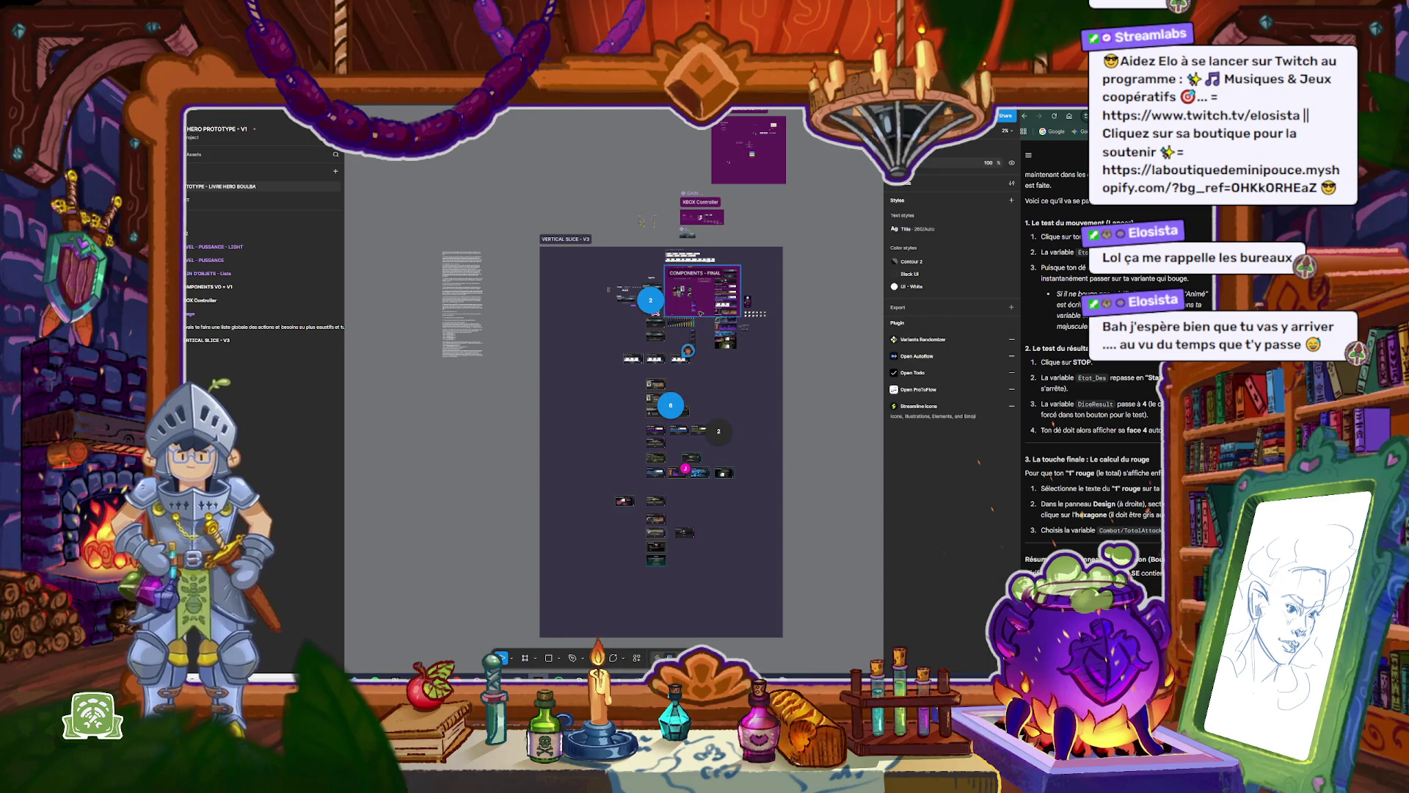
pyautogui.scroll(5, 670, 308)
pyautogui.scroll(-5, 670, 307)
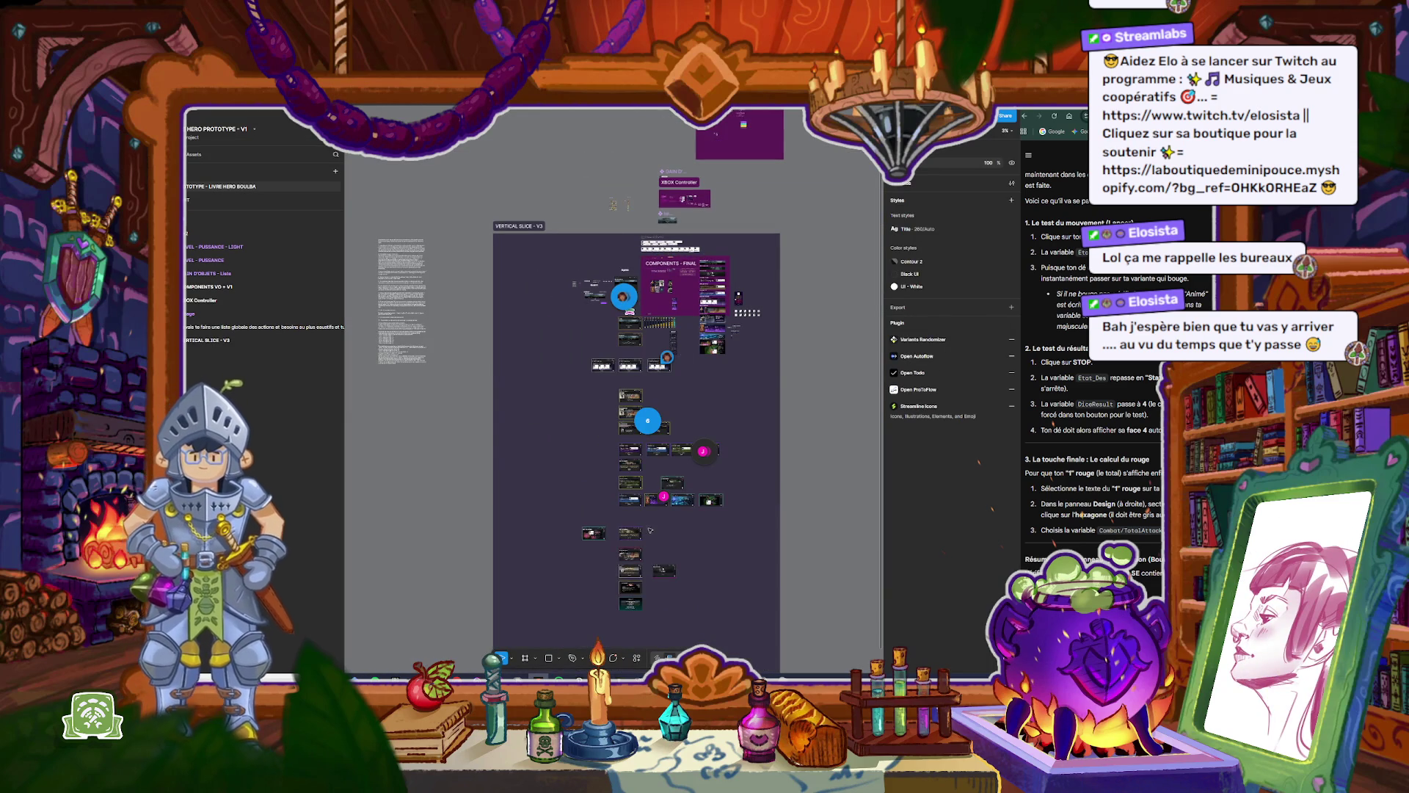
pyautogui.scroll(6, 640, 508)
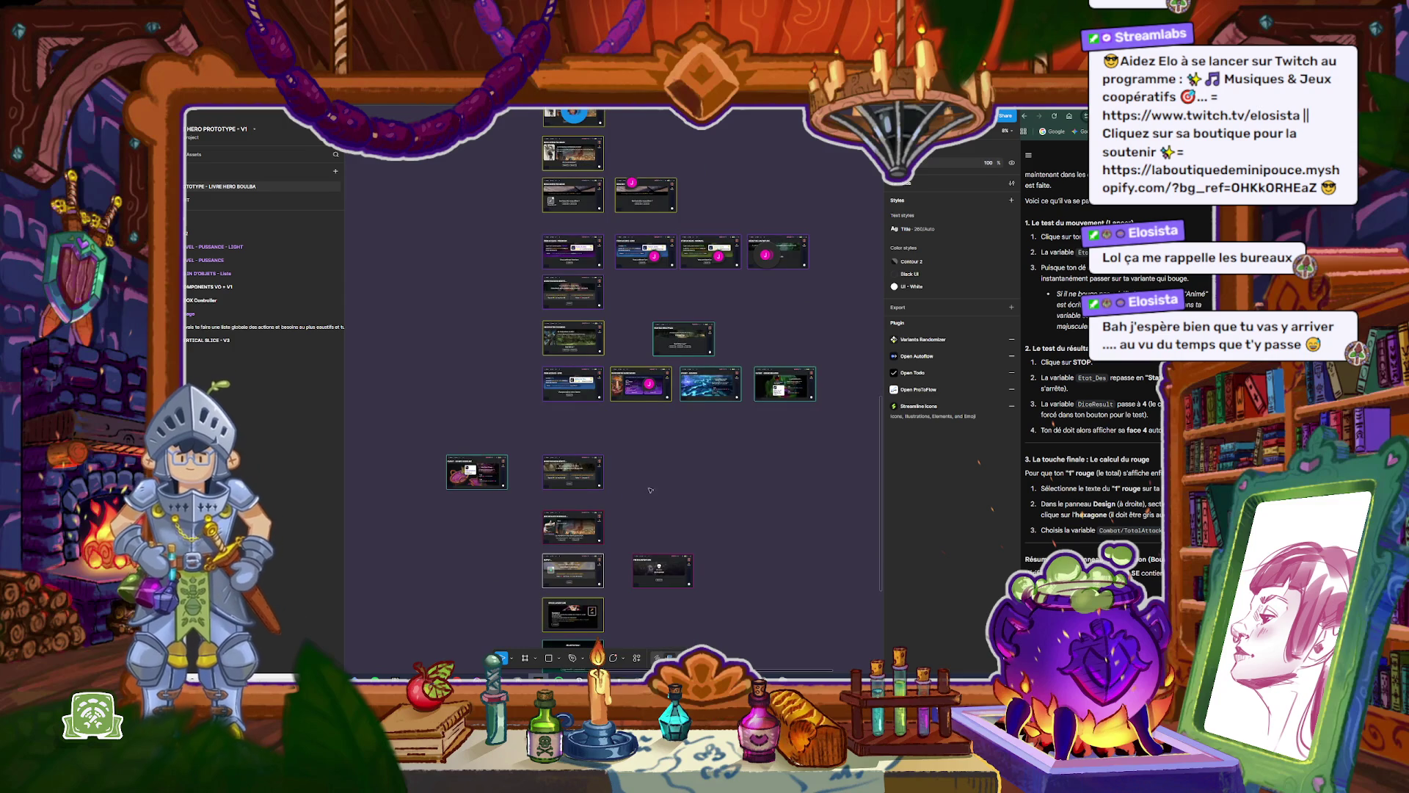
pyautogui.scroll(5, 668, 470)
pyautogui.scroll(3, 695, 438)
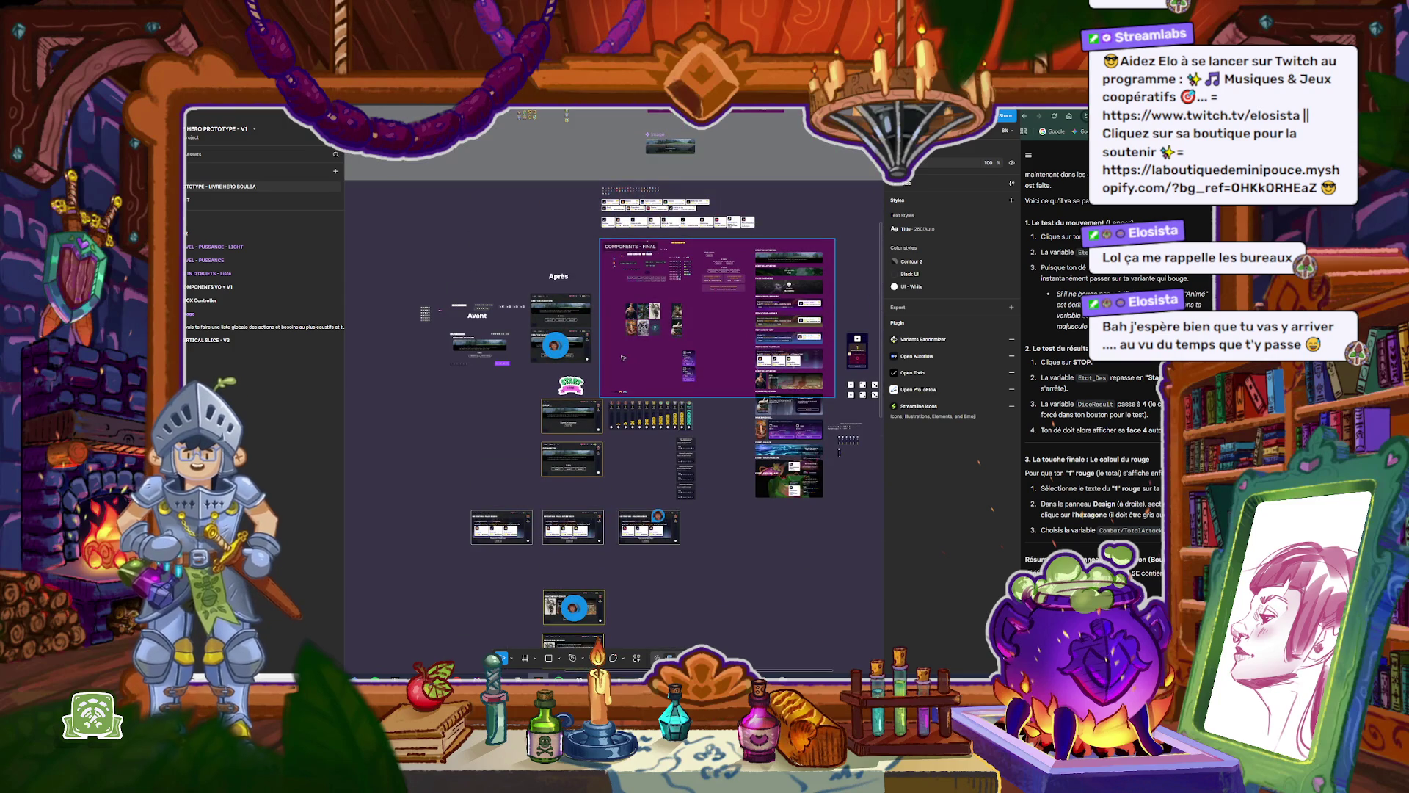
pyautogui.scroll(5, 782, 350)
pyautogui.scroll(8, 782, 350)
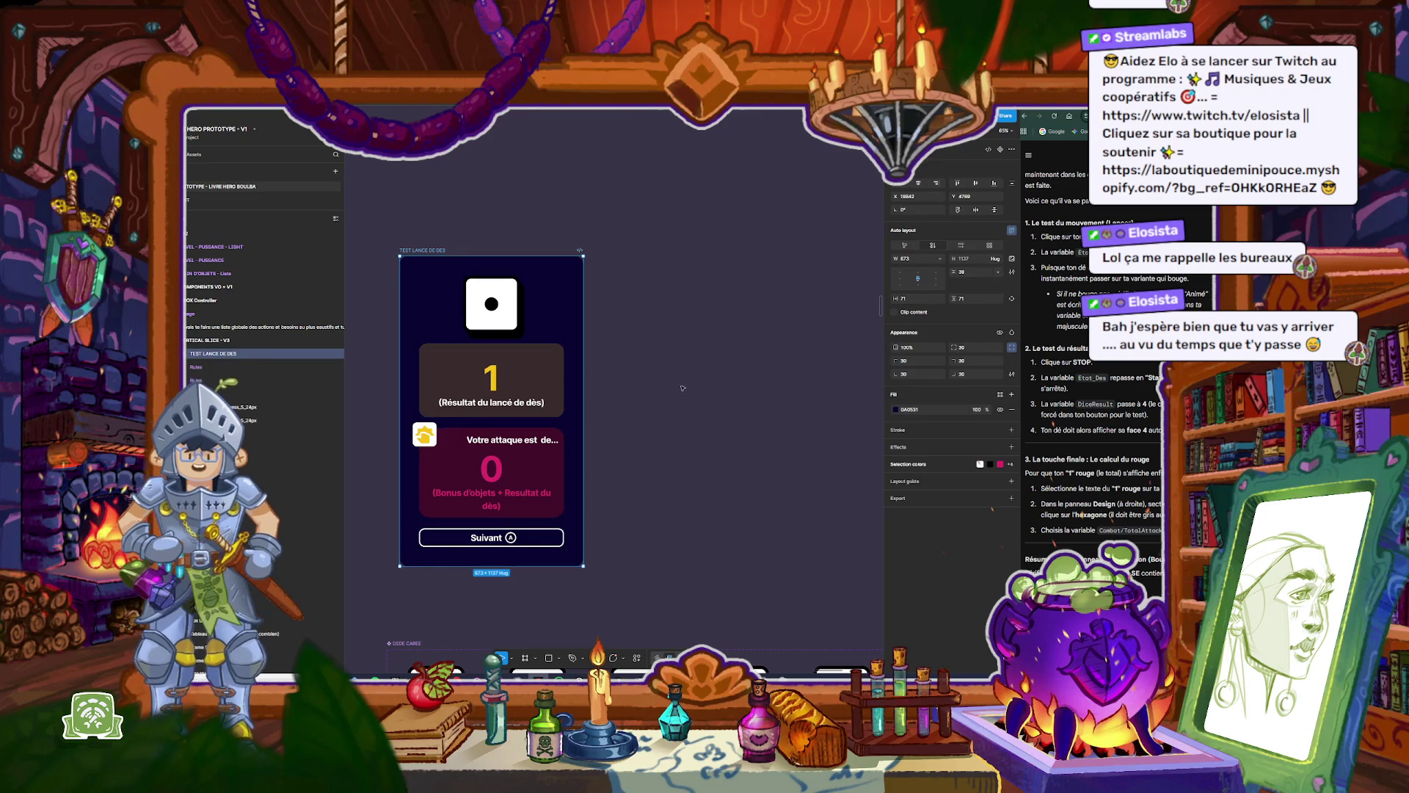
# Step: Select the TEST LANCE DE DES frame and launch its prototype preview
pyautogui.scroll(2, 464, 262)
pyautogui.hscroll(-2, 717, 414)
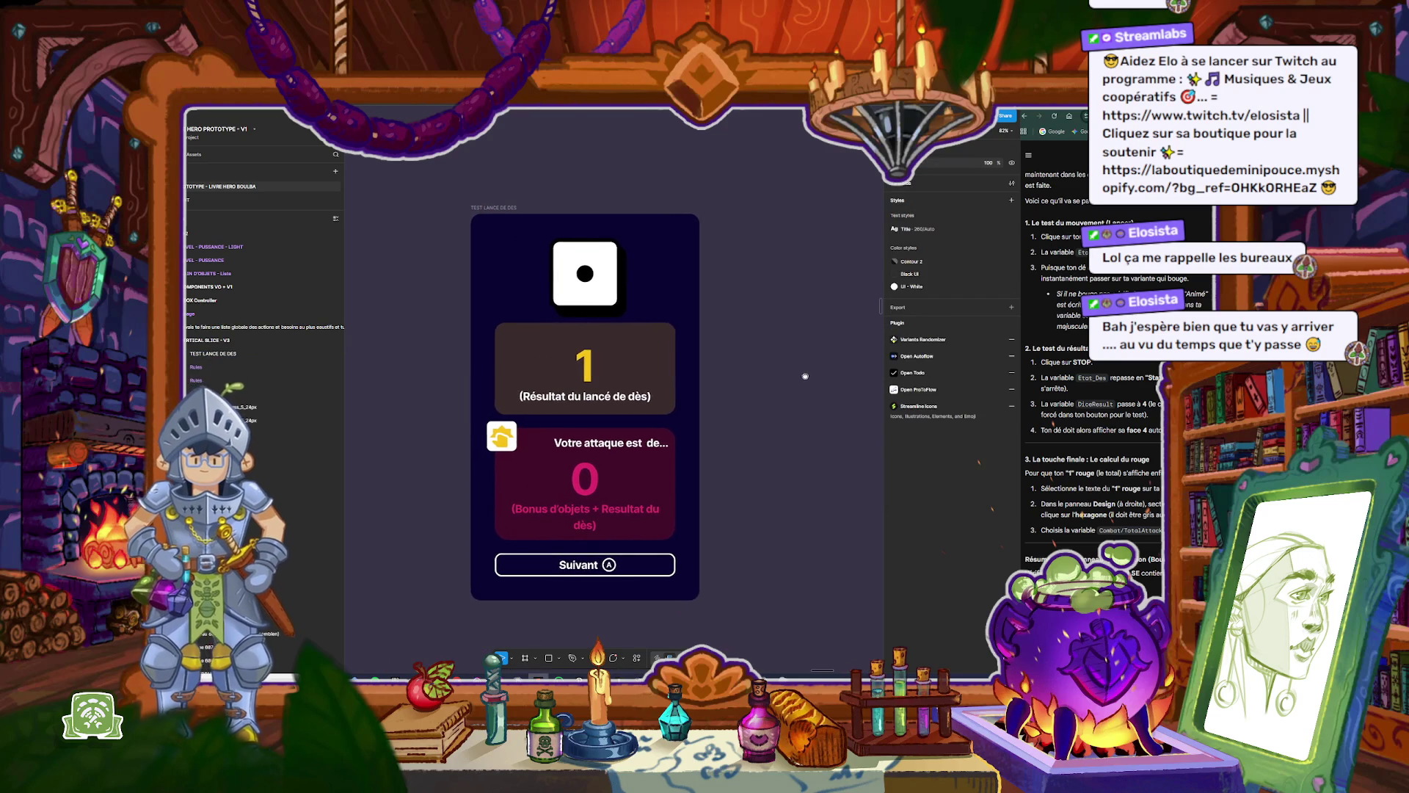
pyautogui.click(507, 209)
pyautogui.hotkey('shift', 'space')
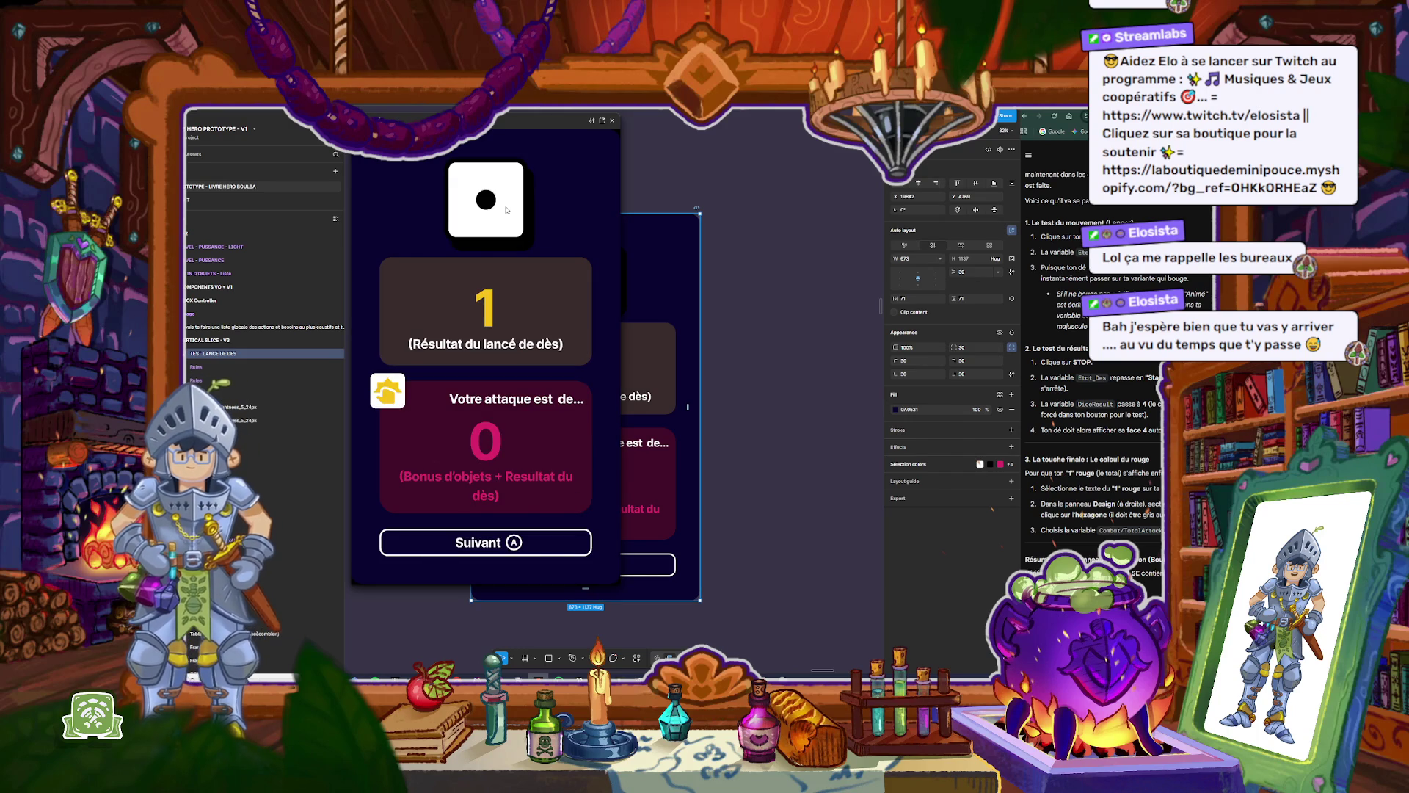
# Step: Roll and stop the die three times with LANCER LE DES / STOP, then close the preview
pyautogui.click(550, 547)
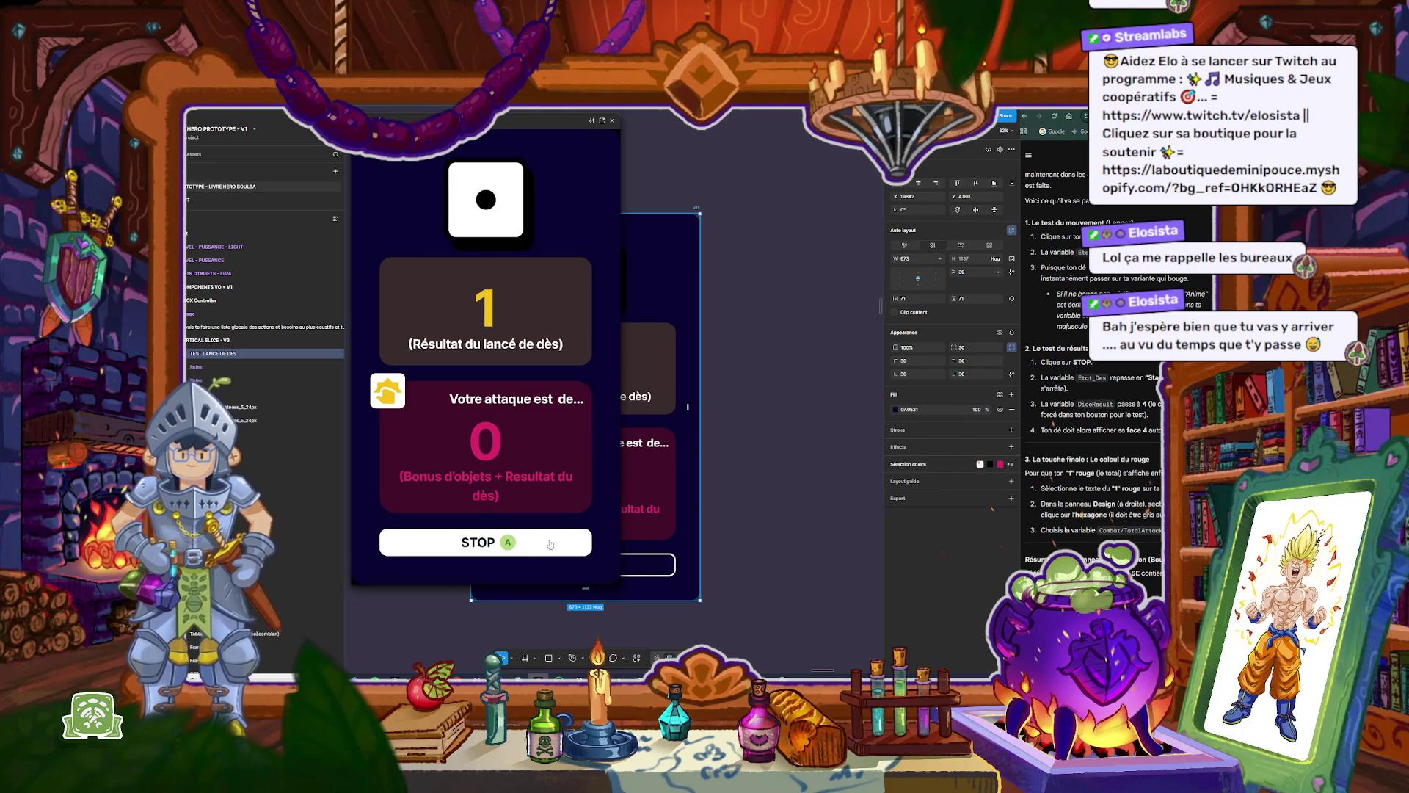
pyautogui.click(550, 544)
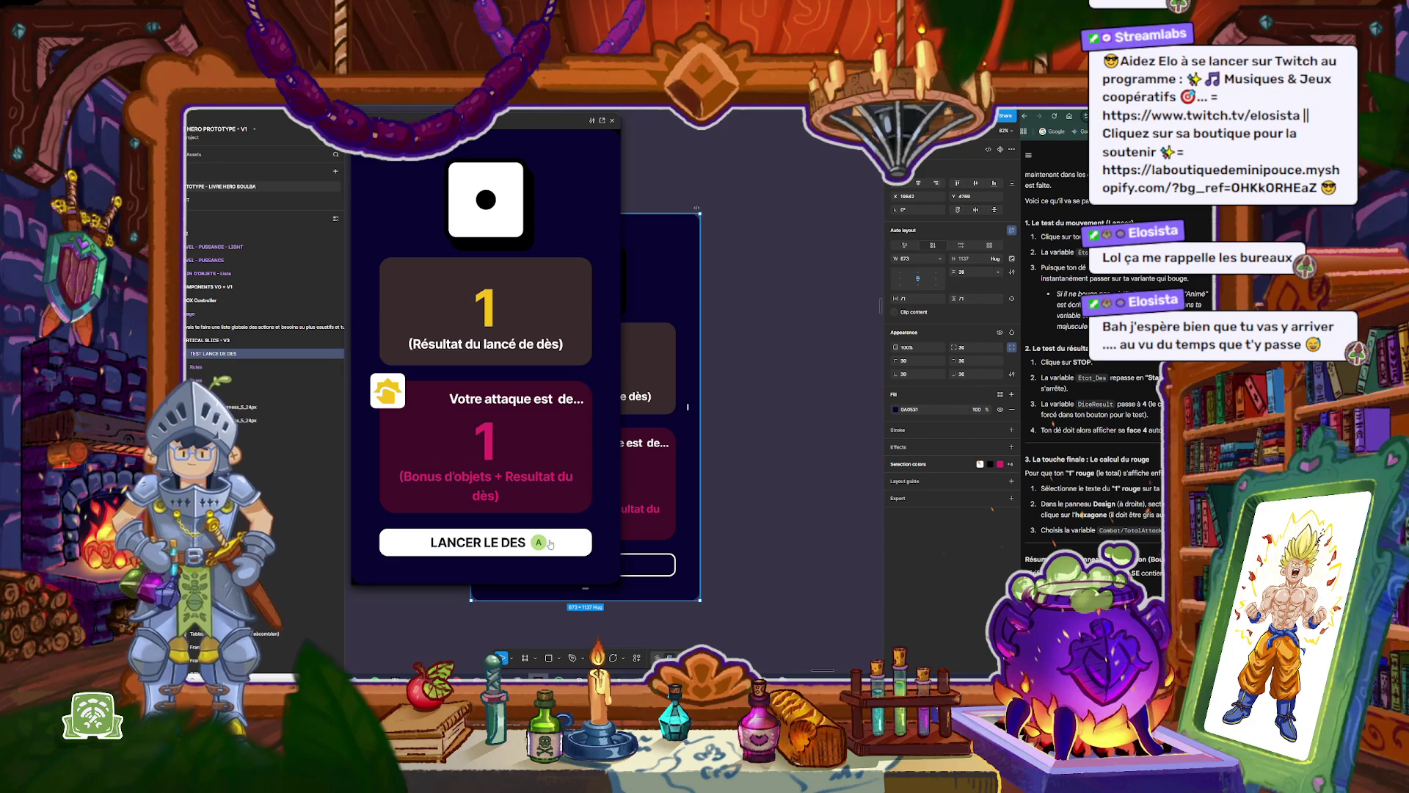
pyautogui.click(550, 544)
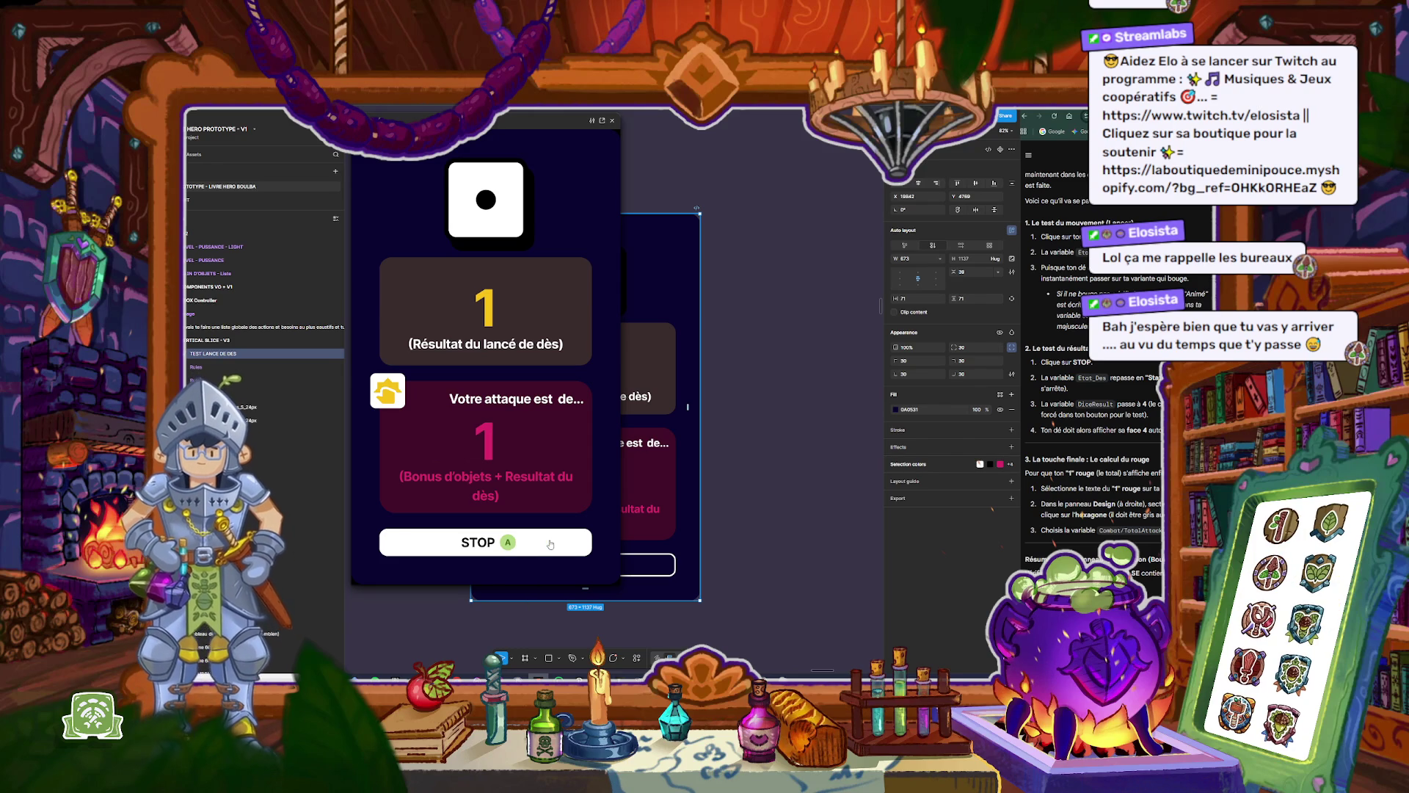
pyautogui.click(550, 544)
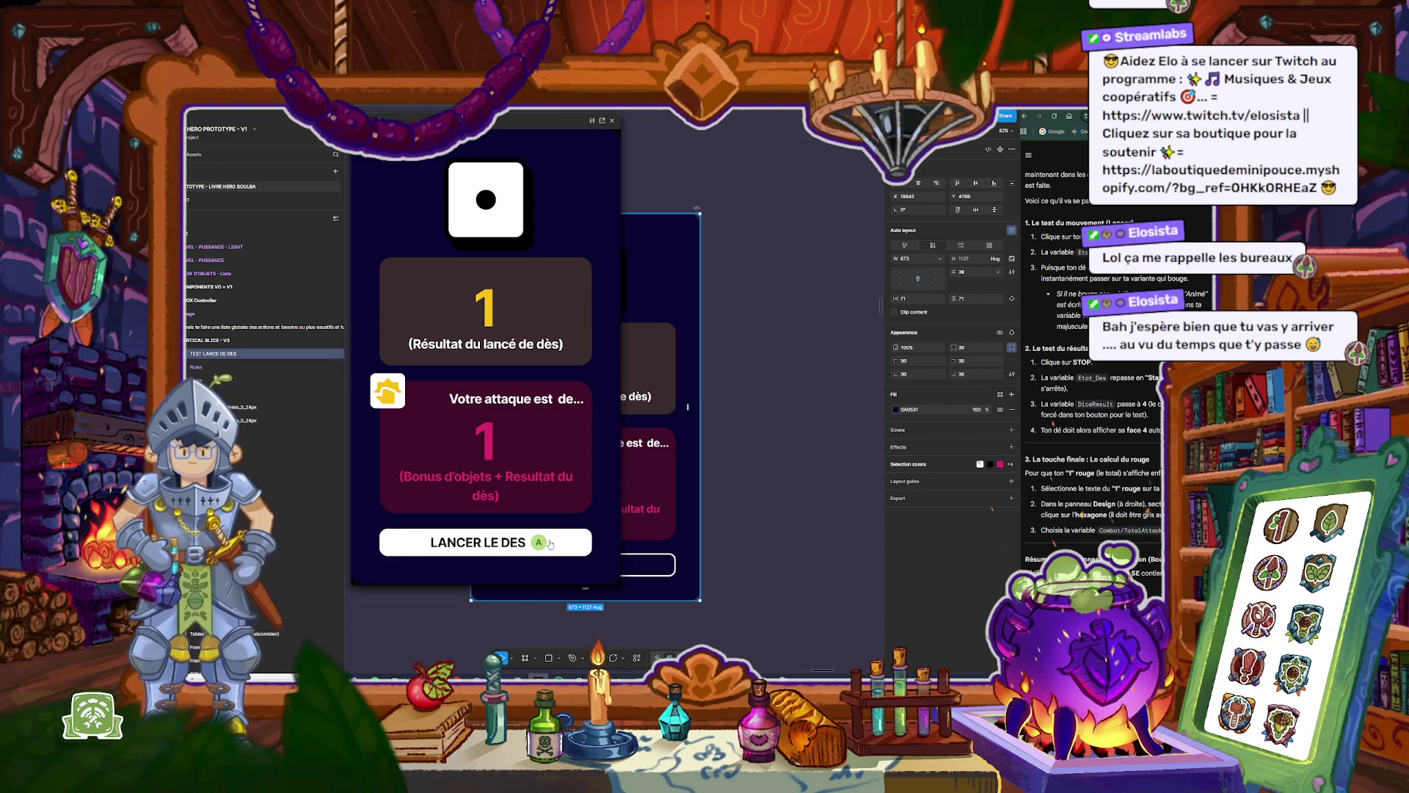
pyautogui.click(550, 544)
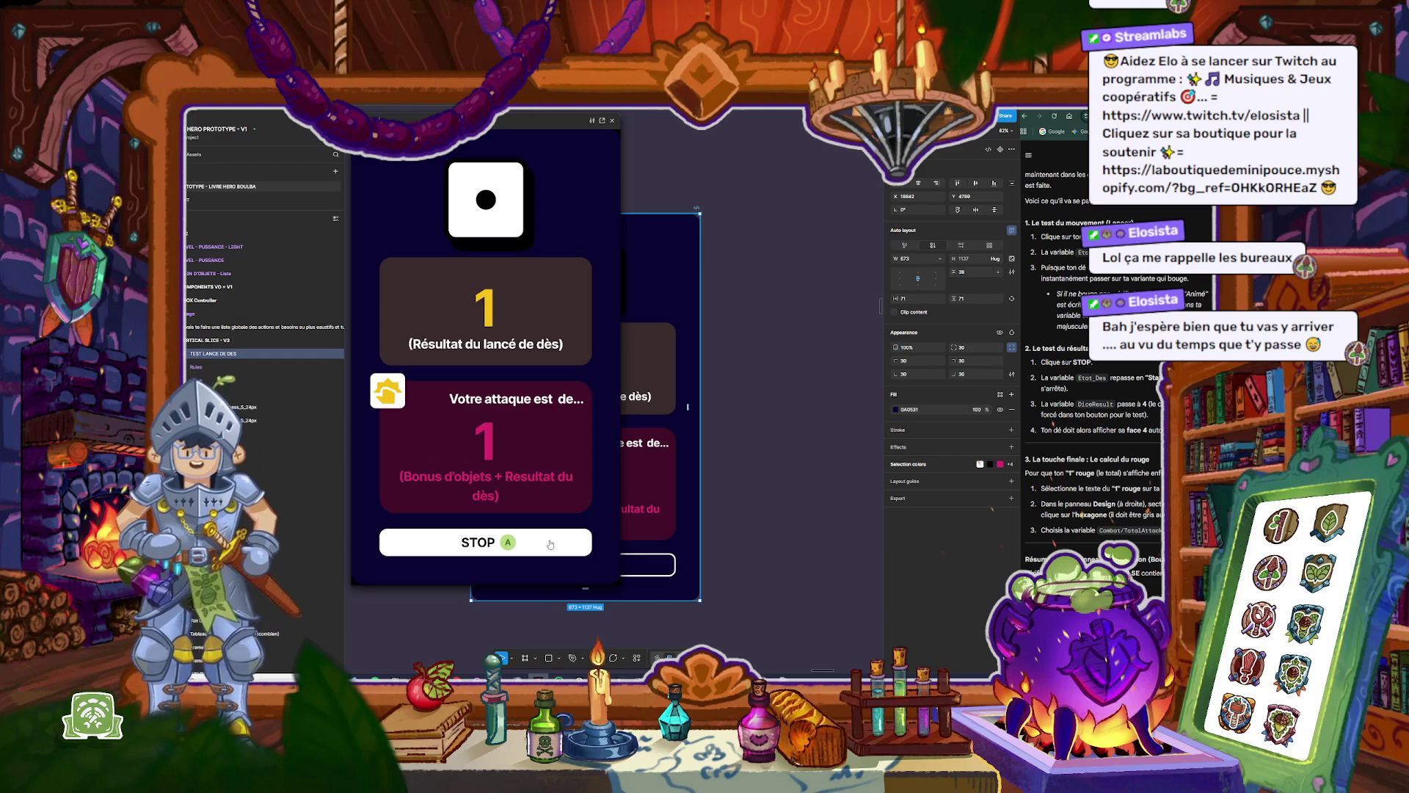
pyautogui.click(550, 544)
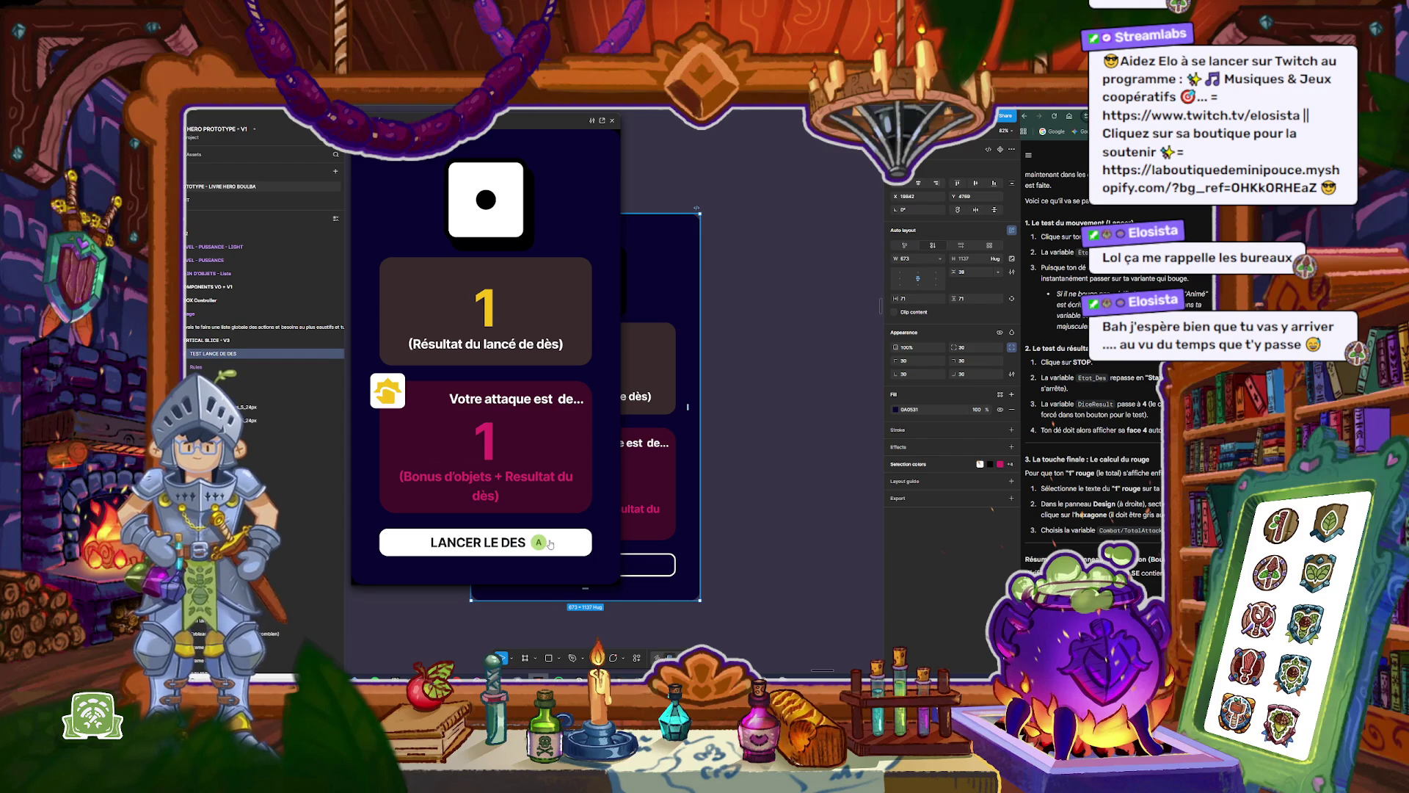
pyautogui.click(613, 121)
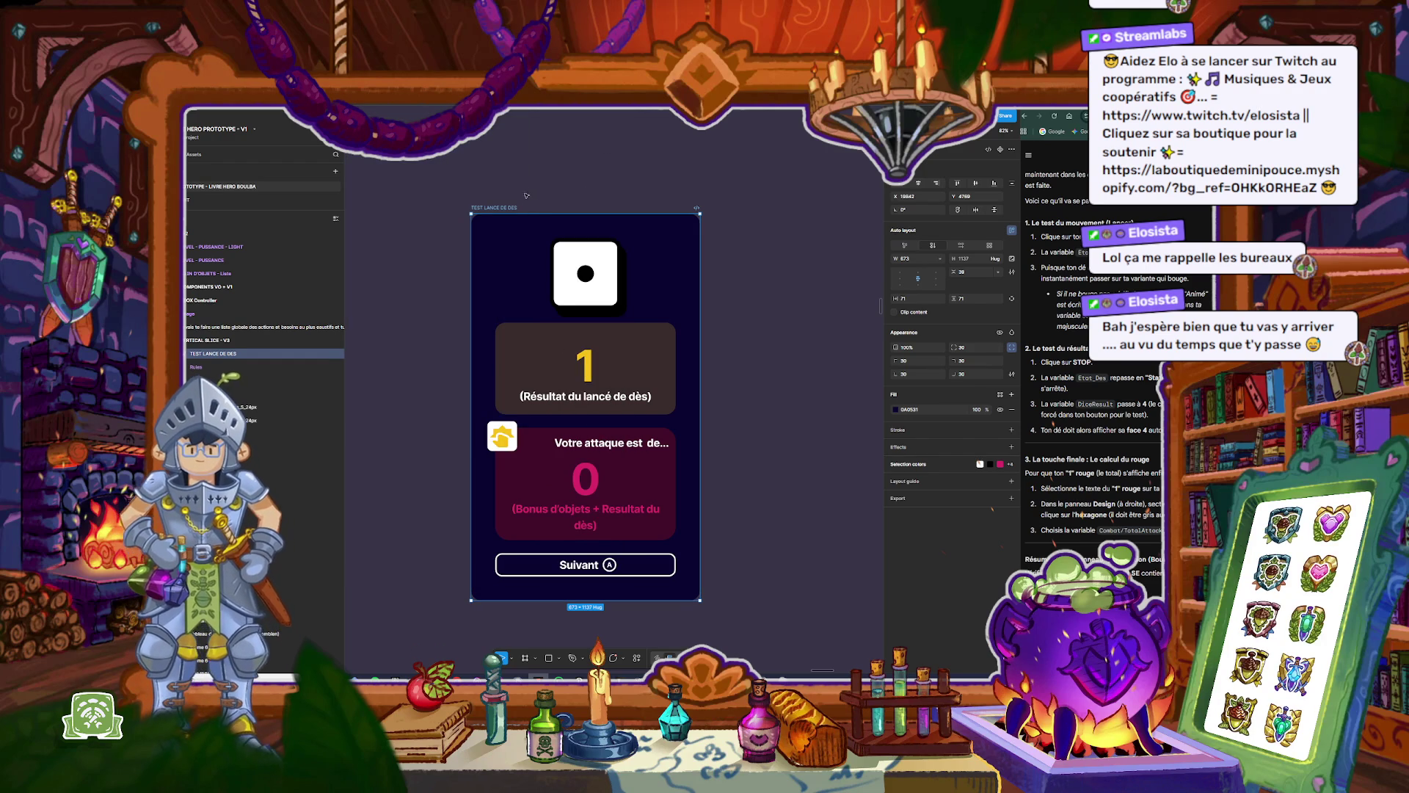
# Step: Preview the TEST LANCE DE DES frame again and roll once from Suivant, getting roll 1 and attack 1
pyautogui.click(507, 208)
pyautogui.hotkey('shift', 'space')
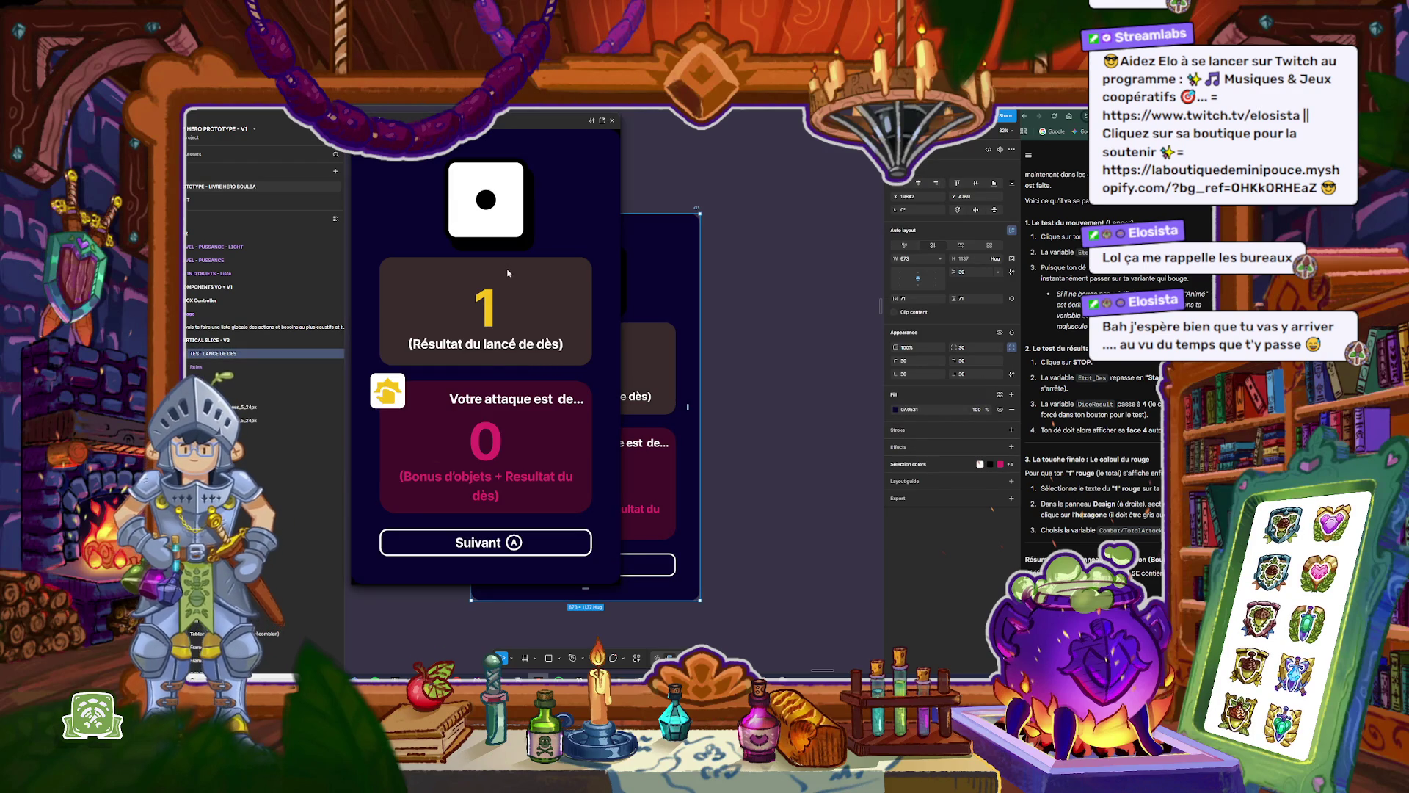
pyautogui.click(467, 538)
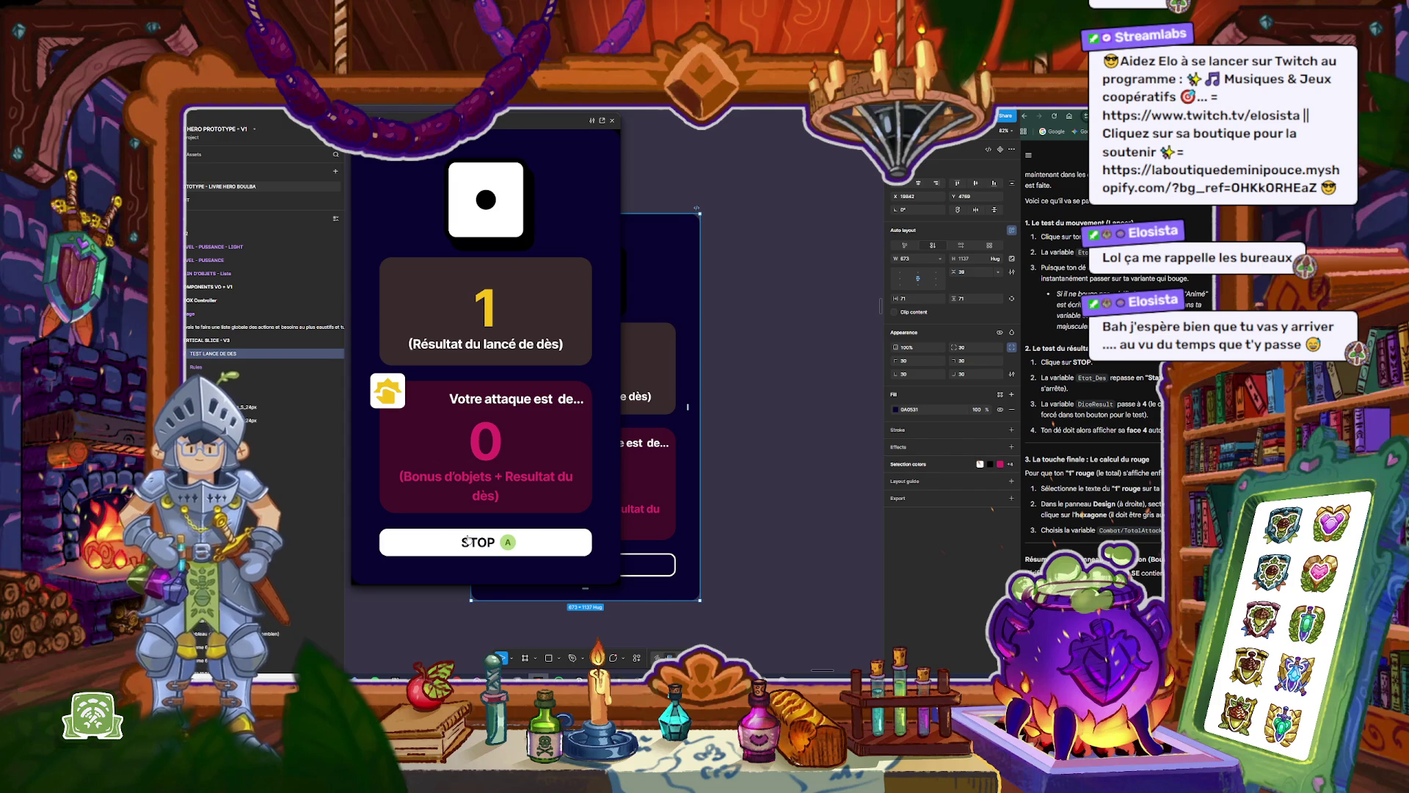
pyautogui.click(468, 539)
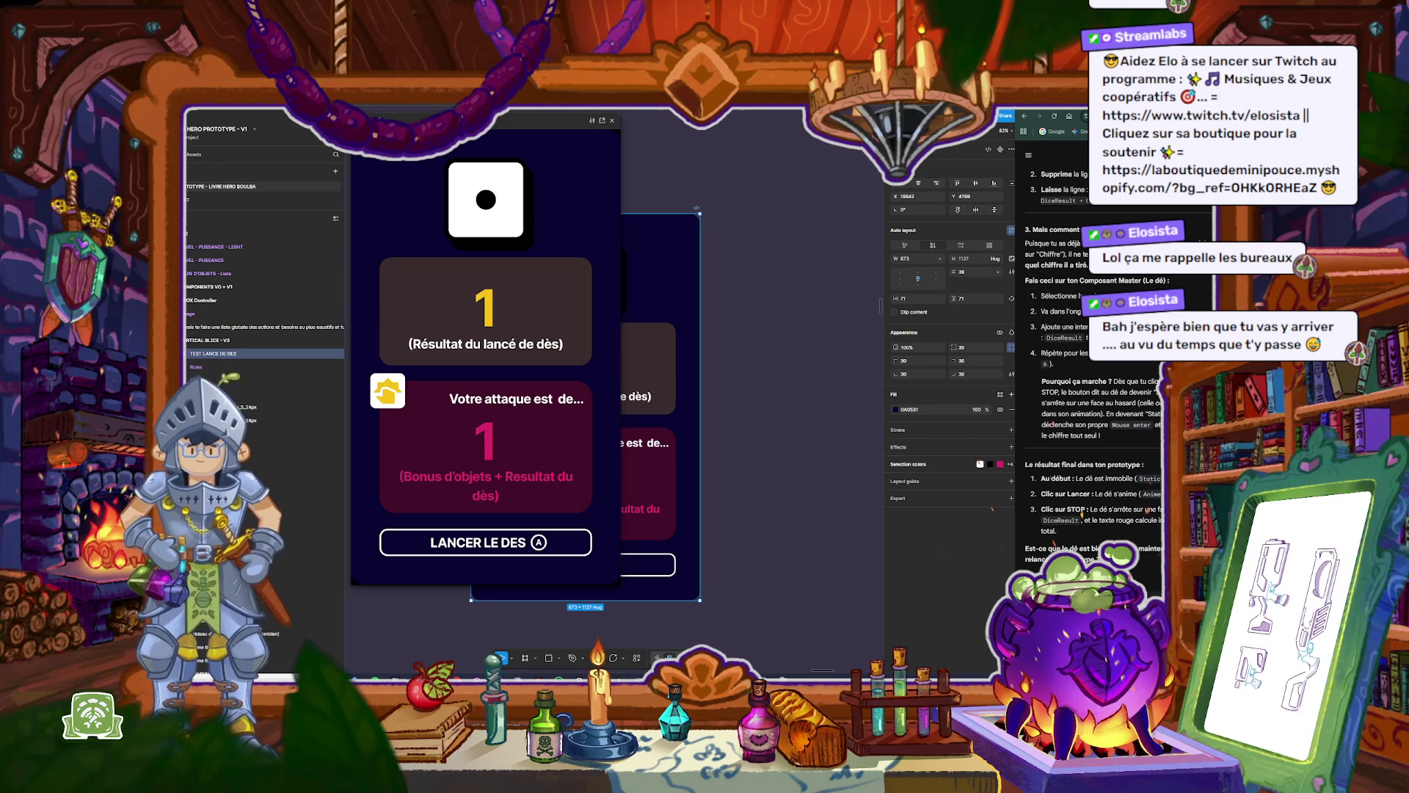
pyautogui.click(778, 422)
pyautogui.scroll(-3, 778, 422)
pyautogui.scroll(2, 686, 455)
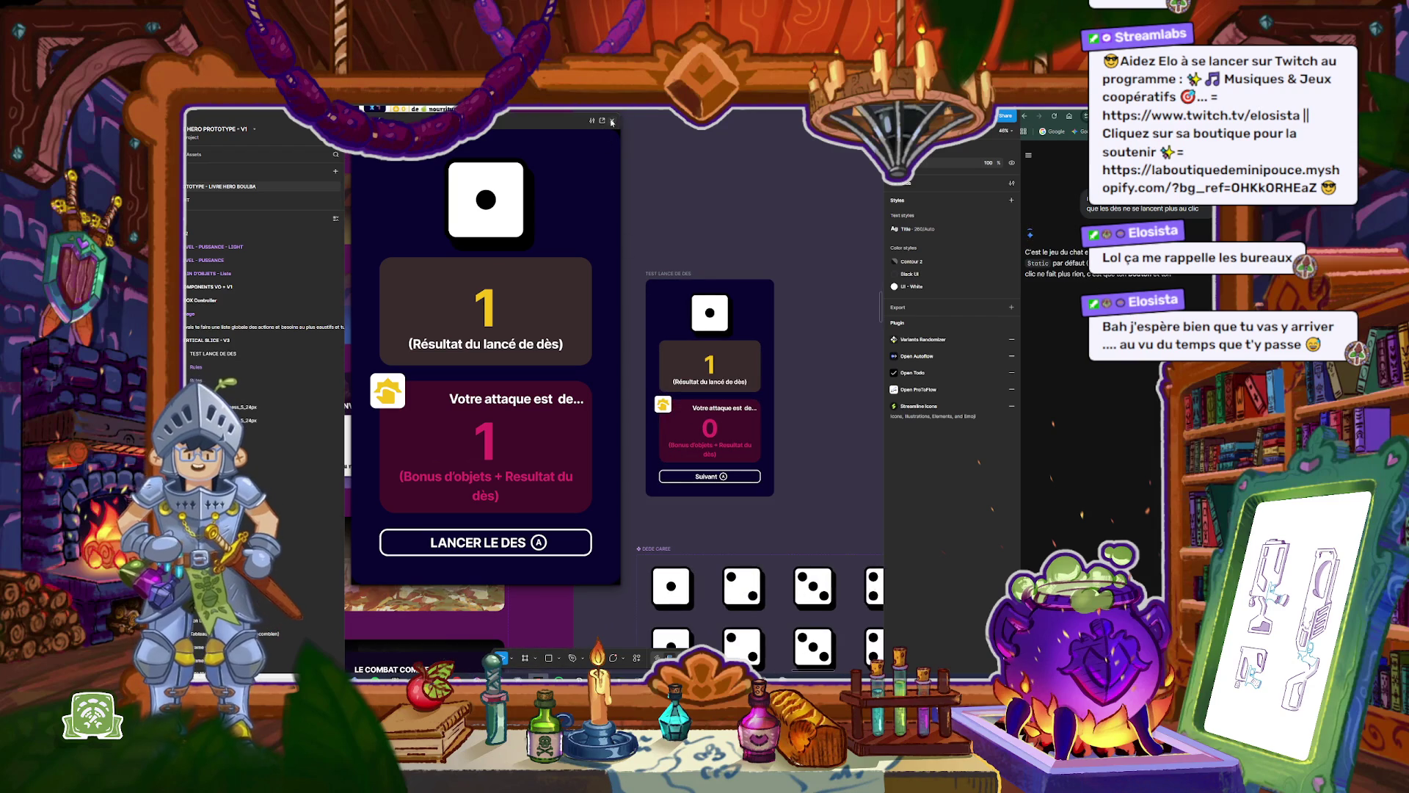
# Step: Relabel the bottom button text from Suivant to 'Lancer le dès'
pyautogui.scroll(5, 686, 455)
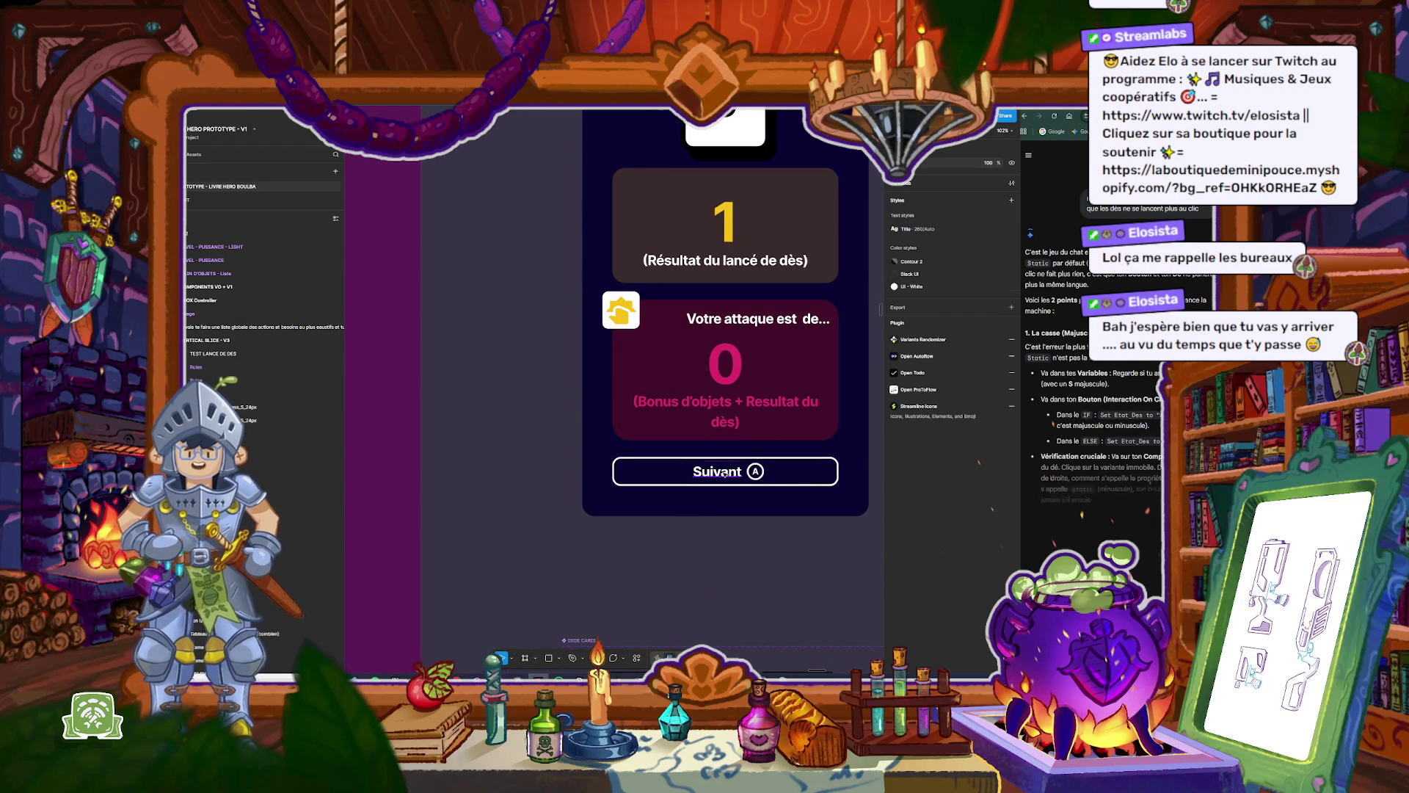
pyautogui.doubleClick(726, 471)
pyautogui.doubleClick(725, 471)
pyautogui.write('L')
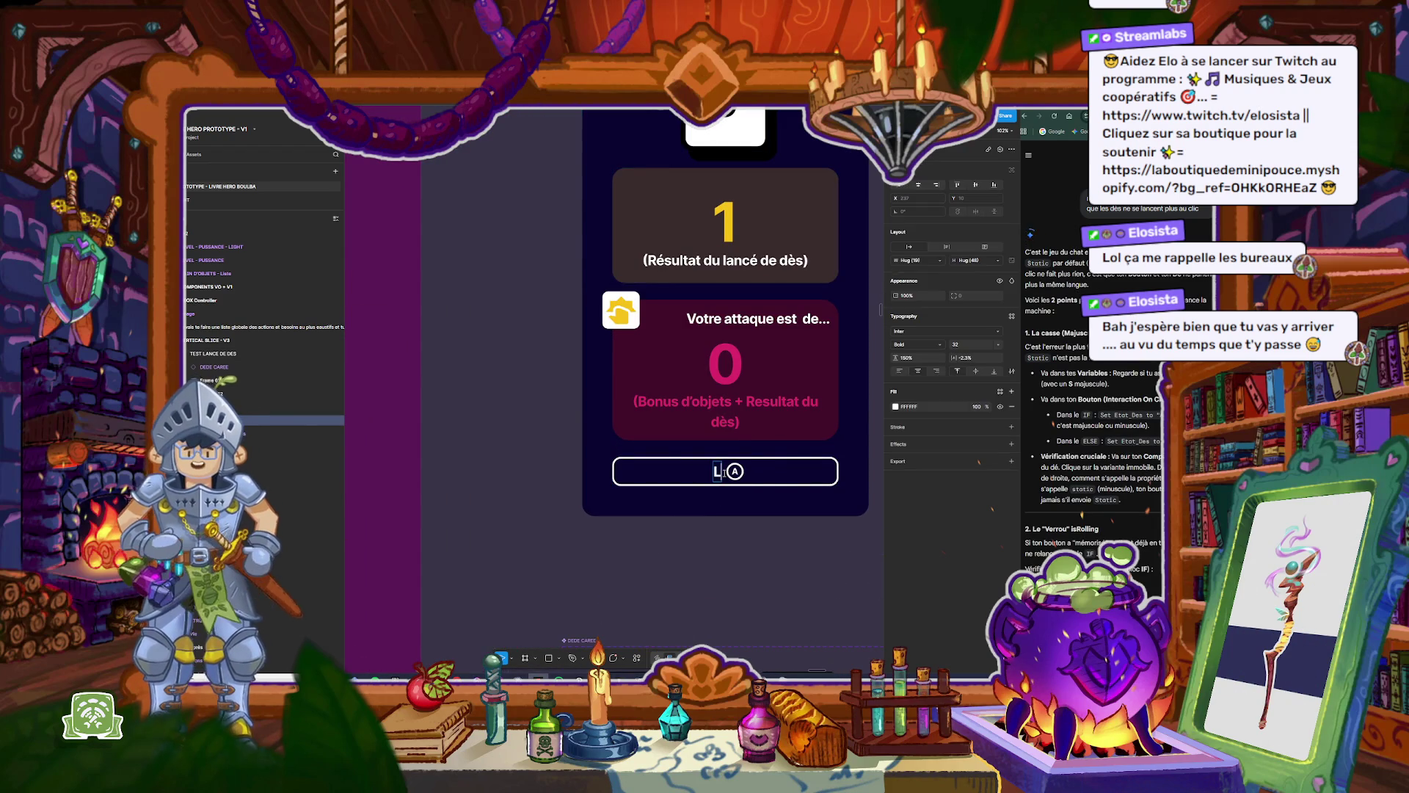
pyautogui.write('ancer')
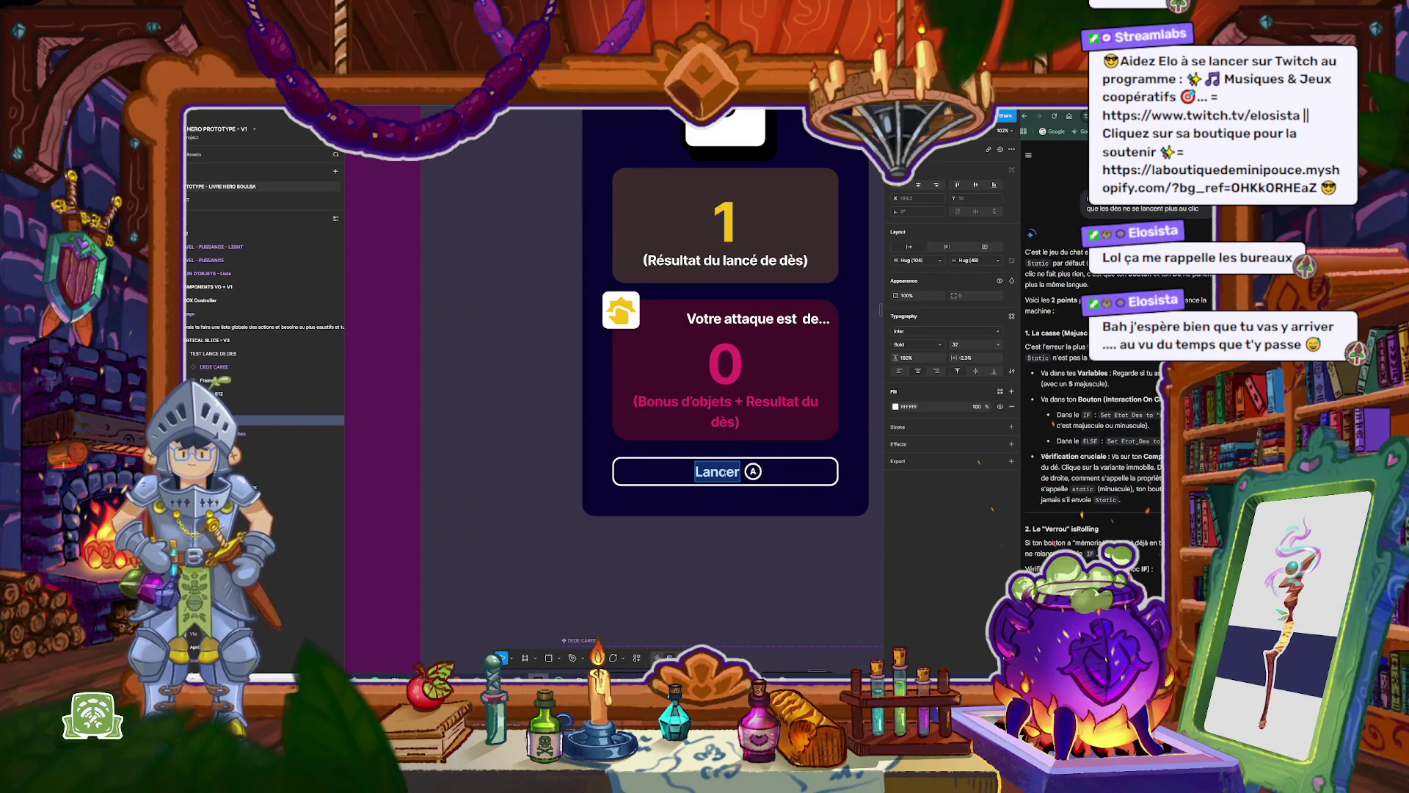
pyautogui.write(' le d')
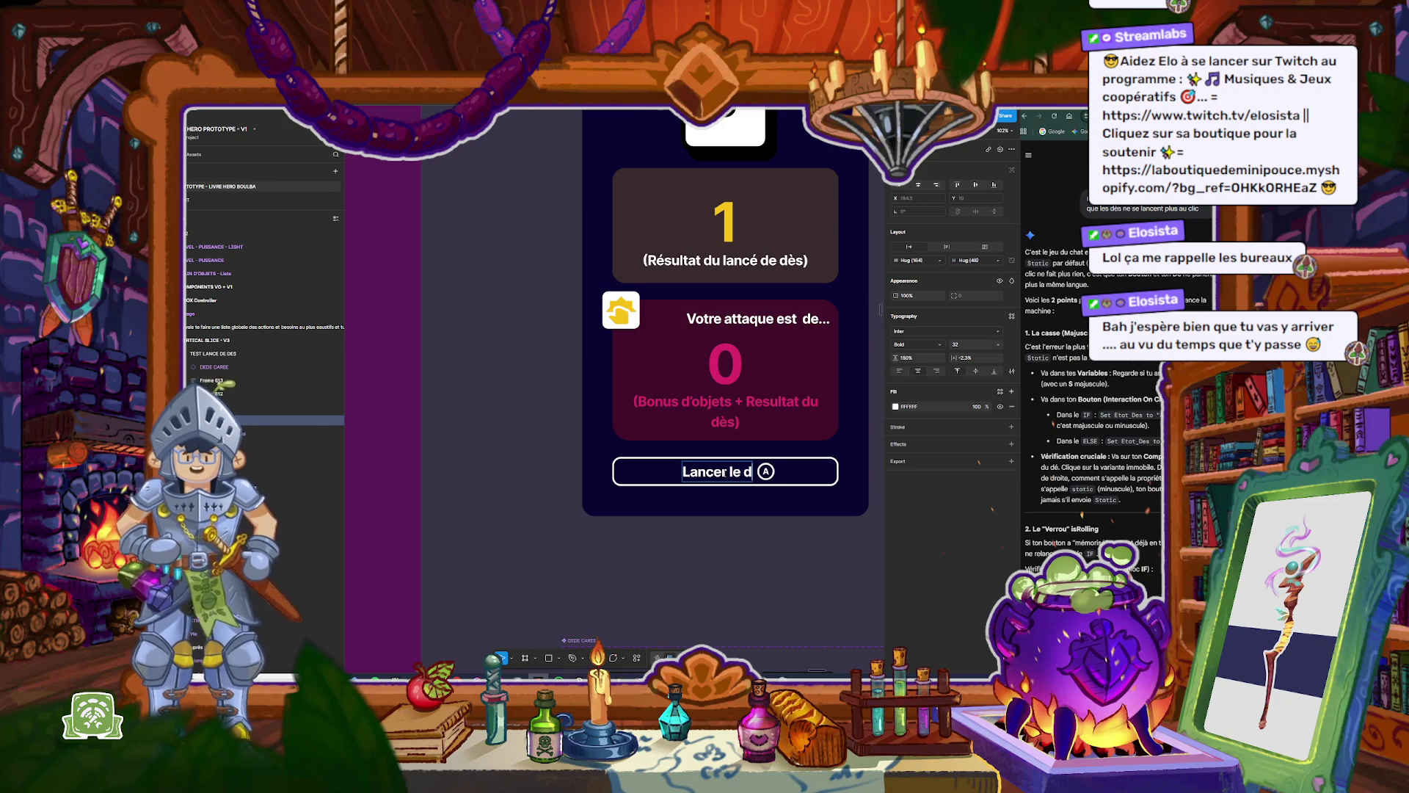
pyautogui.write('ès')
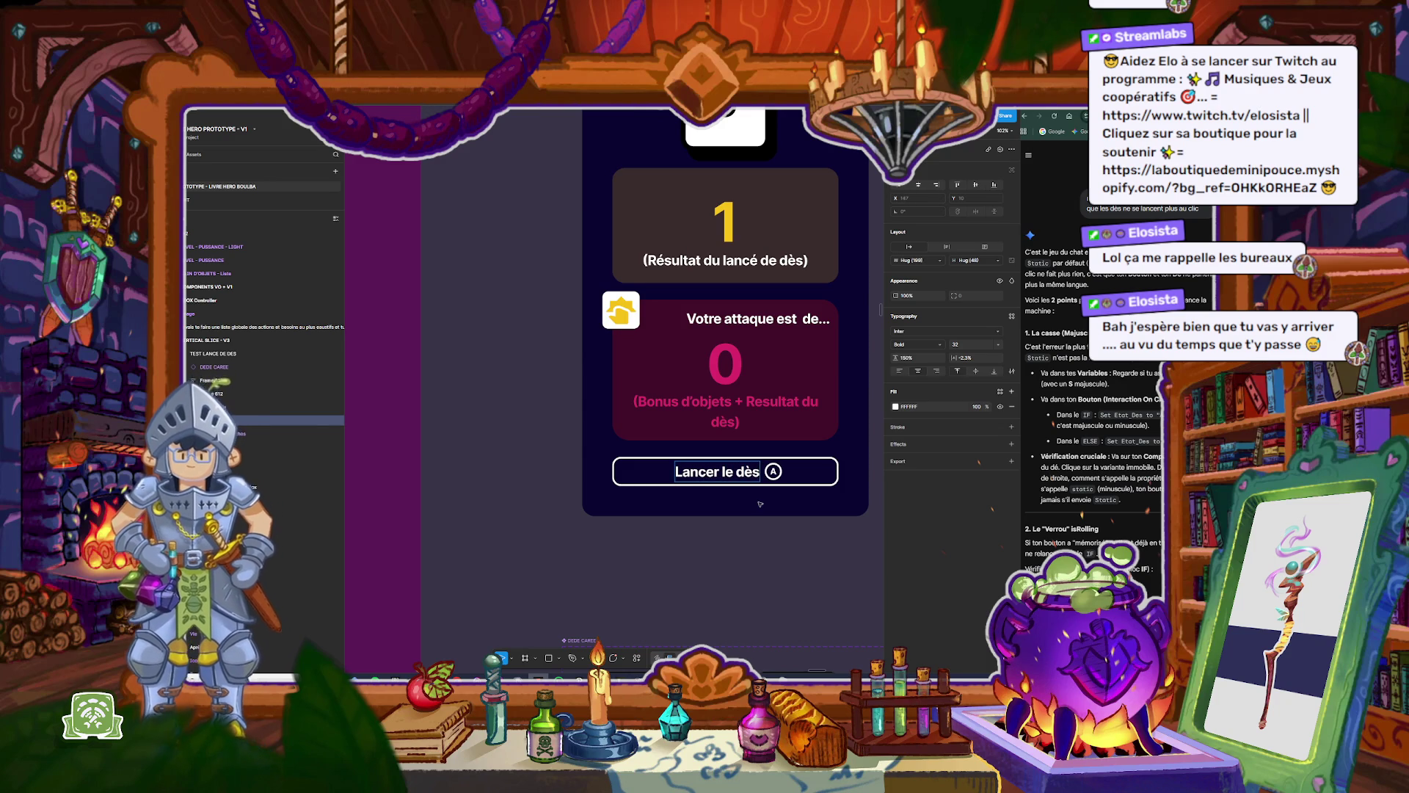
pyautogui.press('Escape')
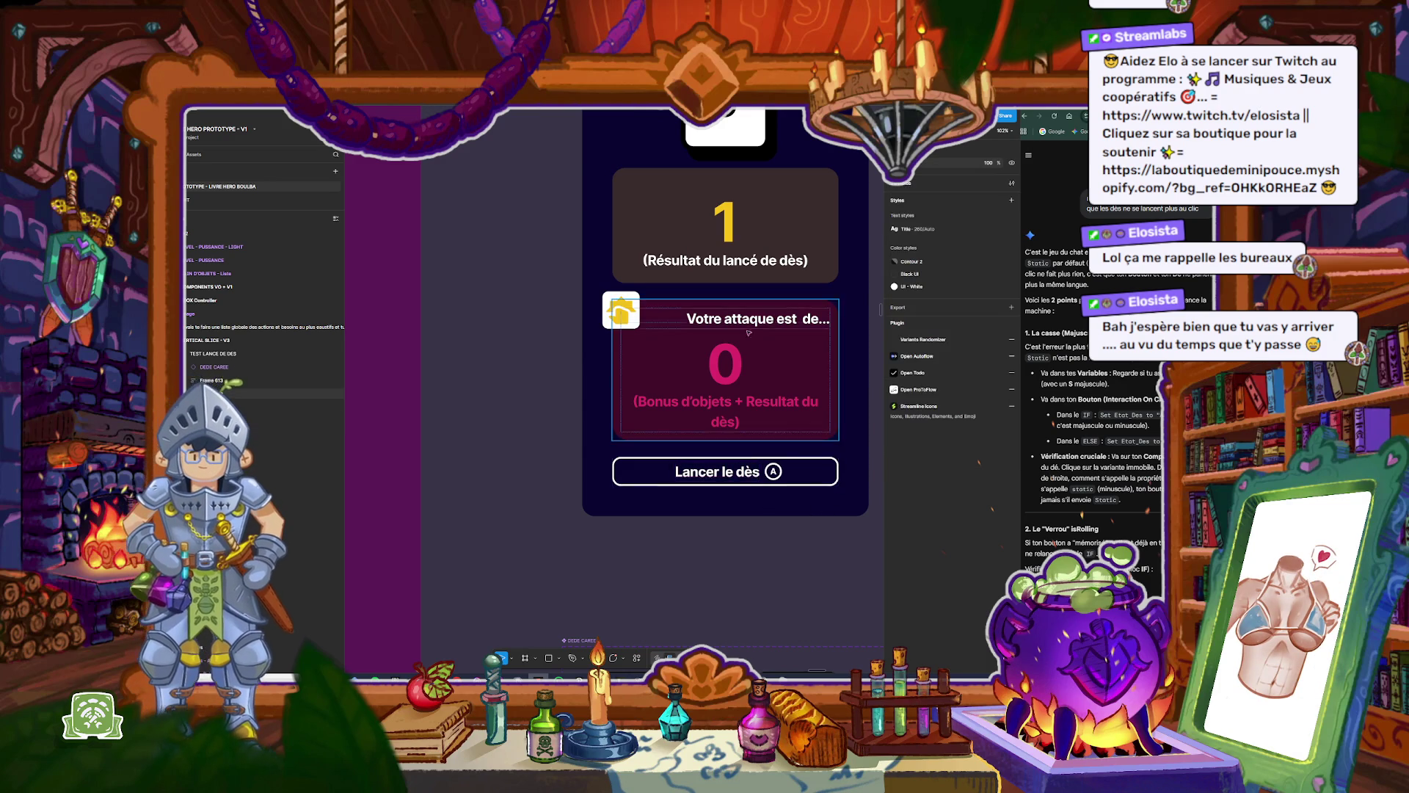
pyautogui.scroll(3, 622, 162)
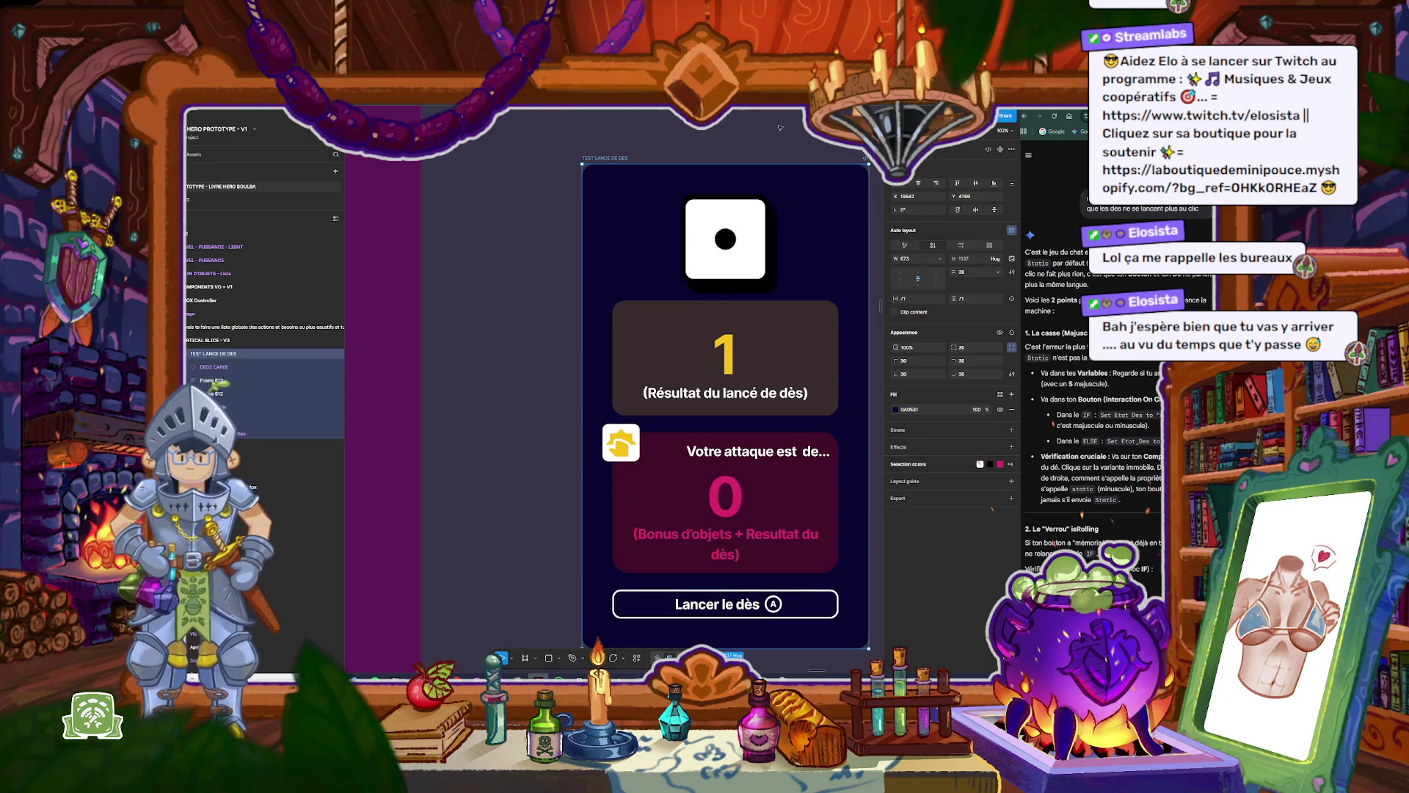
# Step: Select the Lancer le dès button and bring up its conditional On click interaction checking isRolling
pyautogui.click(798, 612)
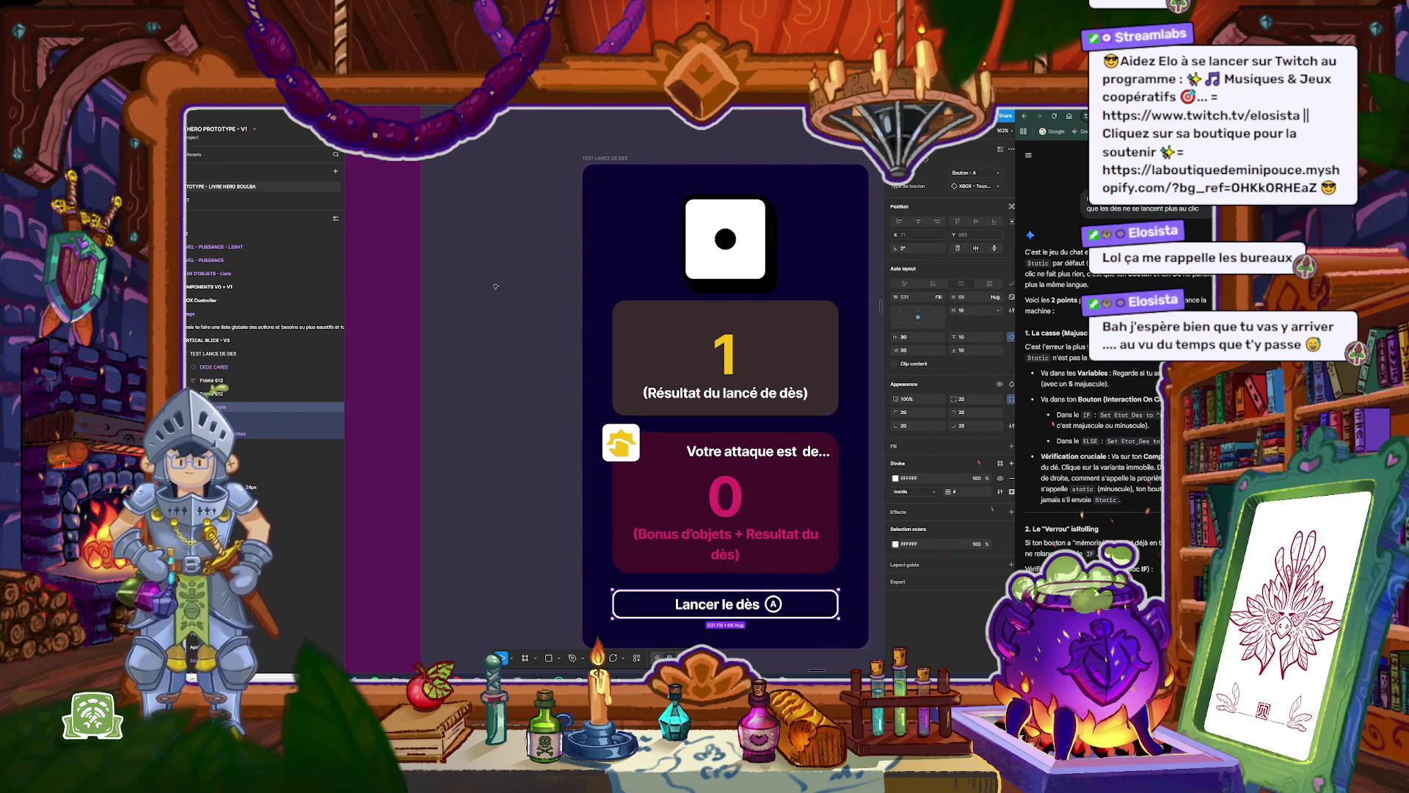
pyautogui.scroll(-3, 495, 286)
pyautogui.scroll(1, 598, 326)
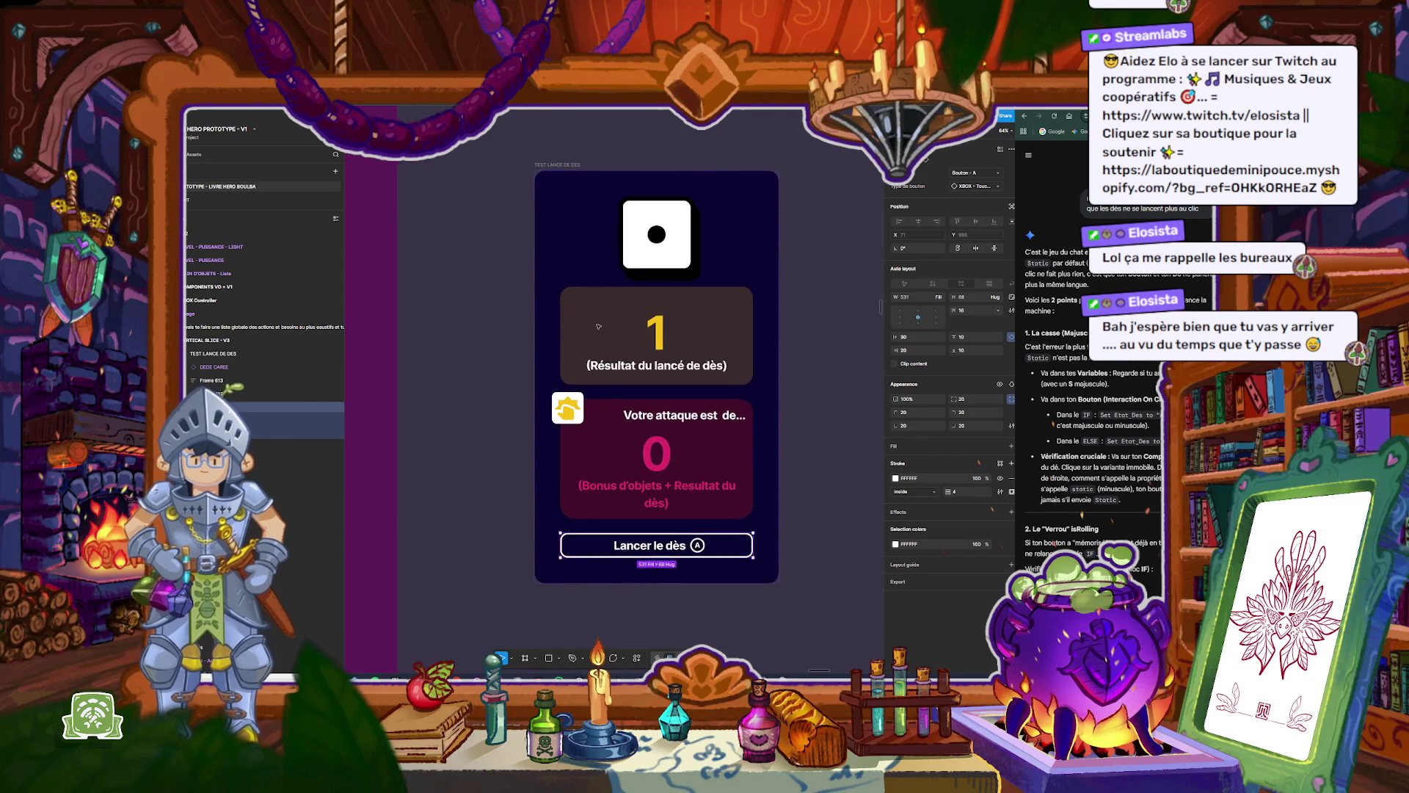
pyautogui.click(808, 351)
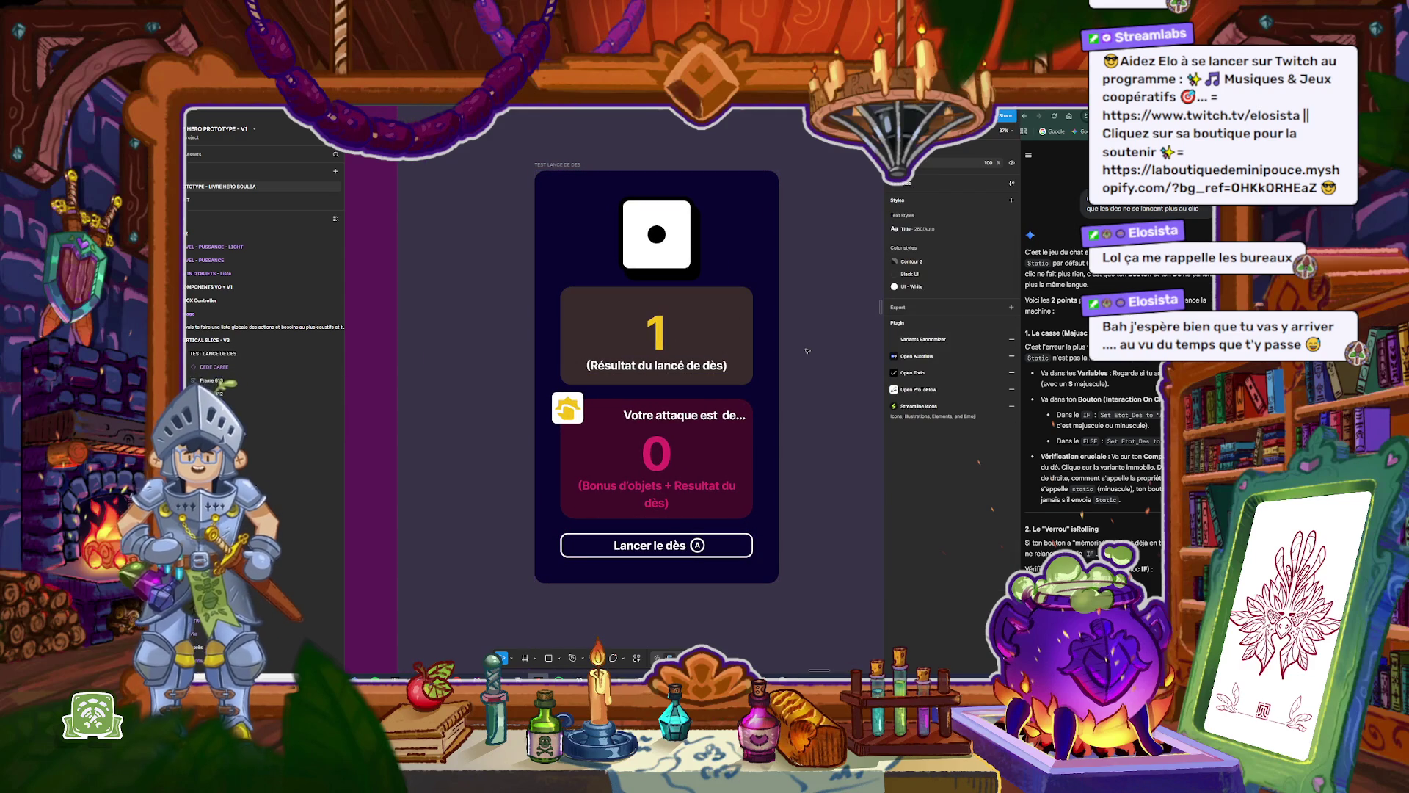
pyautogui.click(731, 545)
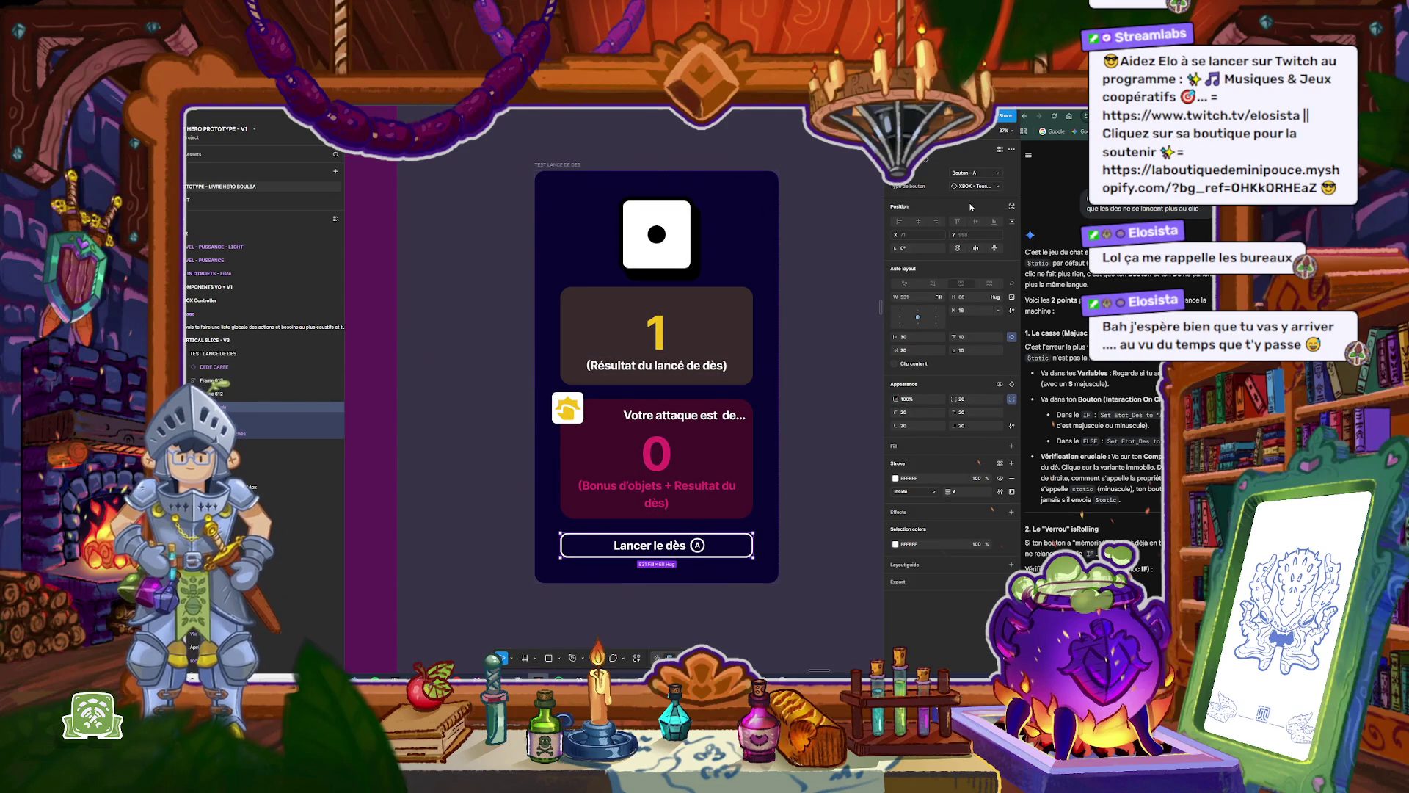
pyautogui.press('alt')
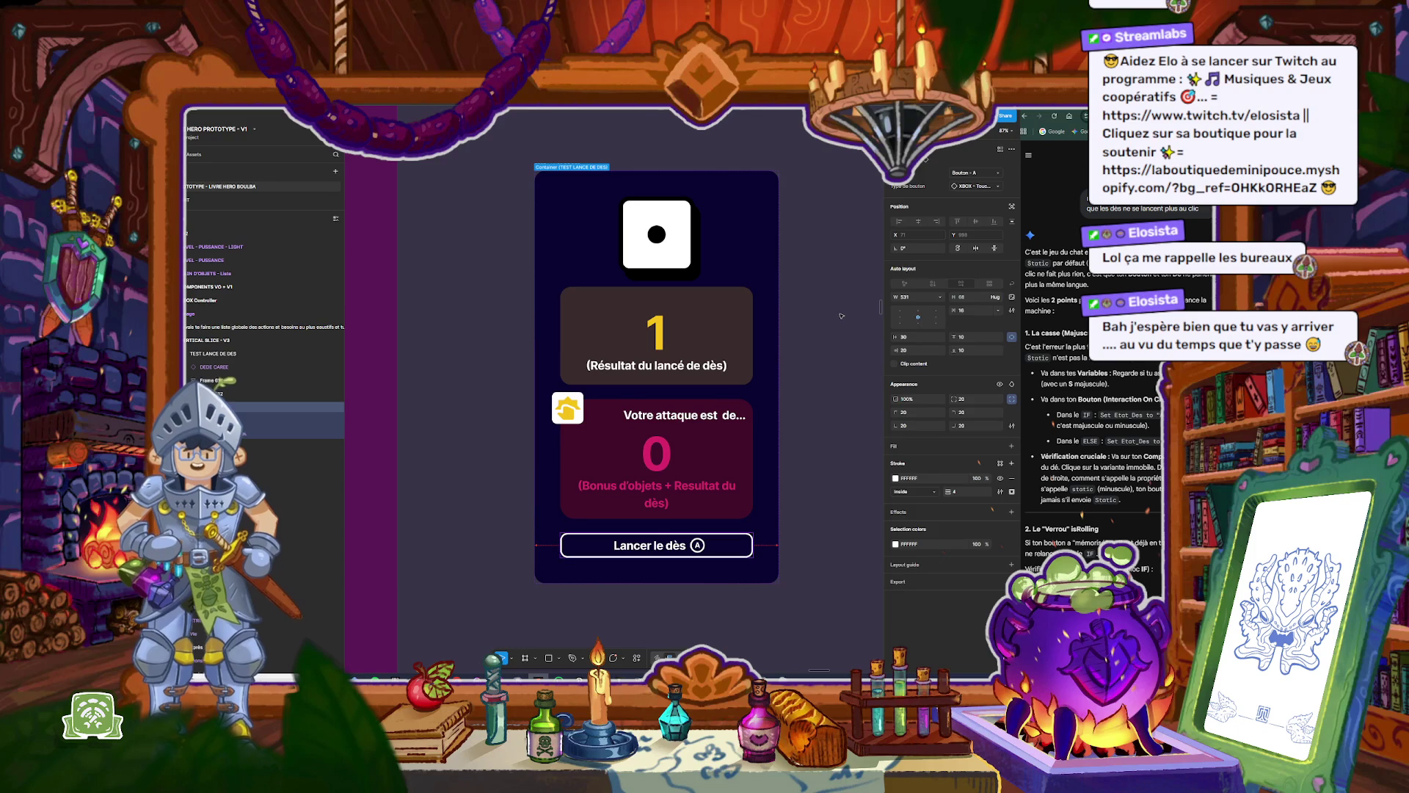
pyautogui.click(574, 166)
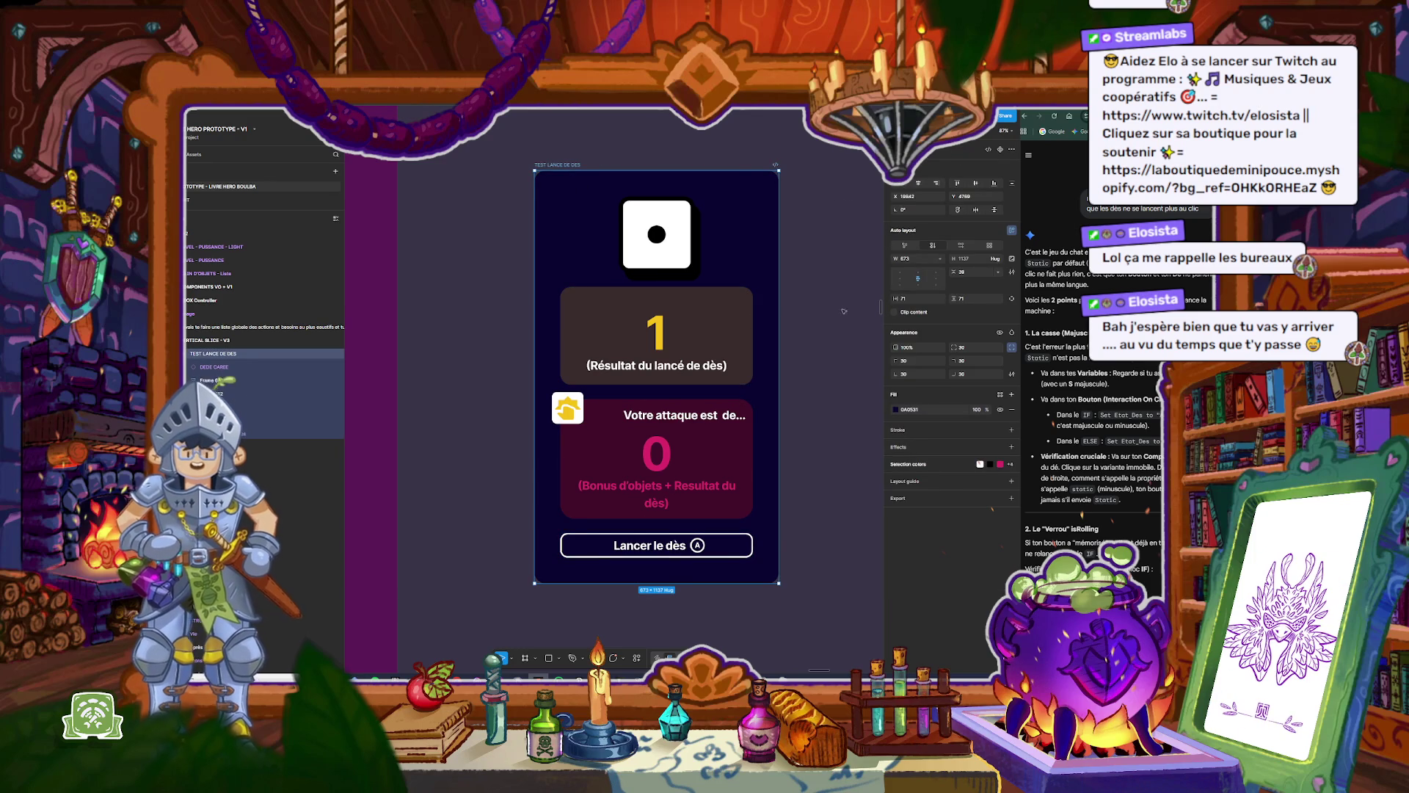
pyautogui.click(742, 547)
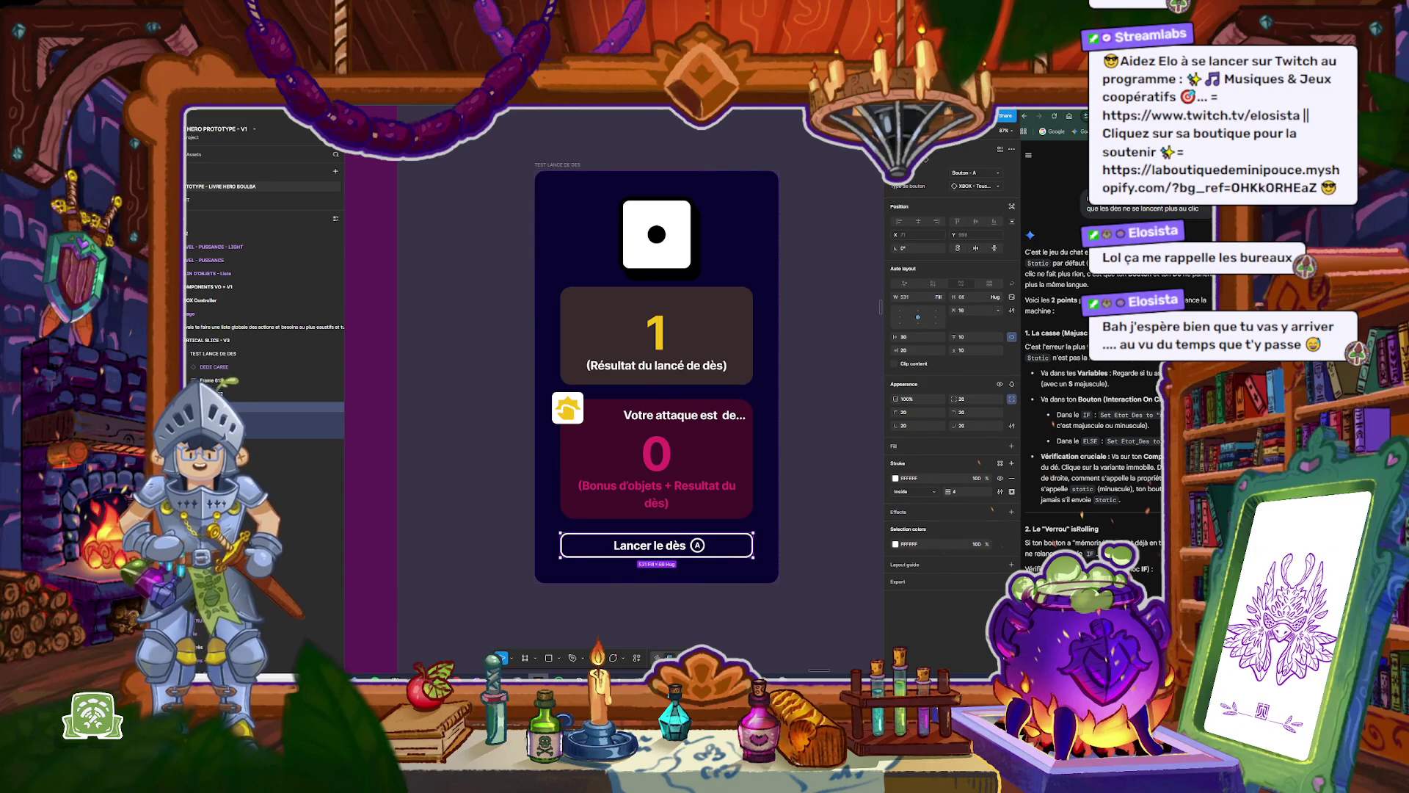
pyautogui.click(921, 131)
pyautogui.click(978, 190)
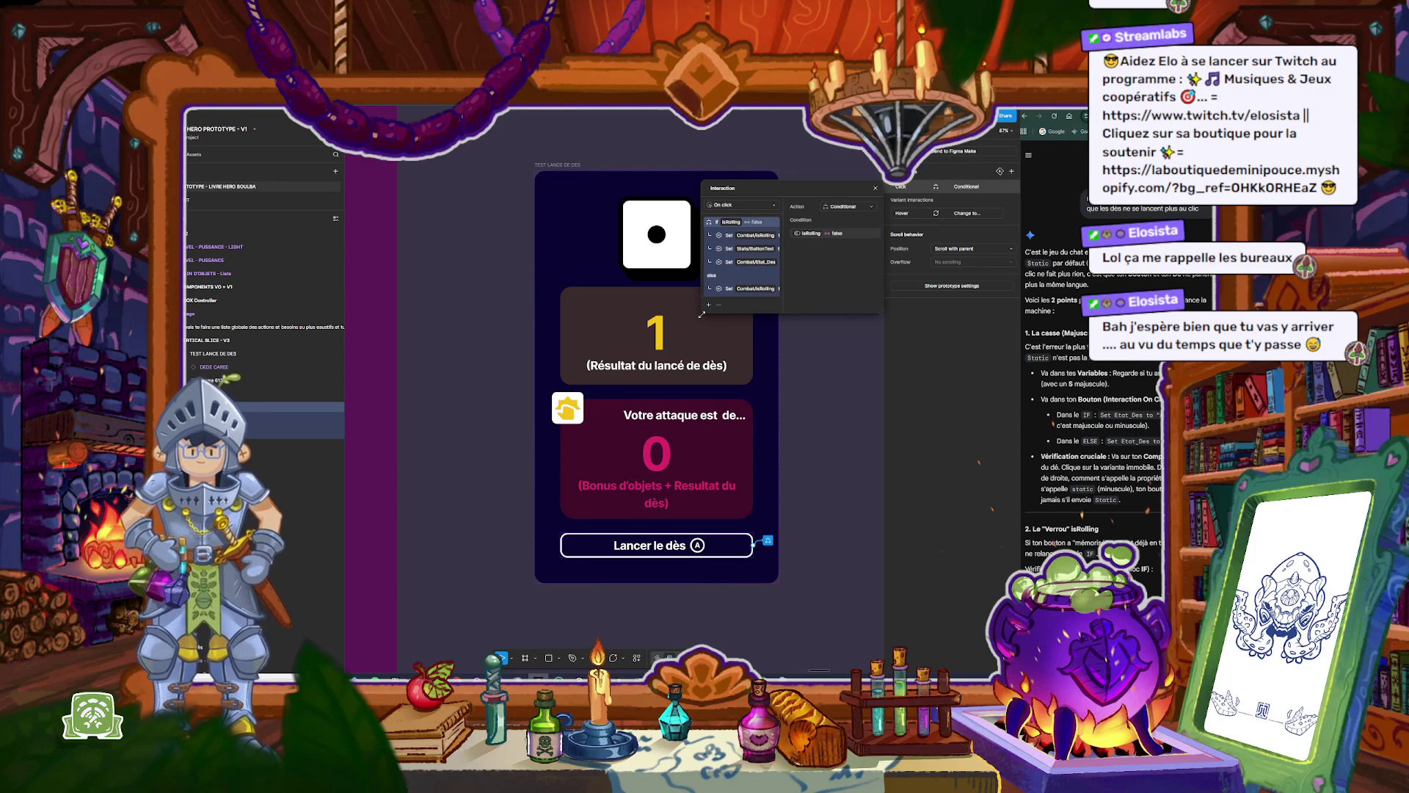
# Step: Enlarge the interaction editor and re-enter Static as the Combat/Etat_Des step's value
pyautogui.moveTo(703, 313); pyautogui.dragTo(430, 523)
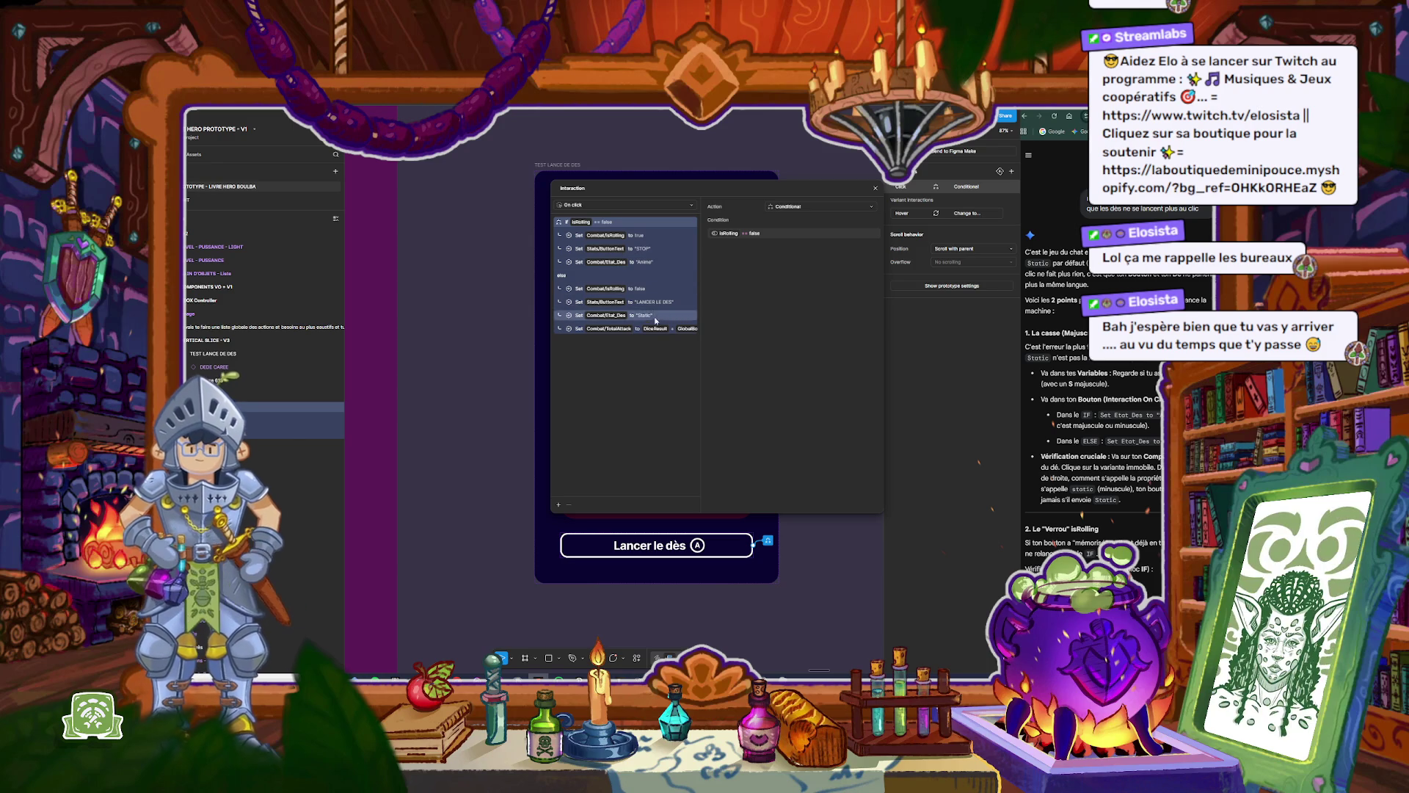
pyautogui.click(653, 316)
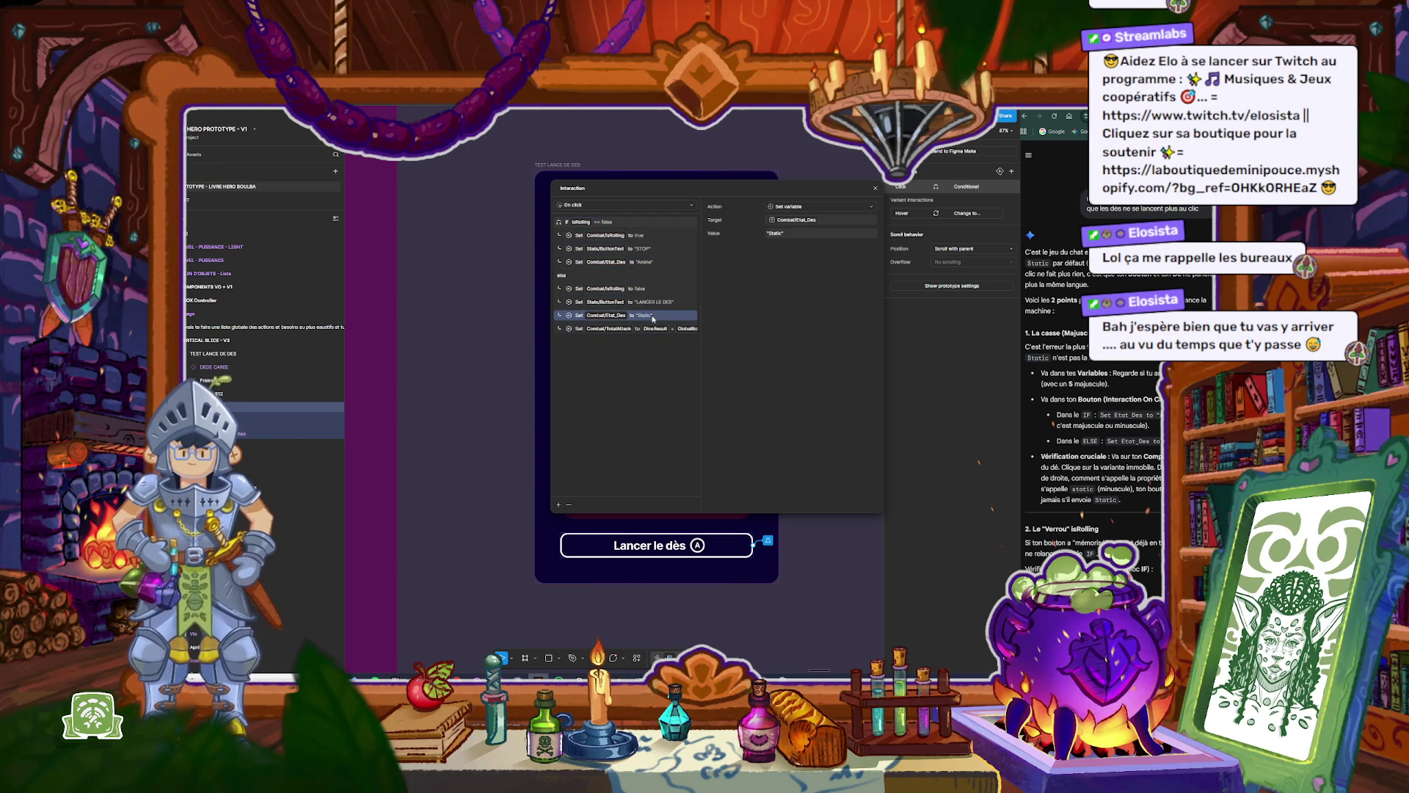
pyautogui.click(772, 234)
pyautogui.click(770, 235)
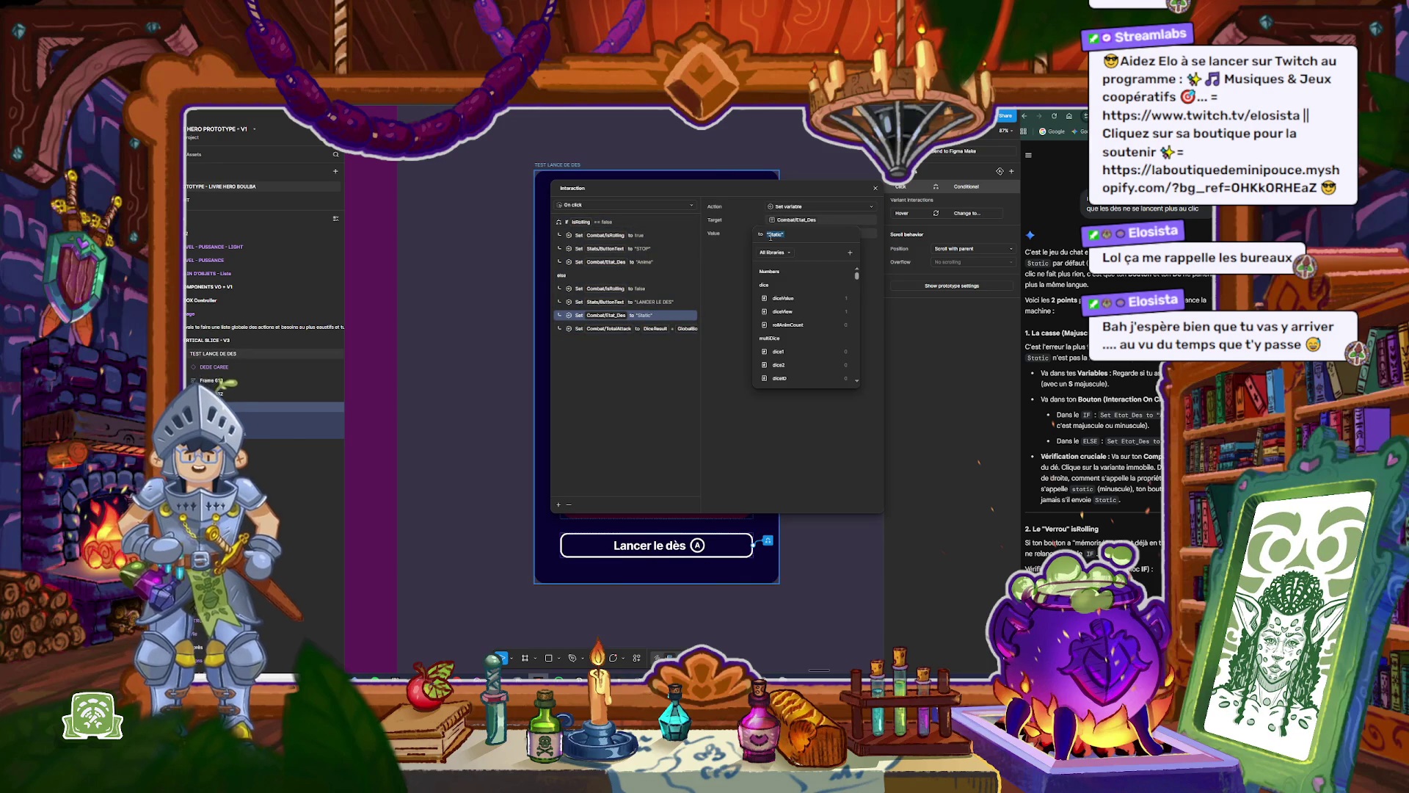
pyautogui.write('+')
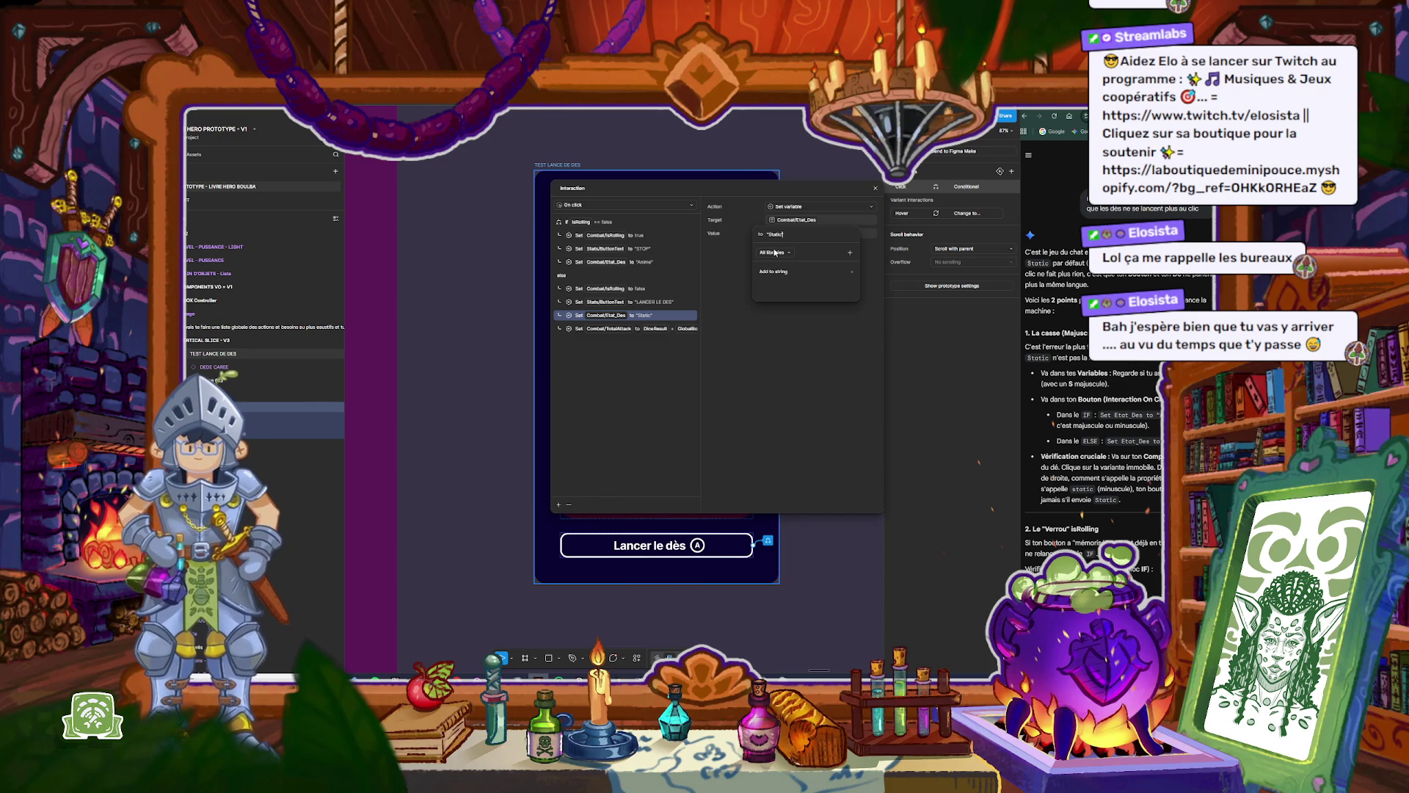
pyautogui.press('BackSpace')
pyautogui.press('BackSpace')
pyautogui.press('BackSpace')
pyautogui.write('Static')
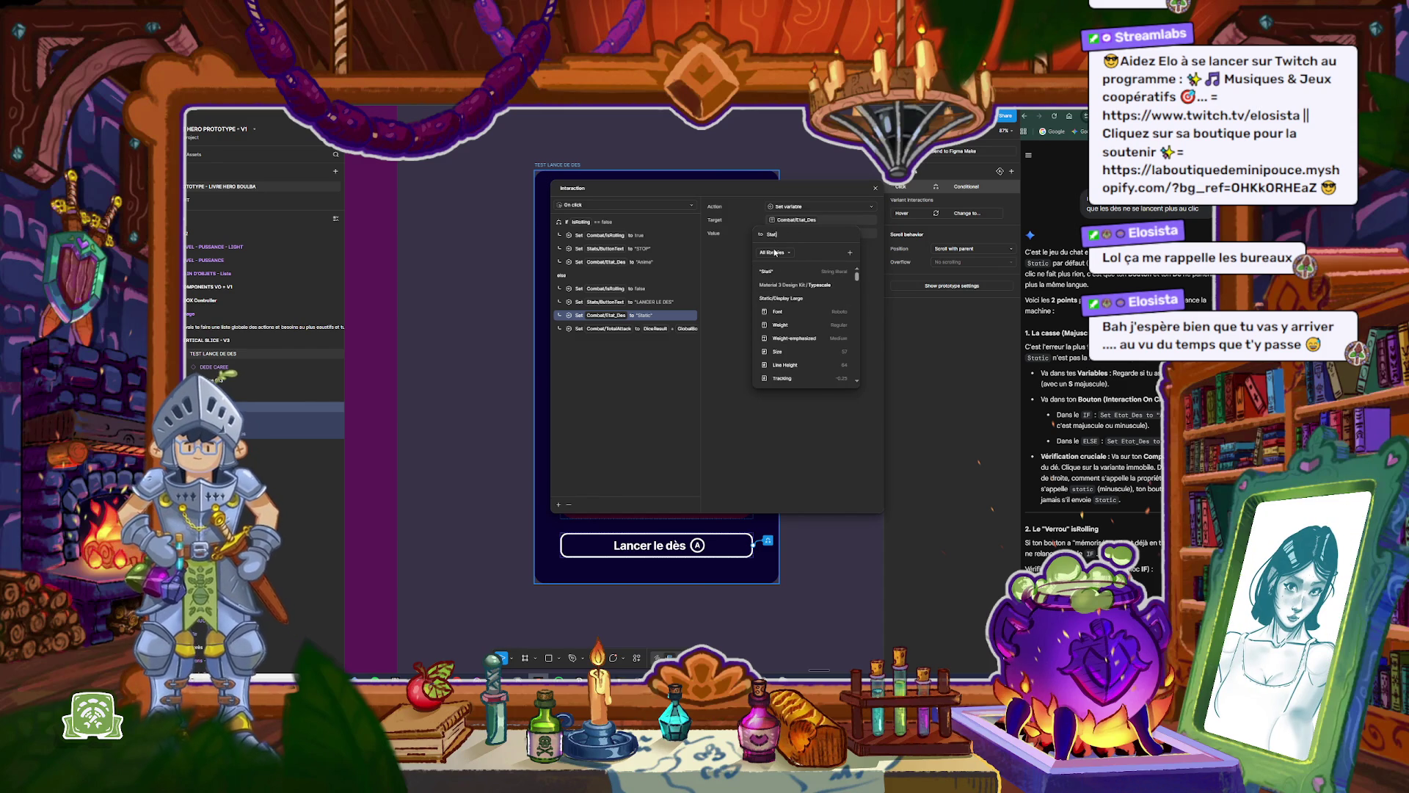
pyautogui.press('Return')
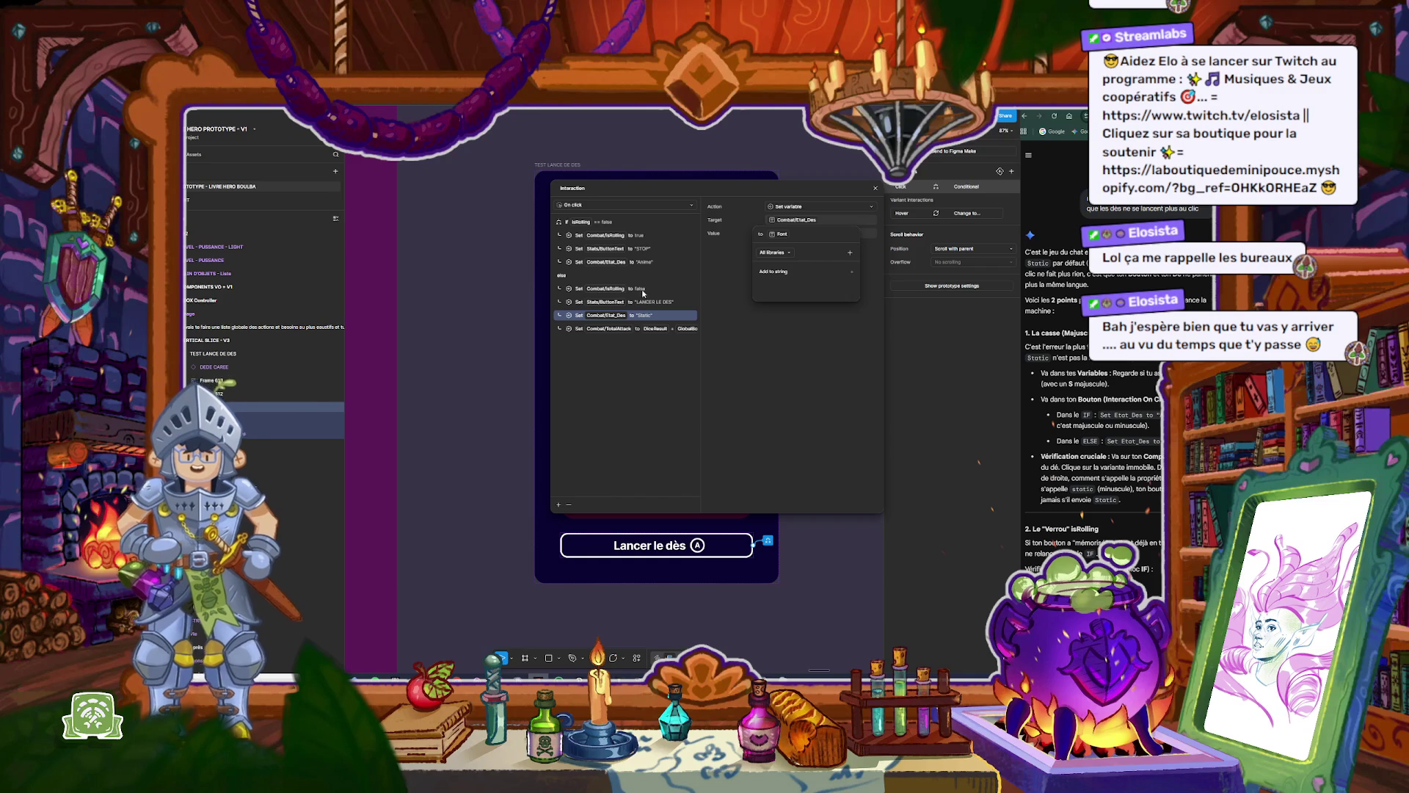
pyautogui.press('Return')
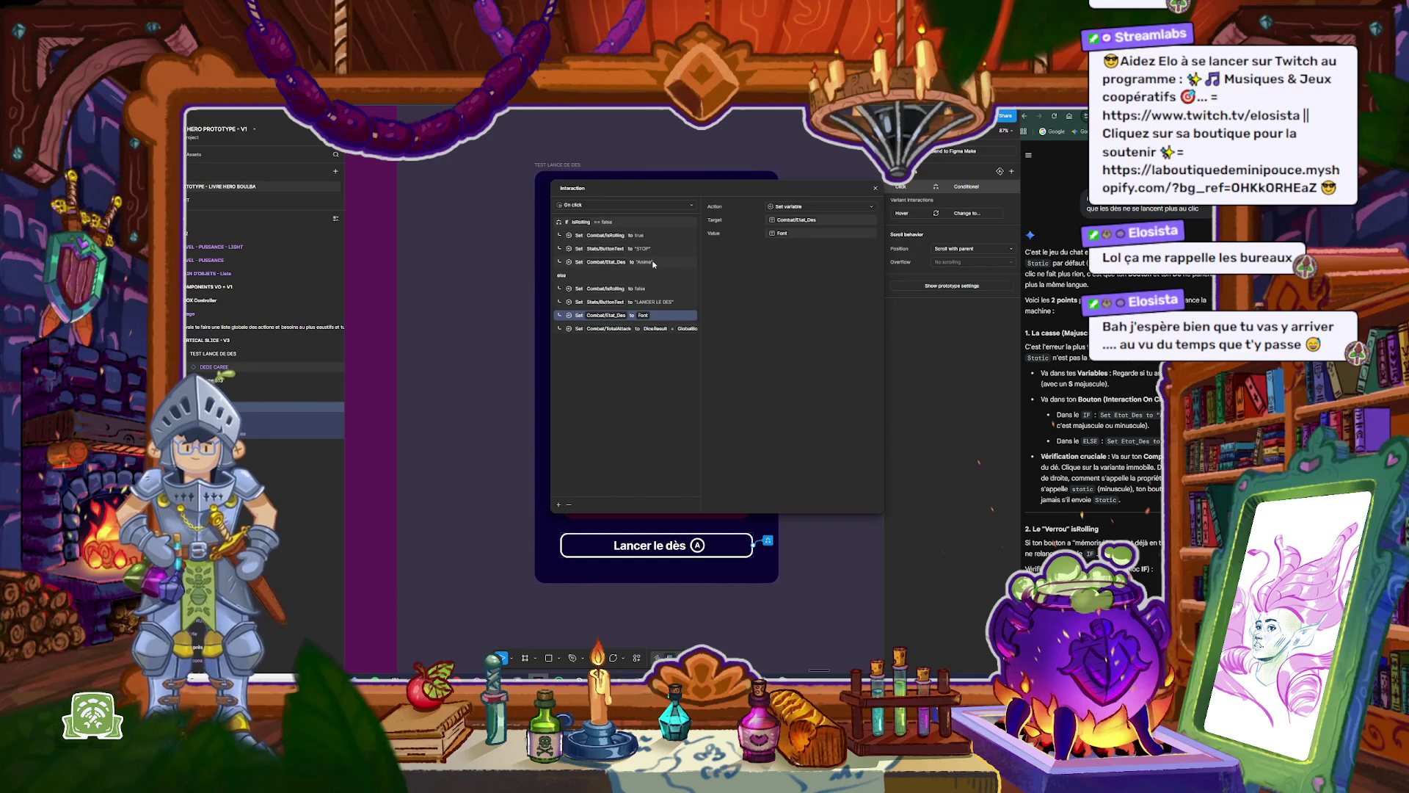
# Step: Set the if-branch Etat_Des step's value to the quoted text "Anime"
pyautogui.click(654, 262)
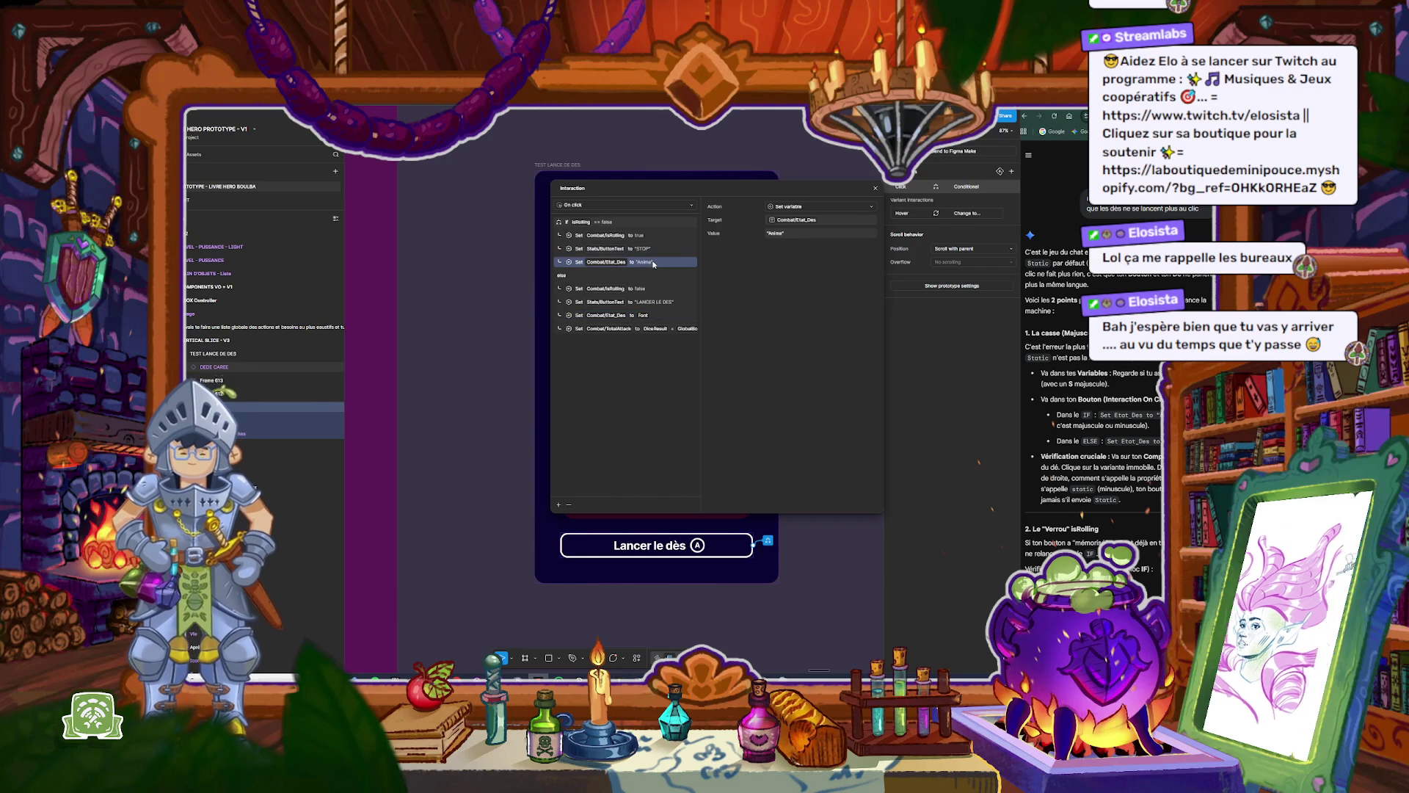
pyautogui.click(775, 233)
pyautogui.write('"')
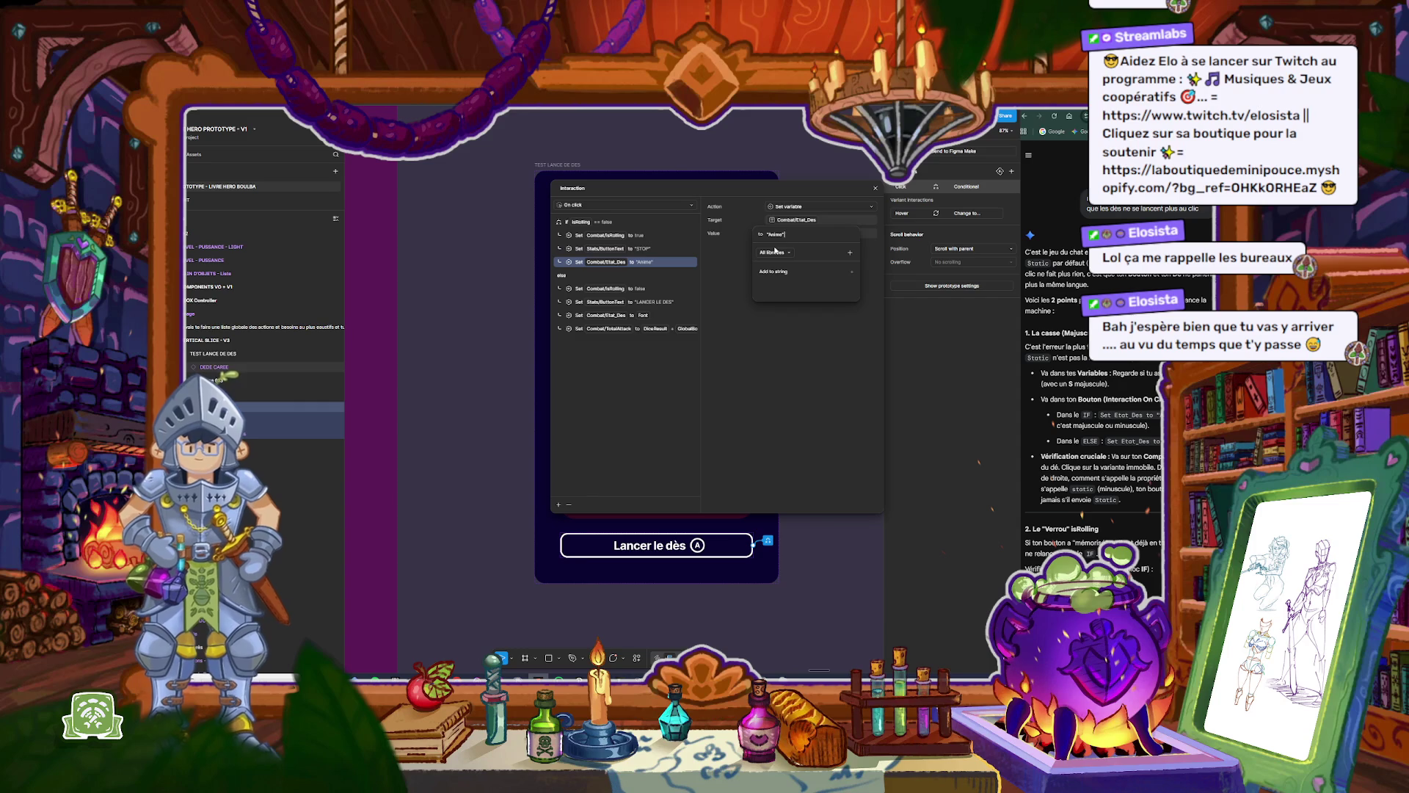
pyautogui.hotkey('ctrl', 'a')
pyautogui.write('A')
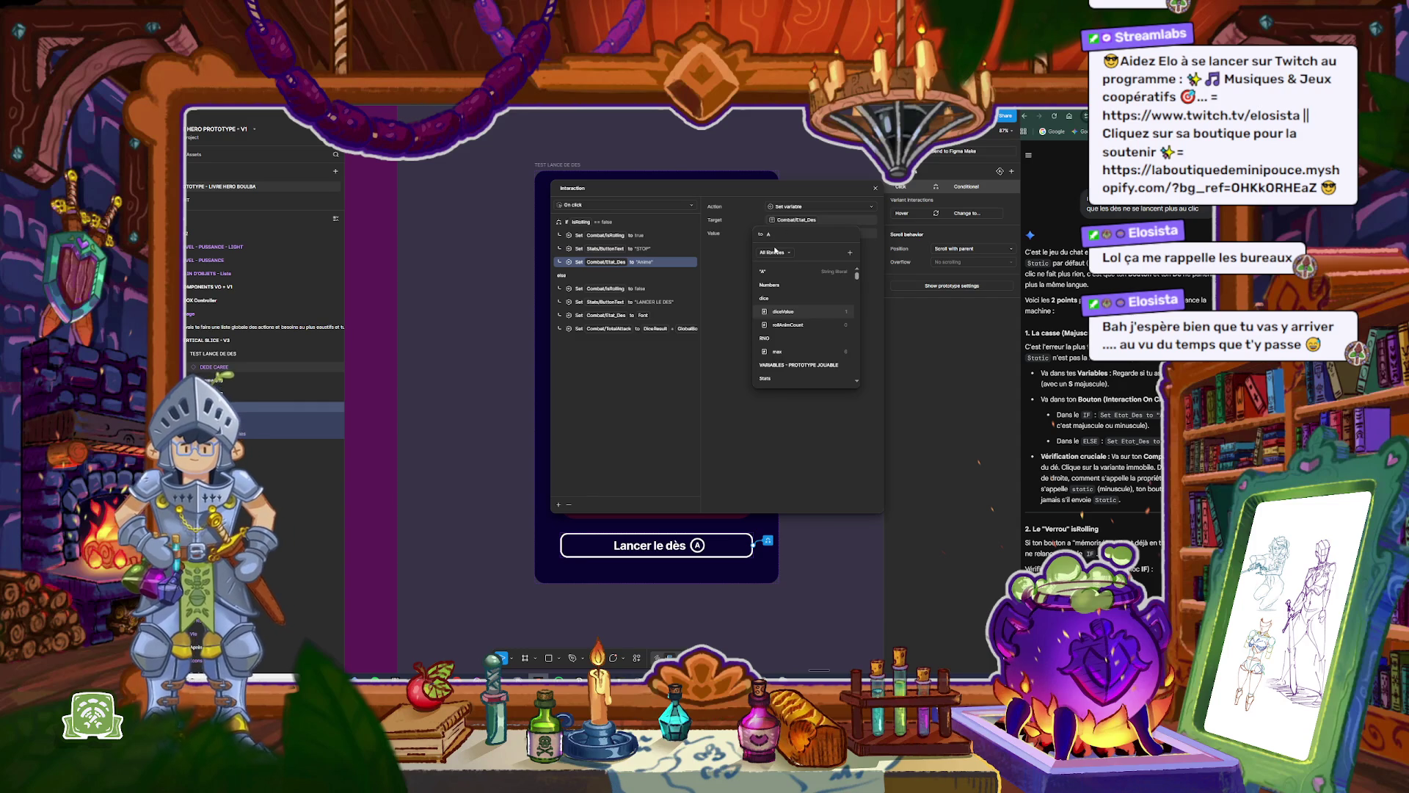
pyautogui.write('nime')
pyautogui.press('Return')
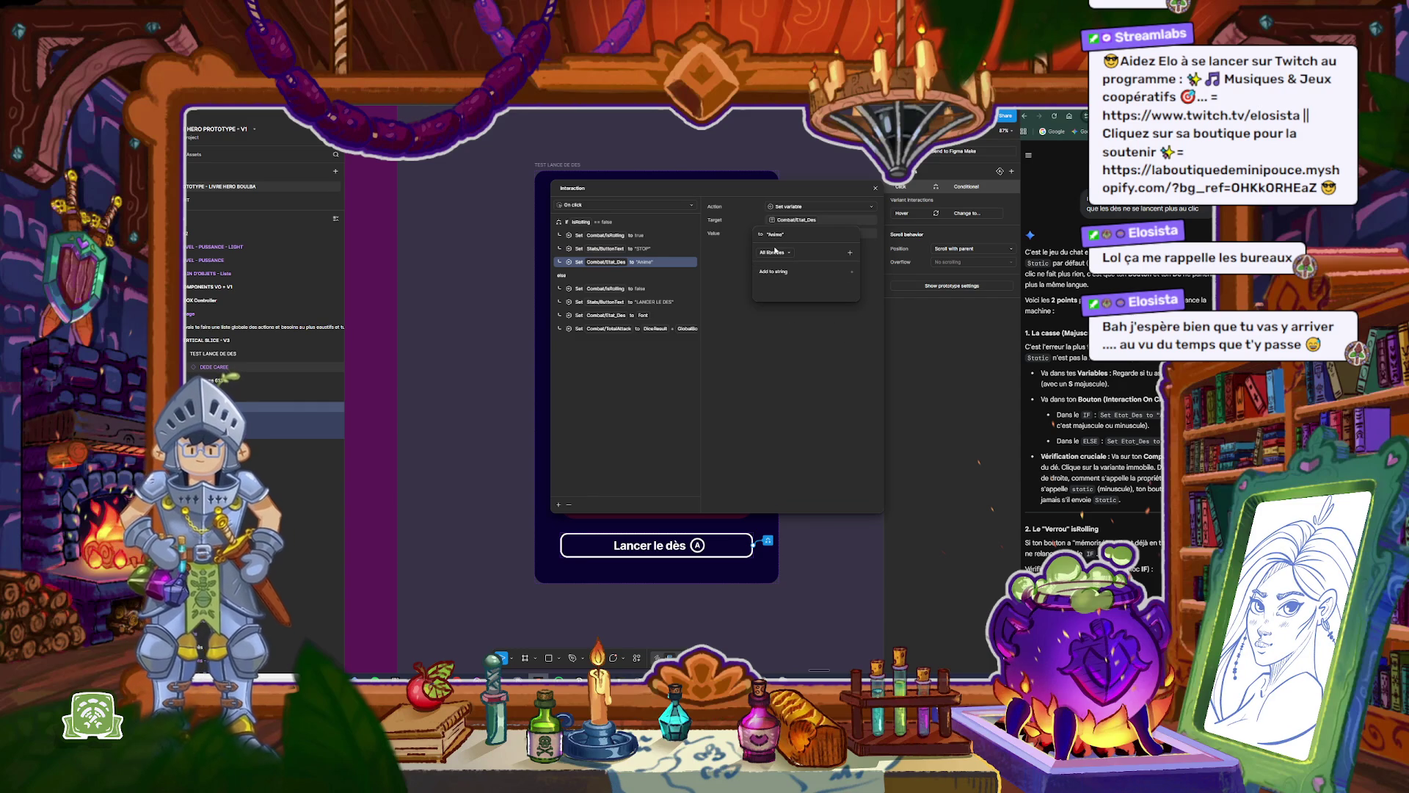
pyautogui.click(670, 315)
# Step: Remove the else-branch step that set Etat_Des to Font
pyautogui.click(667, 317)
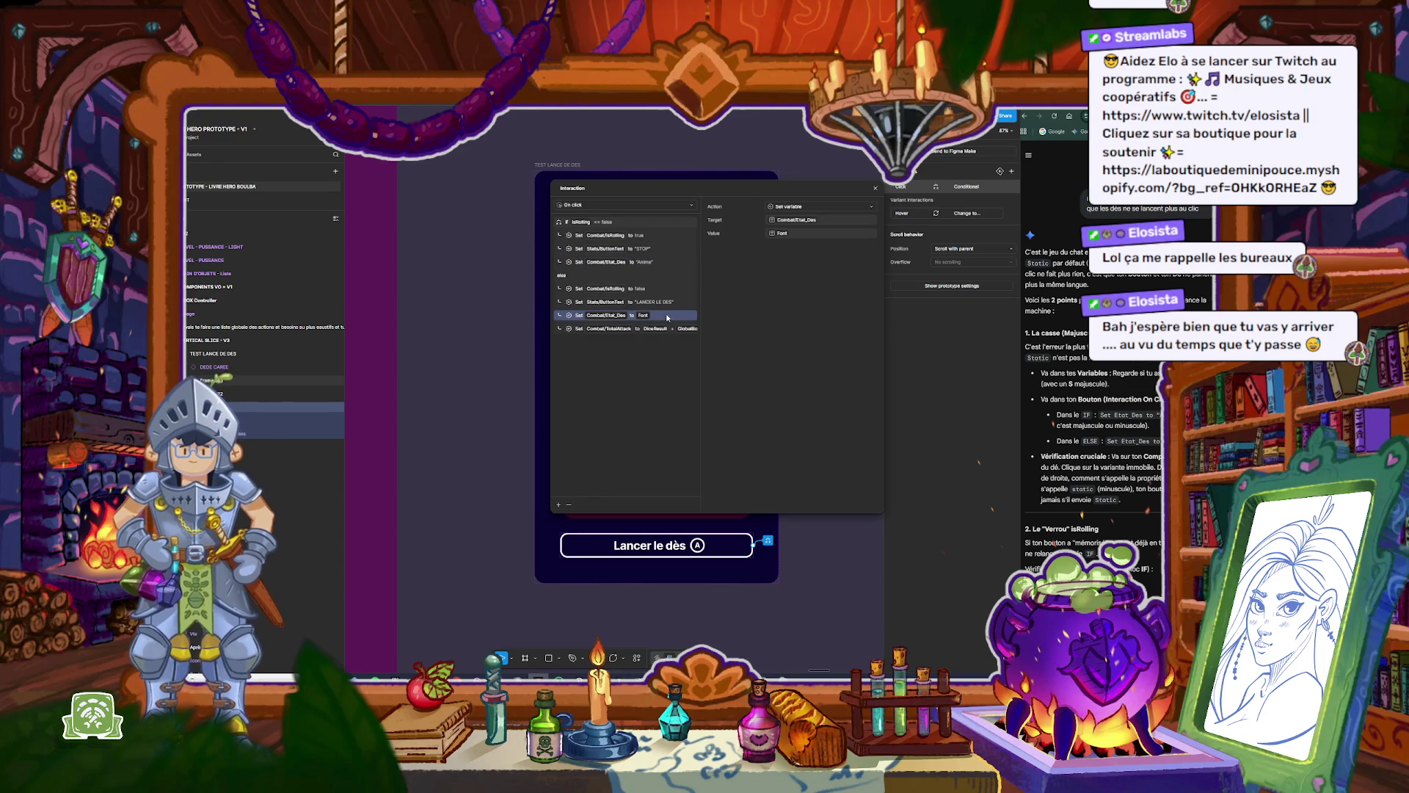
pyautogui.click(789, 233)
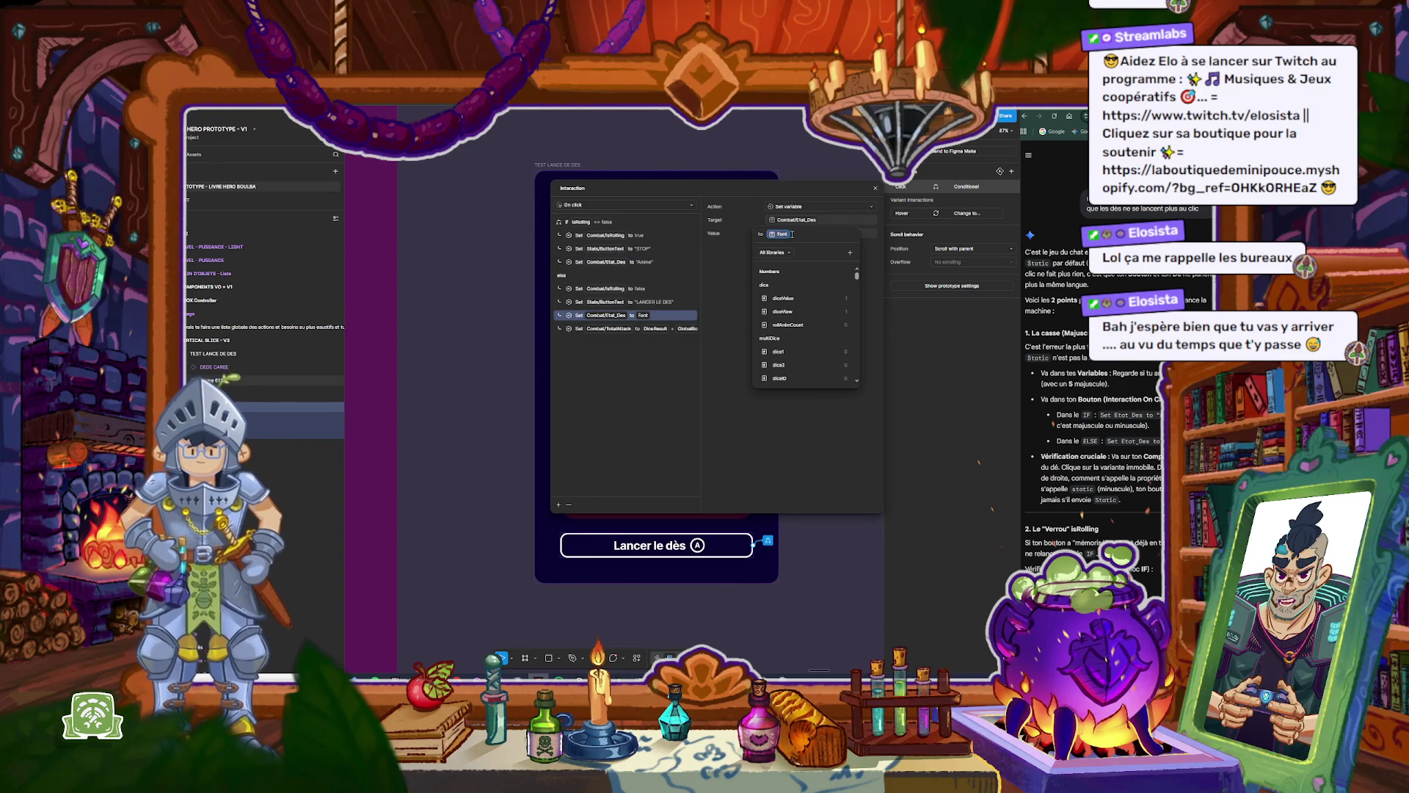
pyautogui.press('BackSpace')
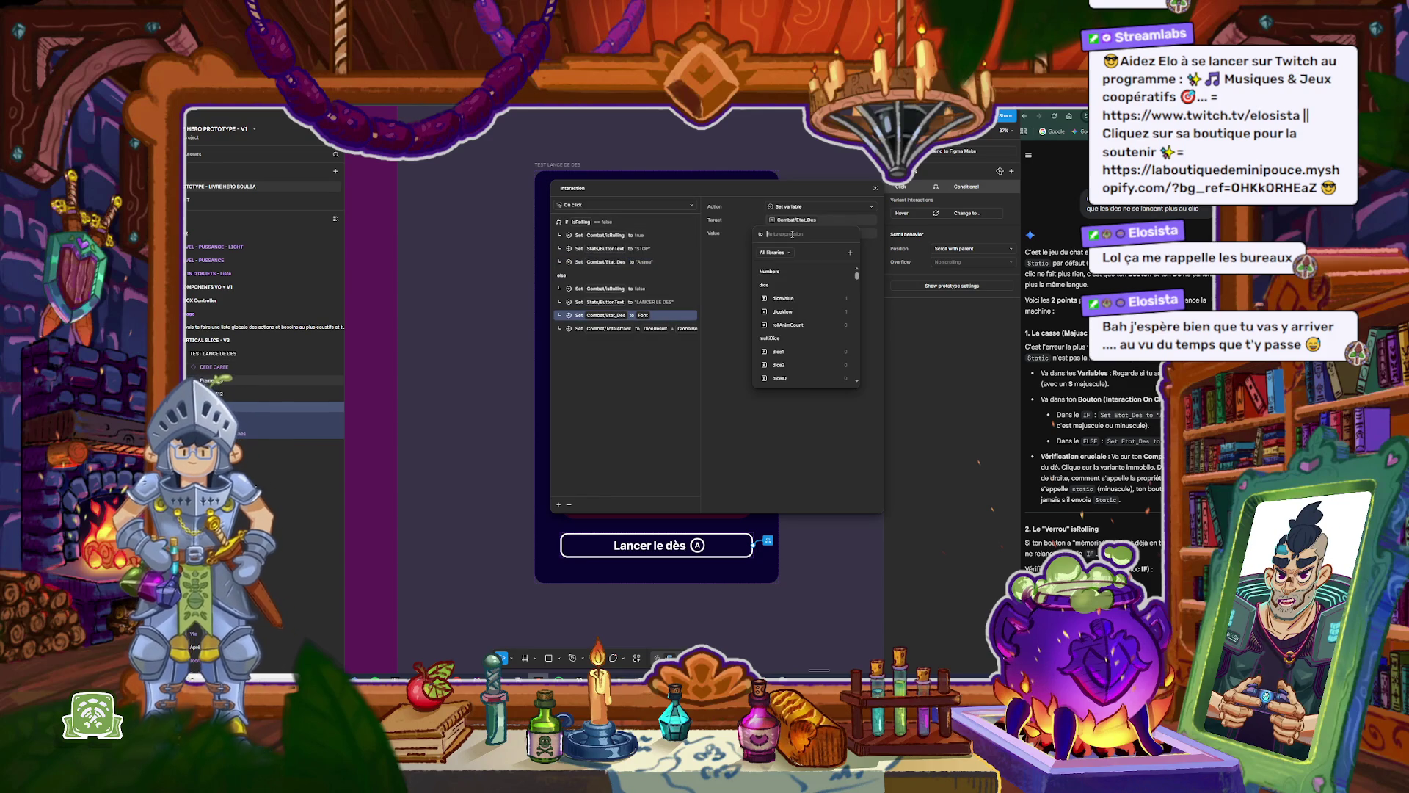
pyautogui.write('A')
pyautogui.press('BackSpace')
pyautogui.write('Stat')
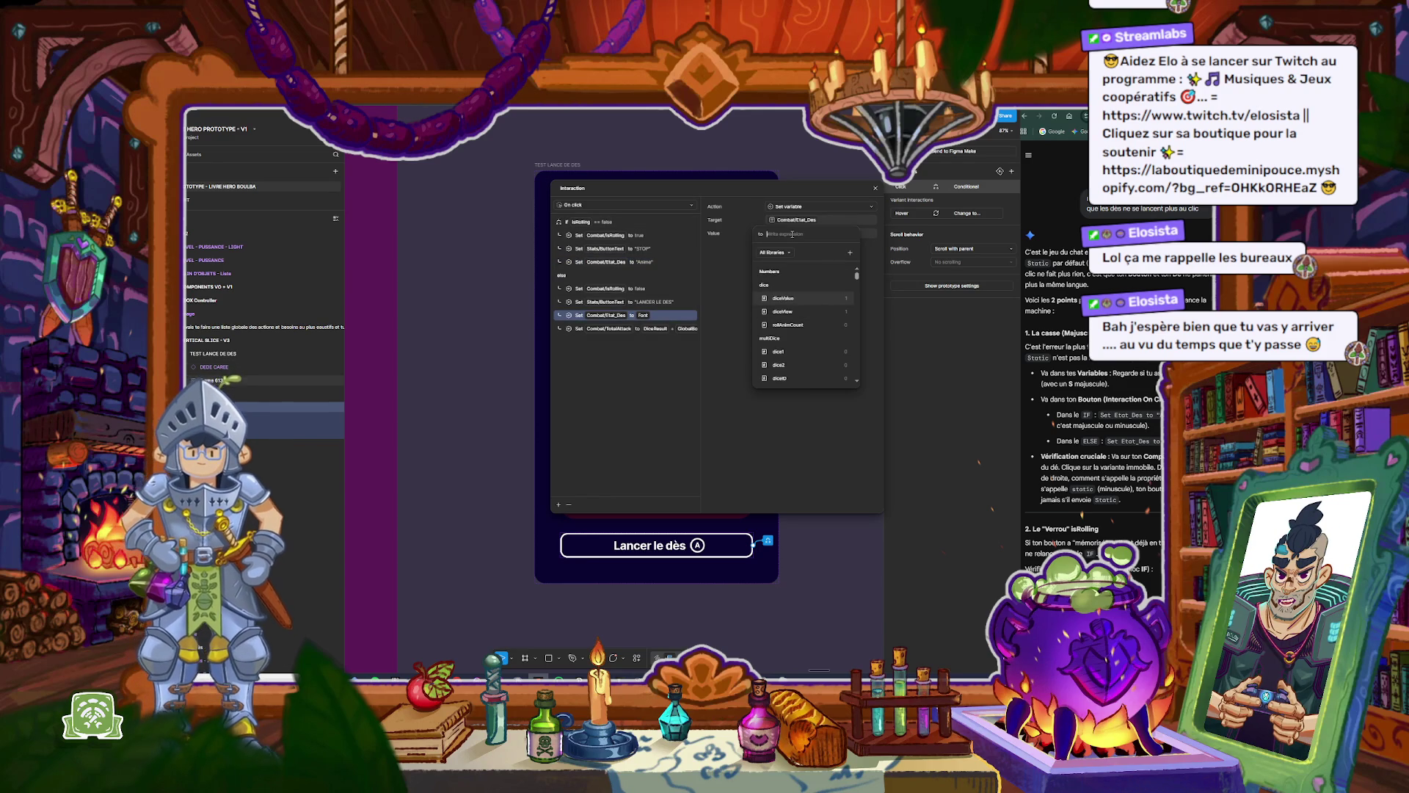
pyautogui.write('ic')
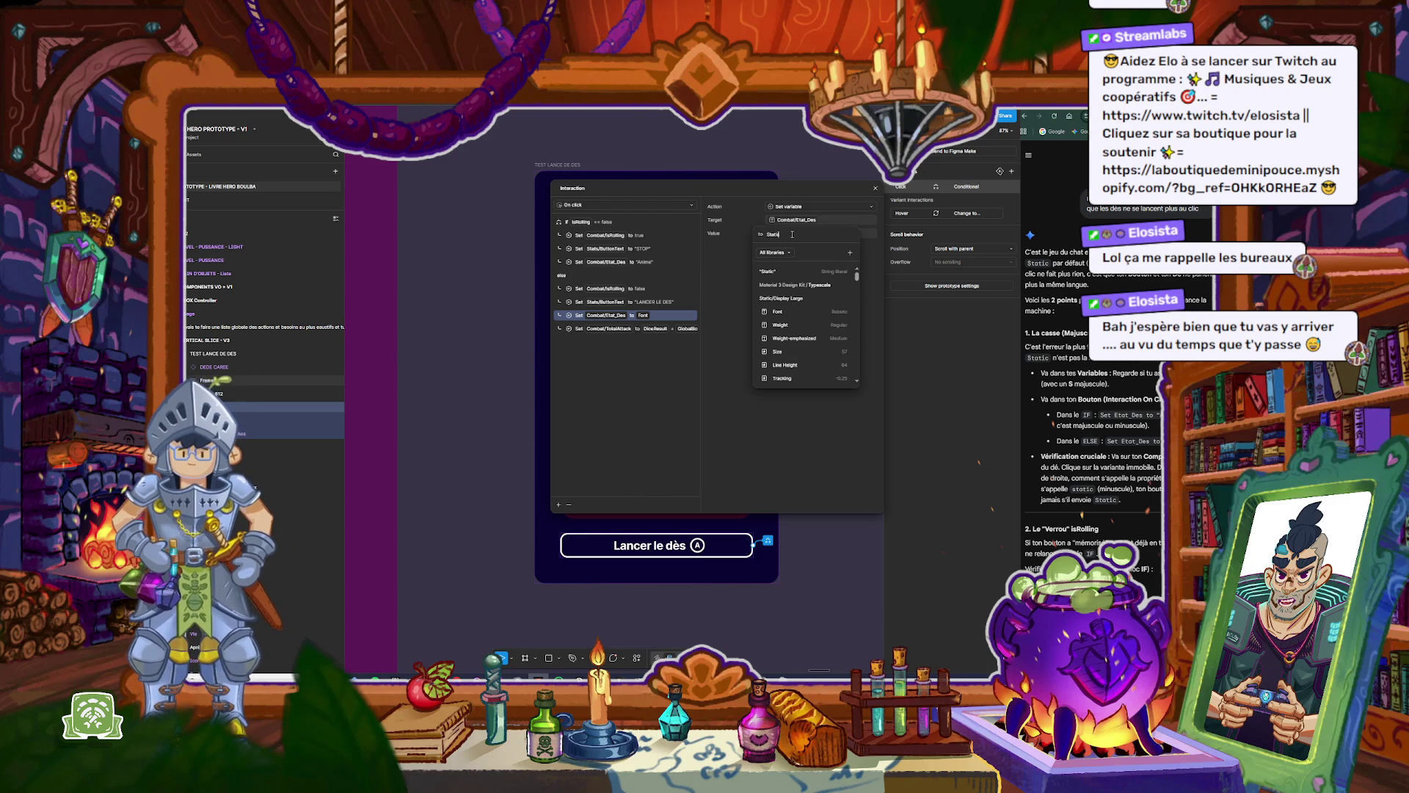
pyautogui.press('Return')
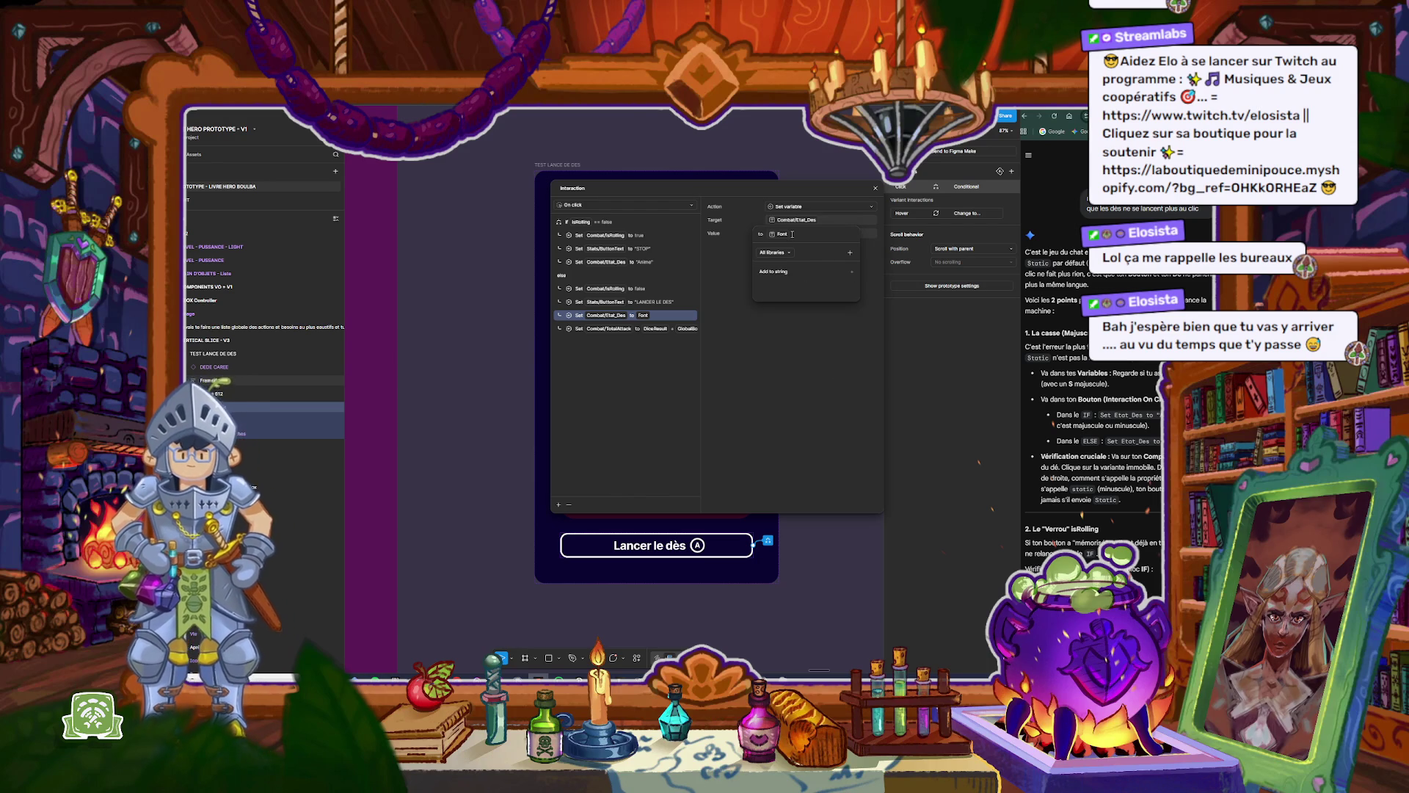
pyautogui.click(658, 405)
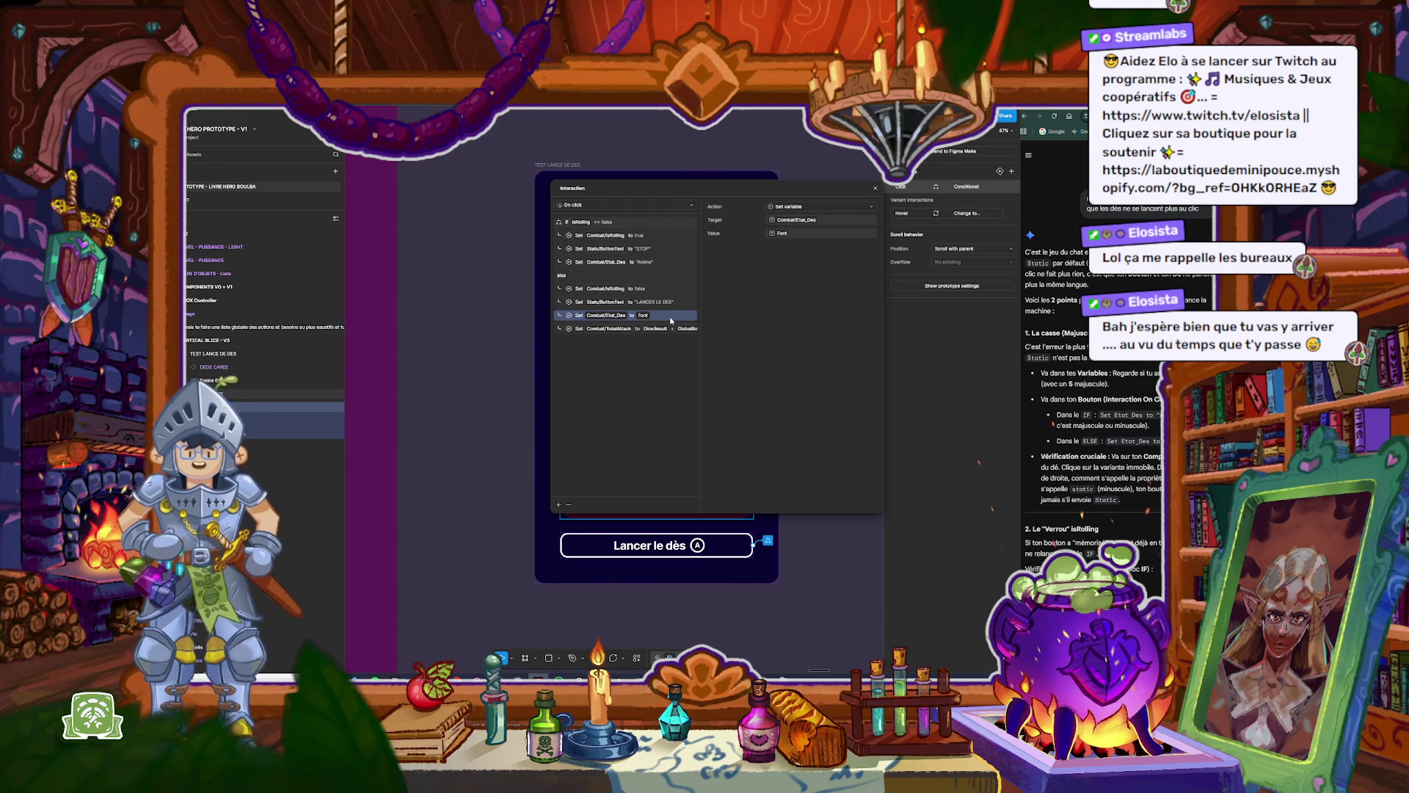
pyautogui.click(570, 505)
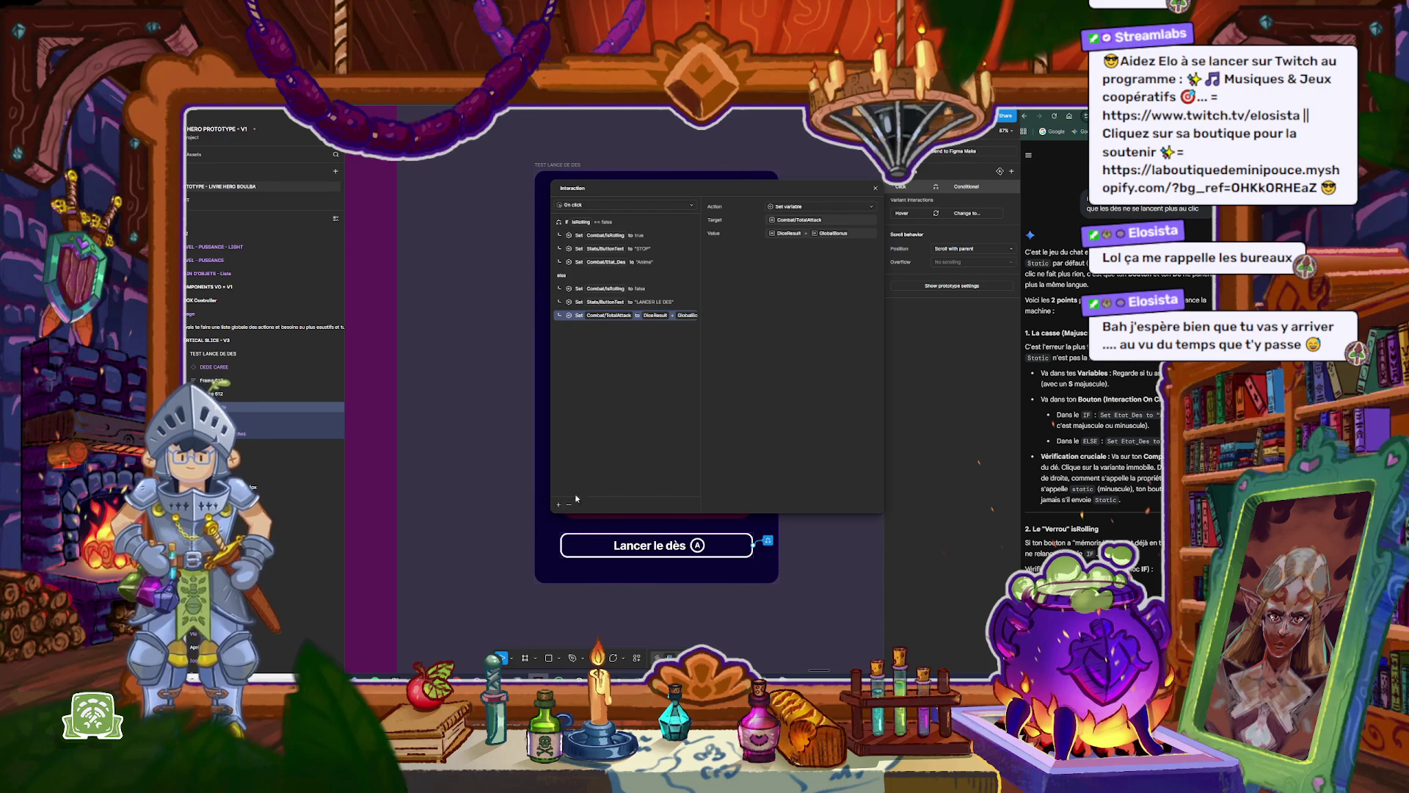
pyautogui.scroll(10, 1076, 415)
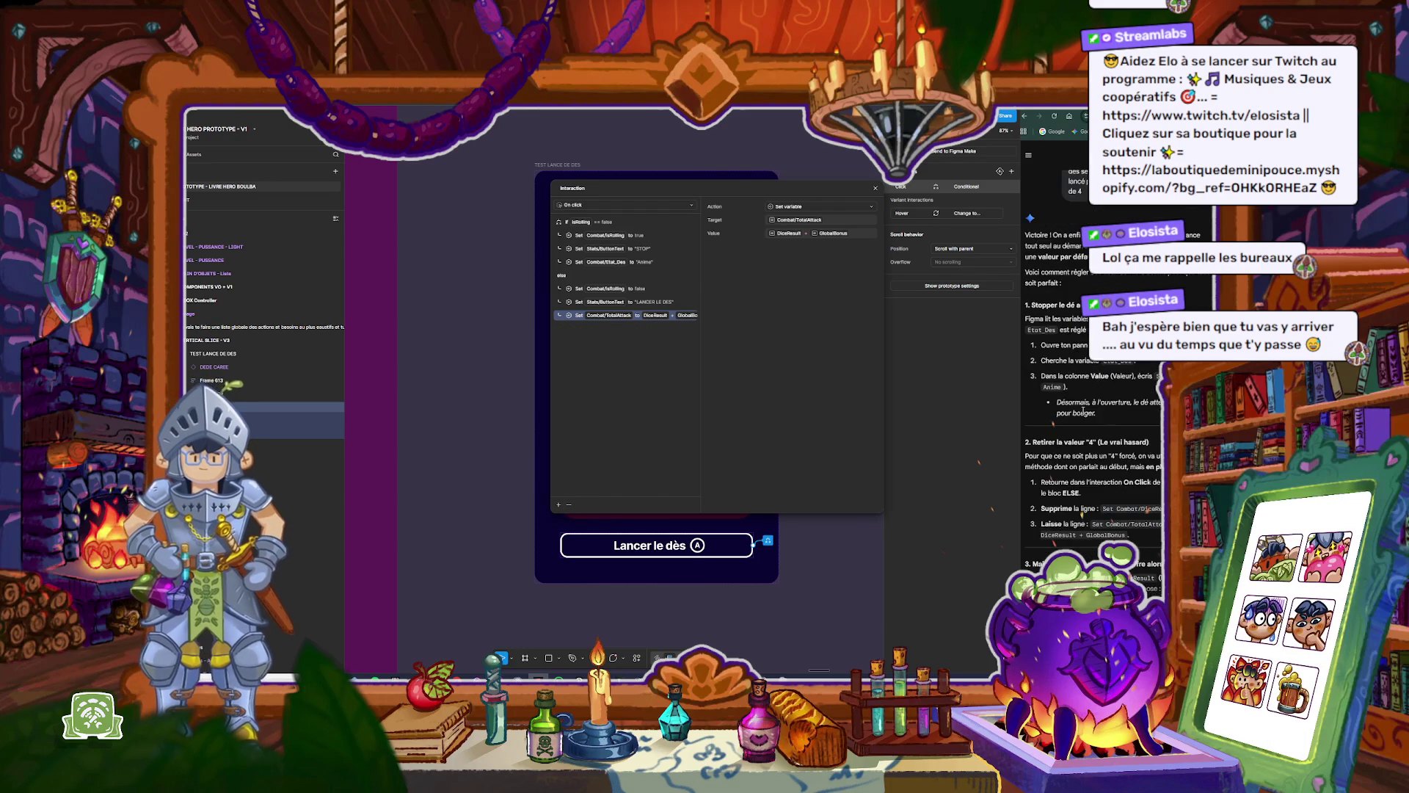
pyautogui.scroll(8, 1084, 413)
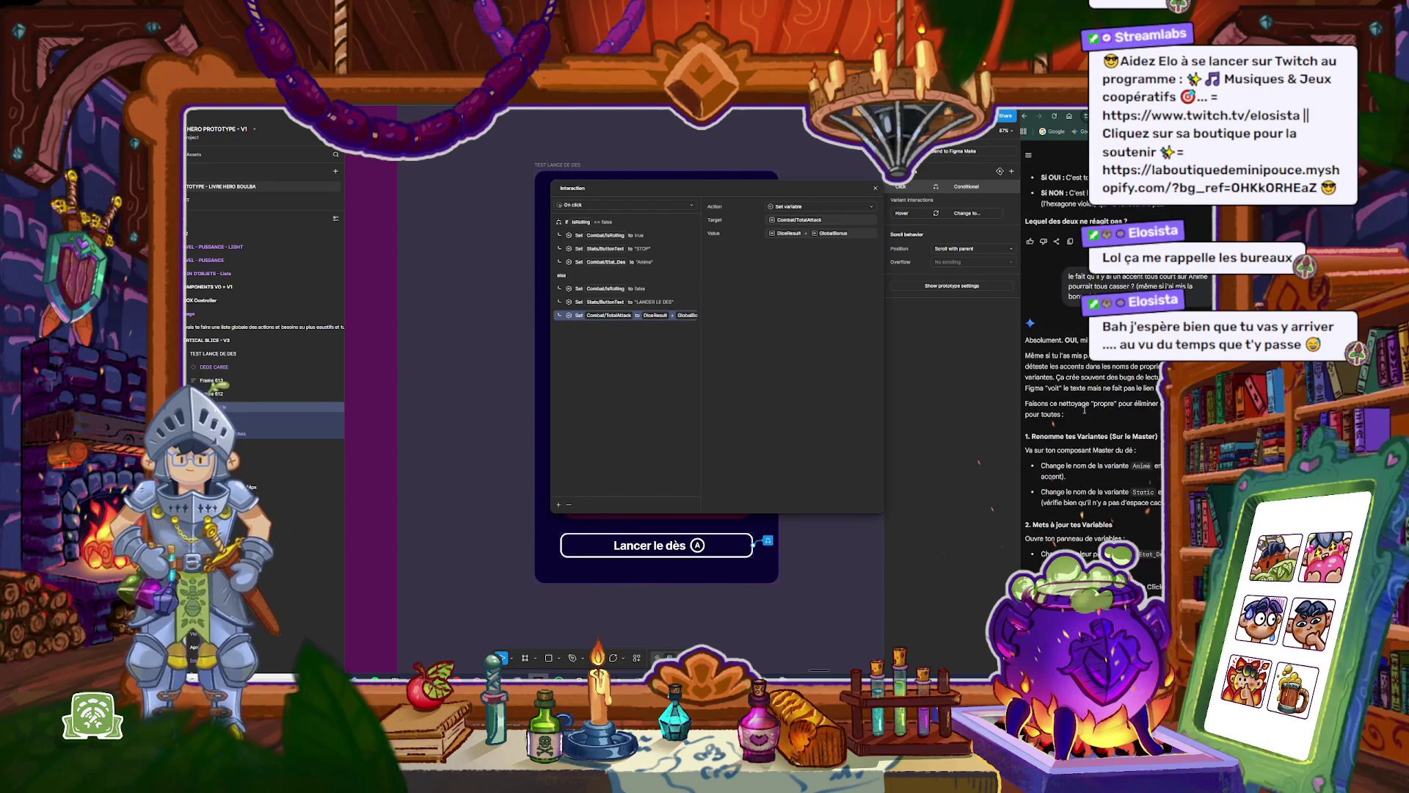
pyautogui.scroll(-10, 1084, 411)
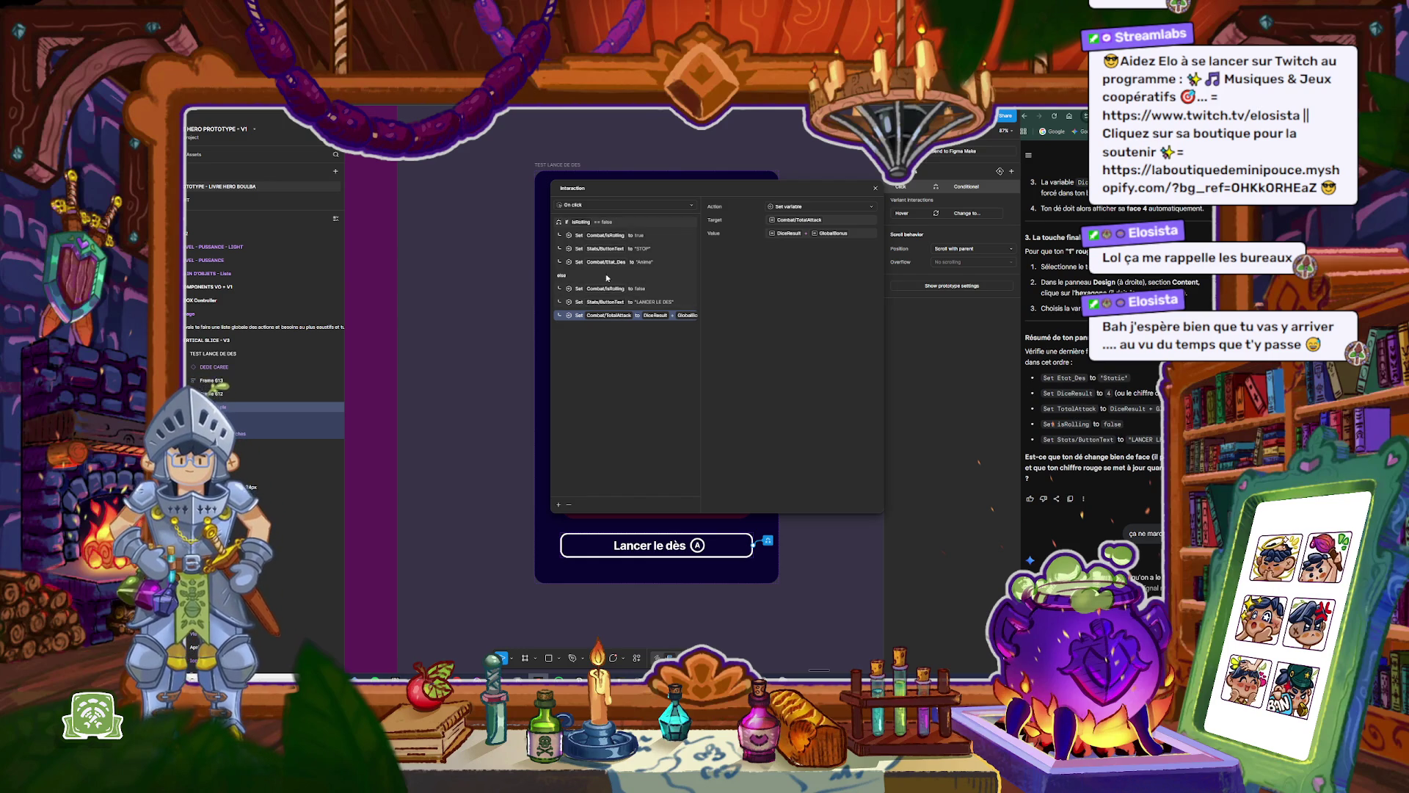
pyautogui.click(559, 505)
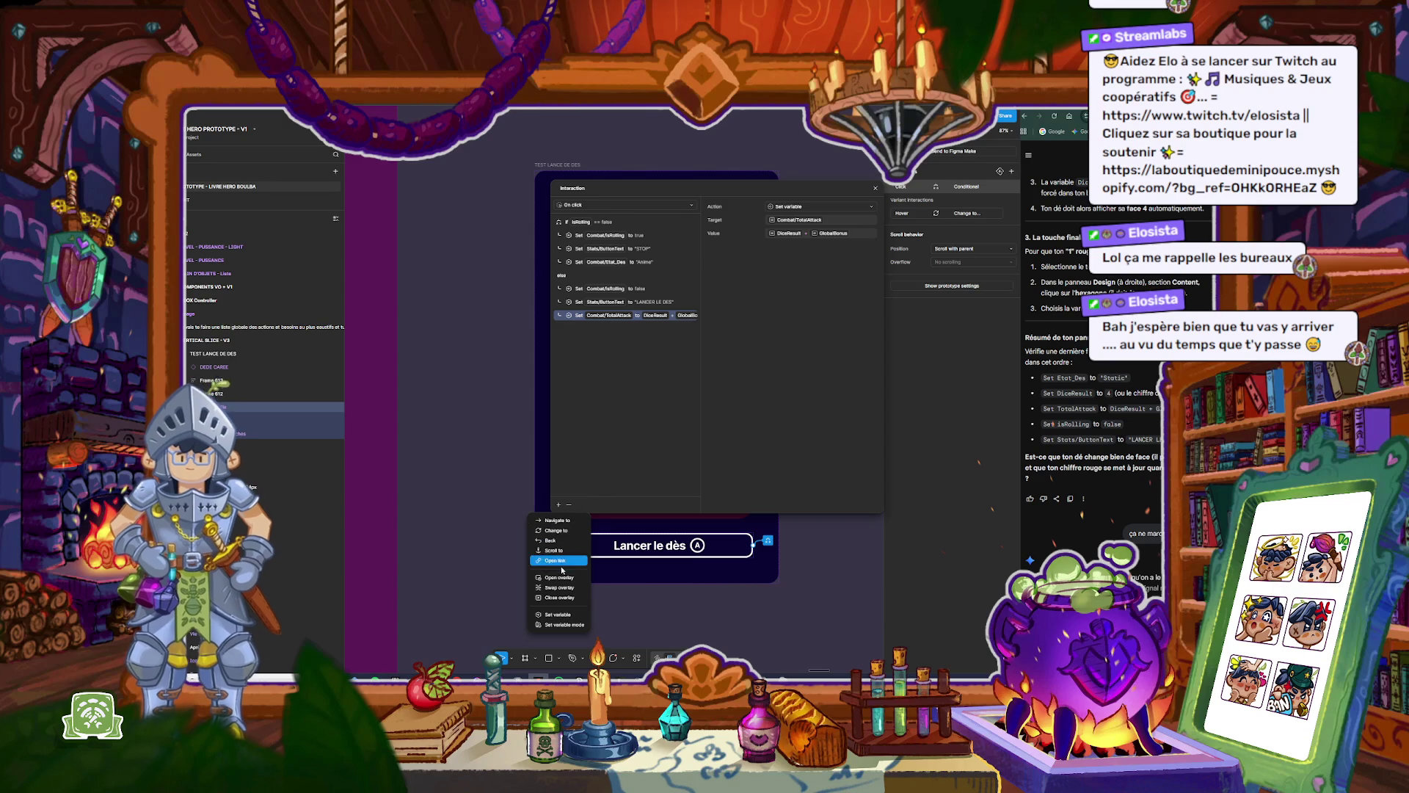
# Step: Add a Set variable step at the top of the else branch targeting Combat/Etat_Des
pyautogui.click(558, 615)
pyautogui.press('Escape')
pyautogui.moveTo(587, 328); pyautogui.dragTo(595, 289)
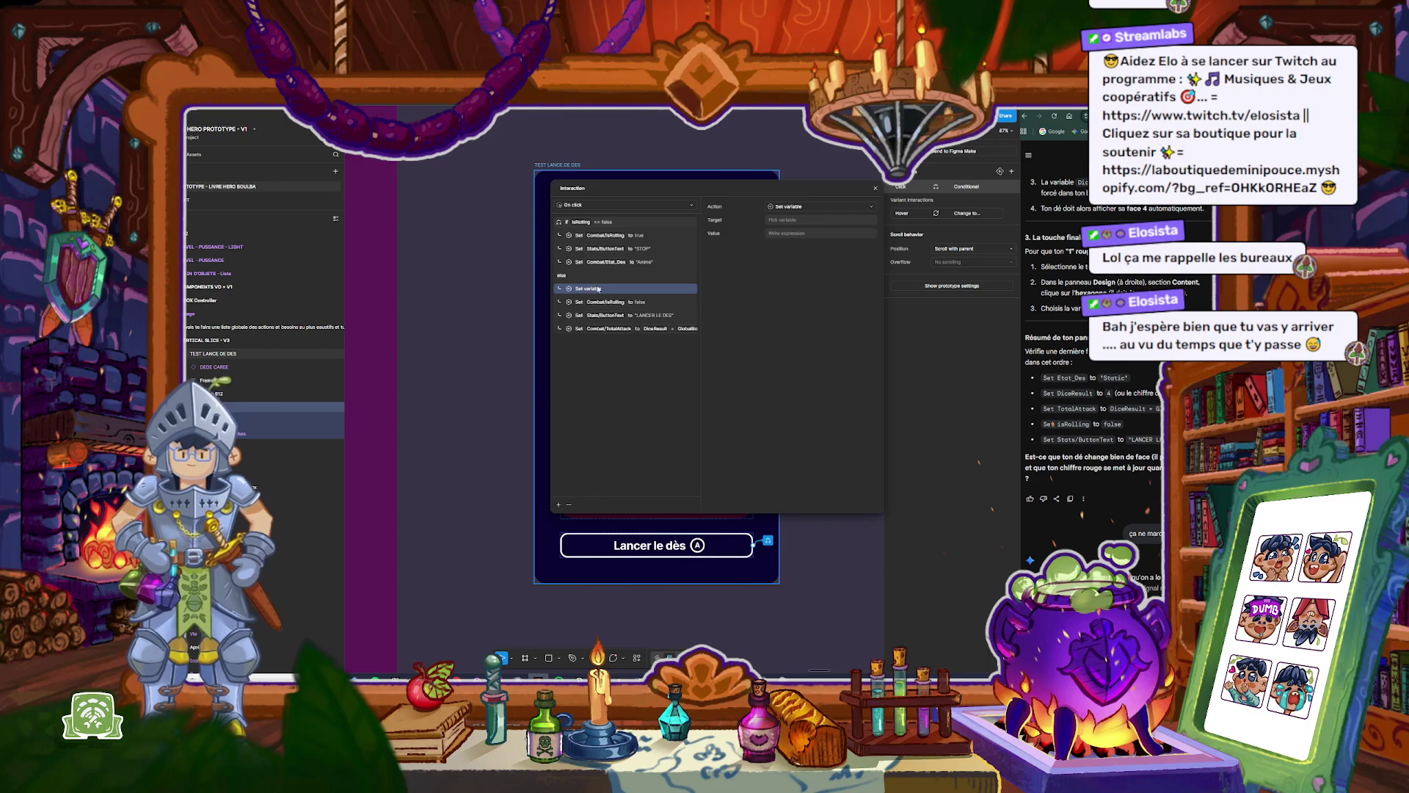
pyautogui.click(794, 220)
pyautogui.write('Etat')
pyautogui.press('Return')
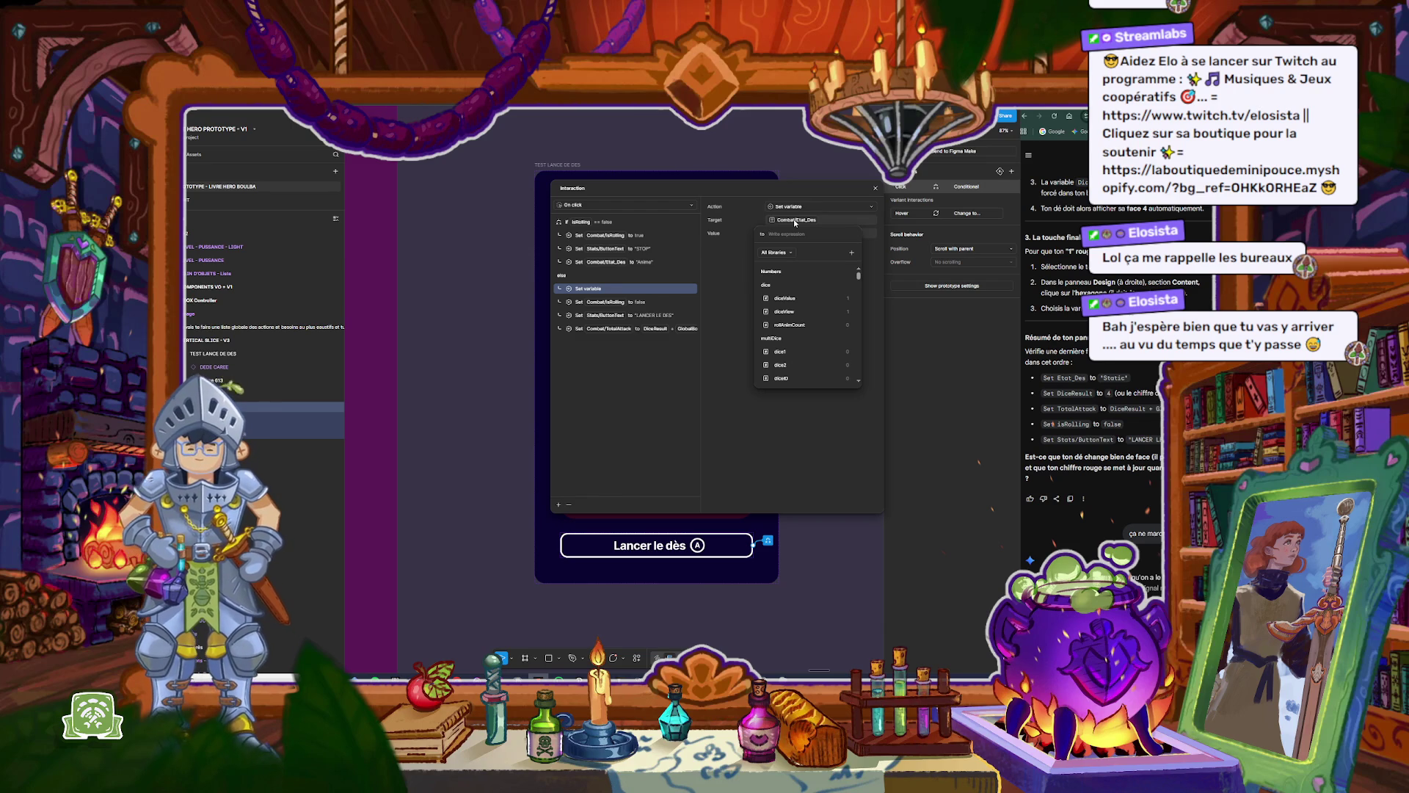
# Step: Enter "Animé" as the new step's value, then try a different value from the suggestions
pyautogui.write('4')
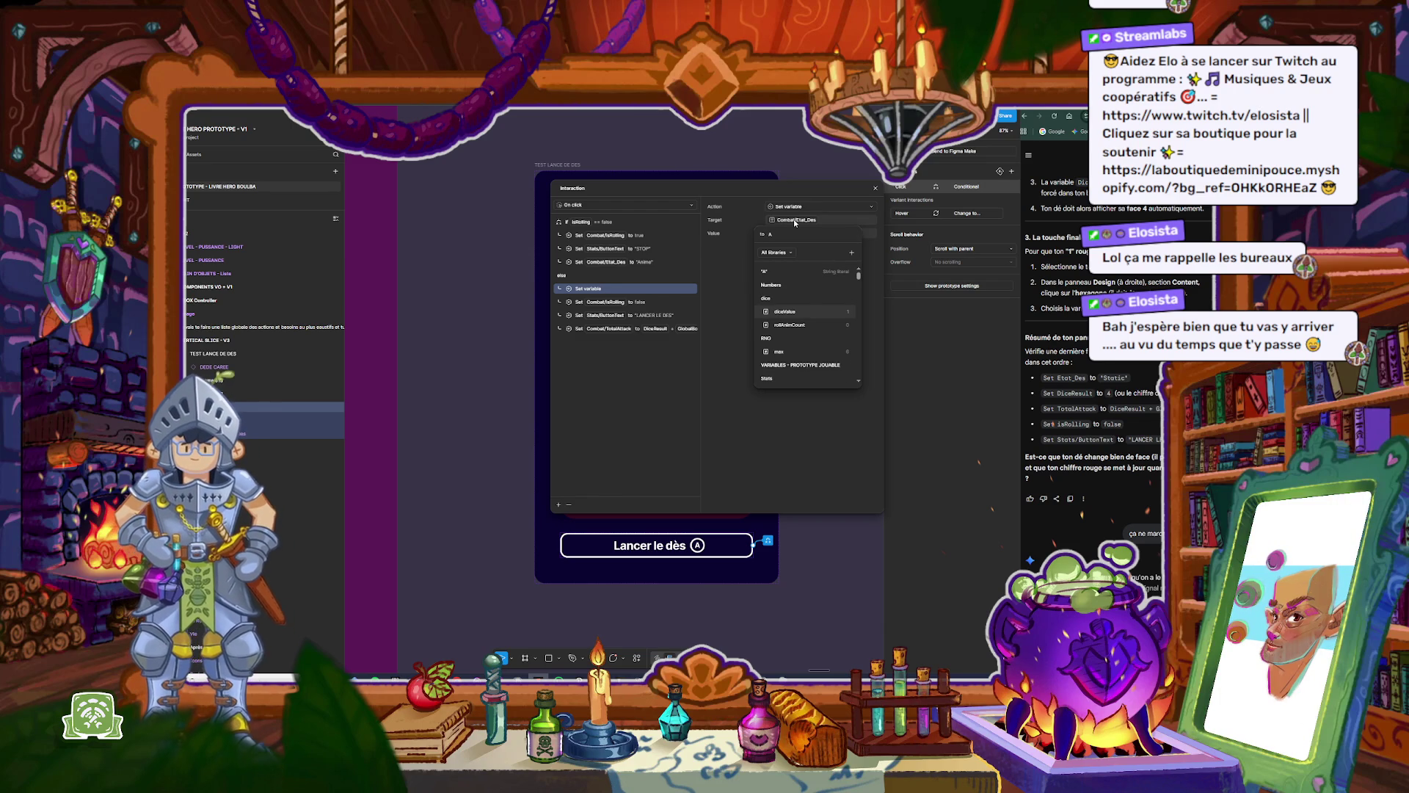
pyautogui.write('nimé"')
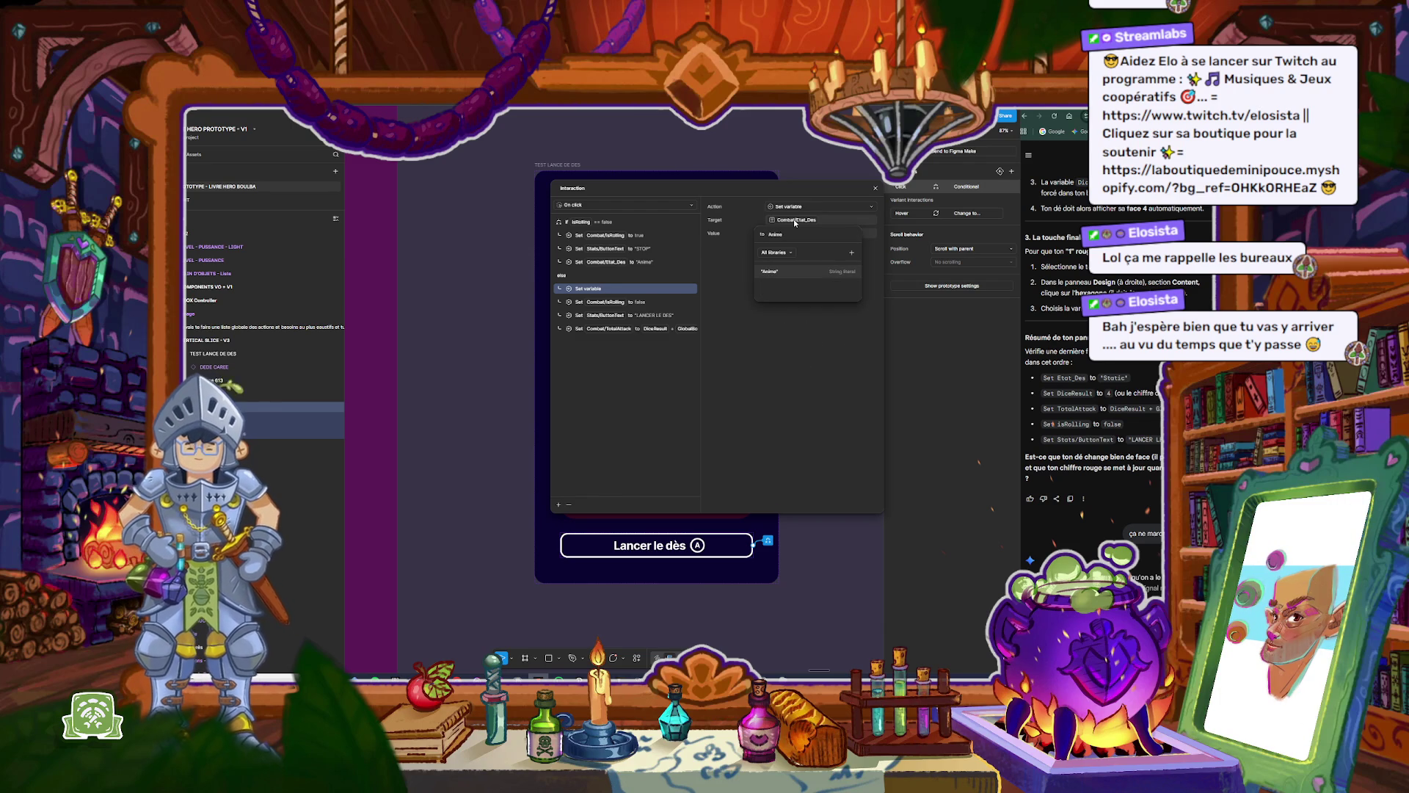
pyautogui.press('Return')
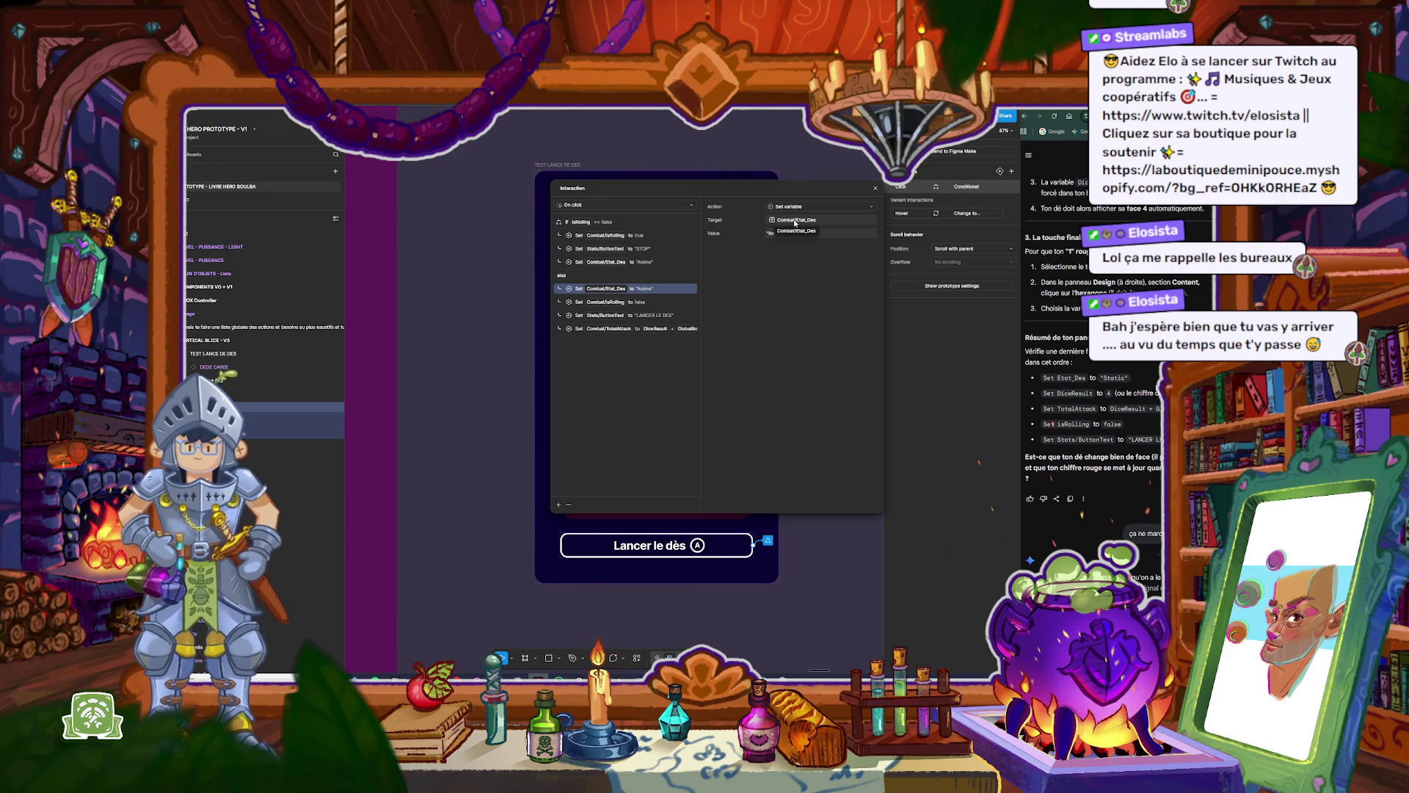
pyautogui.click(772, 234)
pyautogui.write('Static')
pyautogui.click(778, 311)
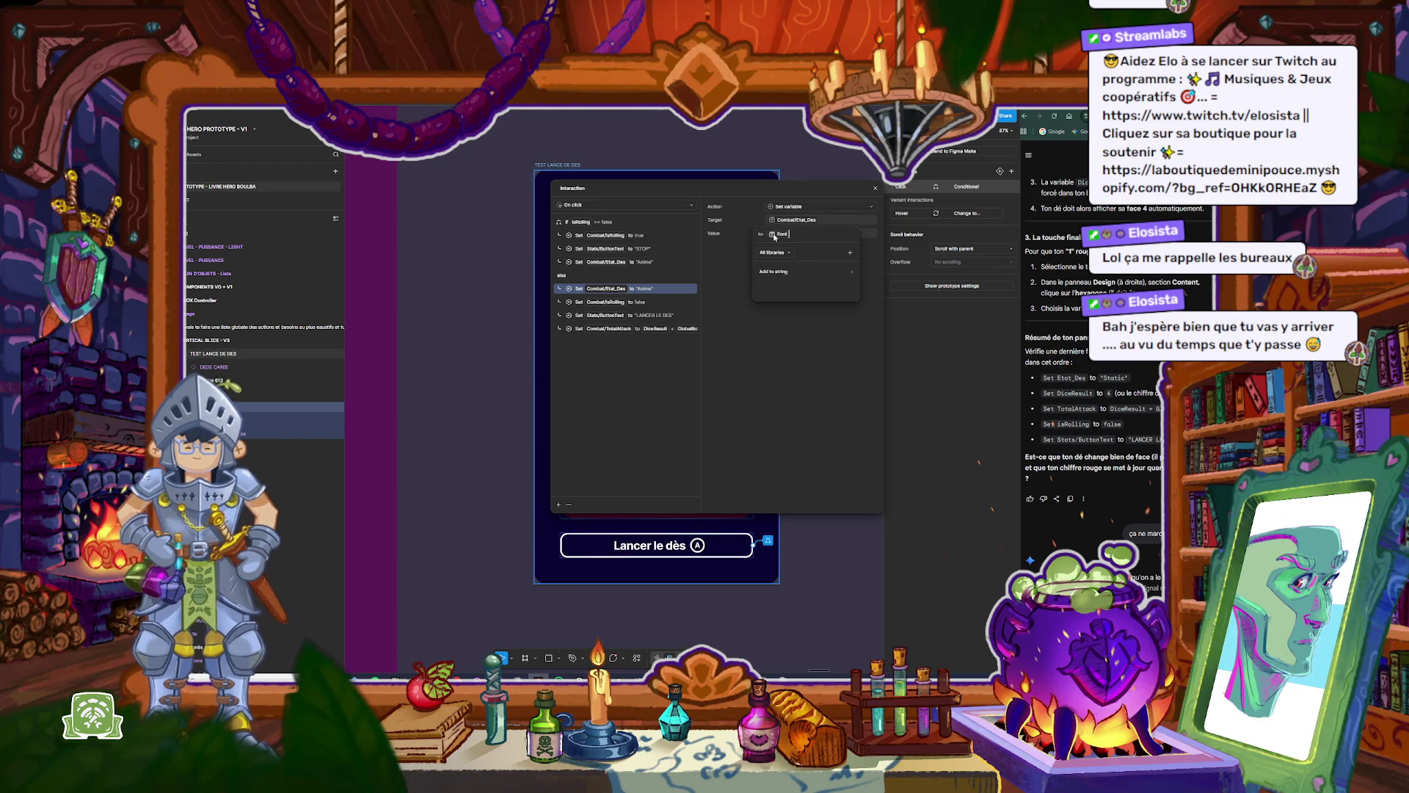
pyautogui.write('sta')
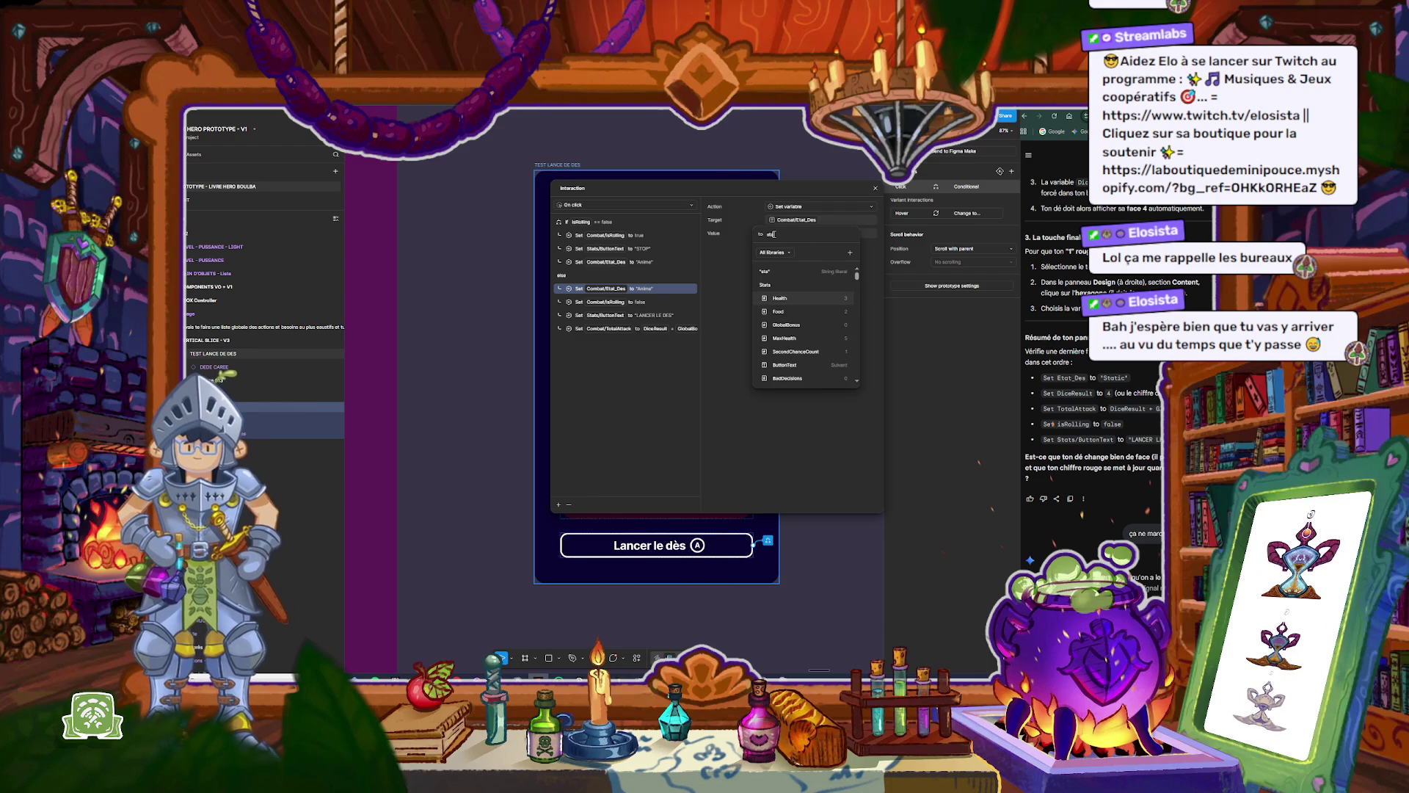
pyautogui.press('BackSpace')
pyautogui.press('BackSpace')
pyautogui.press('BackSpace')
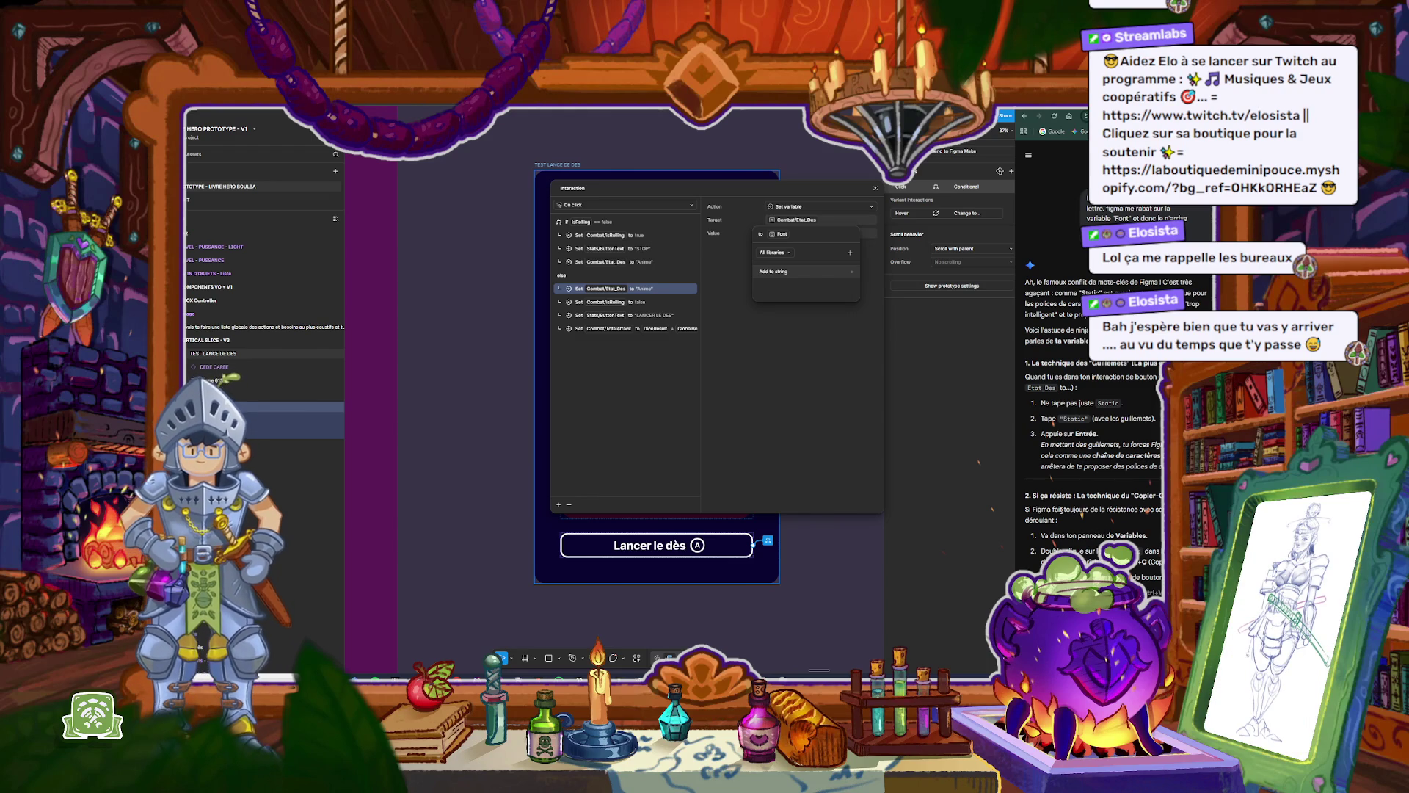
# Step: Keep the else-branch Etat_Des step set to the Font variable and close the interaction editor
pyautogui.scroll(-2, 1062, 508)
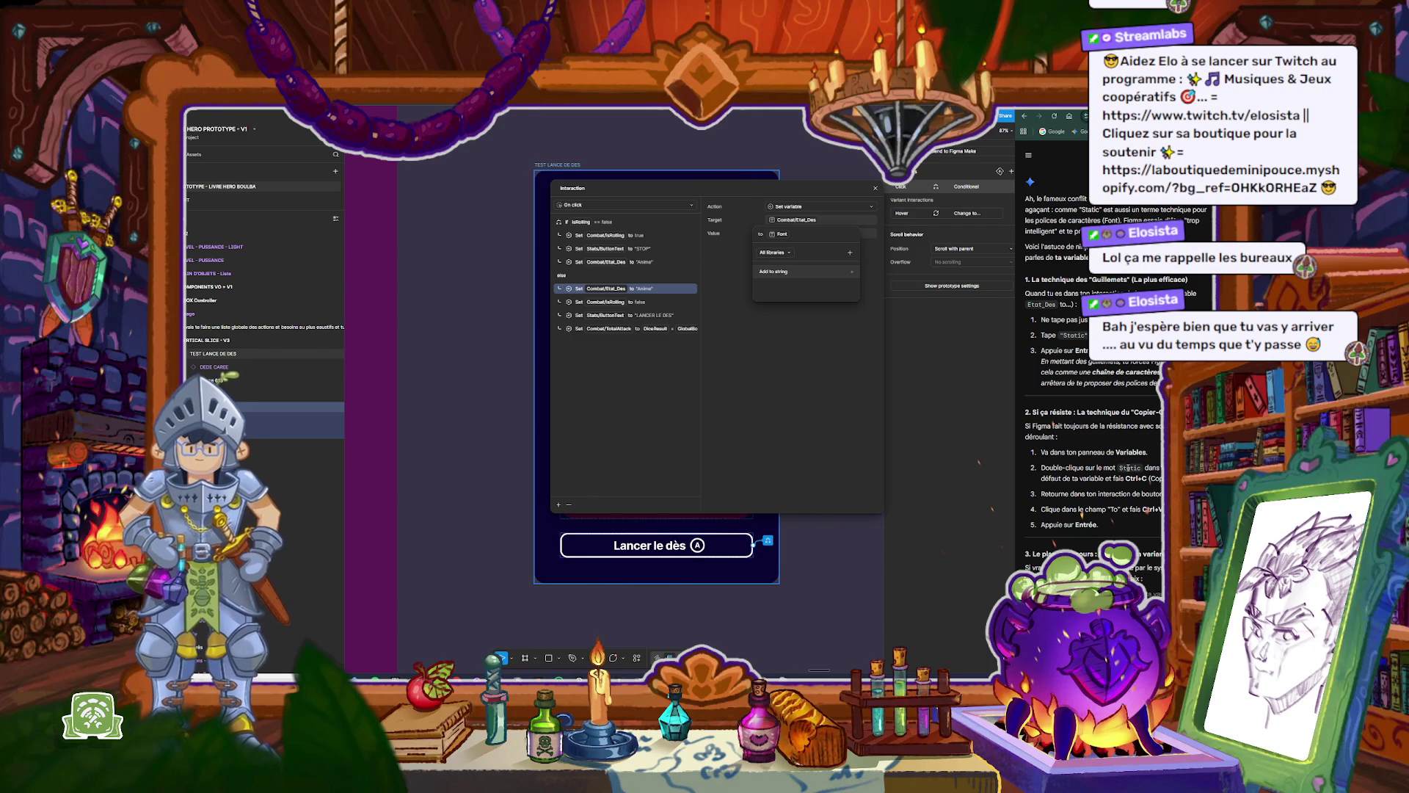
pyautogui.scroll(-1, 1128, 468)
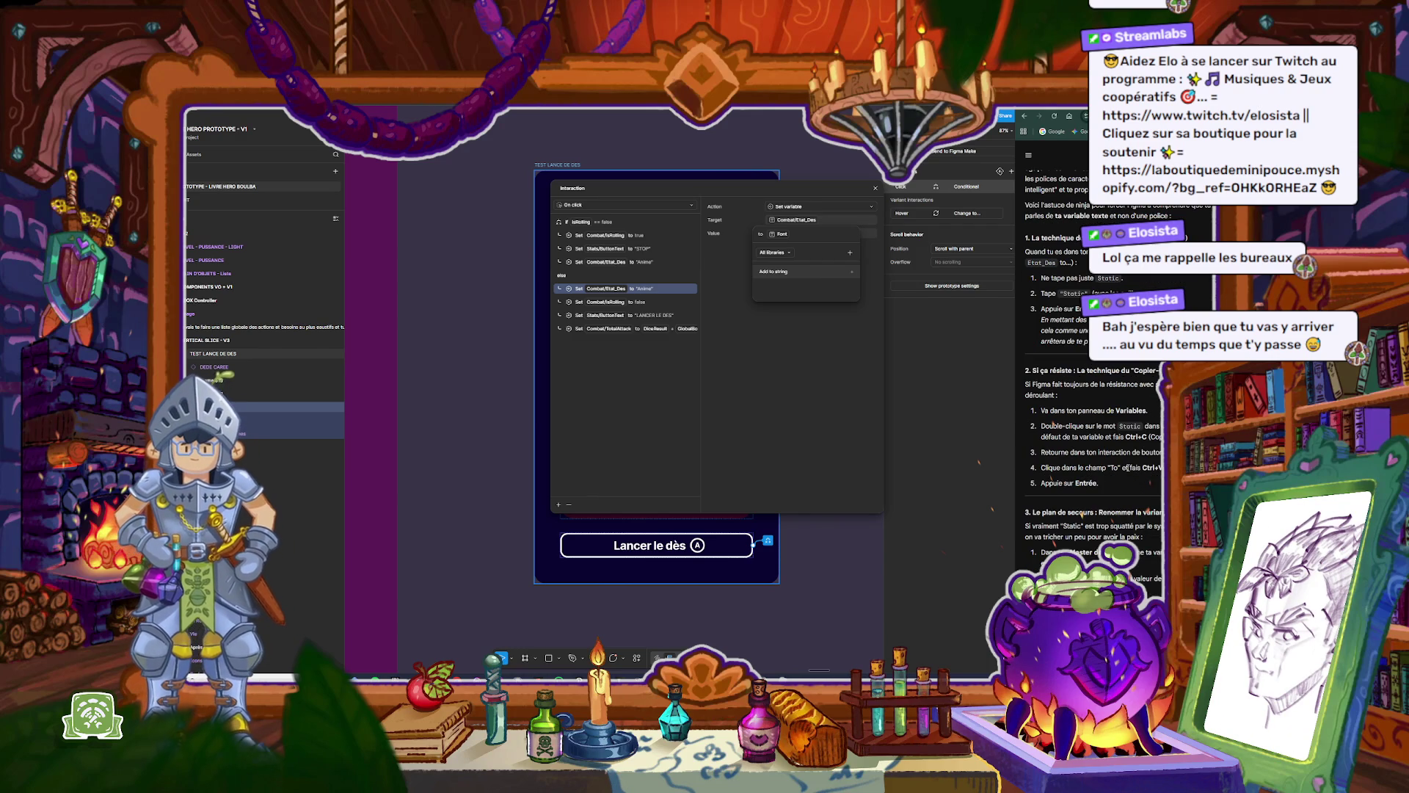
pyautogui.scroll(-1, 1129, 468)
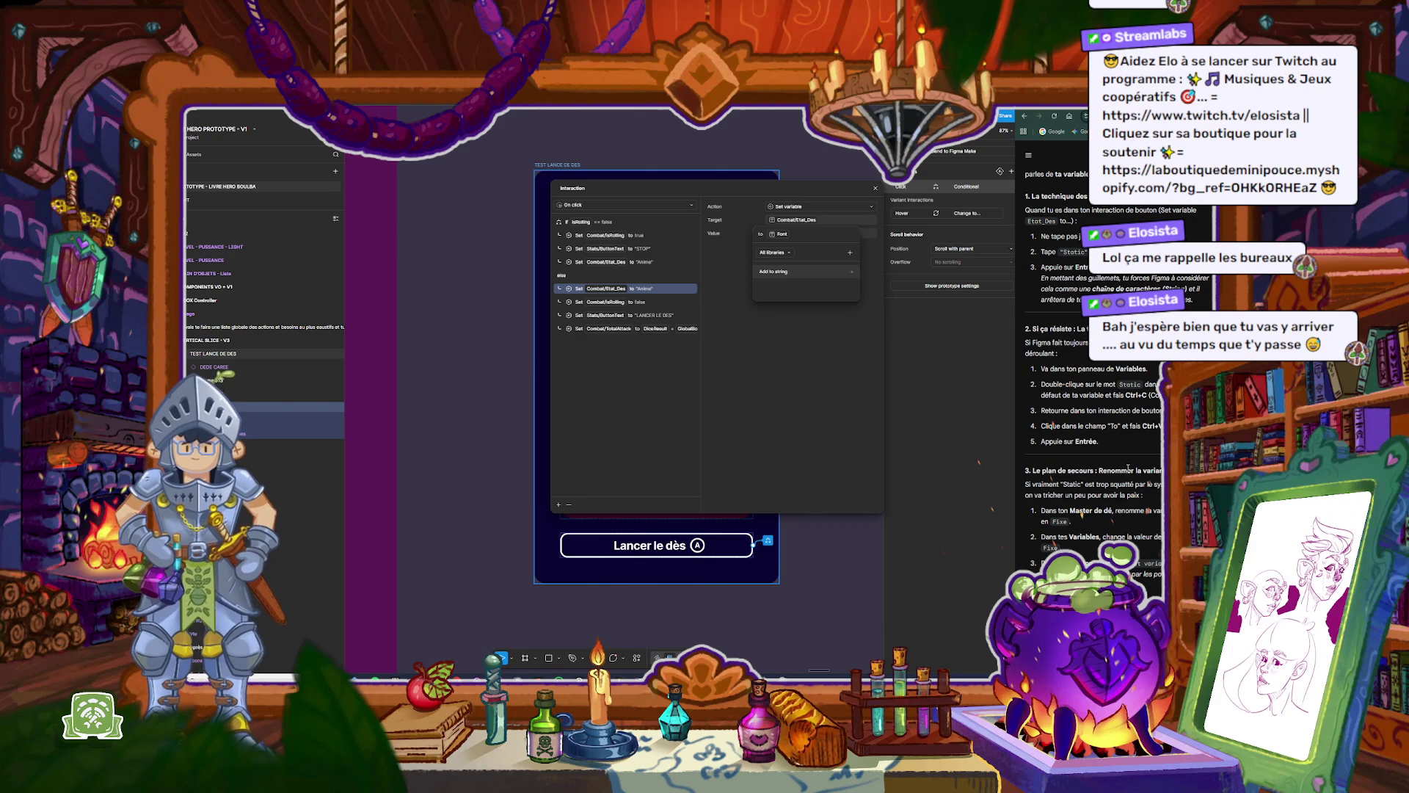
pyautogui.scroll(-1, 1129, 468)
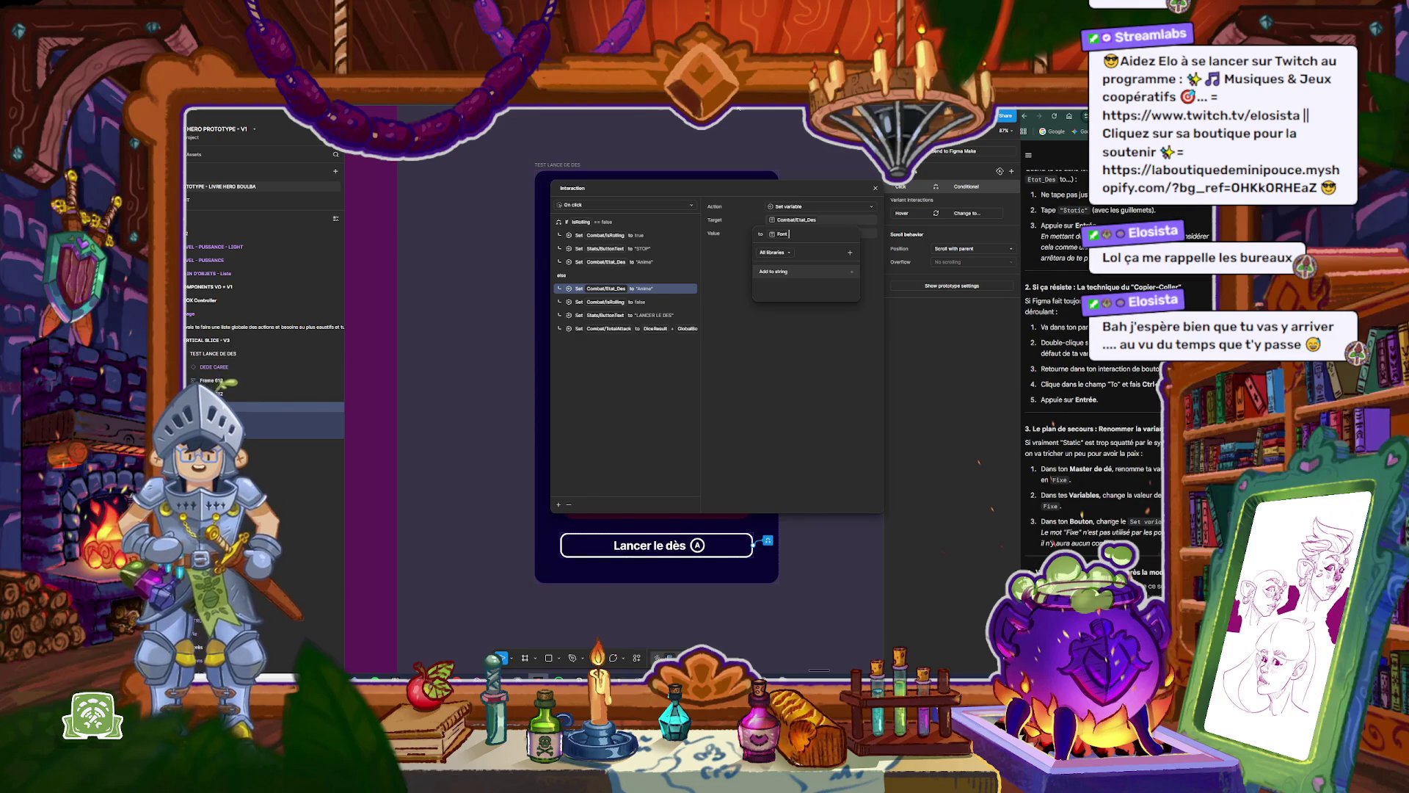
pyautogui.click(875, 190)
# Step: Set the Etat property of the six bottom-row dice variants to Fix
pyautogui.scroll(-5, 718, 292)
pyautogui.hotkey('shift', 'e')
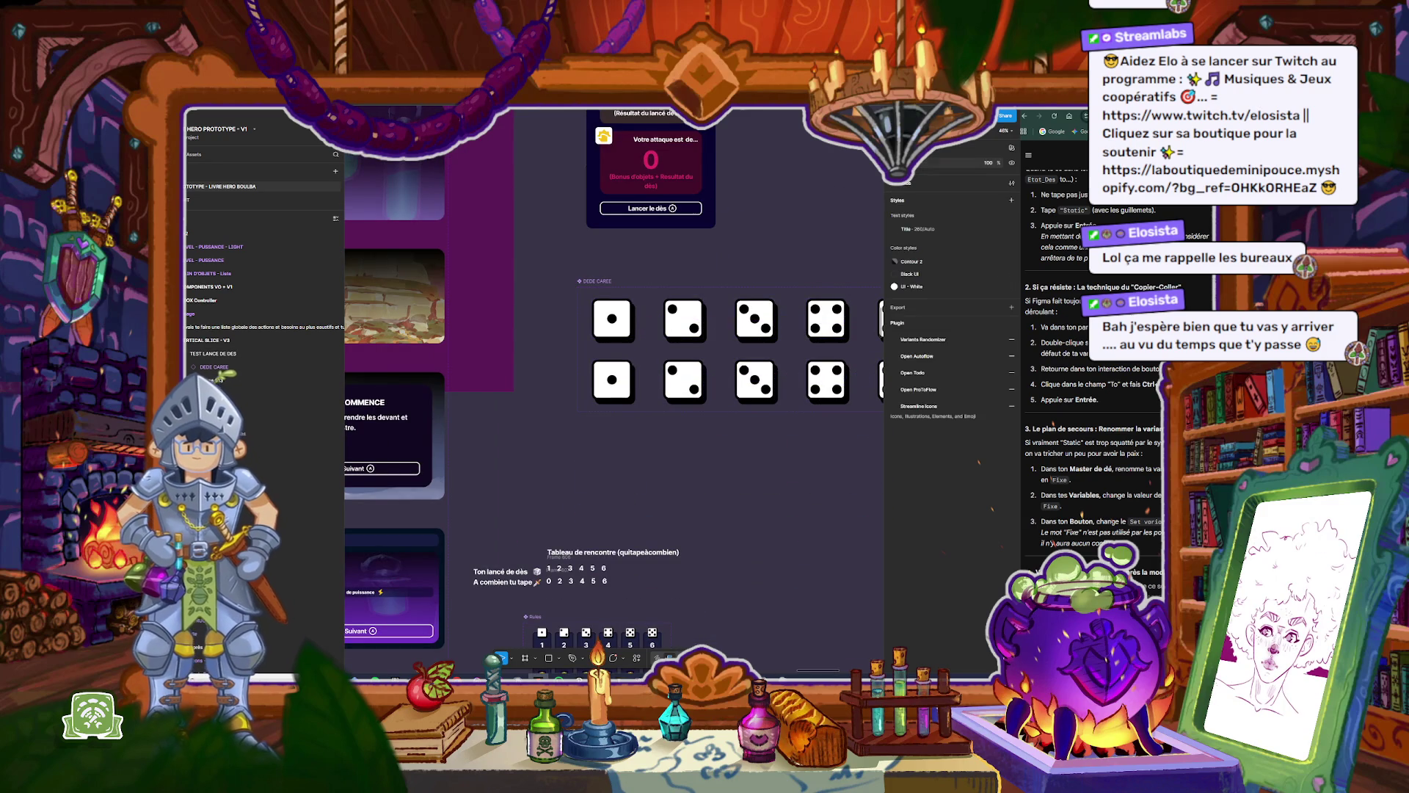
pyautogui.hscroll(3, 734, 441)
pyautogui.moveTo(836, 435)
pyautogui.mouseDown()
pyautogui.moveTo(558, 349)
pyautogui.moveTo(429, 345)
pyautogui.mouseUp()
pyautogui.doubleClick(963, 208)
pyautogui.write('Fix')
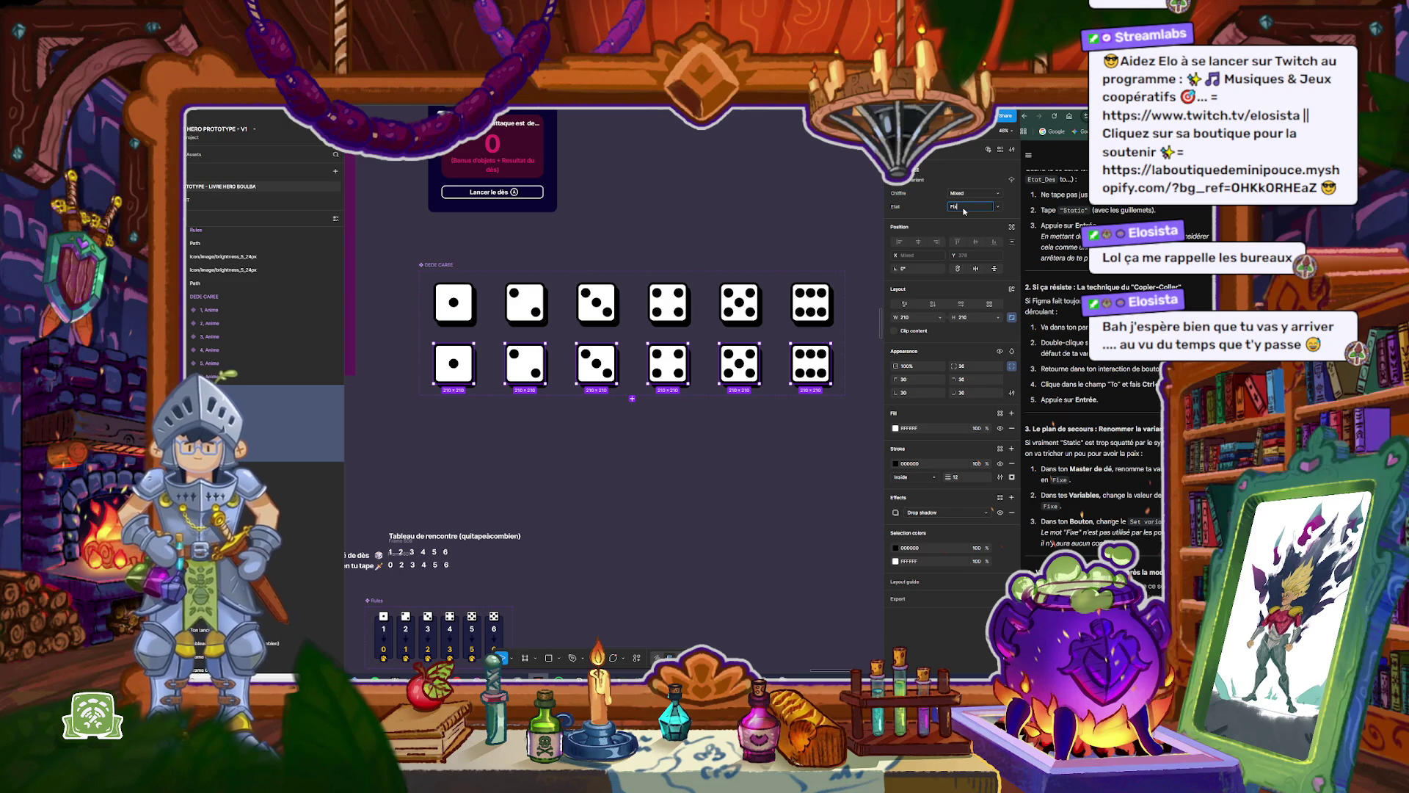
pyautogui.press('Return')
pyautogui.click(704, 431)
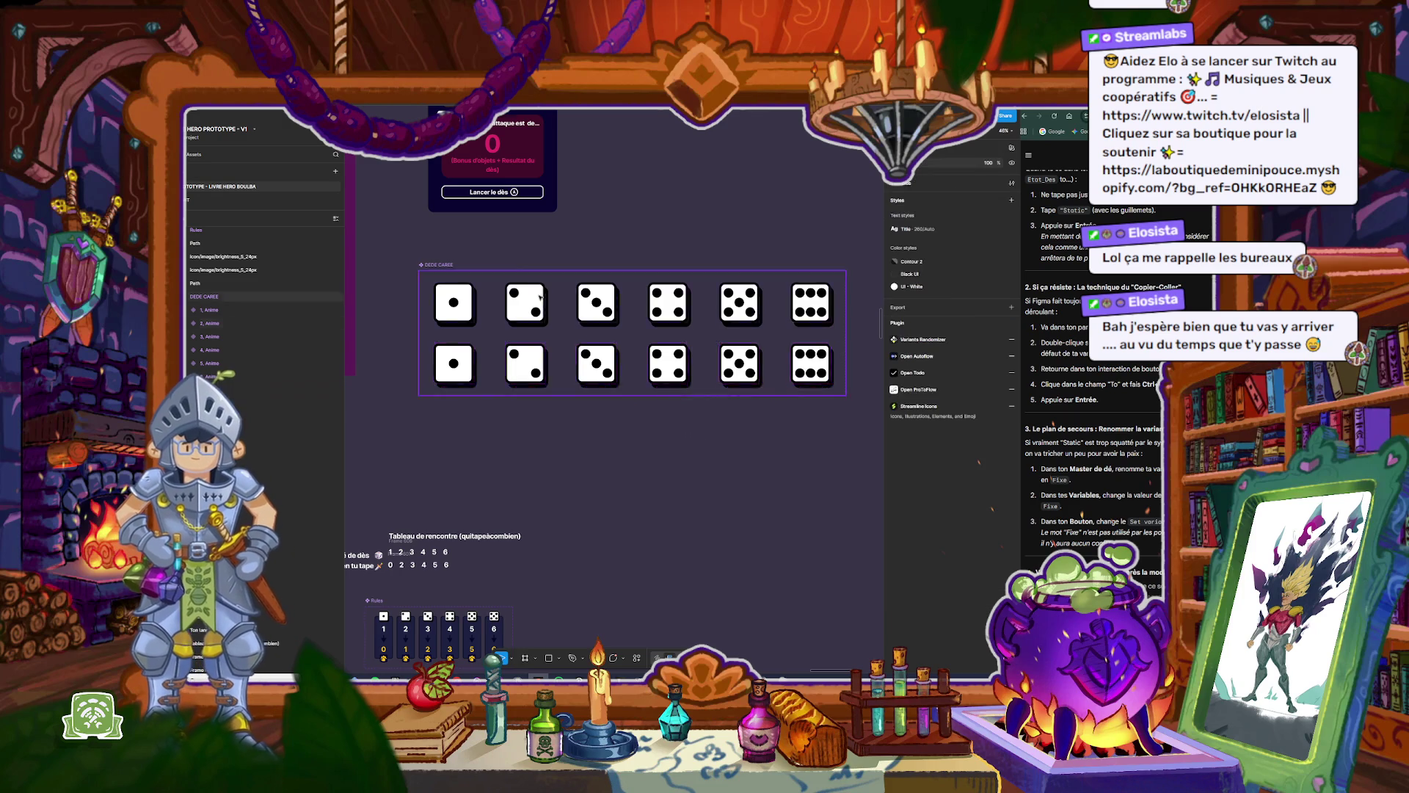
# Step: Change the else-branch Etat_Des value to the text "Fix" and preview the dice frame
pyautogui.scroll(3, 861, 157)
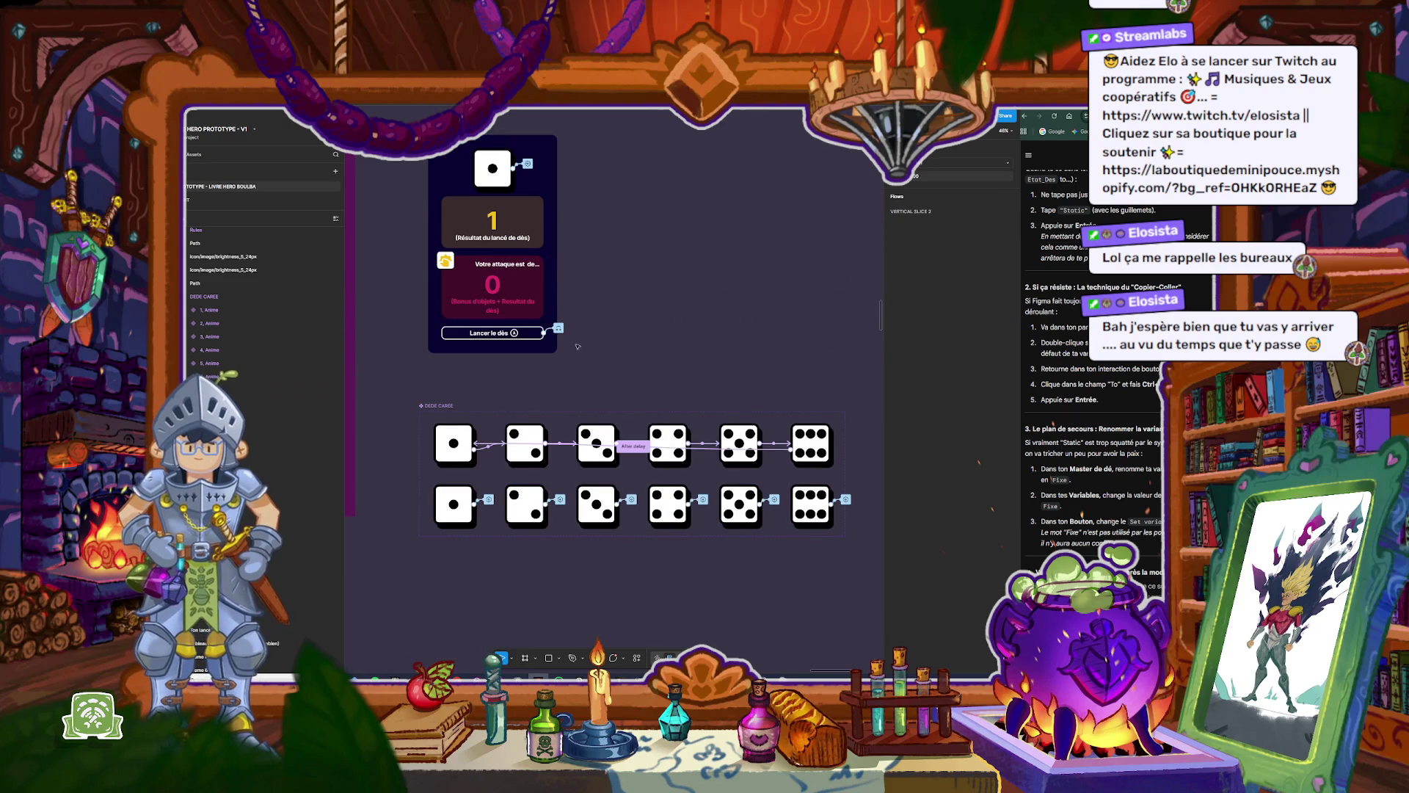
pyautogui.click(559, 327)
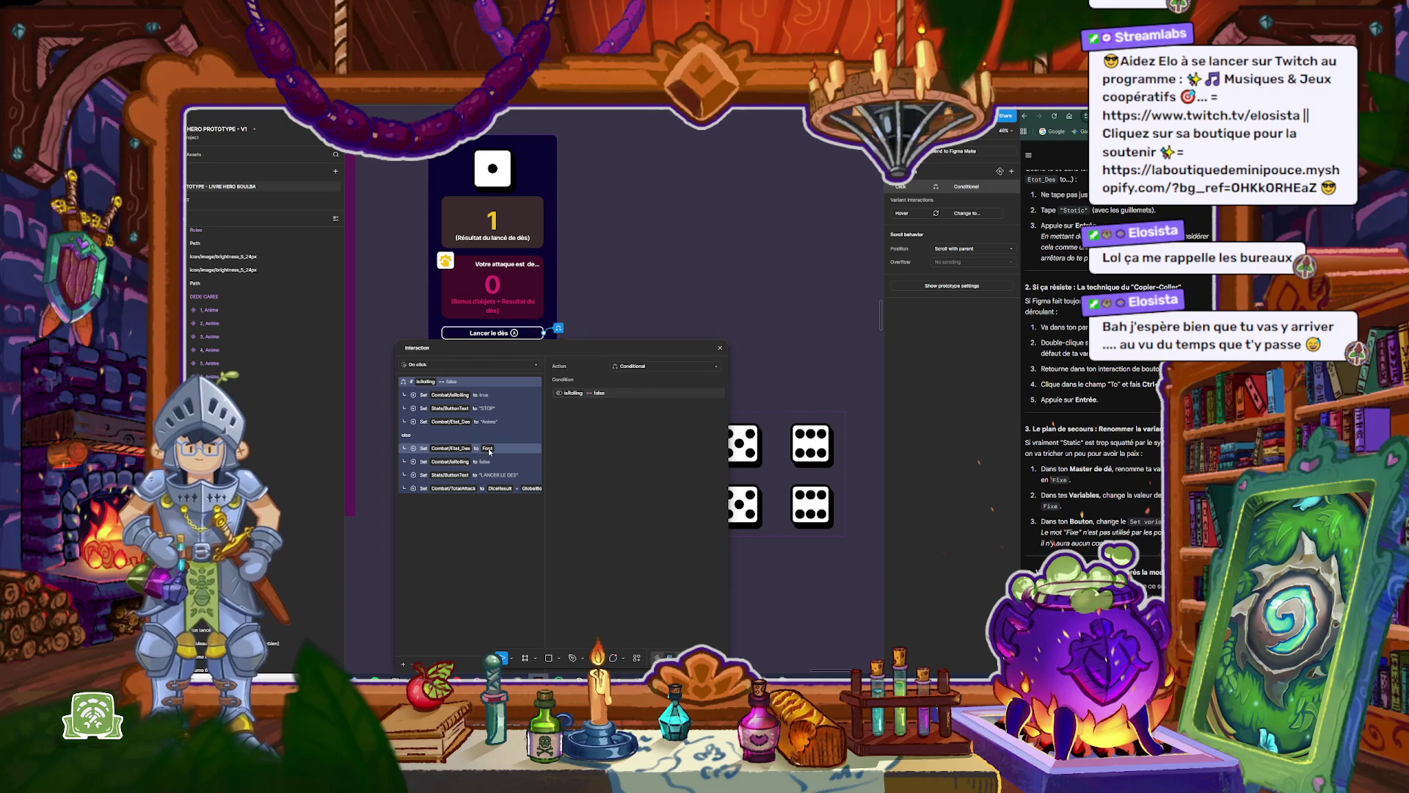
pyautogui.click(469, 448)
pyautogui.click(642, 393)
pyautogui.press('BackSpace')
pyautogui.write('"Fix')
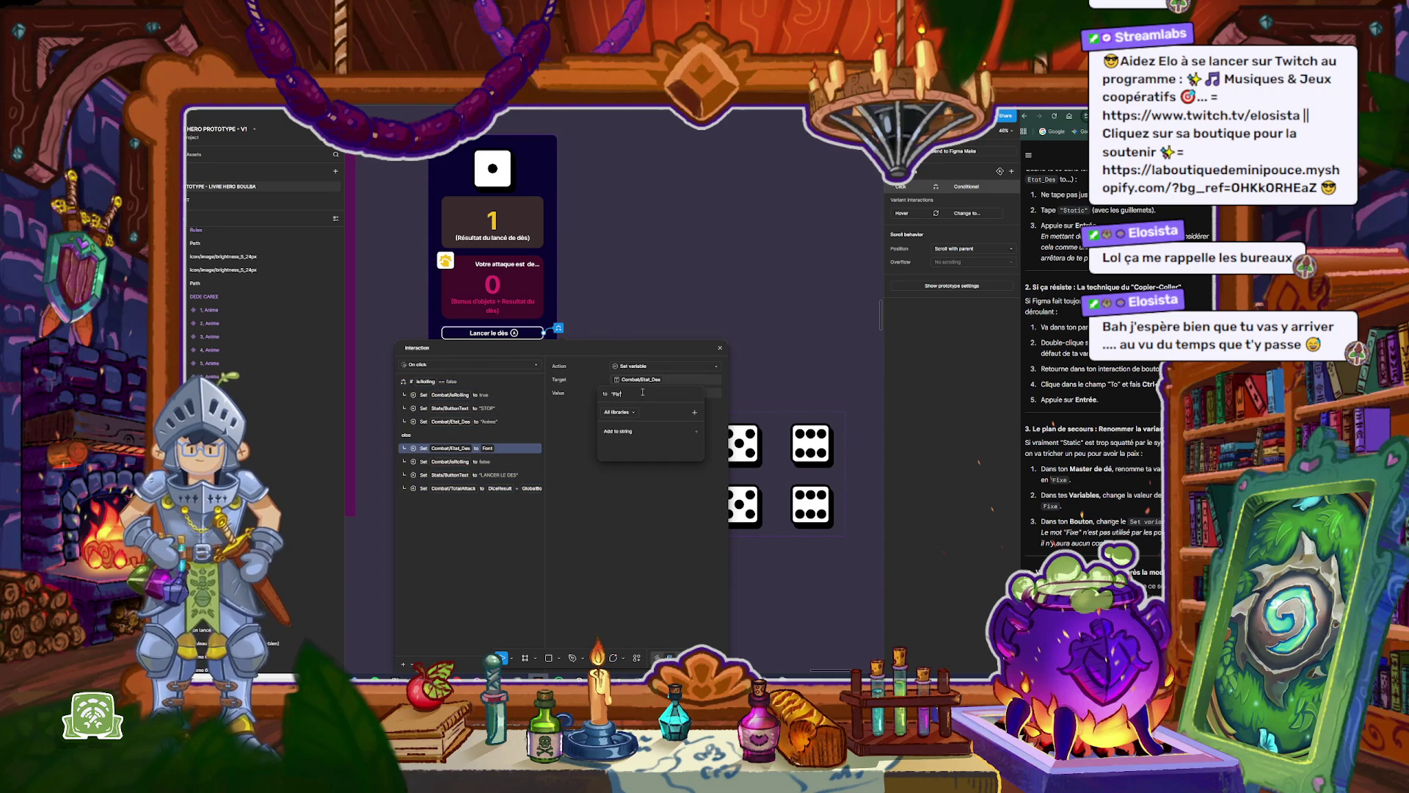
pyautogui.write('"')
pyautogui.press('Return')
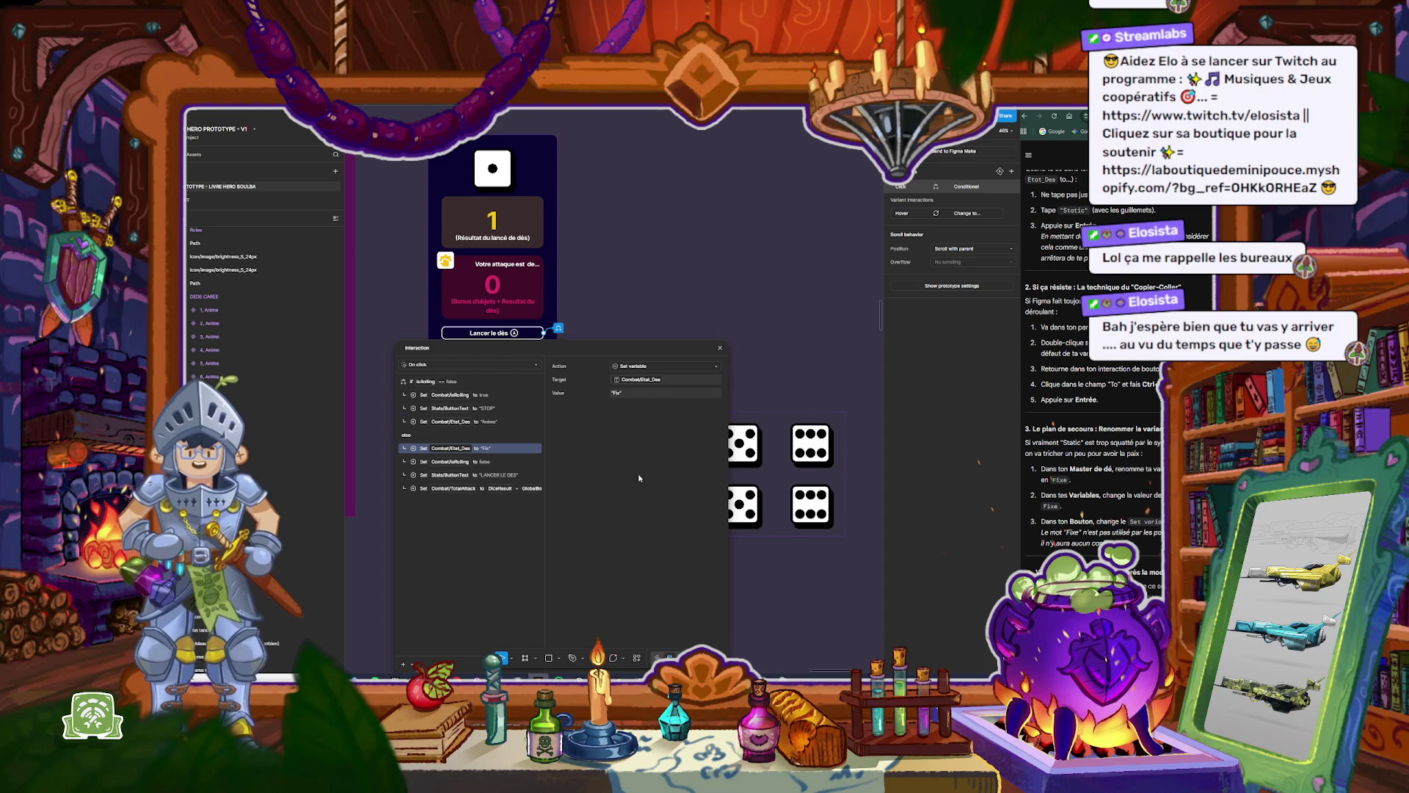
pyautogui.click(732, 270)
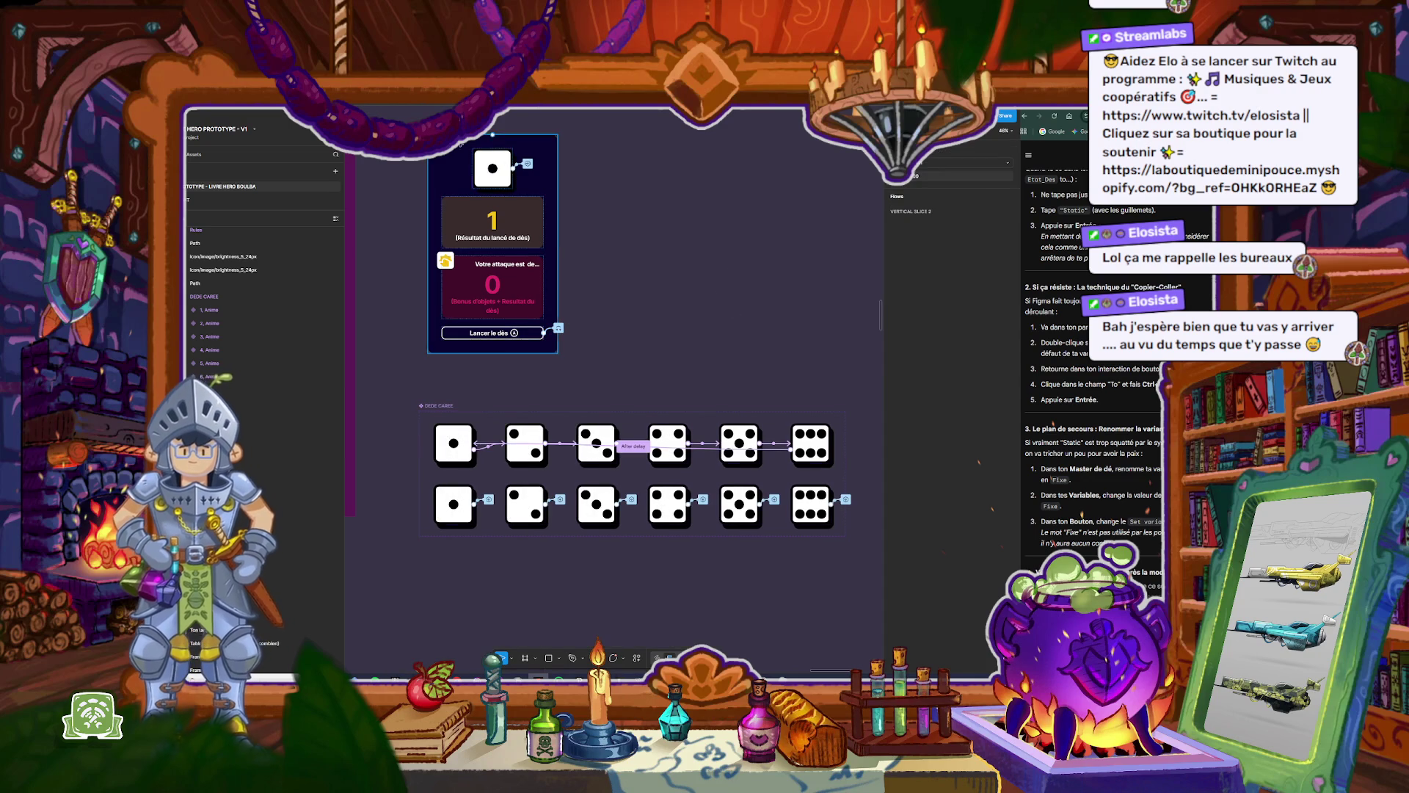
pyautogui.hotkey('shift', 'space')
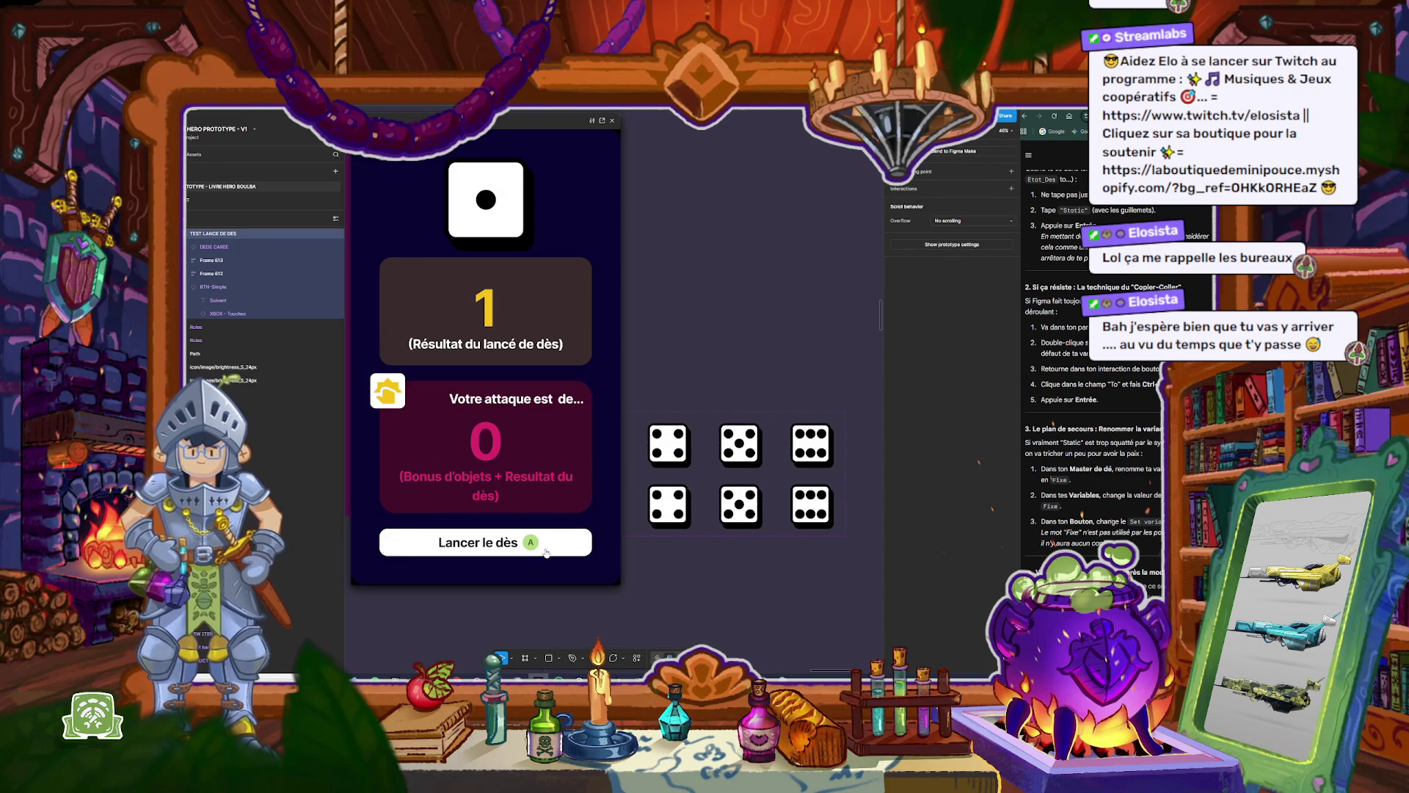
pyautogui.click(546, 549)
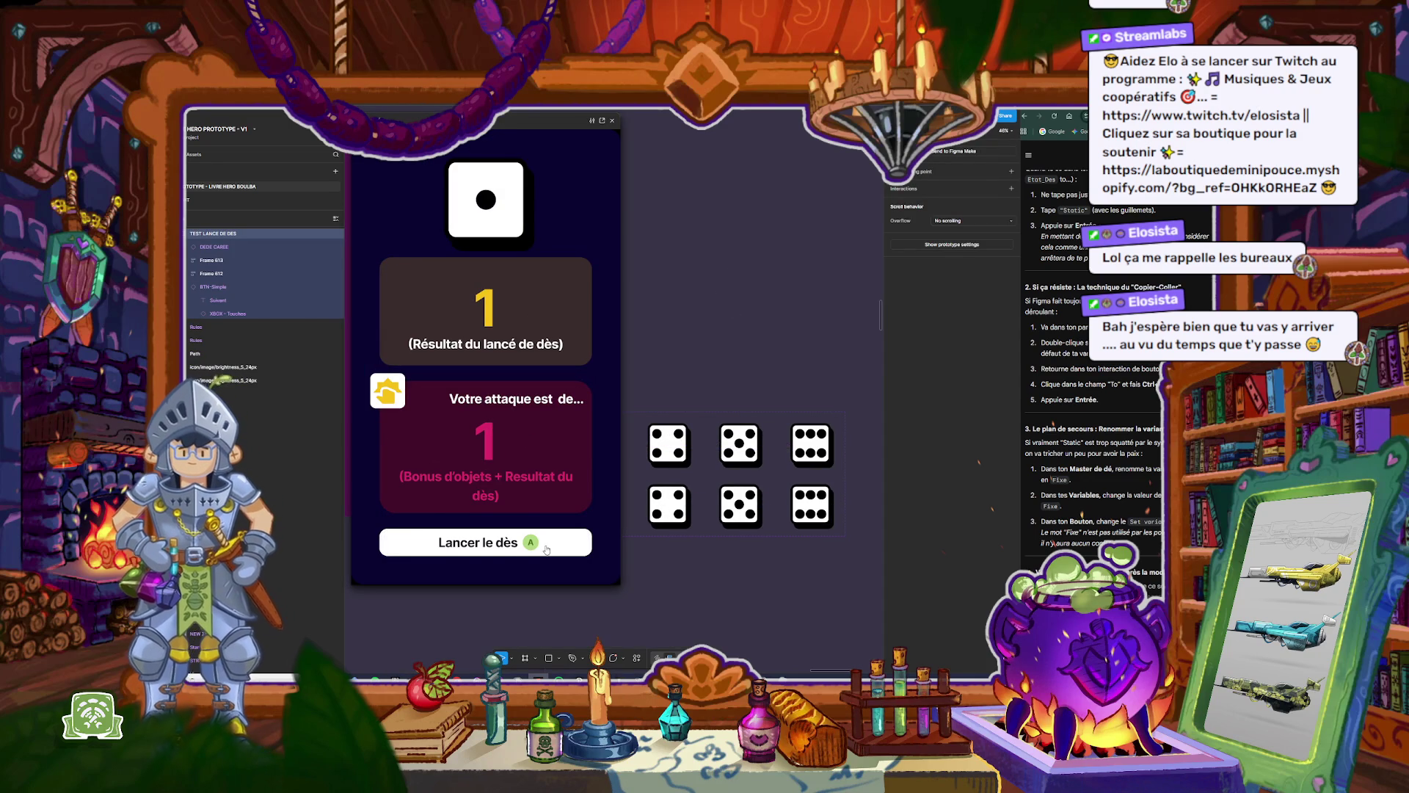
pyautogui.click(609, 121)
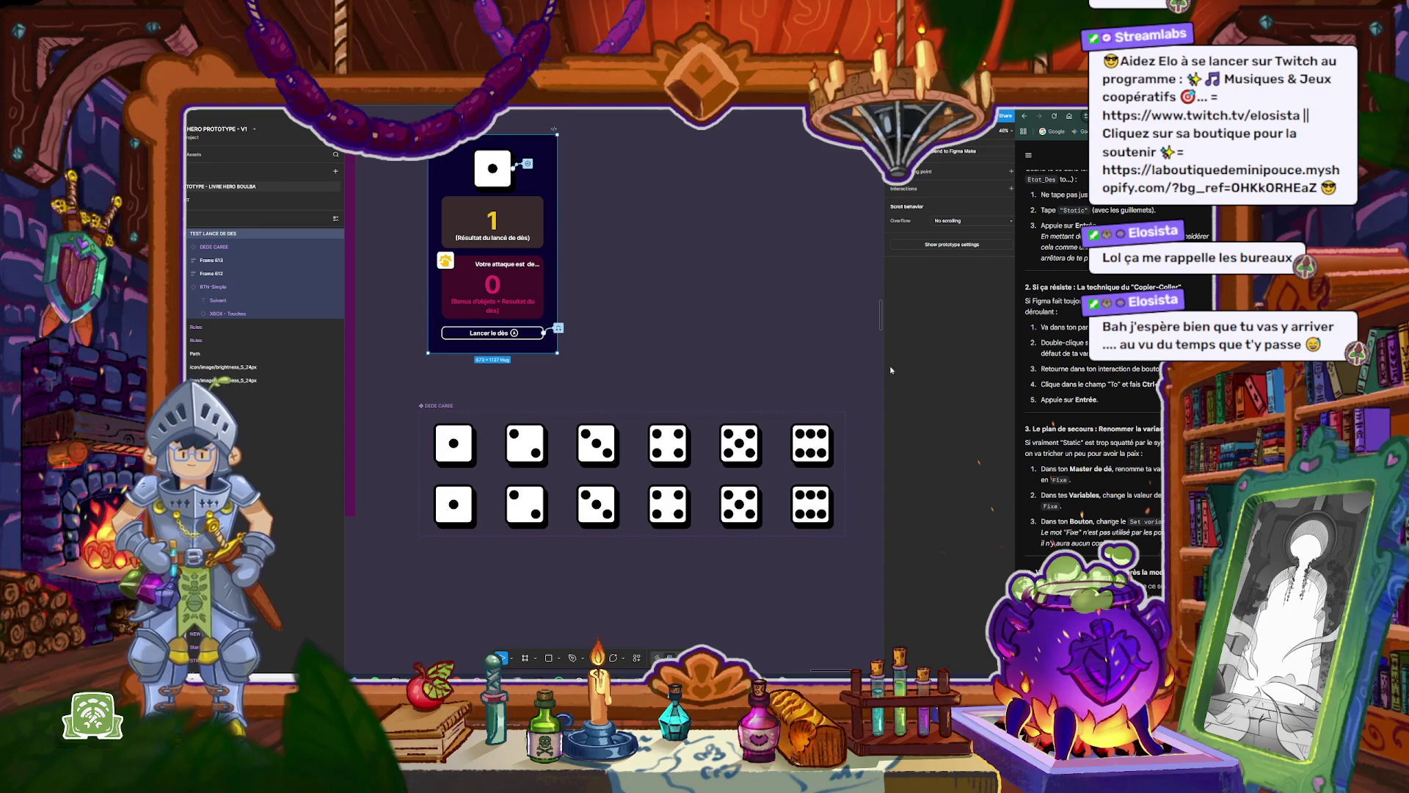
pyautogui.click(715, 282)
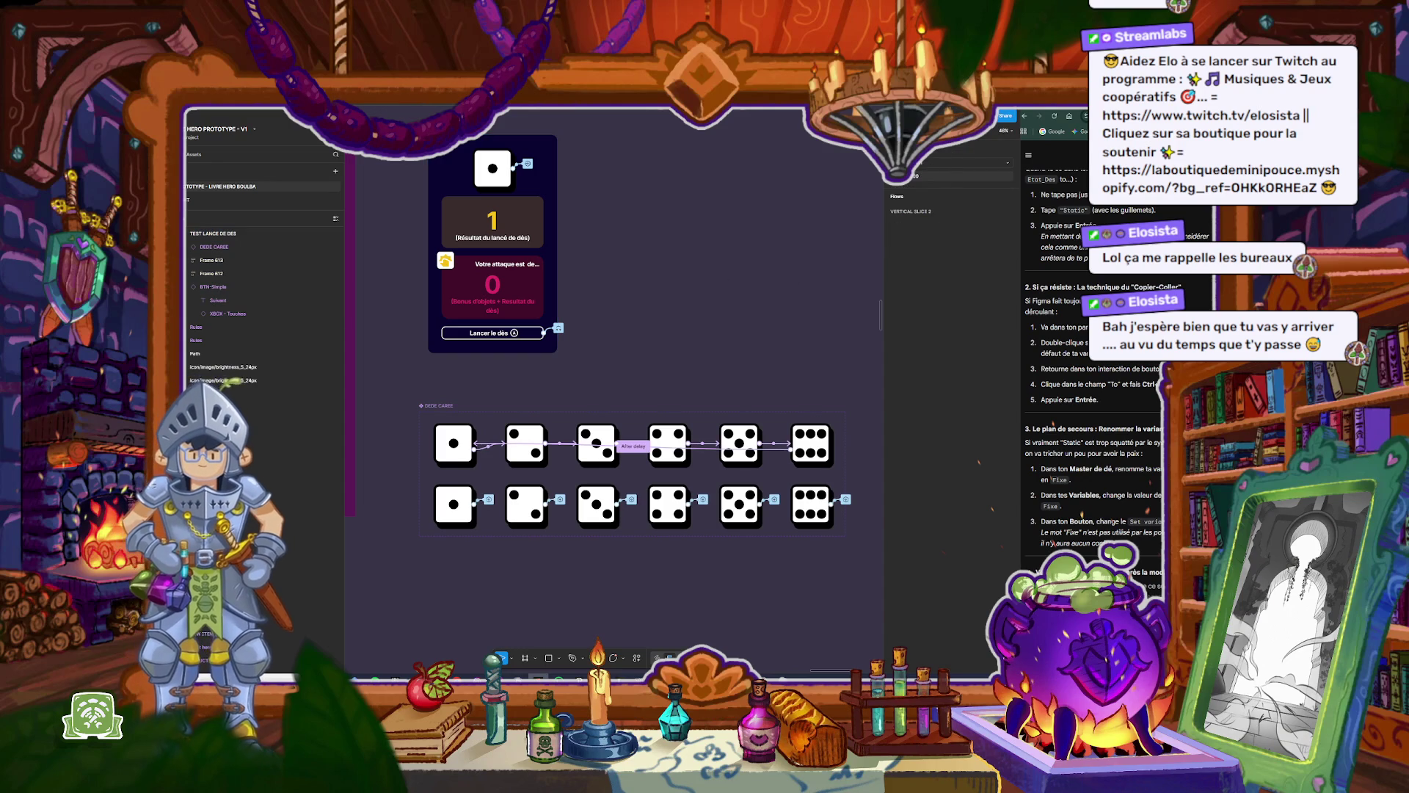
pyautogui.click(901, 182)
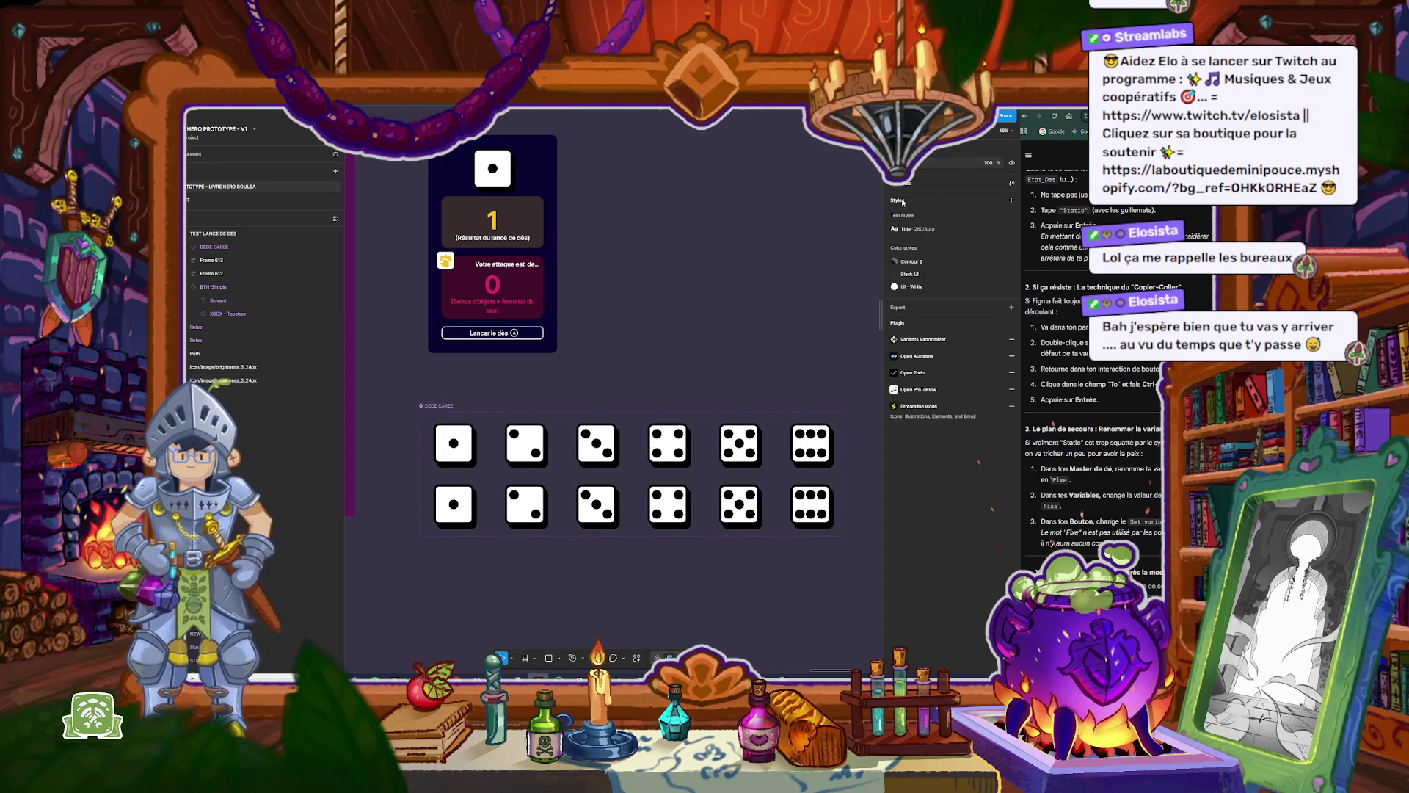
pyautogui.click(1011, 182)
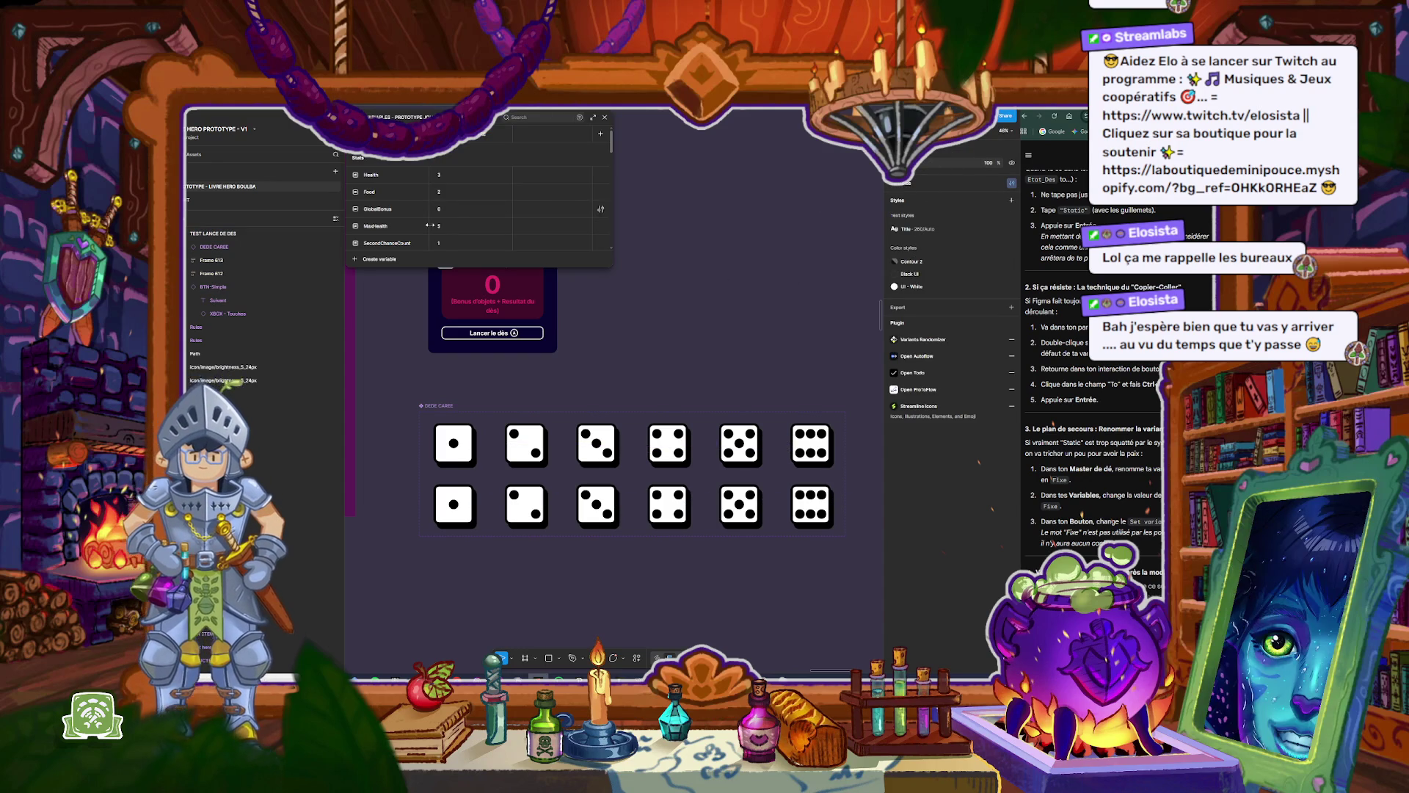
# Step: Expand the variables list and change Etat_Des's value from Static to Fixe
pyautogui.moveTo(458, 267); pyautogui.dragTo(455, 584)
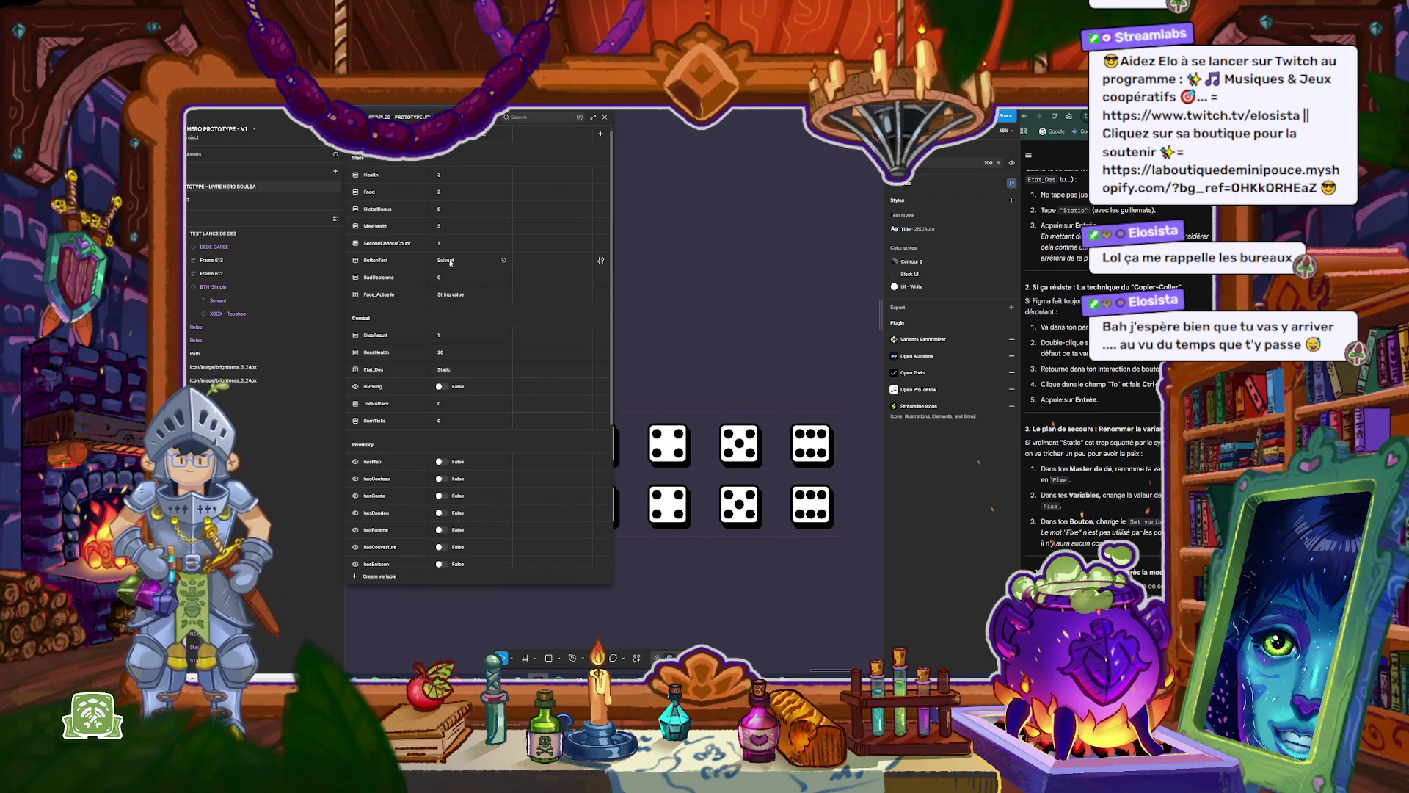
pyautogui.doubleClick(446, 370)
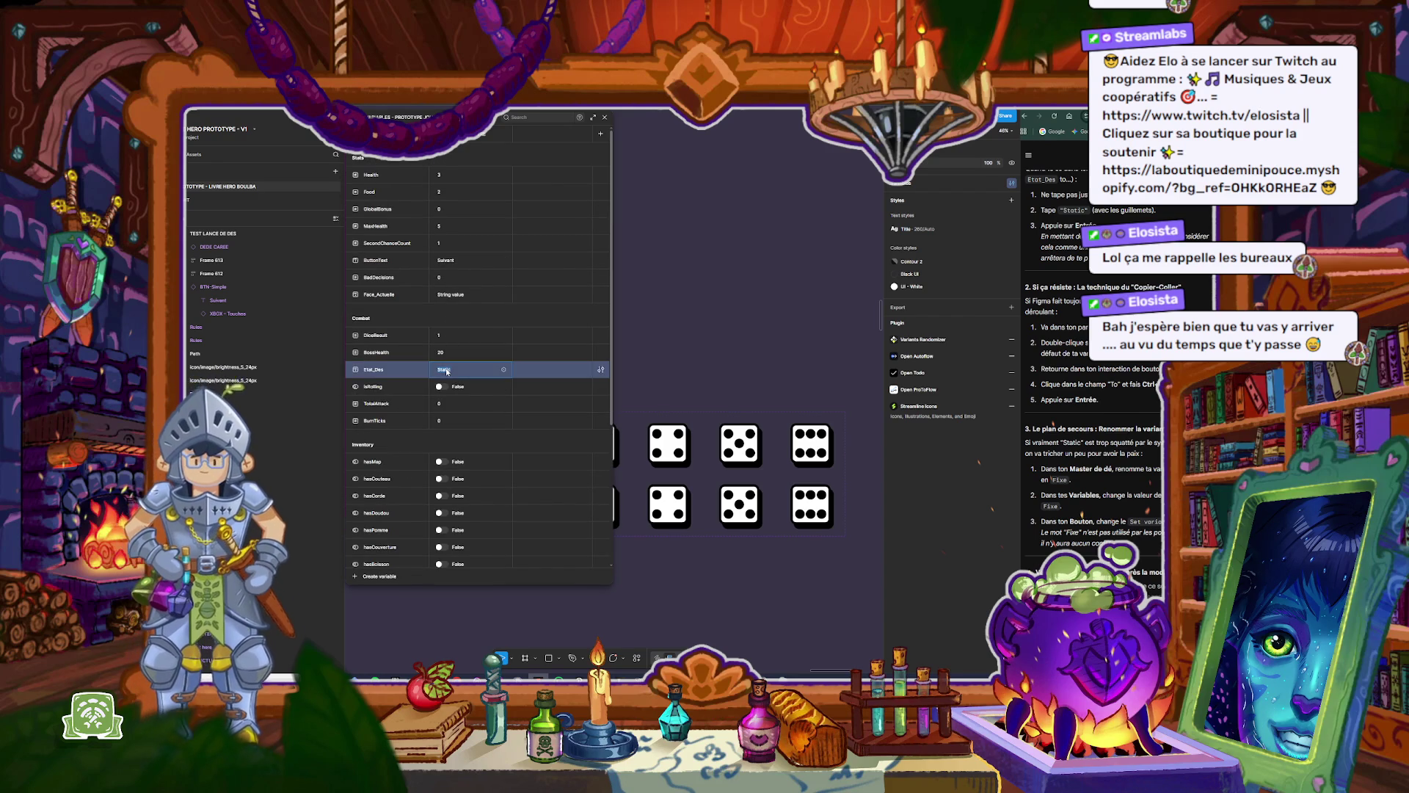
pyautogui.write('Fix')
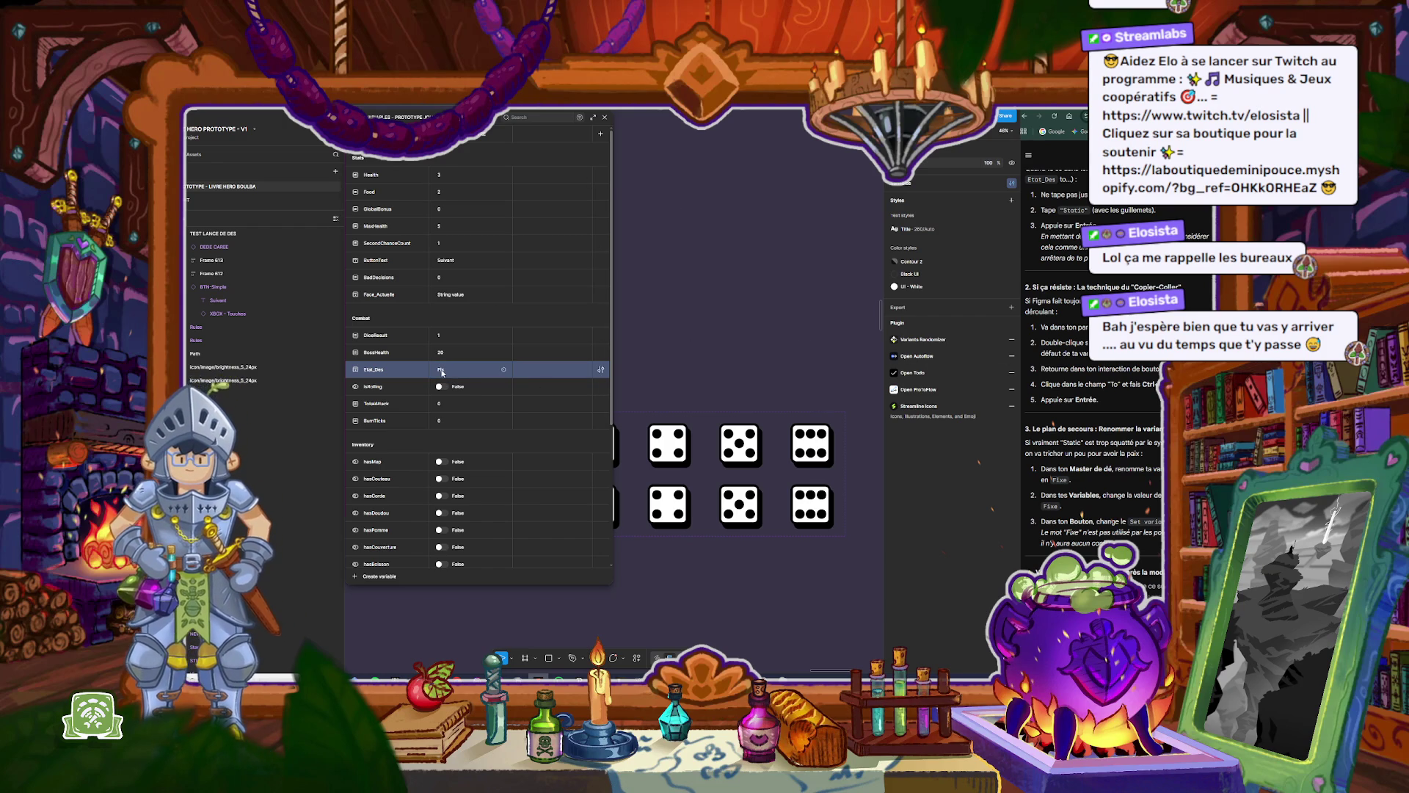
pyautogui.write('e')
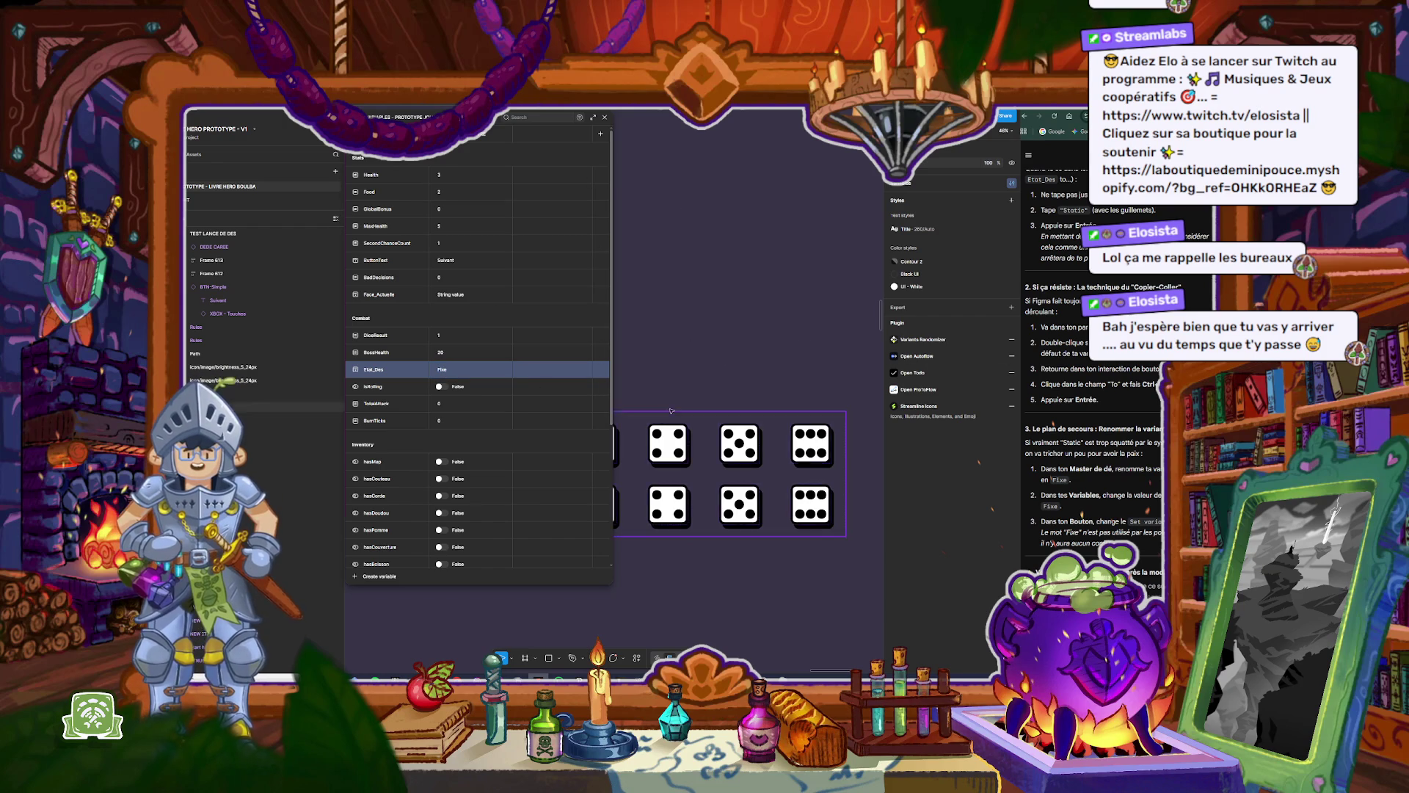
pyautogui.click(604, 117)
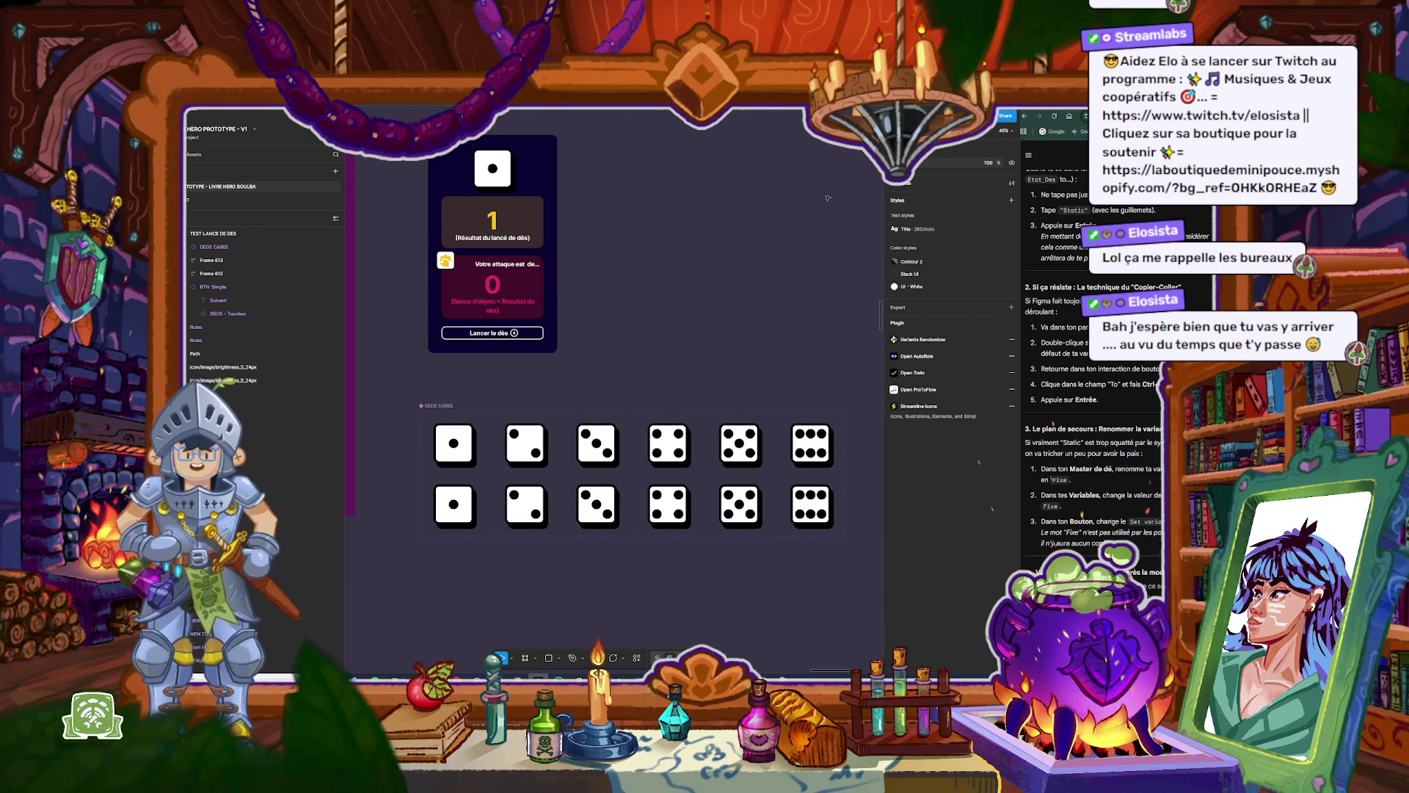
# Step: Set the Etat property of all six bottom-row dice to Fixe
pyautogui.moveTo(394, 484)
pyautogui.mouseDown()
pyautogui.moveTo(496, 534)
pyautogui.moveTo(850, 564)
pyautogui.mouseUp()
pyautogui.click(961, 207)
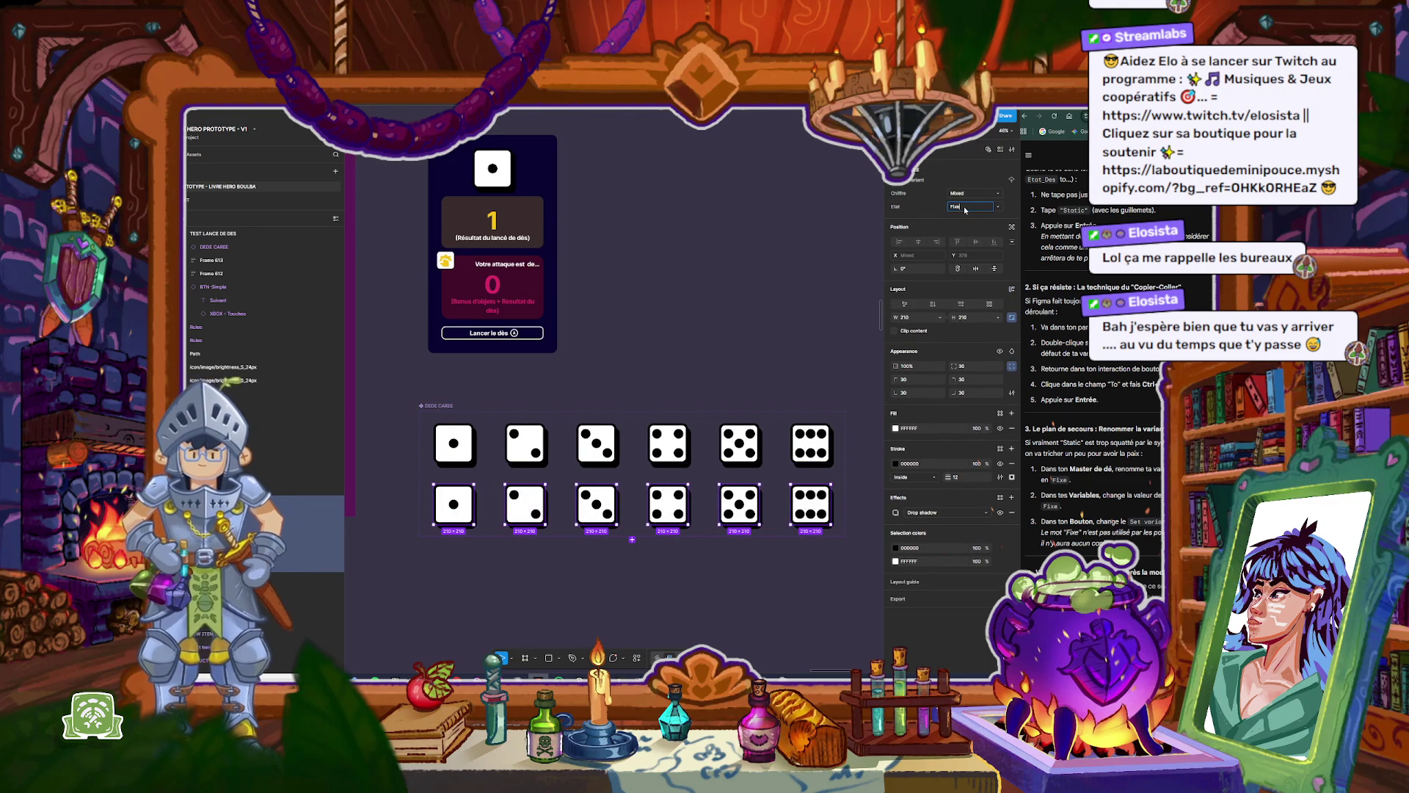
pyautogui.press('Return')
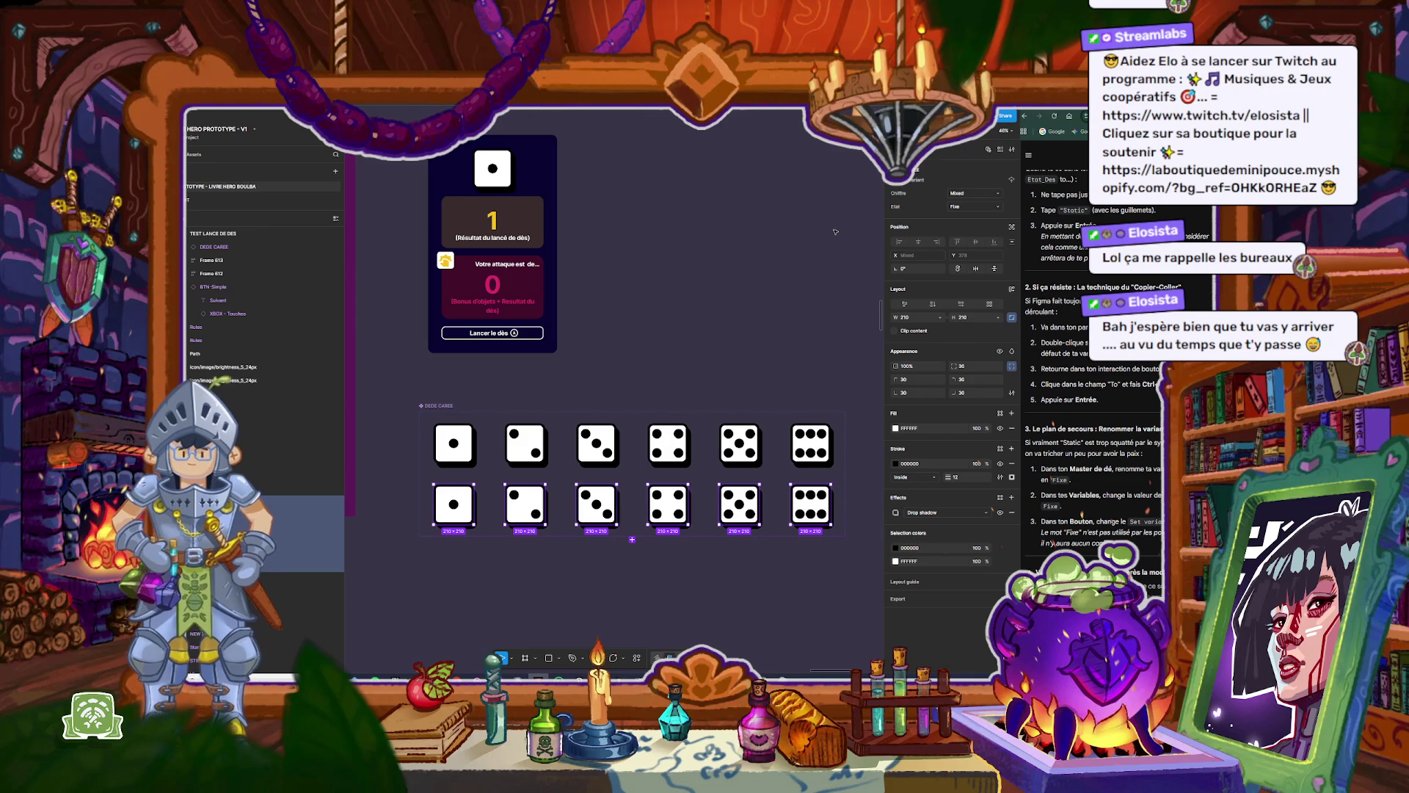
pyautogui.click(842, 259)
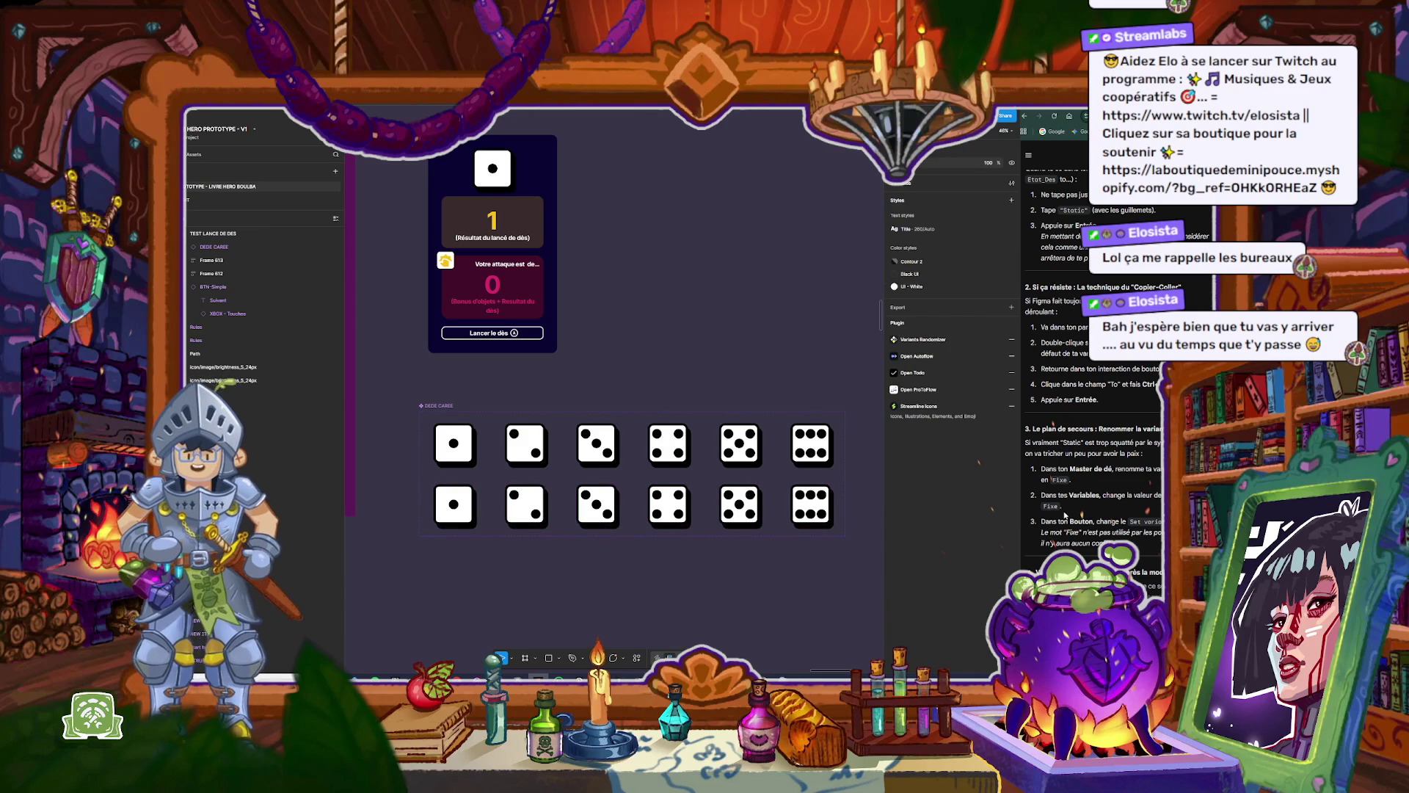
# Step: Scroll down the canvas and select the TEST LANCE DE DES frame
pyautogui.scroll(-2, 1065, 515)
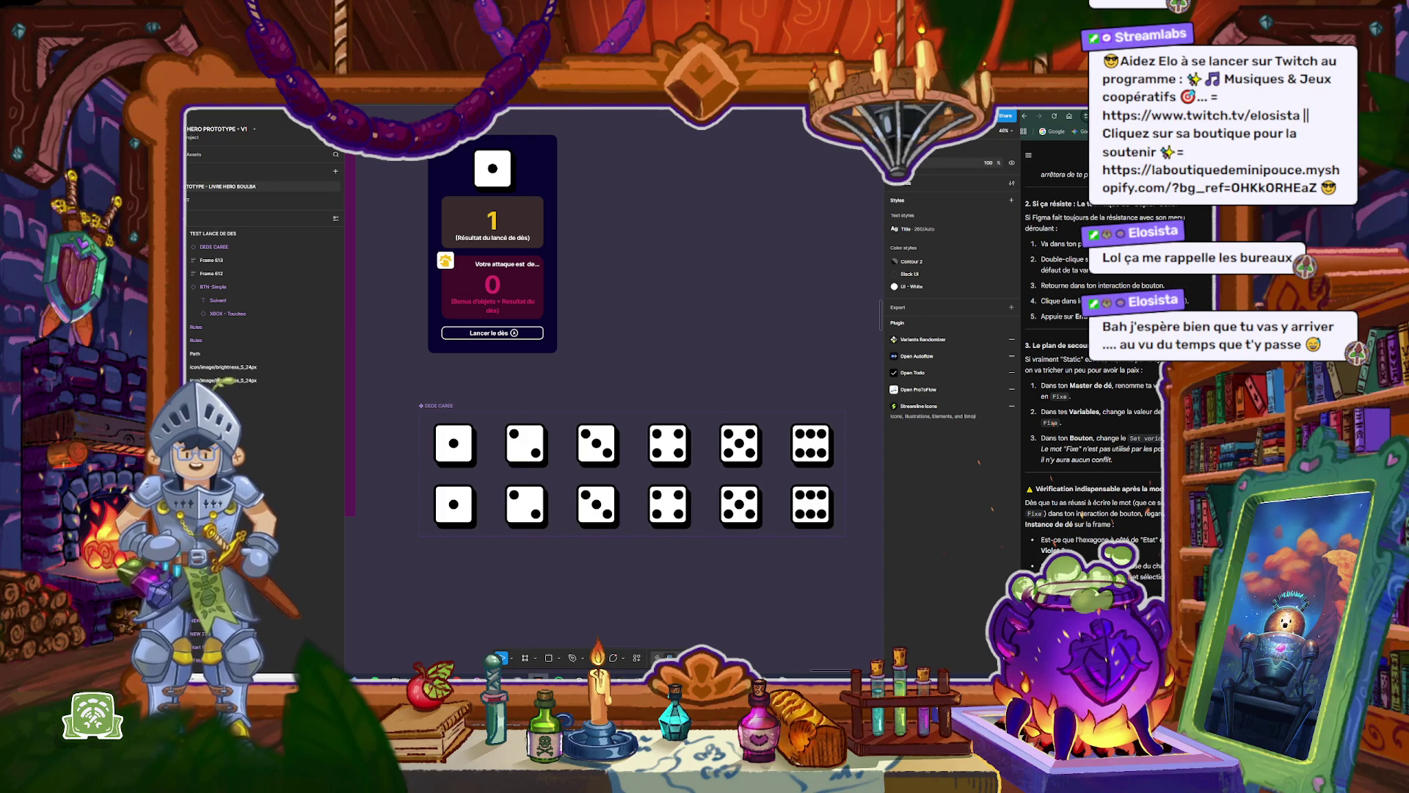
pyautogui.scroll(-1, 1094, 367)
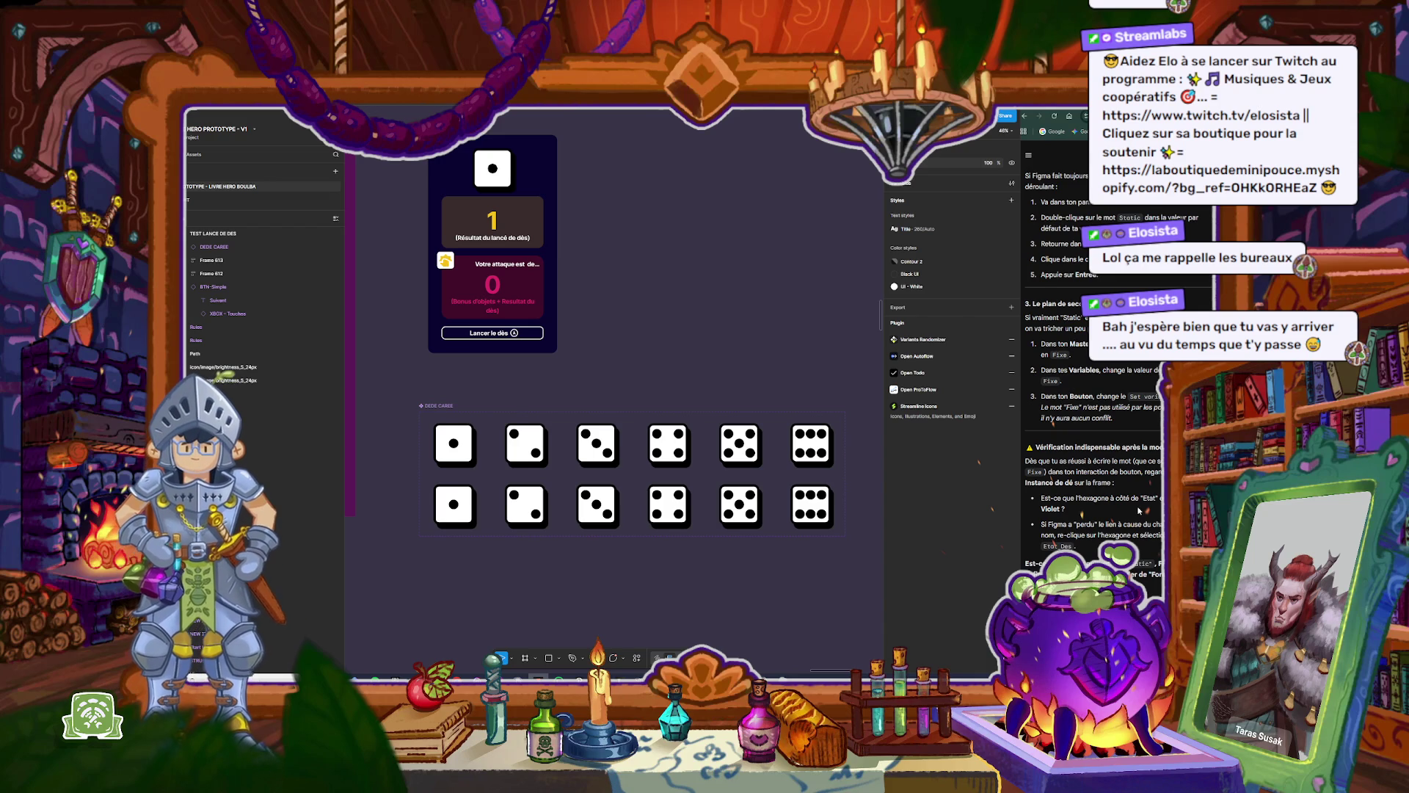
pyautogui.scroll(-1, 1138, 510)
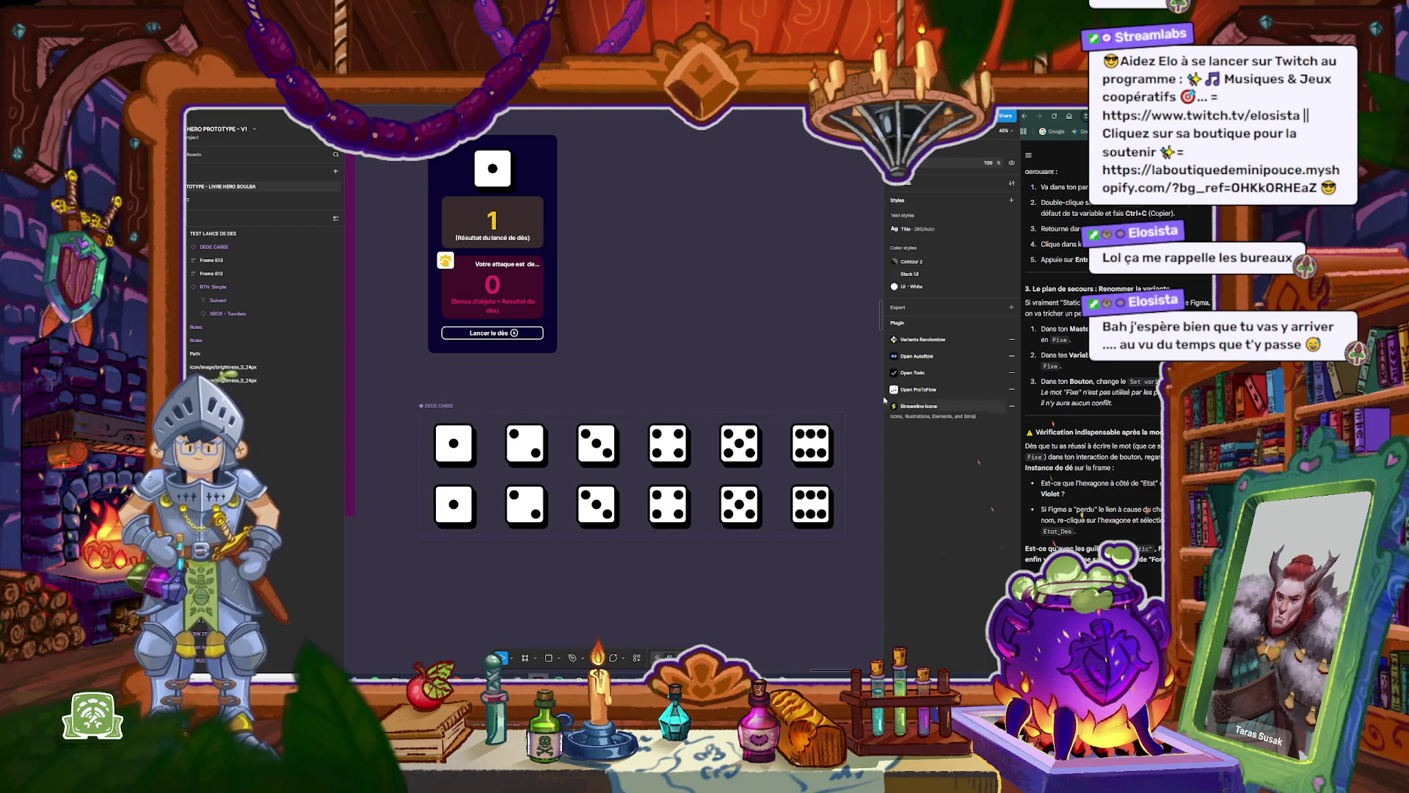
pyautogui.click(221, 233)
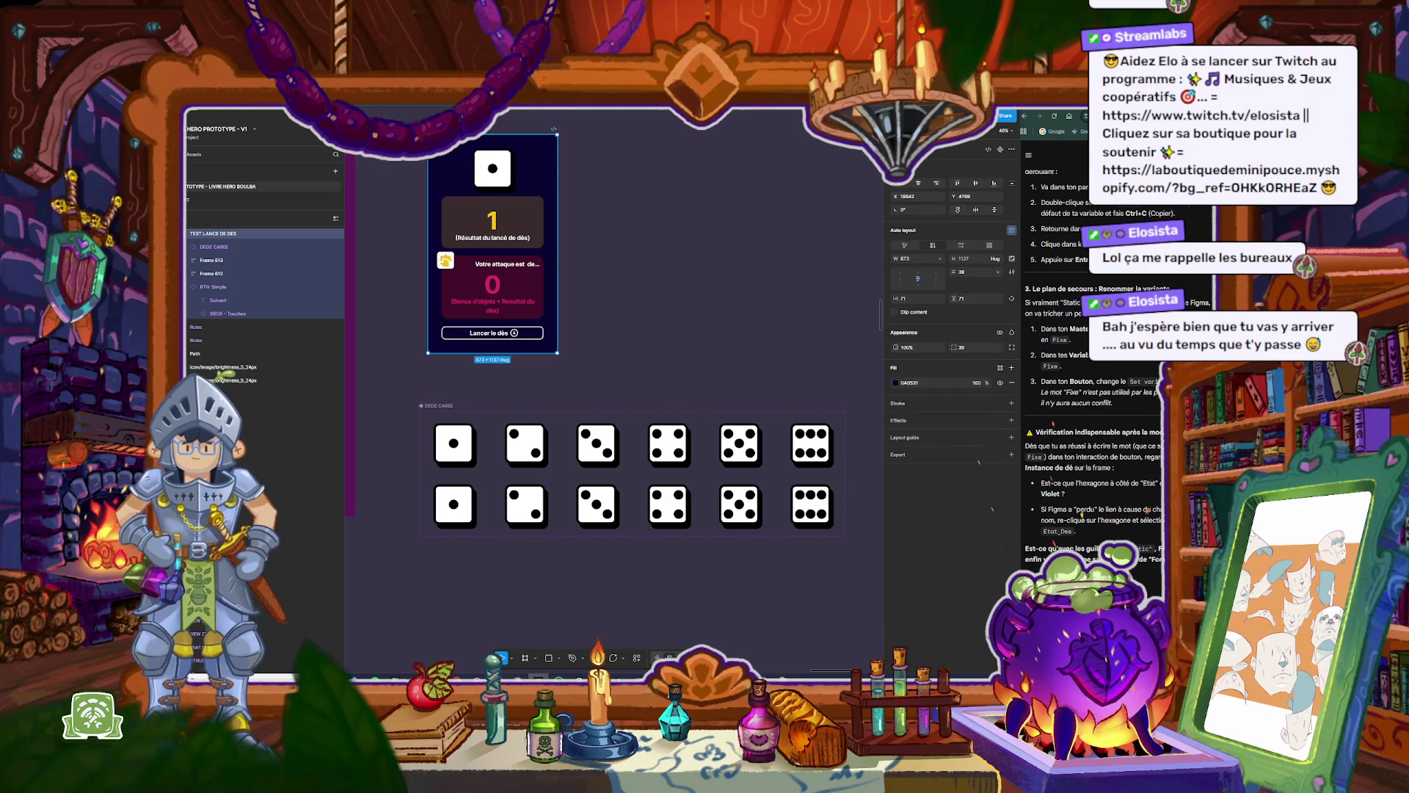
pyautogui.hotkey('shift', 'space')
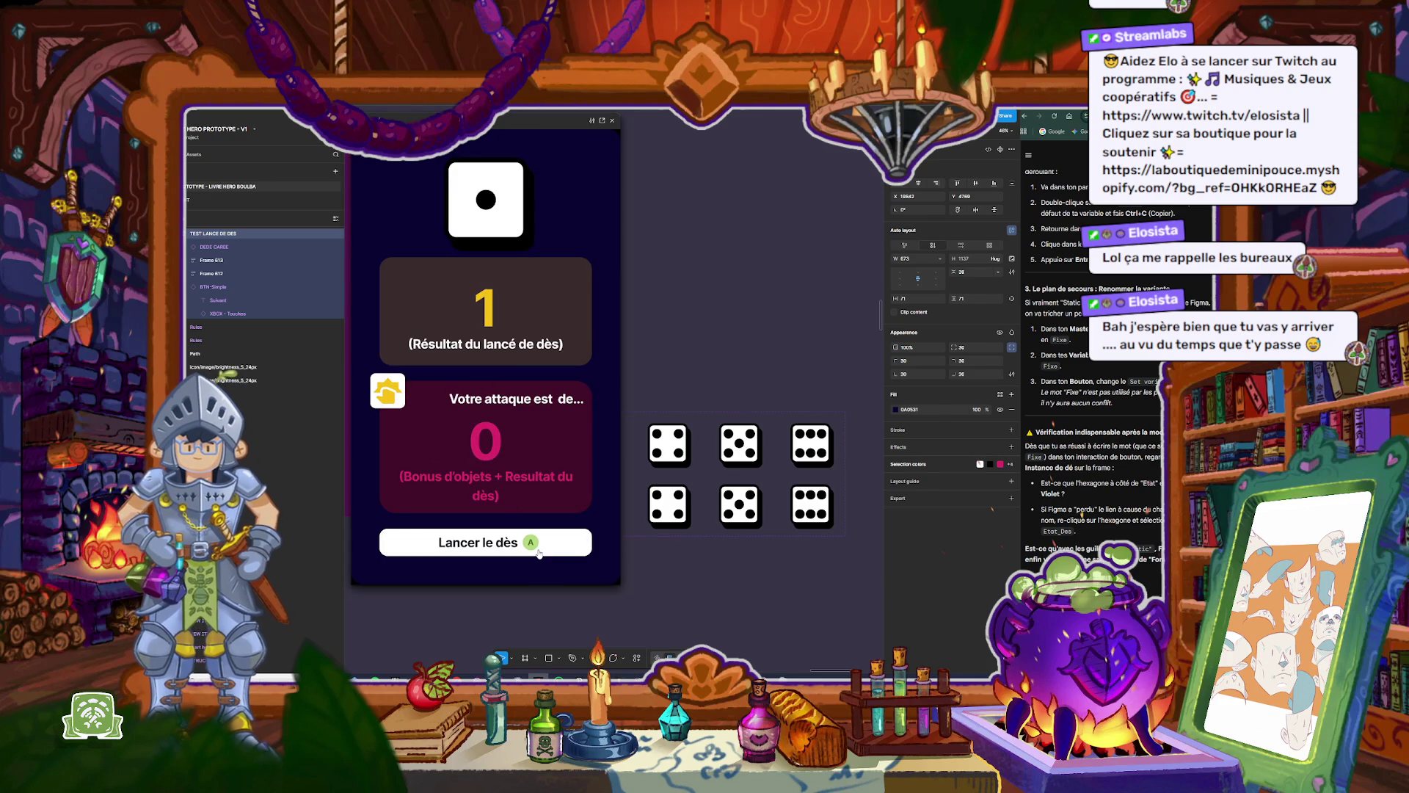
pyautogui.click(525, 541)
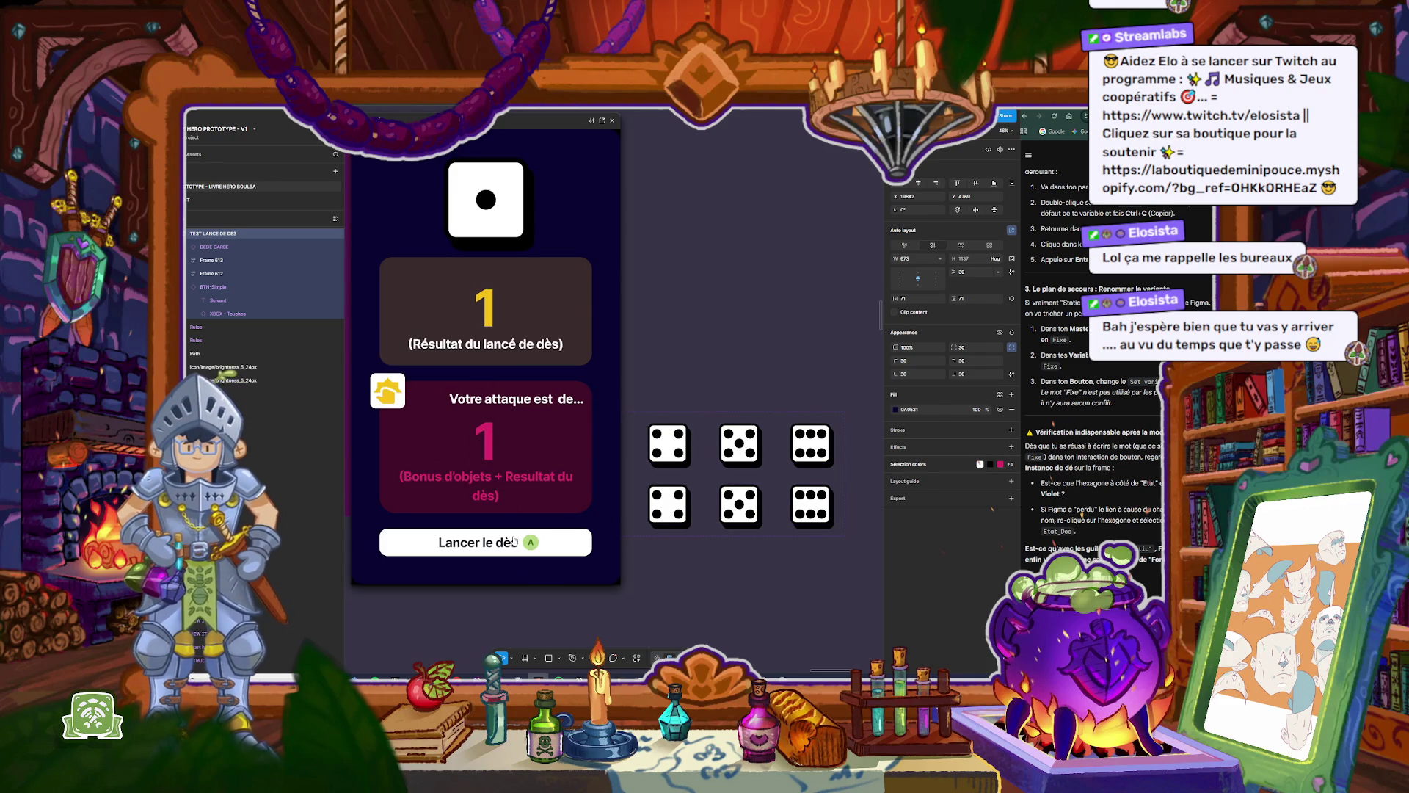
pyautogui.click(613, 122)
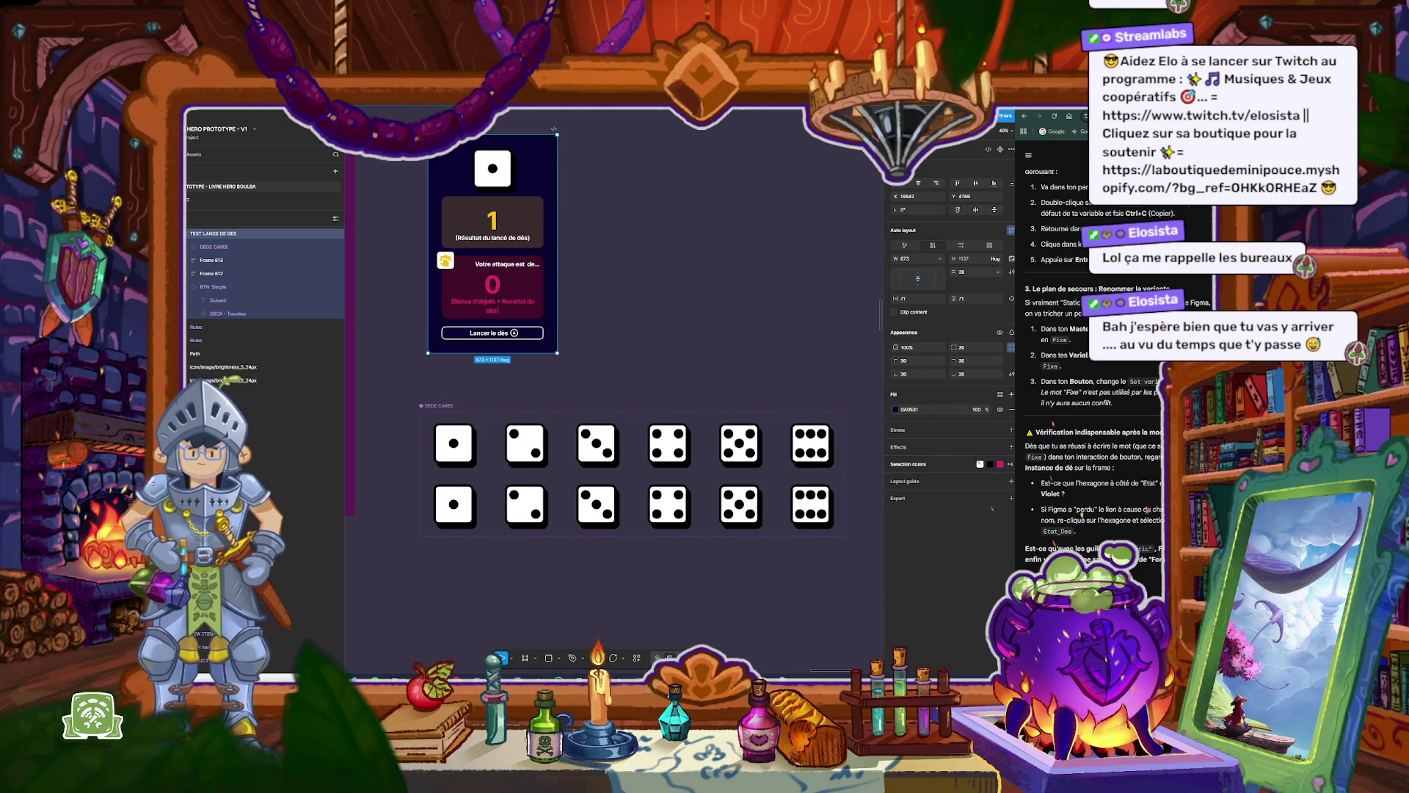
pyautogui.press('Return')
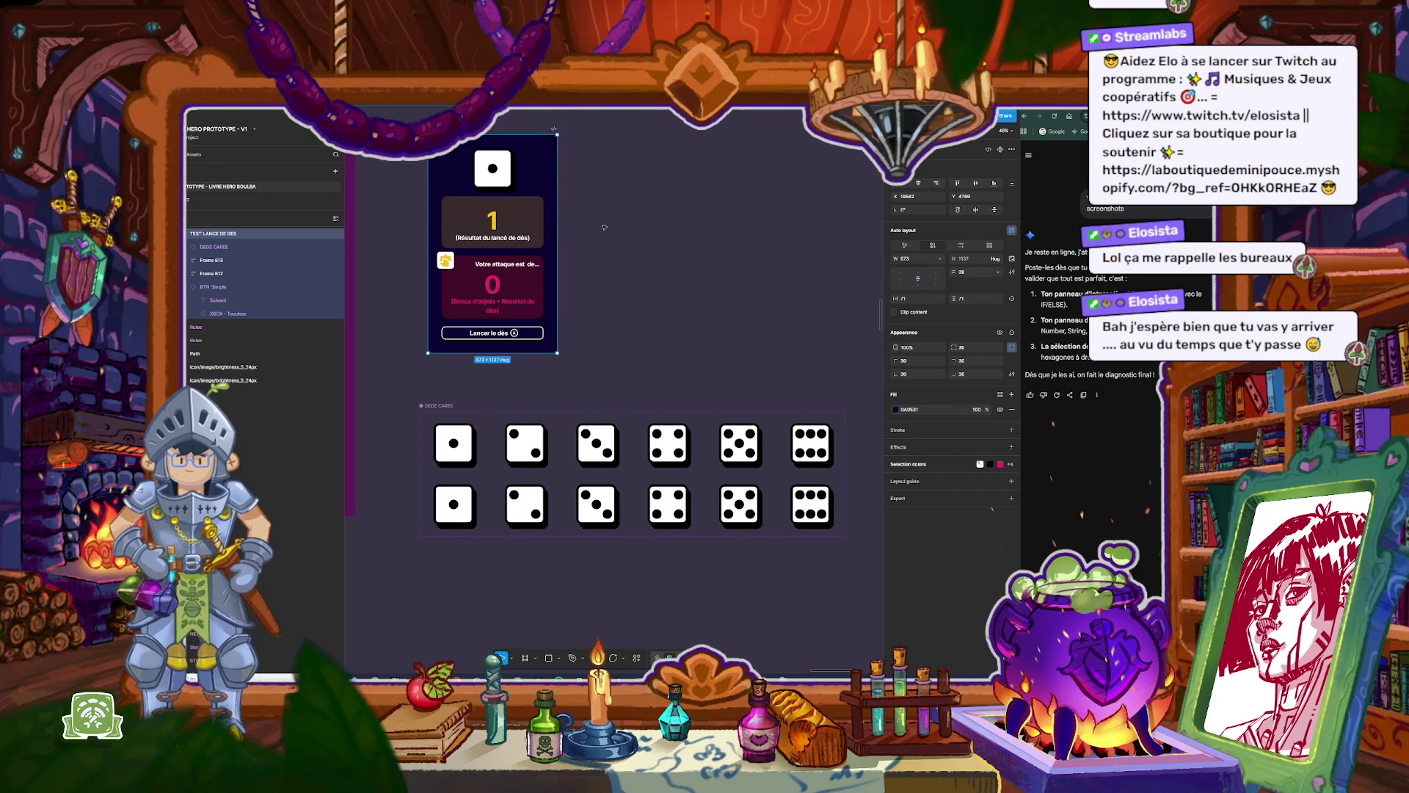
# Step: Zoom in on the dice-roll frame and show its prototype connections
pyautogui.click(603, 227)
pyautogui.scroll(5, 603, 226)
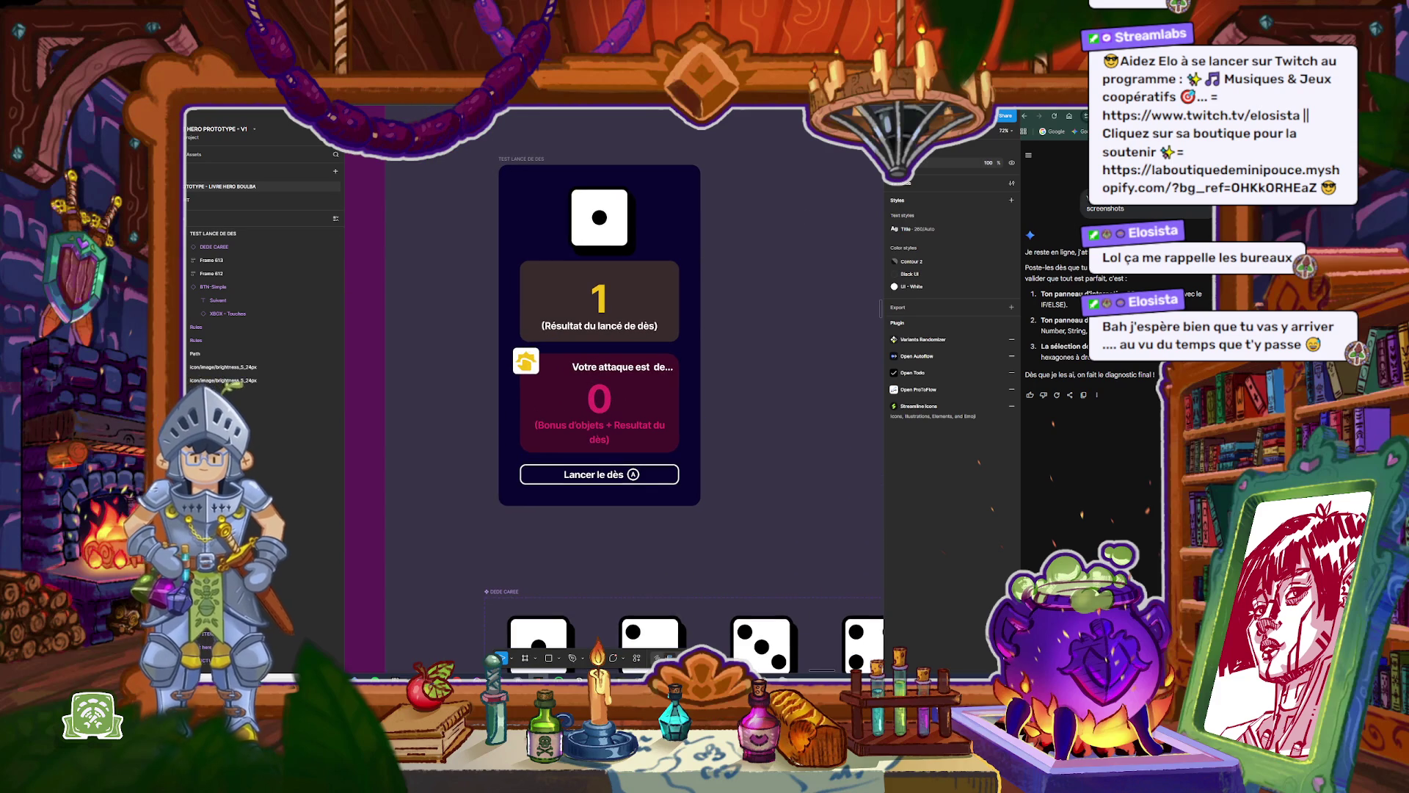
pyautogui.hotkey('shift', 'e')
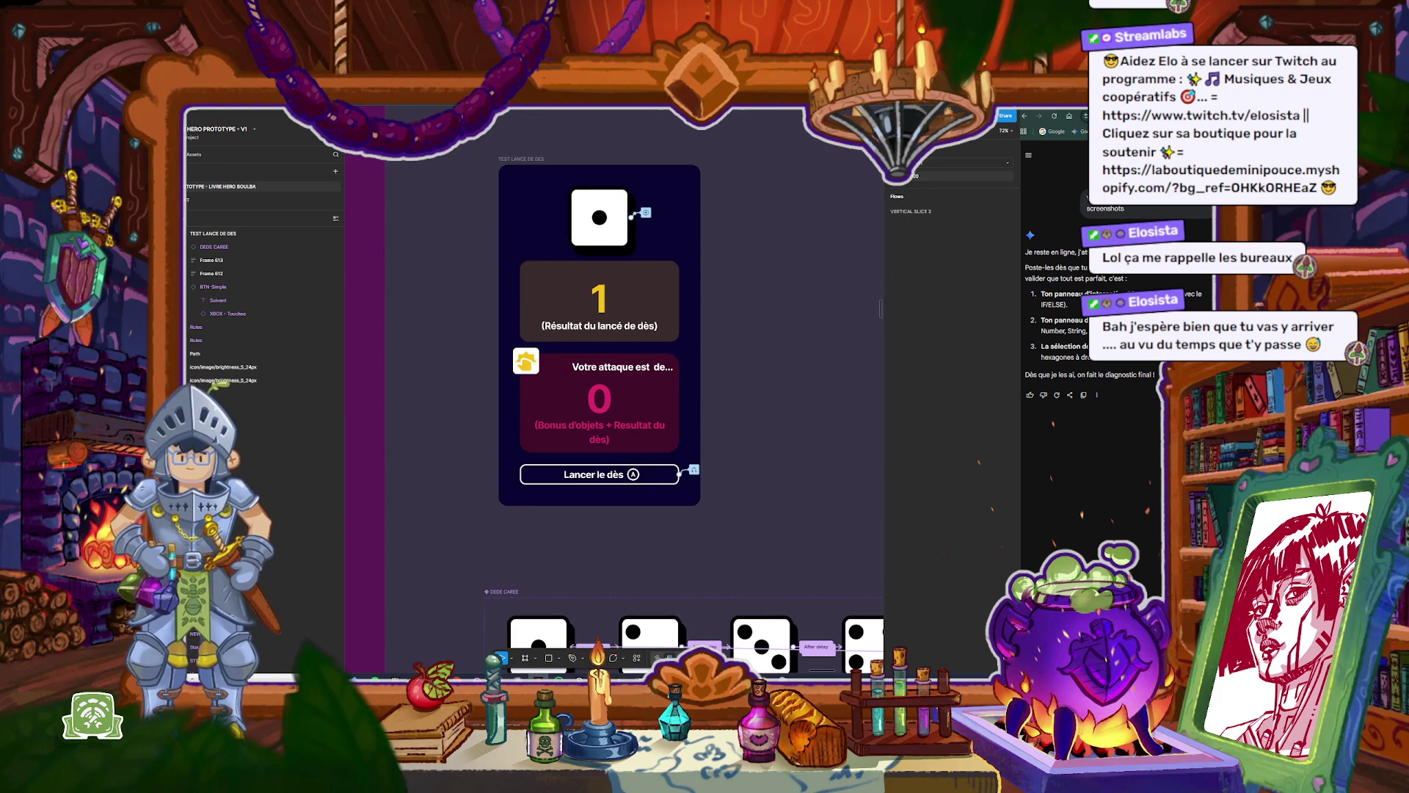
pyautogui.hotkey('shift', 'e')
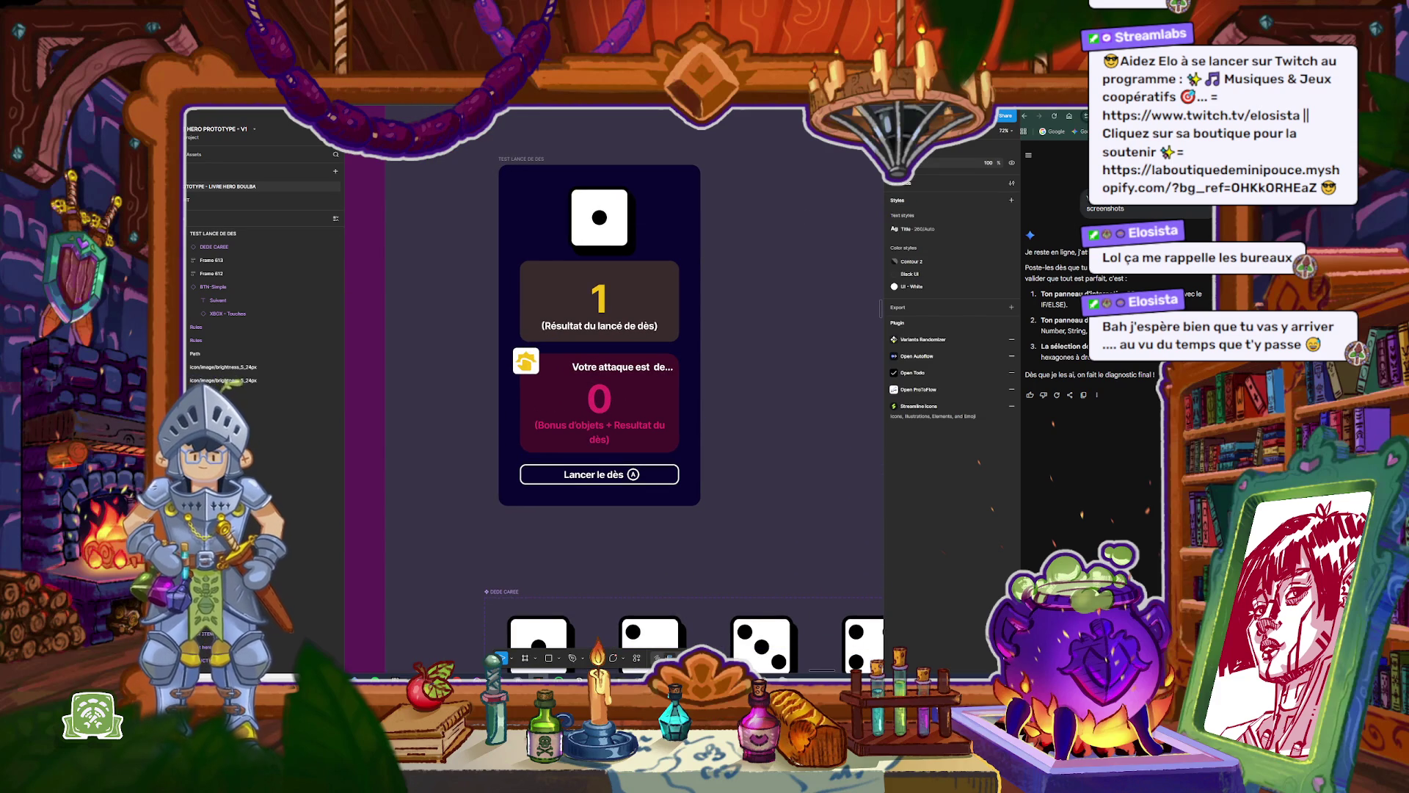
pyautogui.hotkey('shift', 'e')
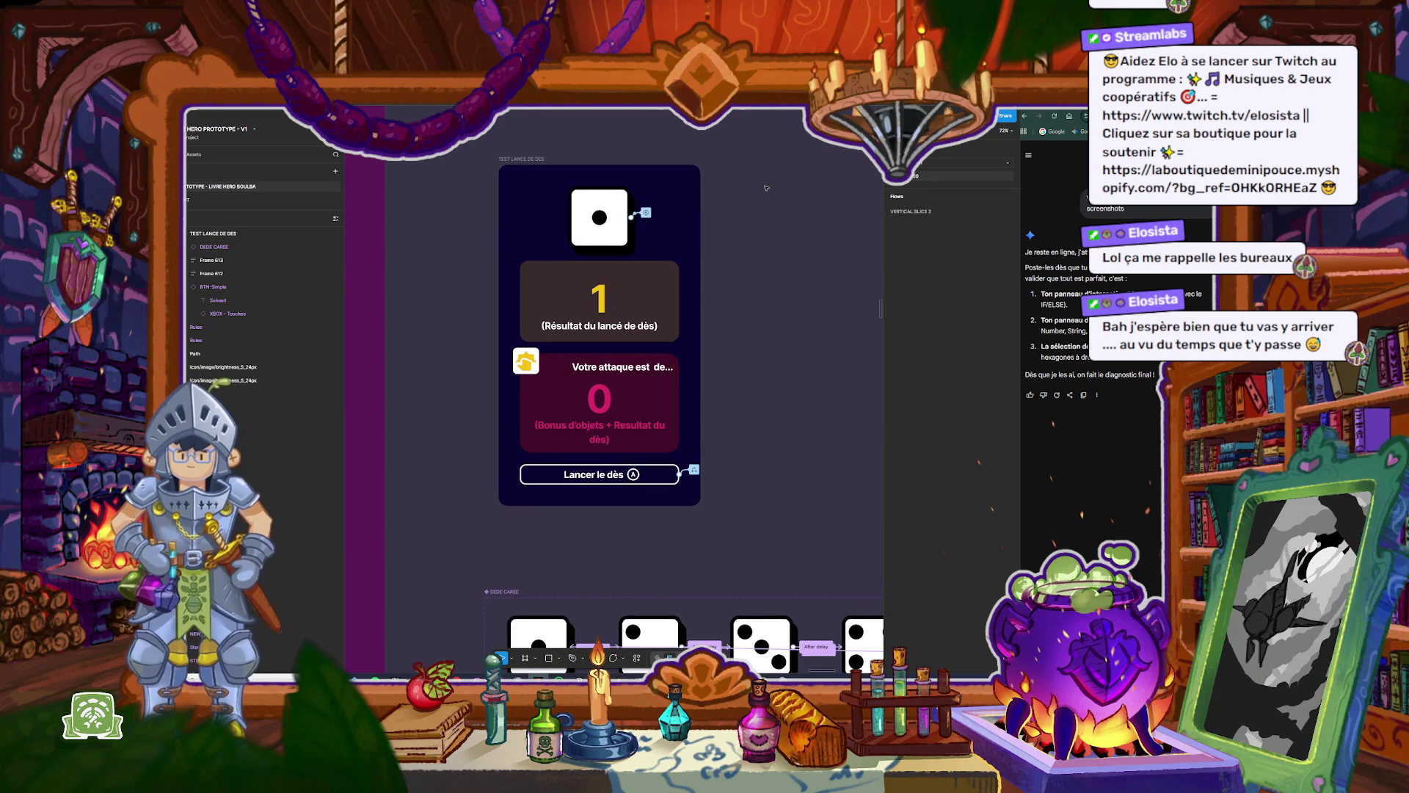
# Step: Screenshot the dice-roll card alone, then with both die-variant rows, and reopen local variables
pyautogui.press('shift+super+s')
pyautogui.moveTo(459, 141); pyautogui.dragTo(720, 526)
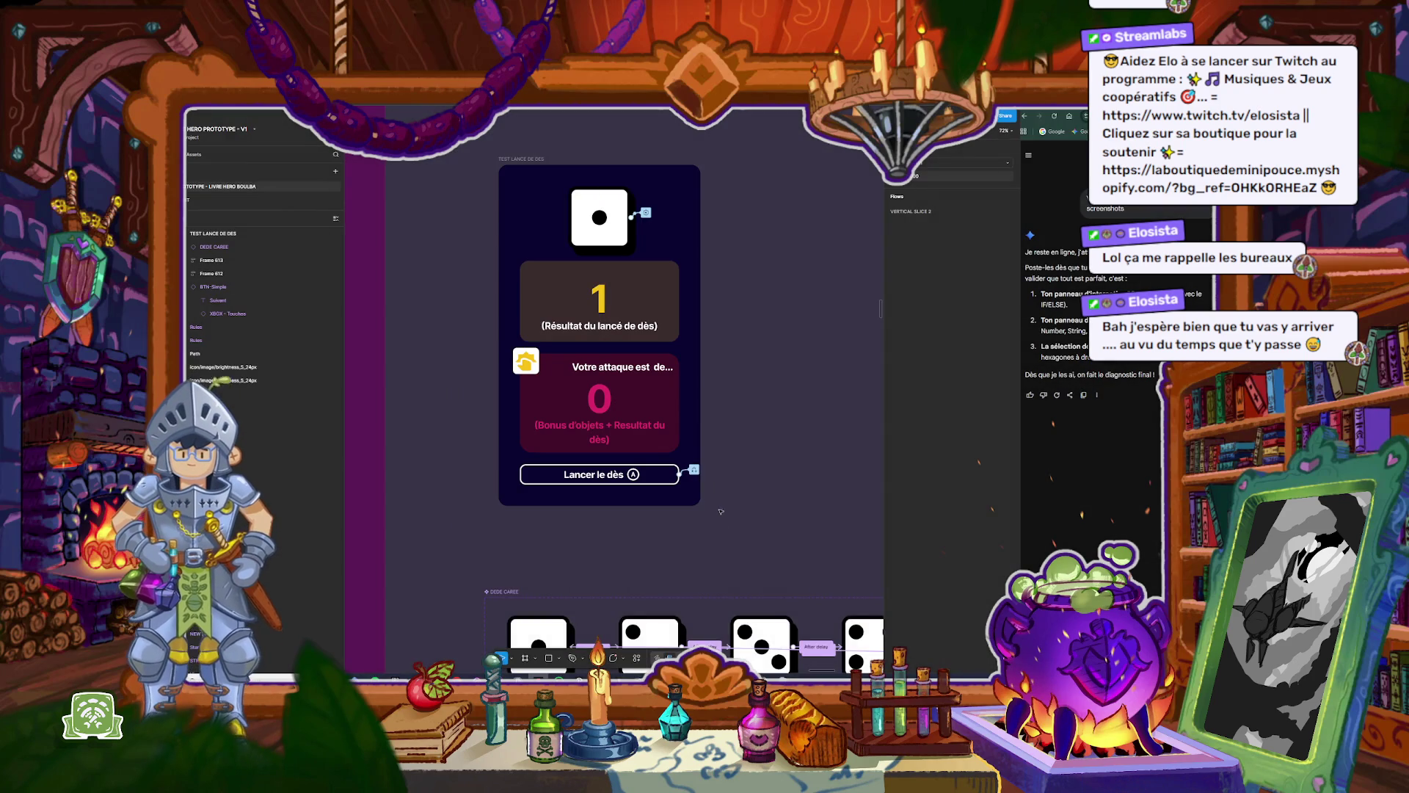
pyautogui.scroll(-3, 628, 381)
pyautogui.scroll(-2, 720, 394)
pyautogui.press('shift+super+s')
pyautogui.moveTo(426, 178)
pyautogui.mouseDown()
pyautogui.moveTo(772, 575)
pyautogui.moveTo(874, 616)
pyautogui.mouseUp()
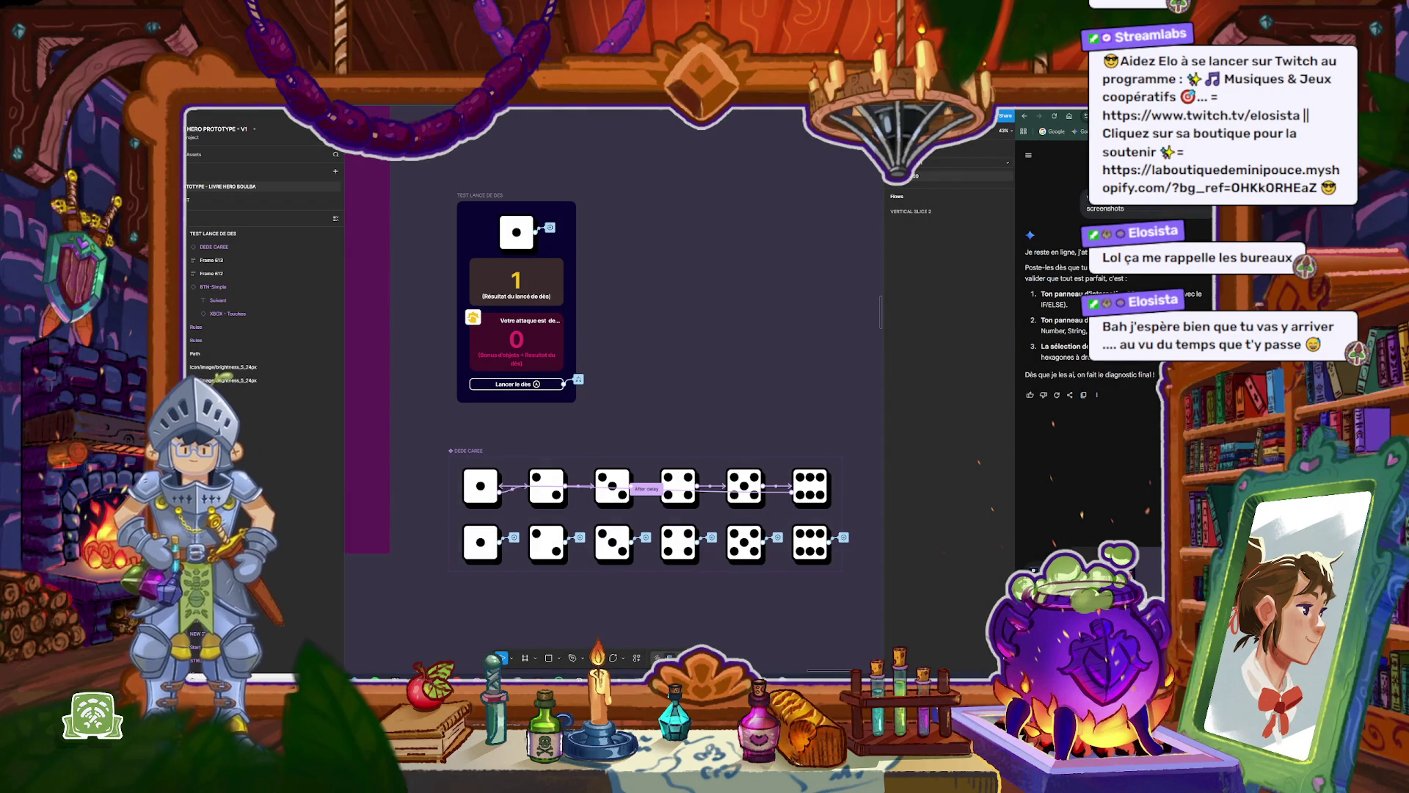
pyautogui.click(924, 185)
pyautogui.click(904, 187)
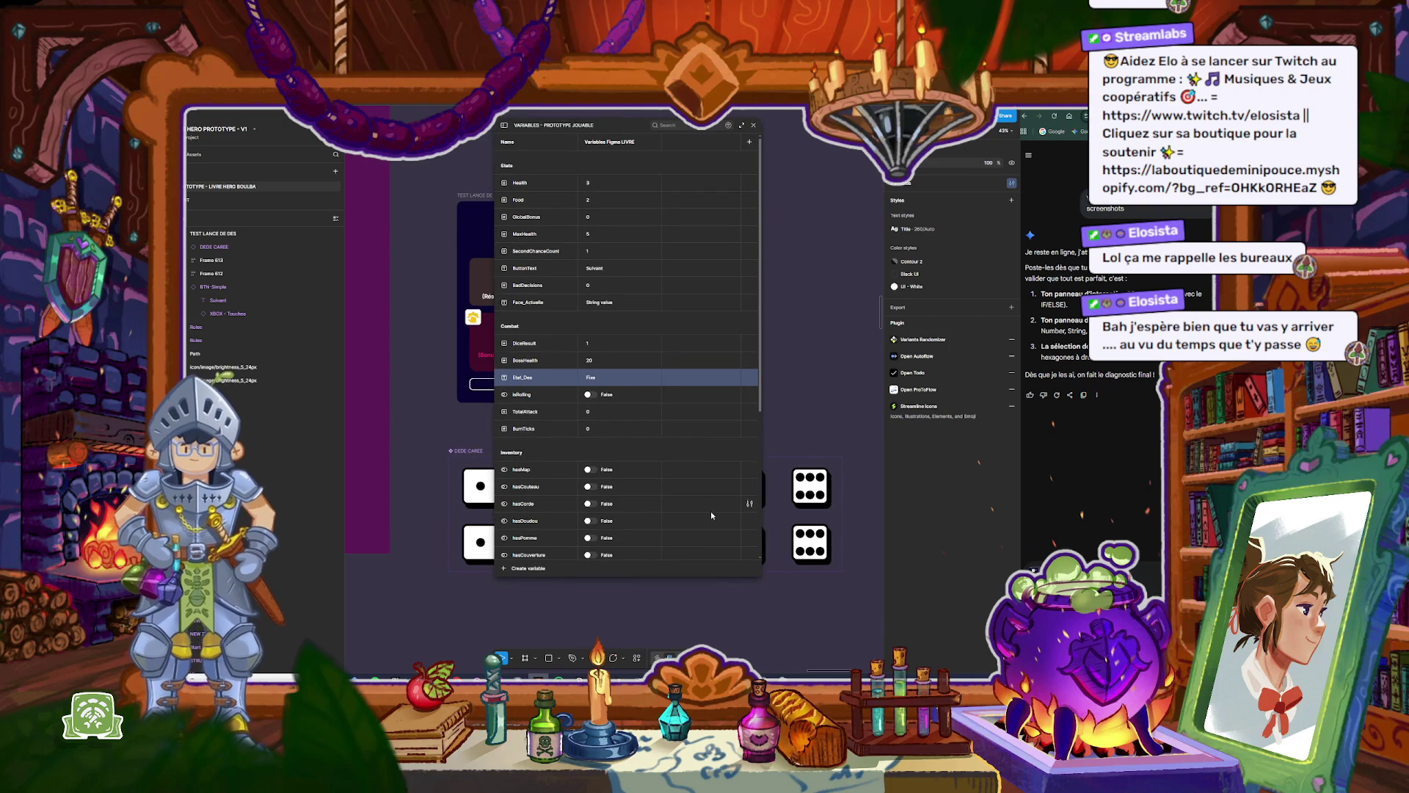
# Step: Resize the local variables window so all Stats, Combat and Inventory rows fit
pyautogui.moveTo(707, 575); pyautogui.dragTo(698, 662)
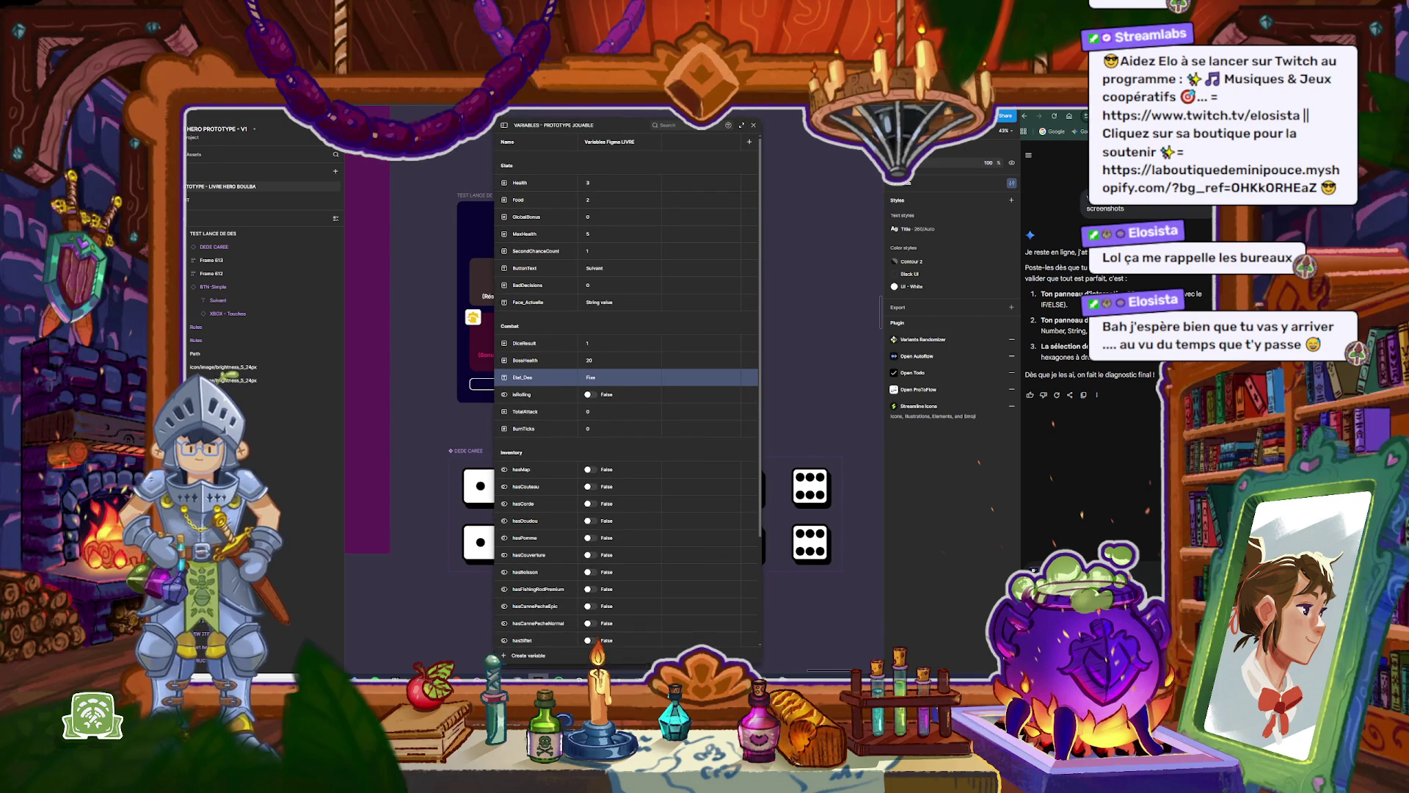
pyautogui.scroll(-3, 697, 598)
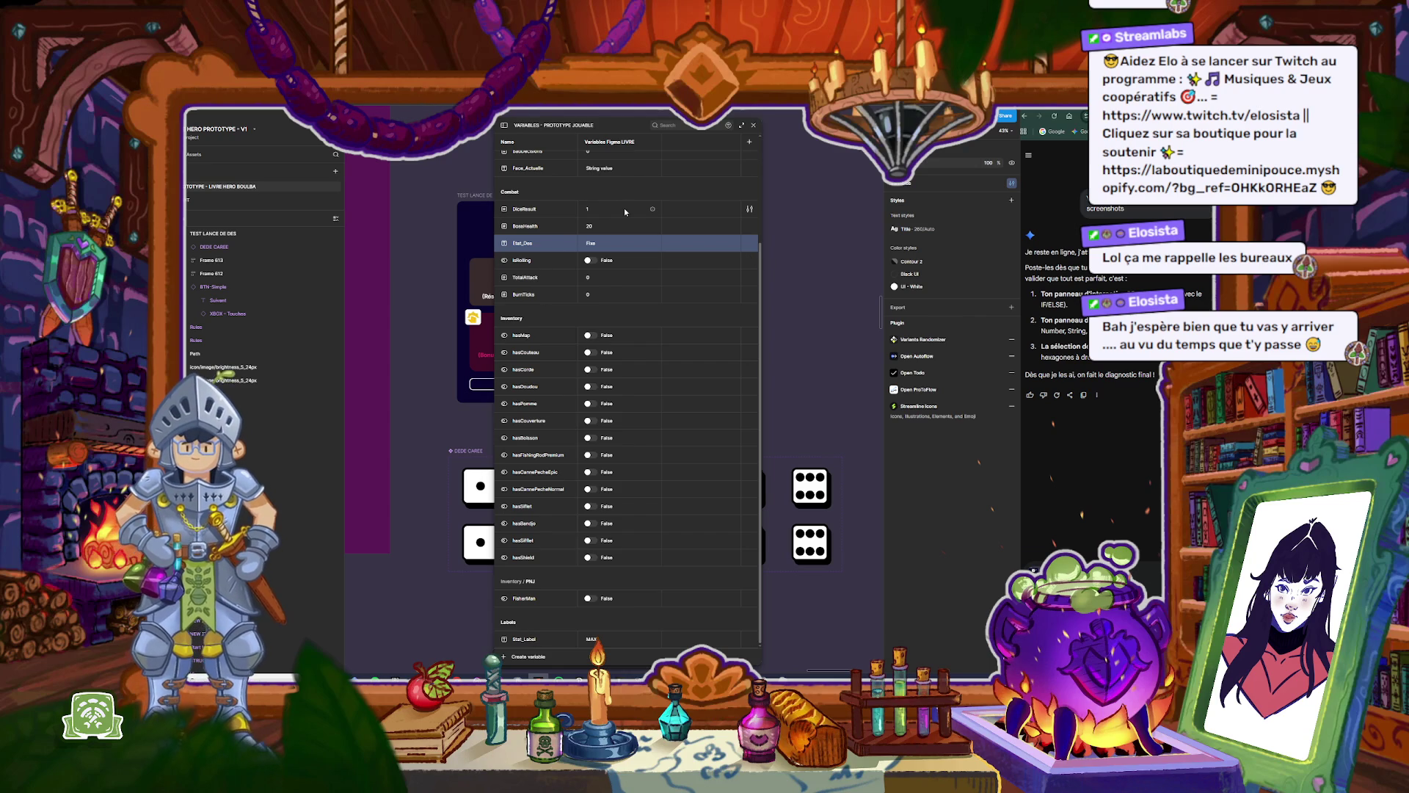
pyautogui.moveTo(495, 624); pyautogui.dragTo(365, 624)
pyautogui.scroll(3, 562, 273)
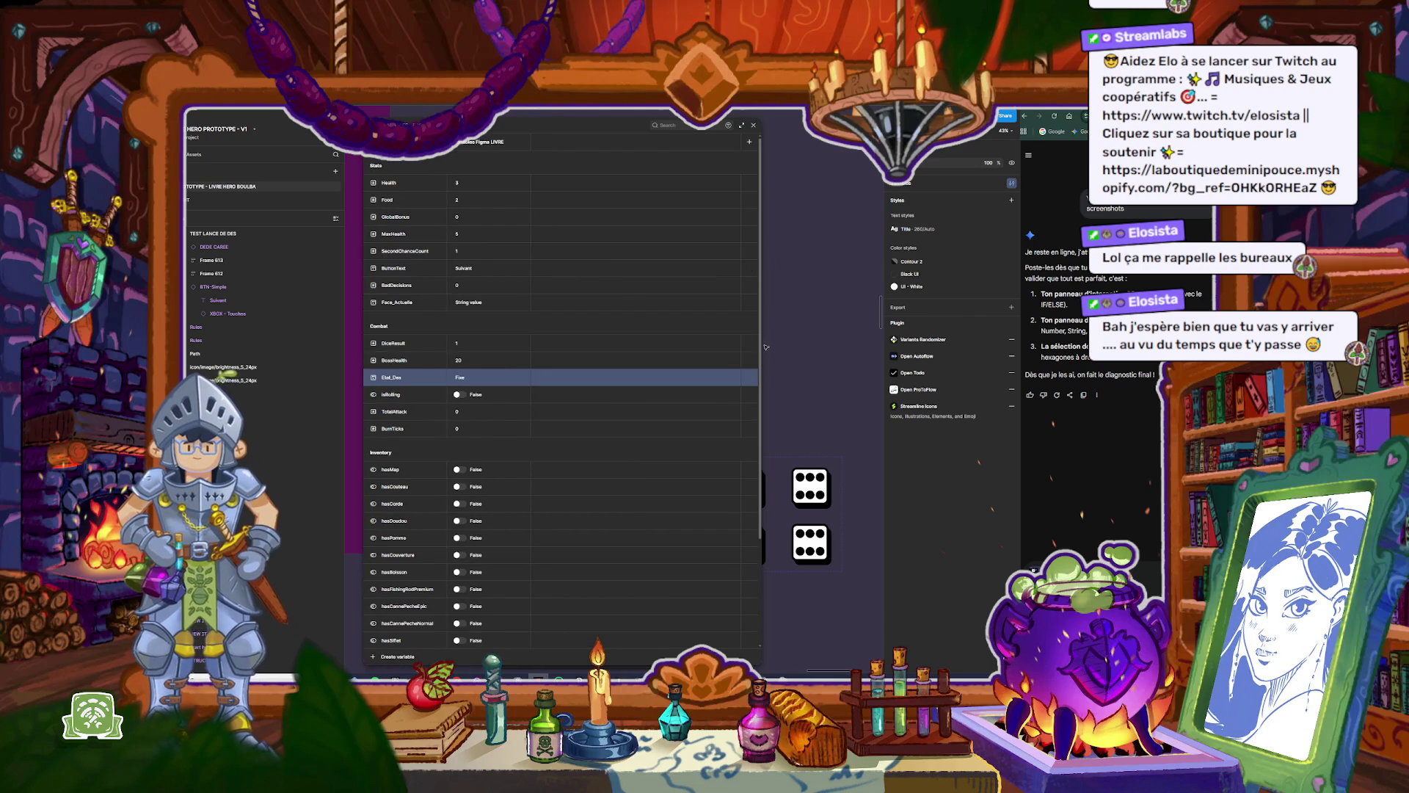
pyautogui.moveTo(764, 344); pyautogui.dragTo(579, 340)
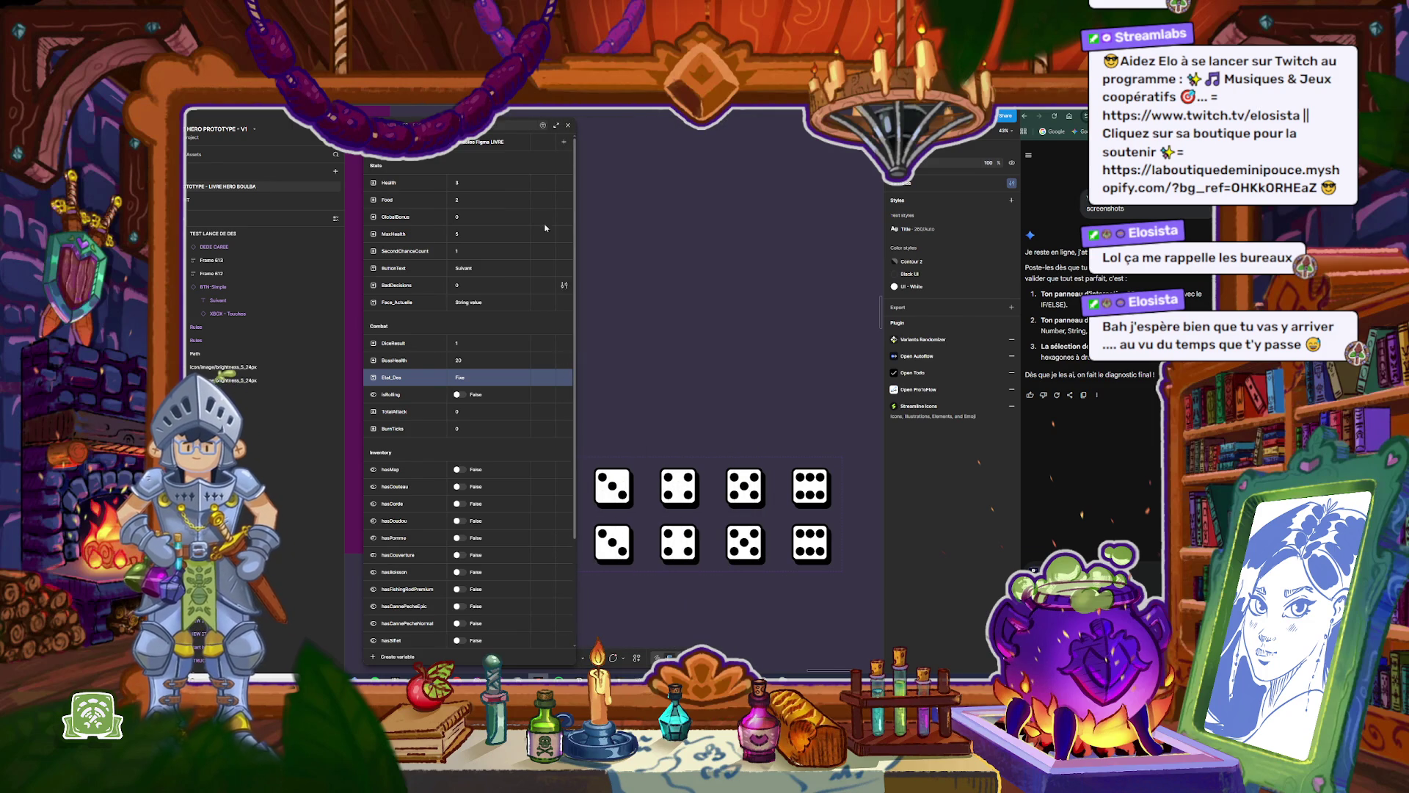
pyautogui.moveTo(517, 116); pyautogui.dragTo(517, 103)
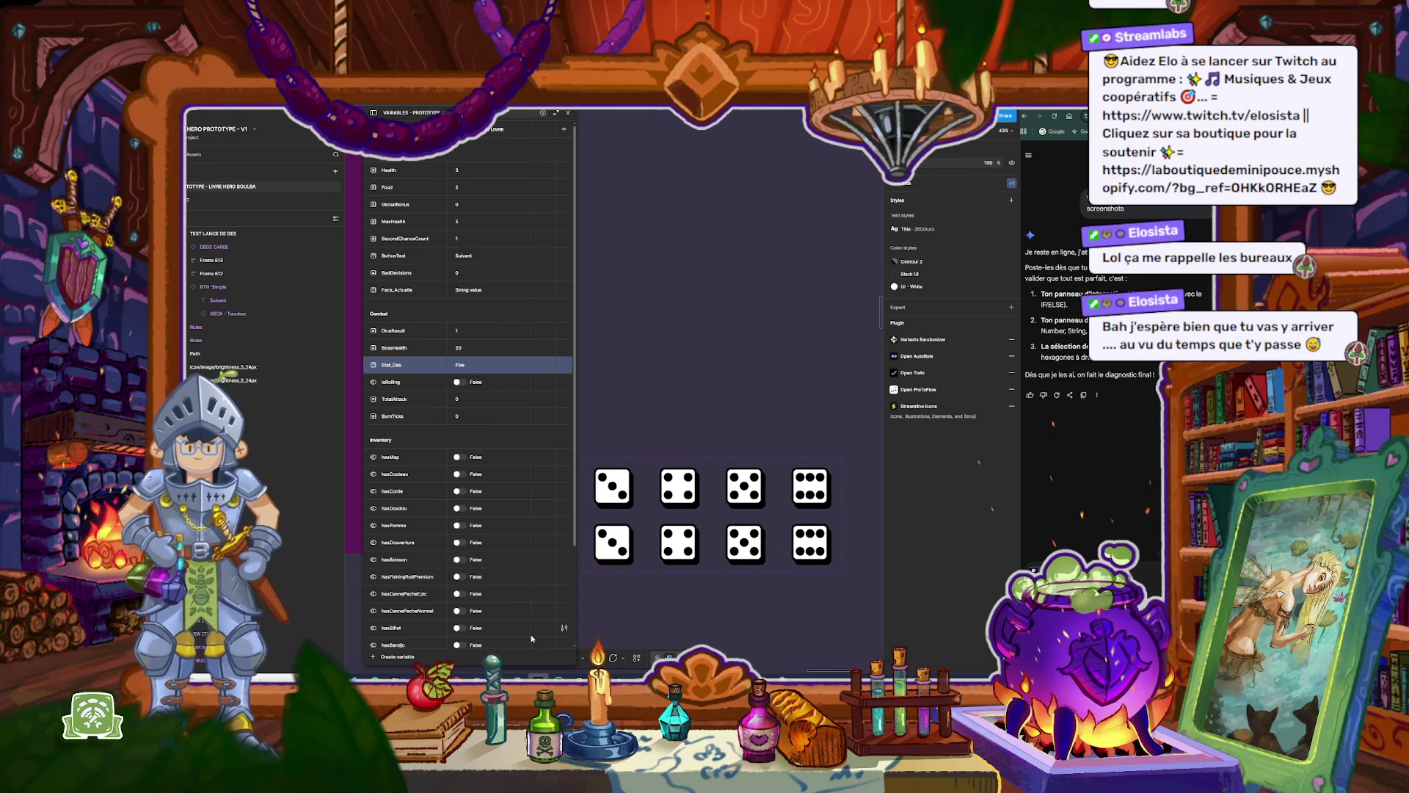
# Step: Screenshot the full variables list, then close the variables window
pyautogui.press('super+shift+s')
pyautogui.moveTo(360, 109); pyautogui.dragTo(589, 634)
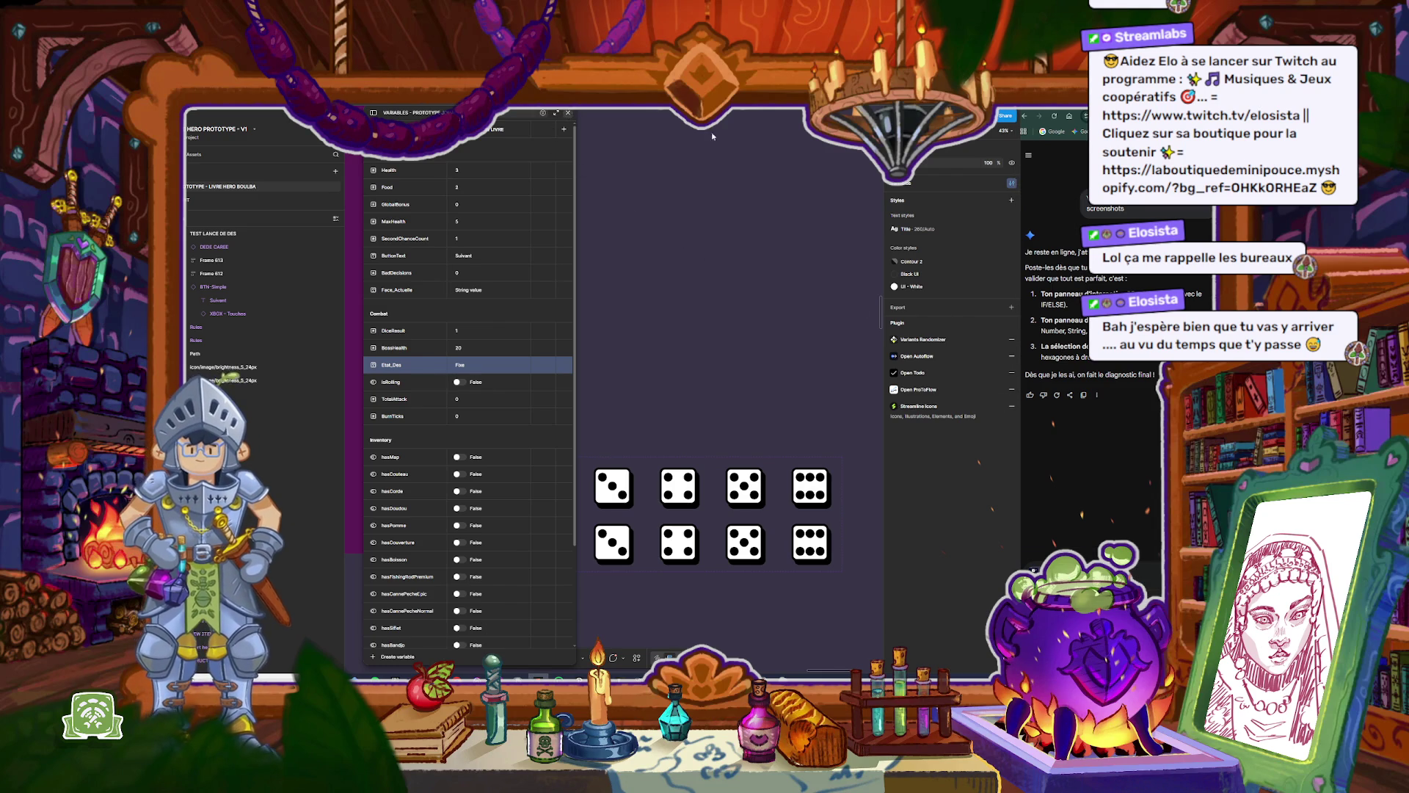
pyautogui.click(568, 112)
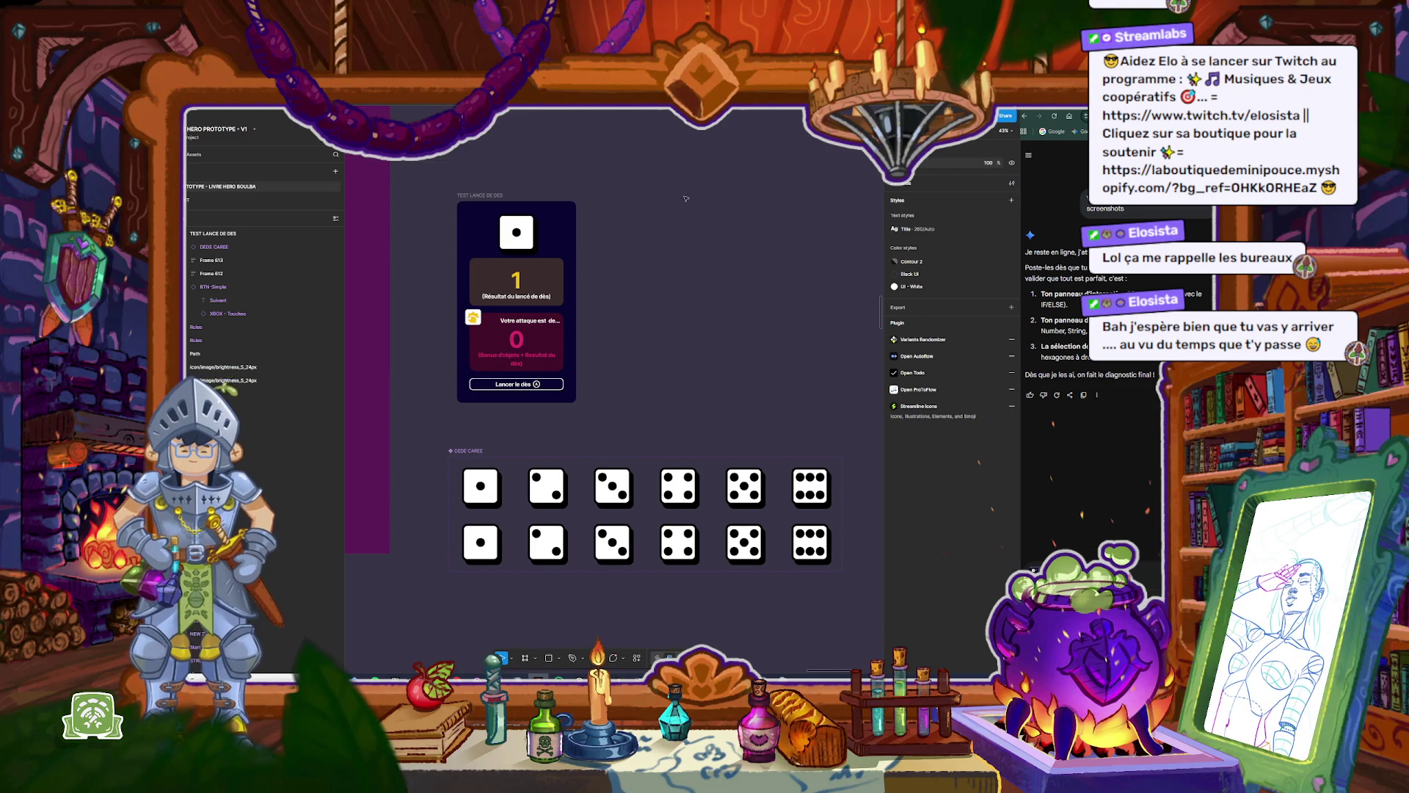
# Step: Compare the rolled die with the first die variant, then screenshot the canvas and button interaction
pyautogui.click(518, 234)
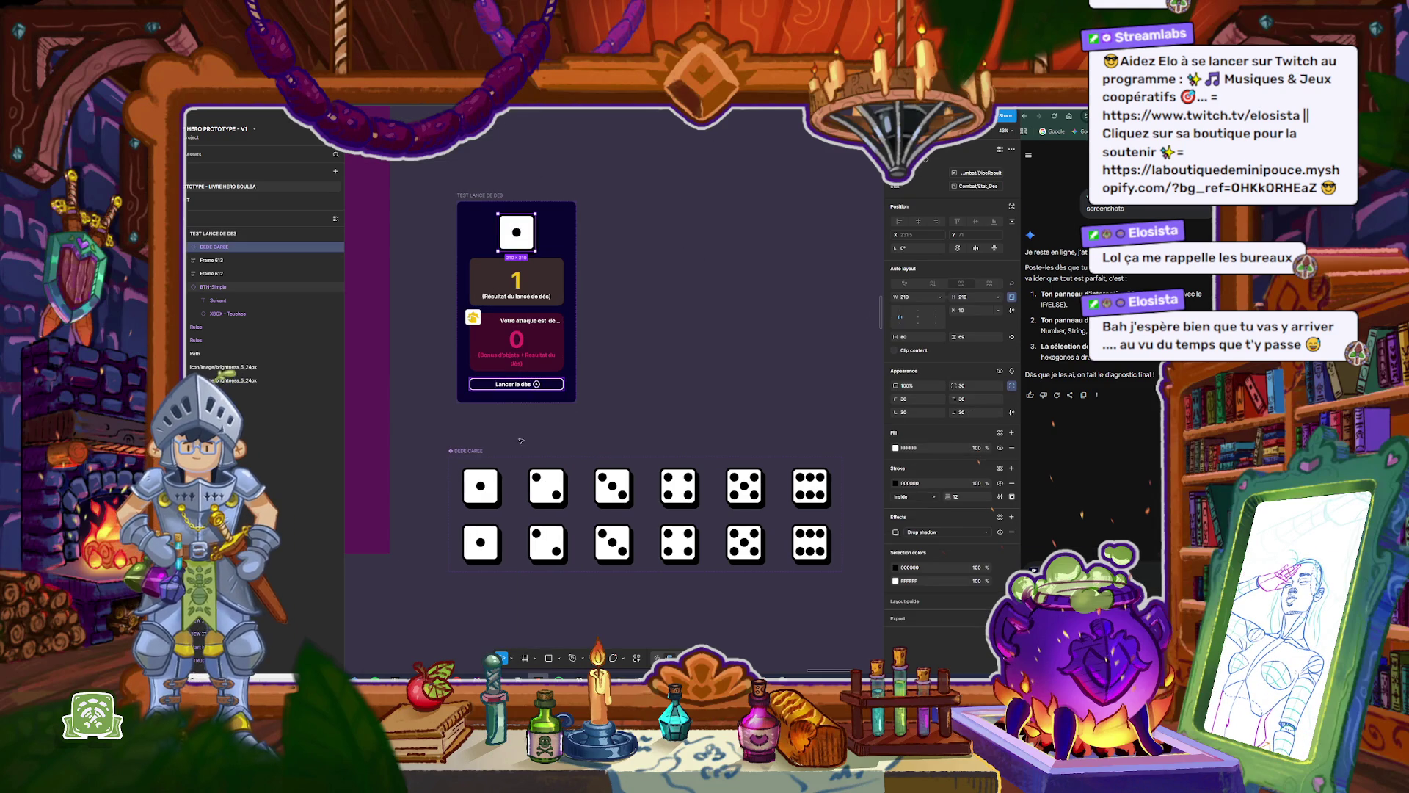
pyautogui.click(492, 488)
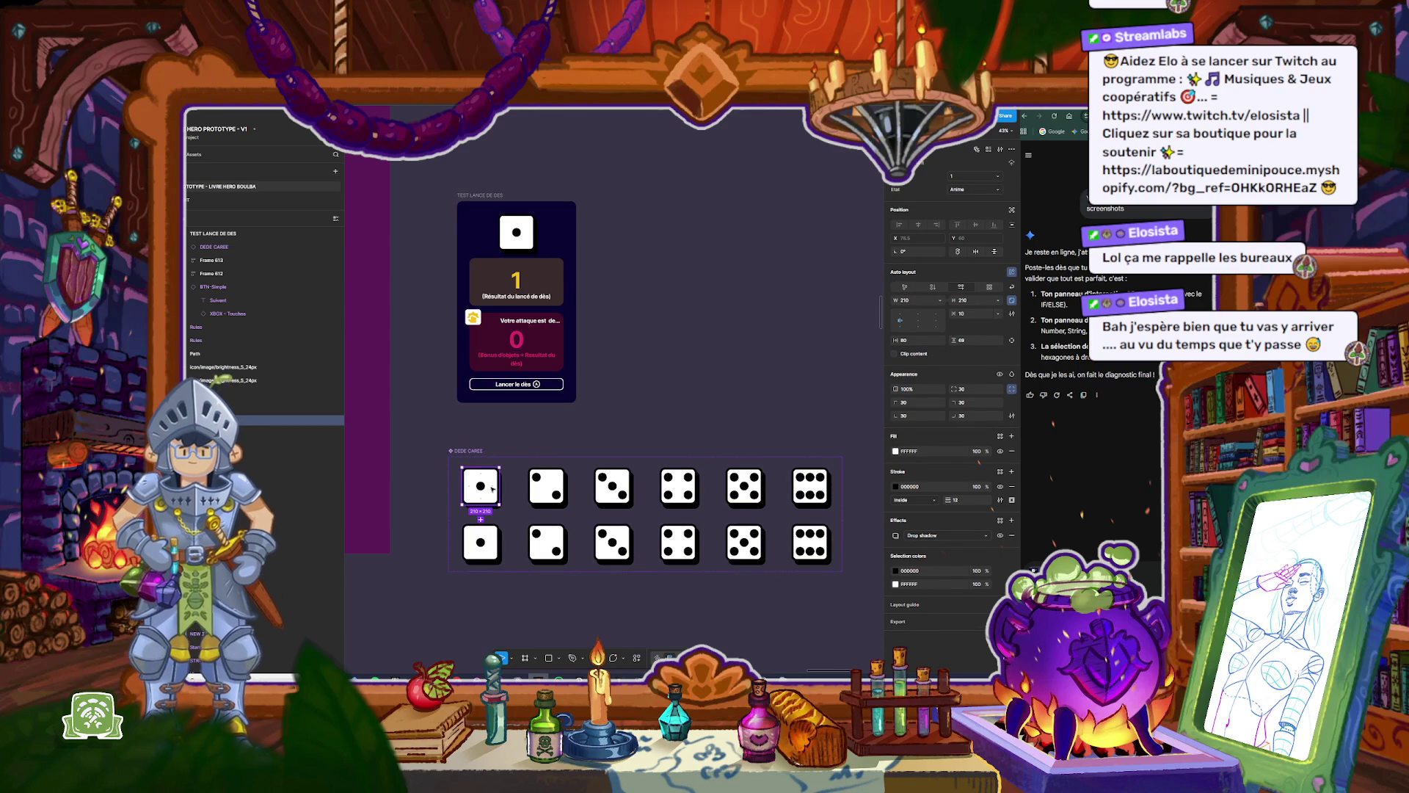
pyautogui.click(532, 233)
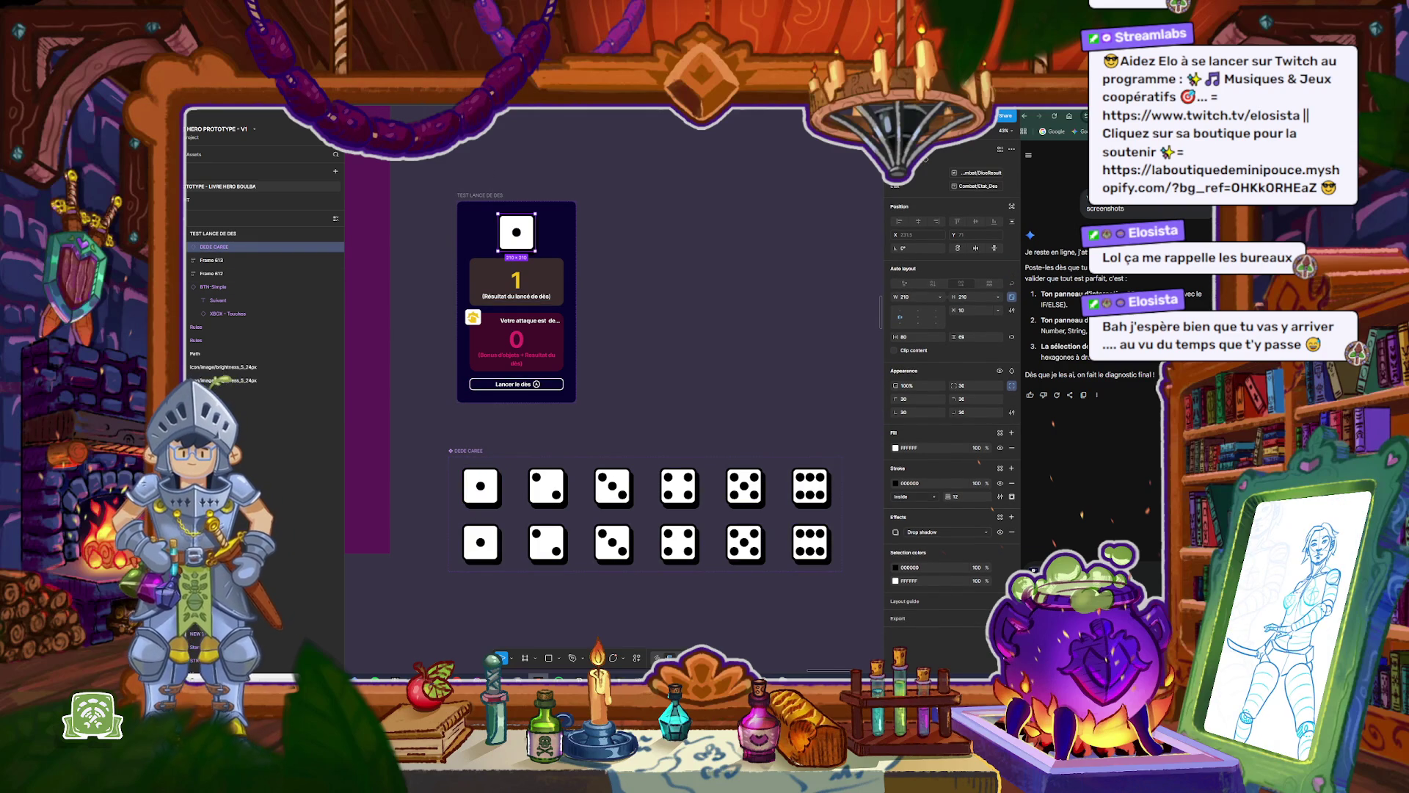
pyautogui.press('super+shift+s')
pyautogui.moveTo(429, 108)
pyautogui.mouseDown()
pyautogui.moveTo(546, 334)
pyautogui.moveTo(982, 625)
pyautogui.moveTo(1077, 625)
pyautogui.moveTo(1019, 635)
pyautogui.mouseUp()
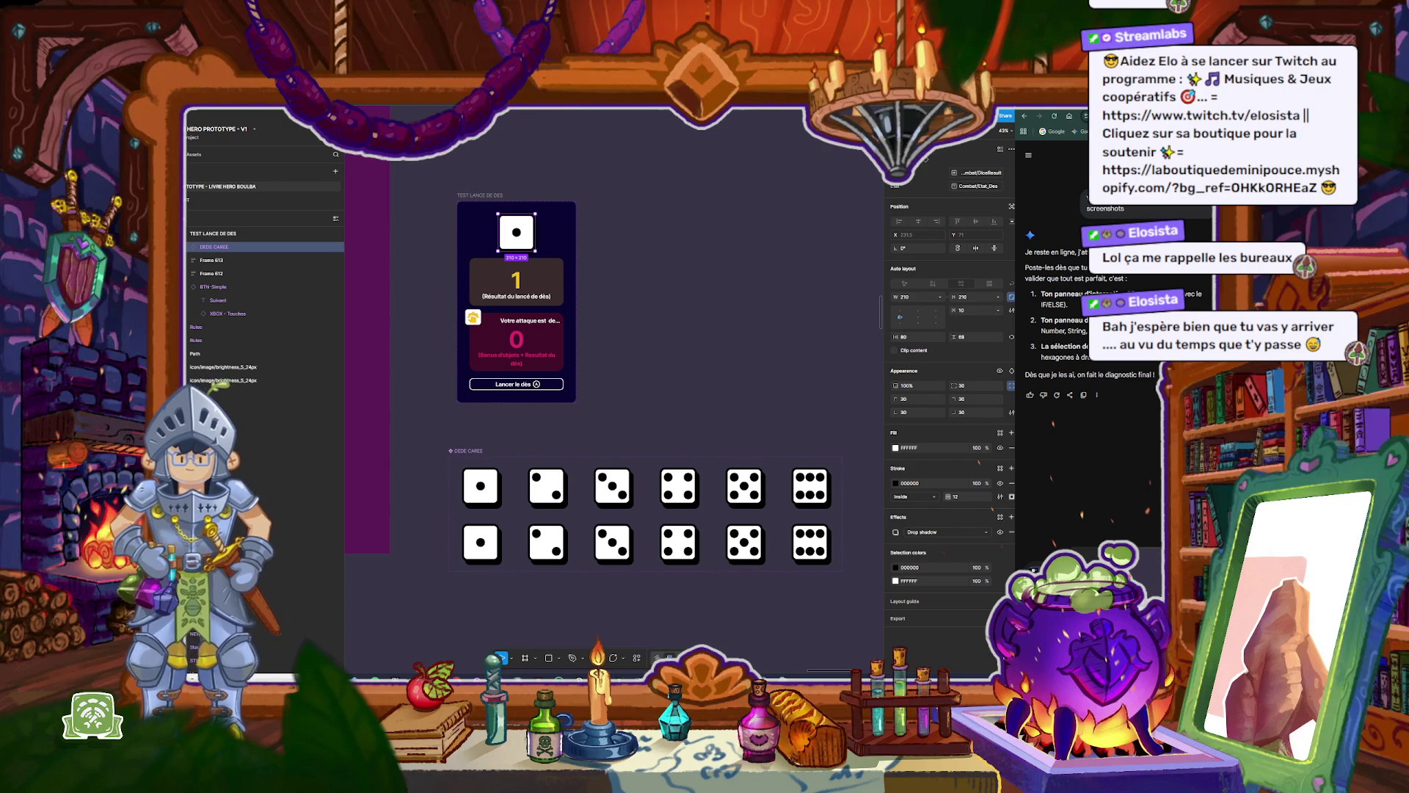
pyautogui.press('super+shift+s')
pyautogui.moveTo(439, 177)
pyautogui.mouseDown()
pyautogui.moveTo(858, 468)
pyautogui.moveTo(891, 457)
pyautogui.mouseUp()
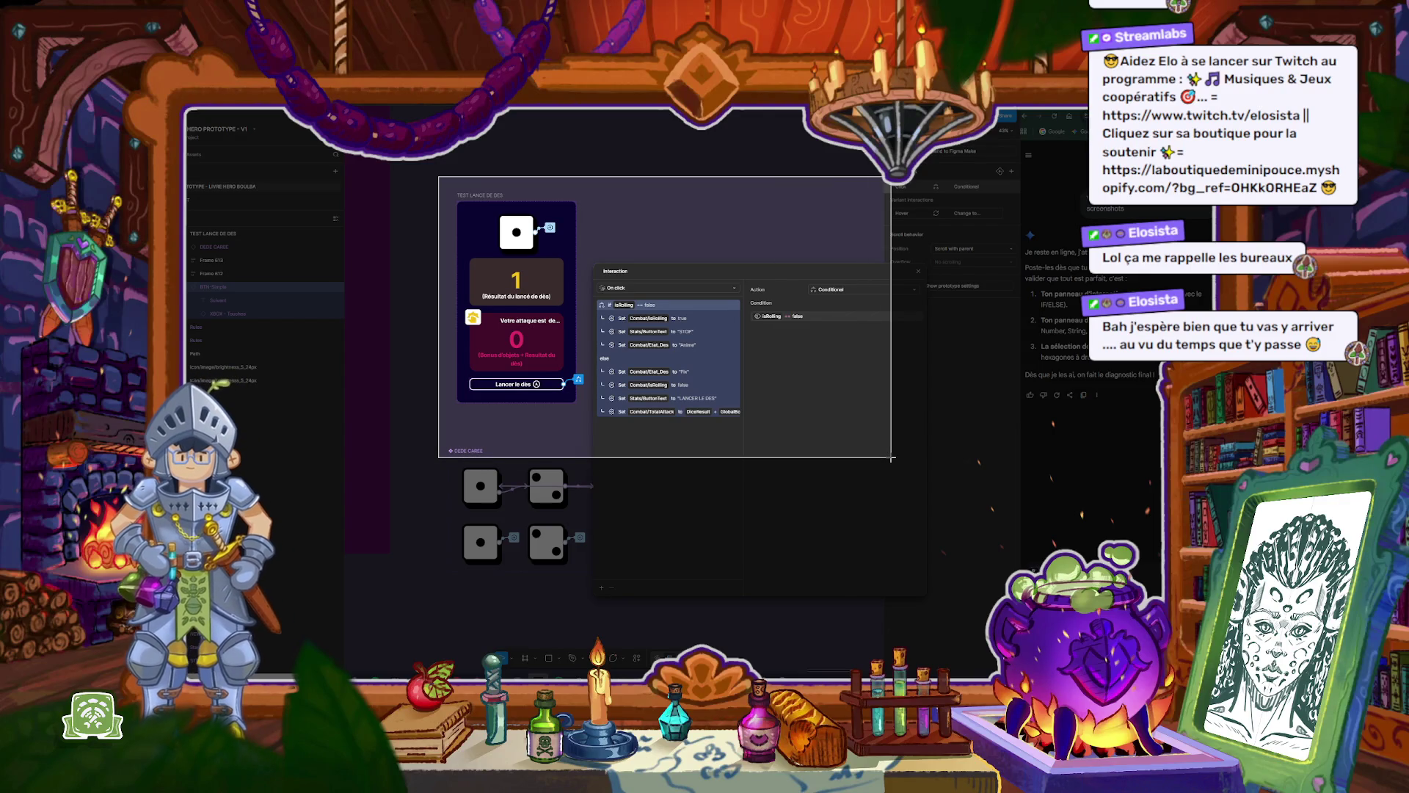
# Step: Widen the interaction actions list and screenshot the conditional isRolling actions
pyautogui.moveTo(892, 458); pyautogui.dragTo(891, 457)
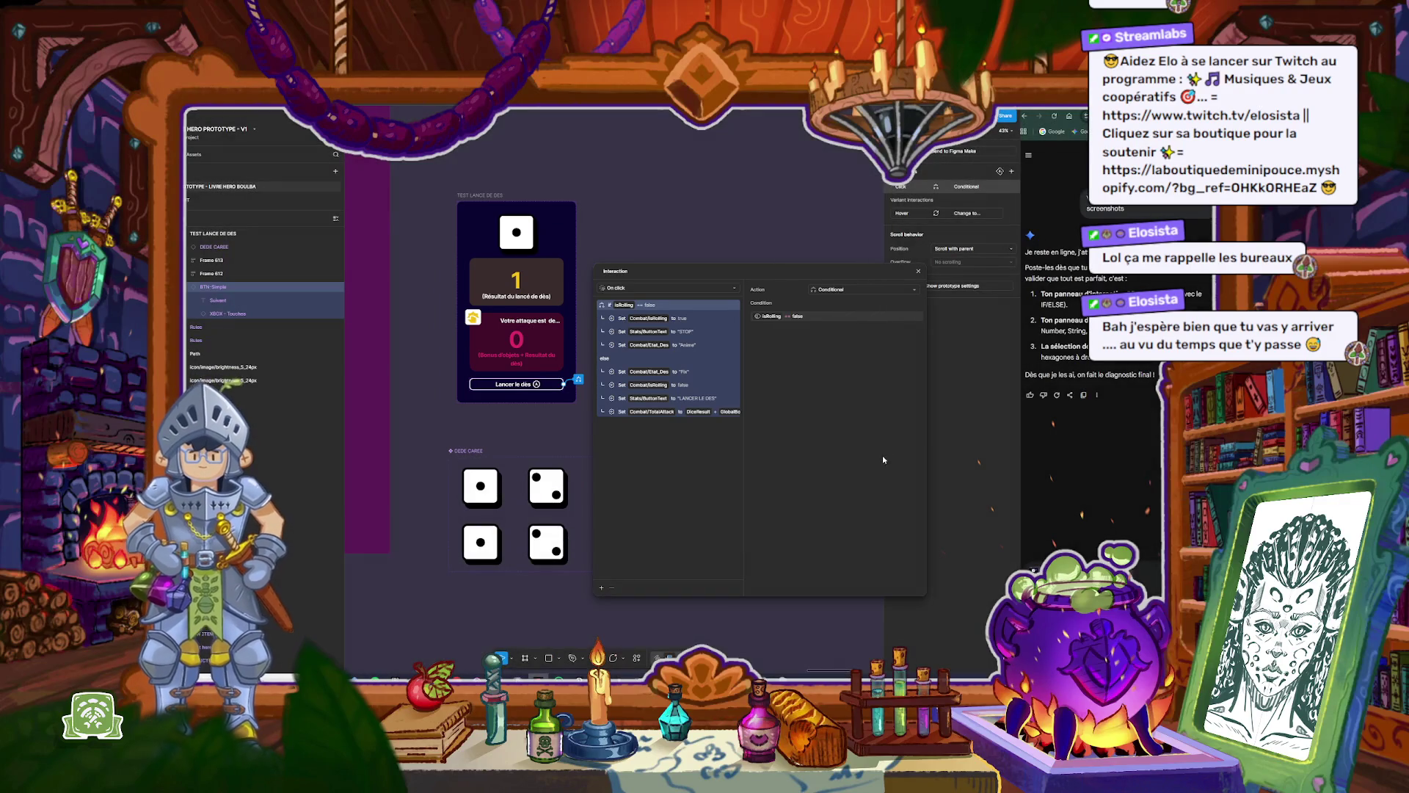
pyautogui.moveTo(743, 460); pyautogui.dragTo(760, 460)
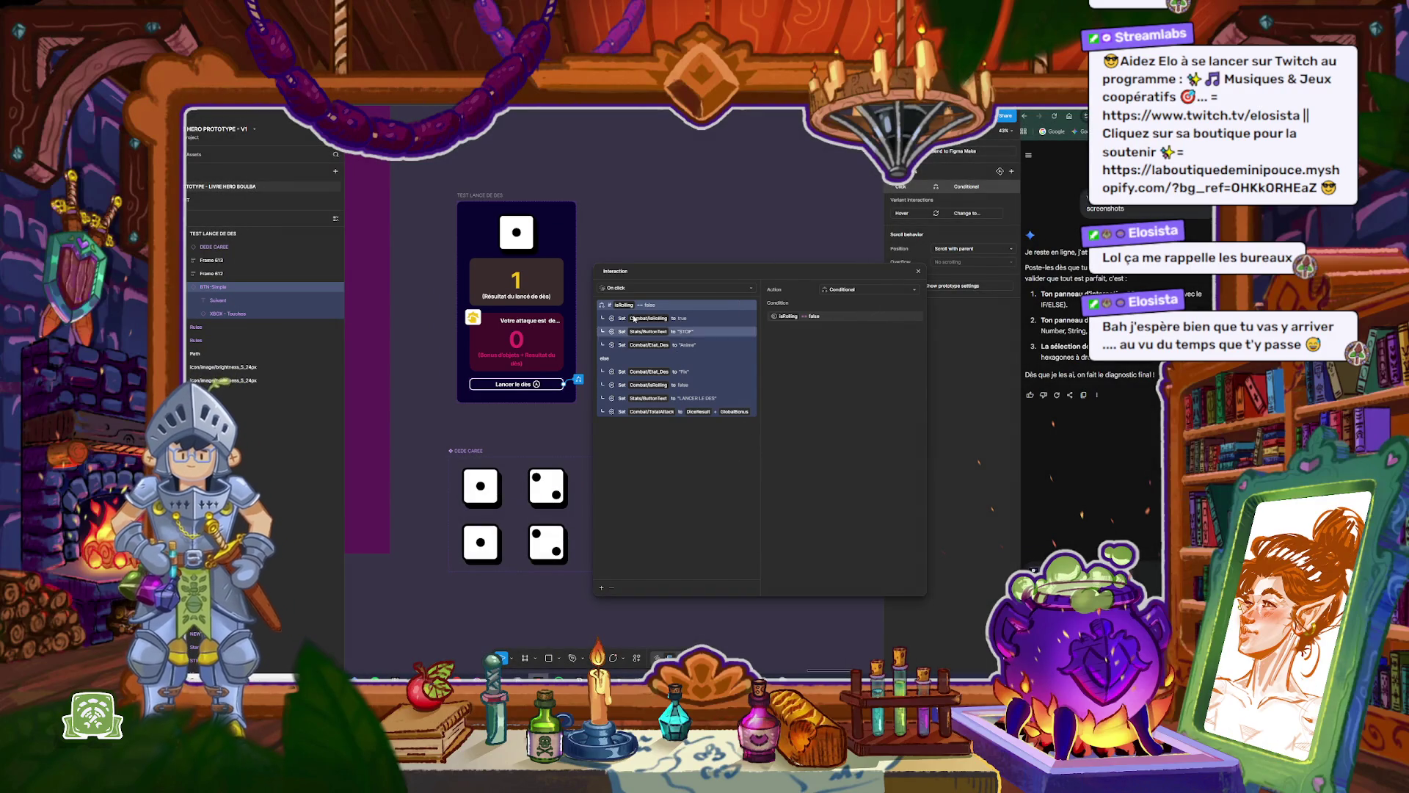
pyautogui.press('super+shift+s')
pyautogui.moveTo(436, 185)
pyautogui.mouseDown()
pyautogui.moveTo(829, 439)
pyautogui.moveTo(888, 435)
pyautogui.mouseUp()
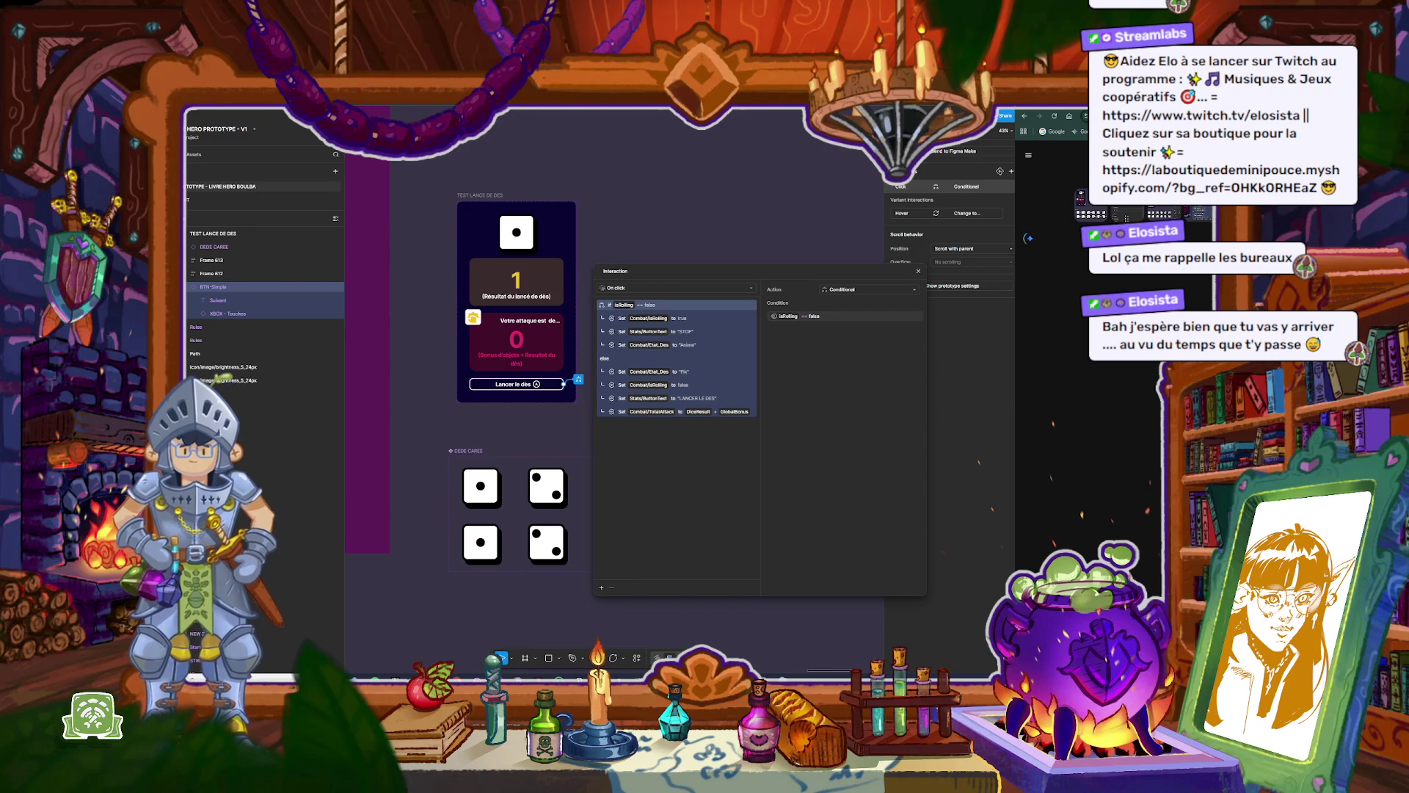
# Step: Change the else branch's Combat/Etat_Des value from "Fix" to "Fixe" and close the interaction
pyautogui.moveTo(1030, 238)
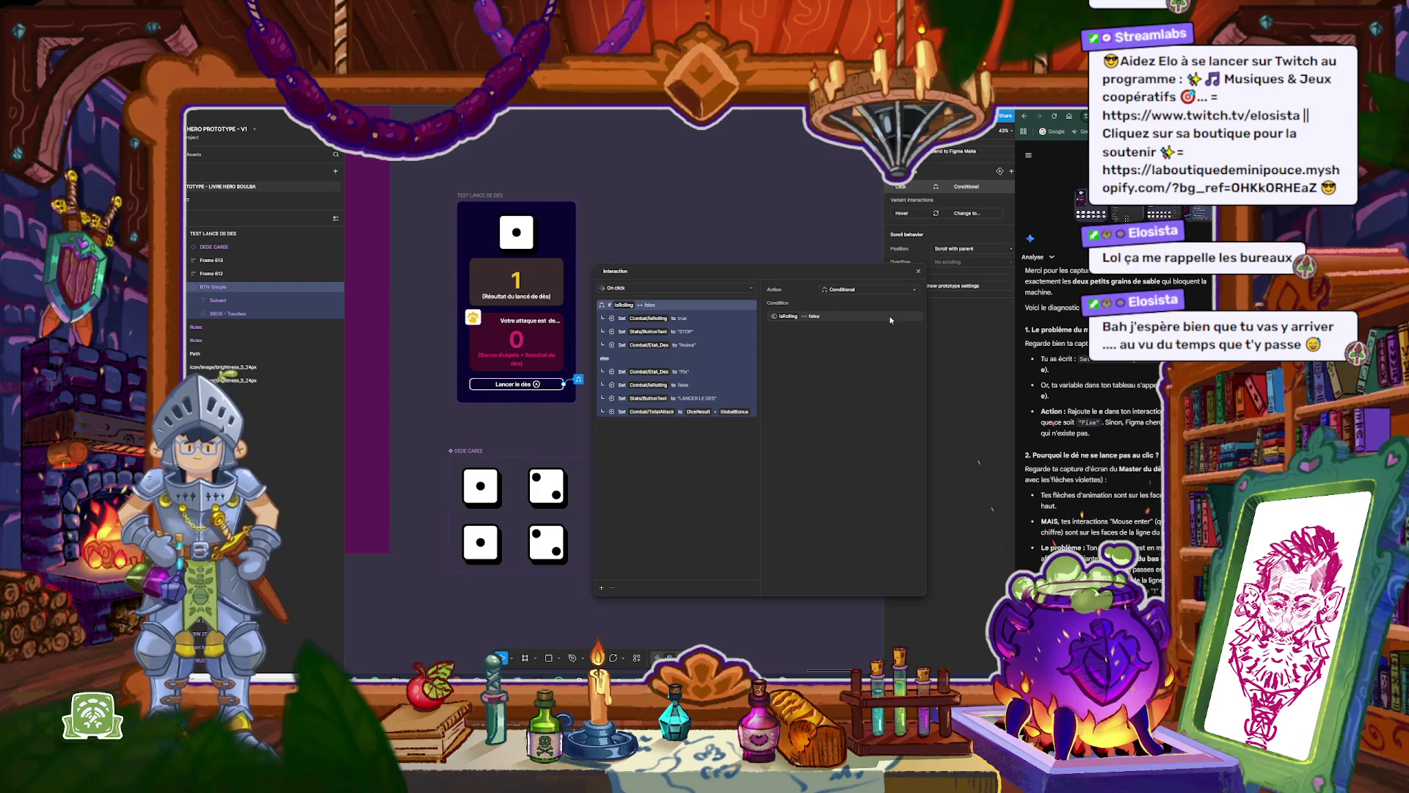
pyautogui.click(706, 375)
pyautogui.click(828, 317)
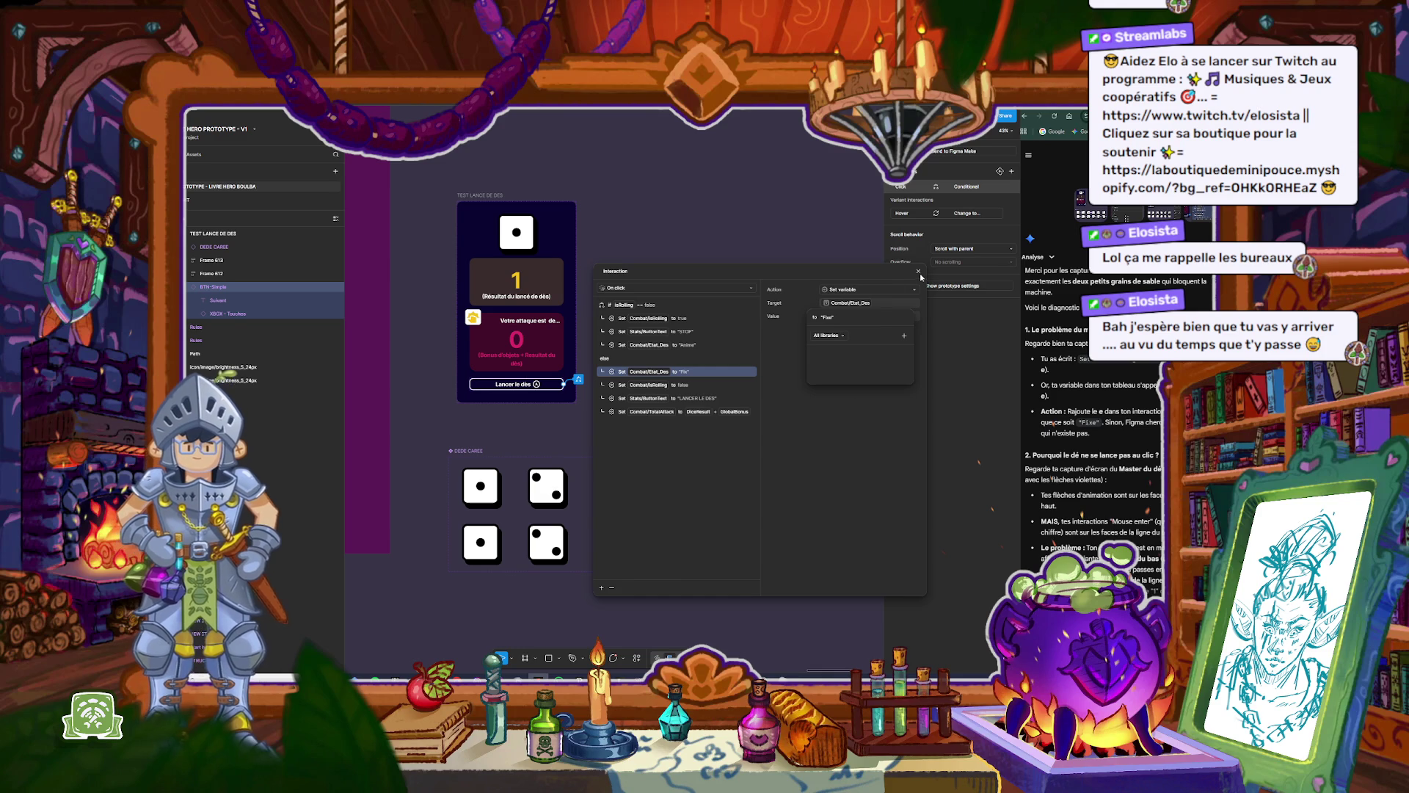
pyautogui.click(766, 475)
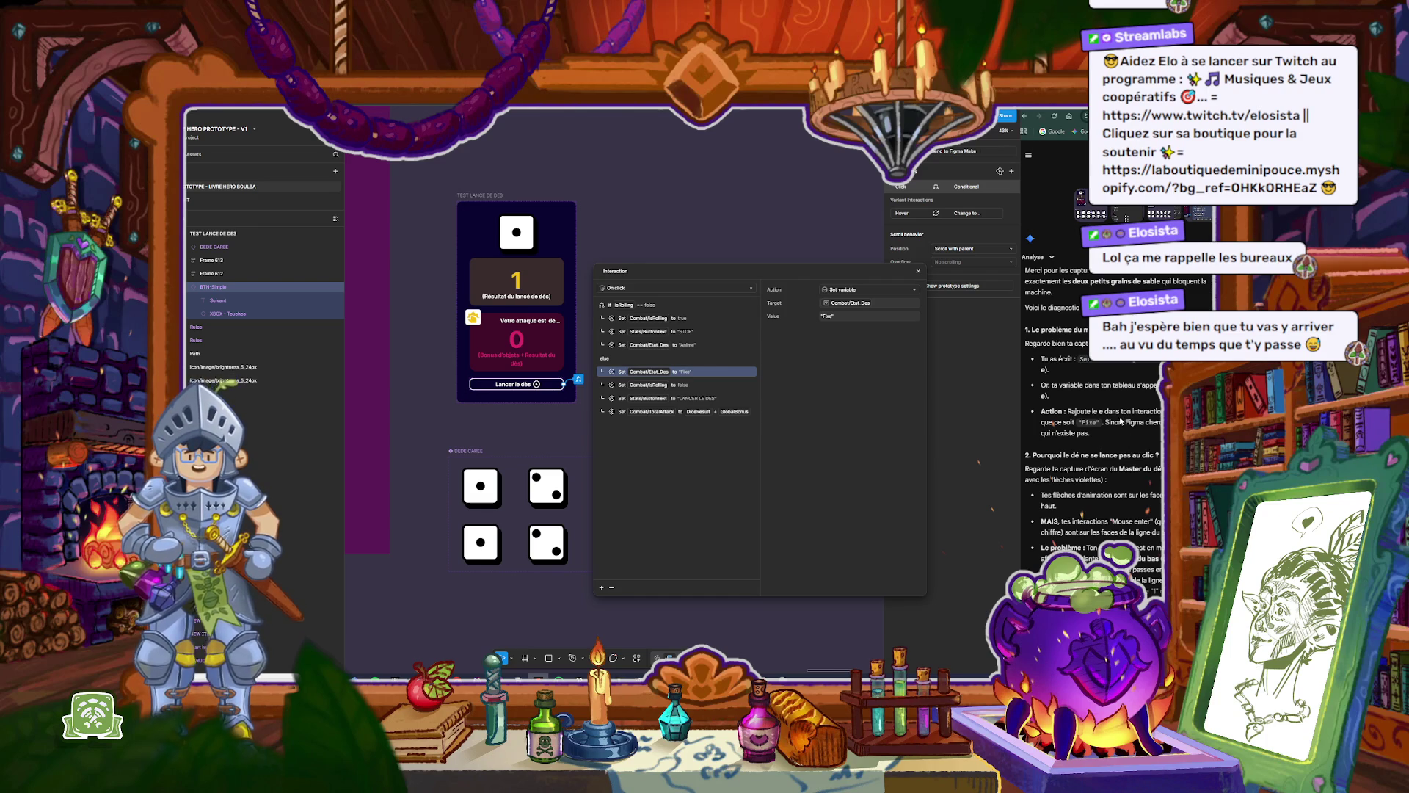
pyautogui.scroll(-2, 1158, 494)
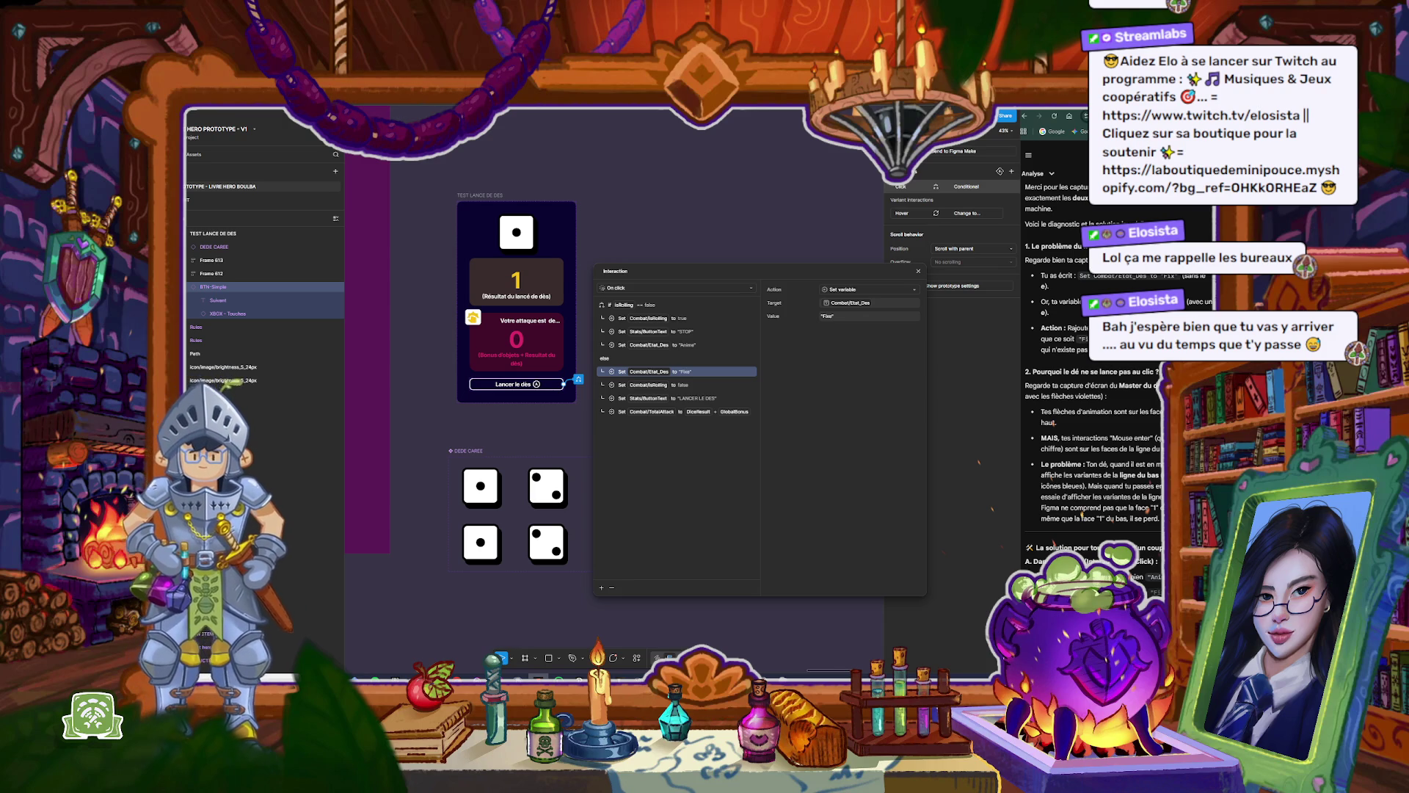
pyautogui.click(811, 242)
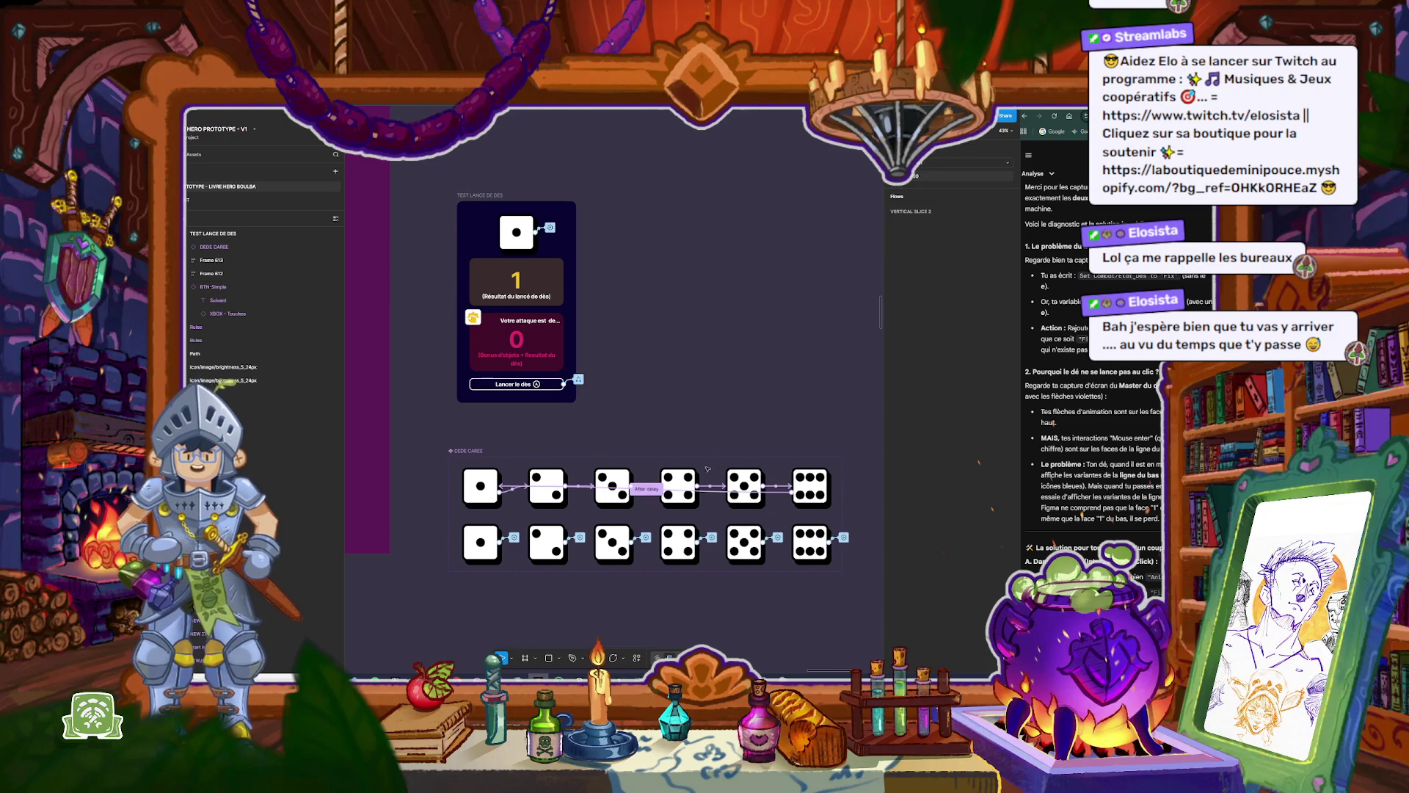
pyautogui.click(467, 479)
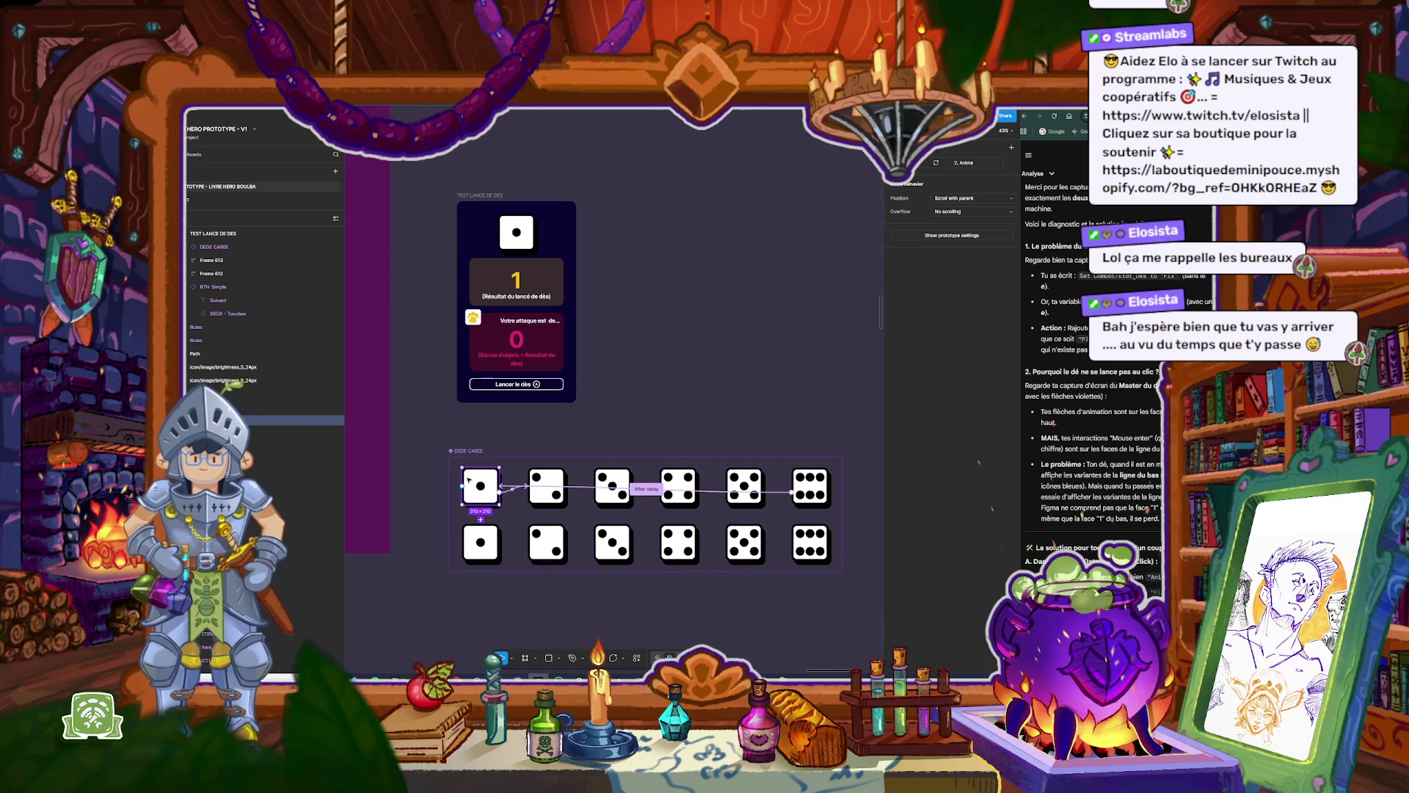
# Step: Inspect the bottom-row first die's Set variable interaction, then return to Design with nothing selected
pyautogui.click(499, 534)
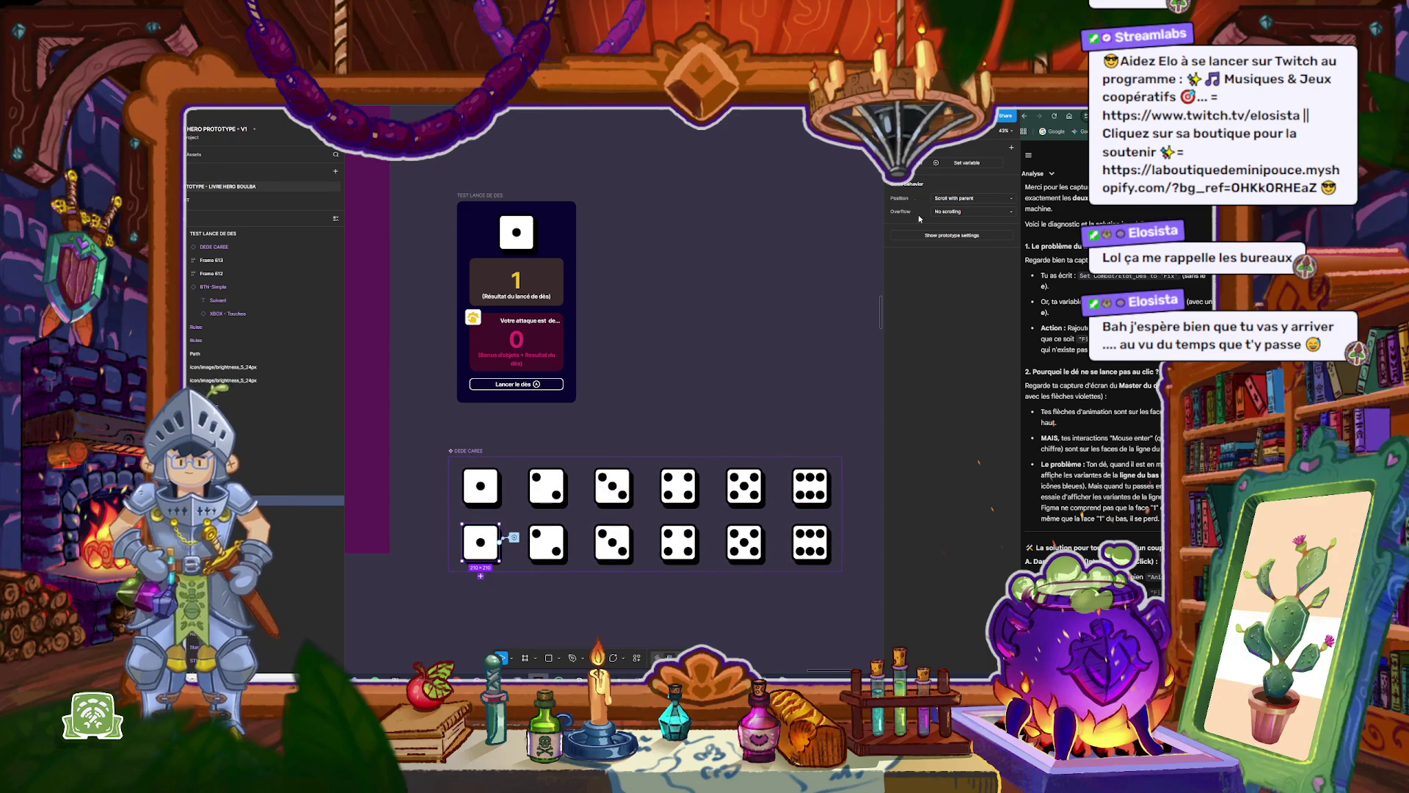
pyautogui.hotkey('shift', 'e')
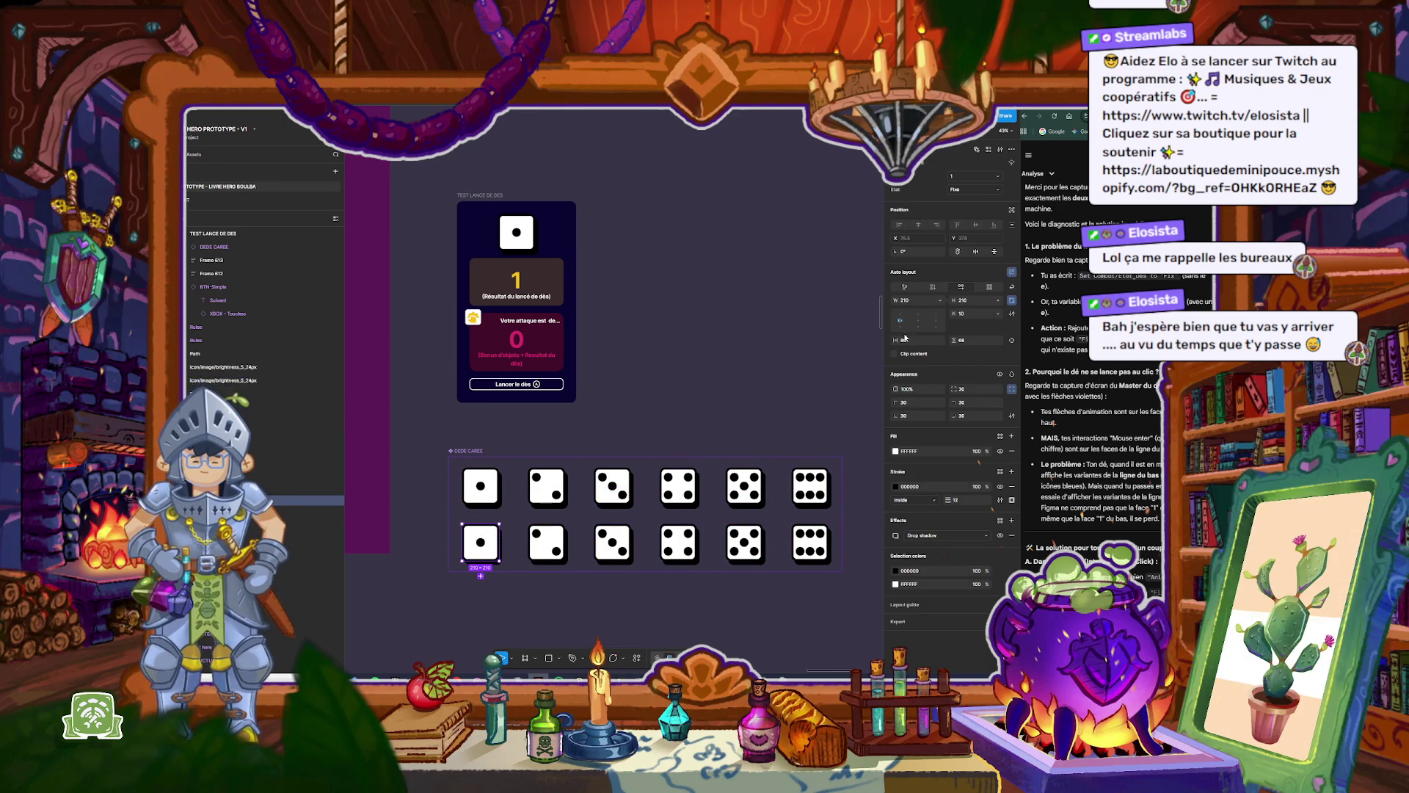
pyautogui.click(856, 454)
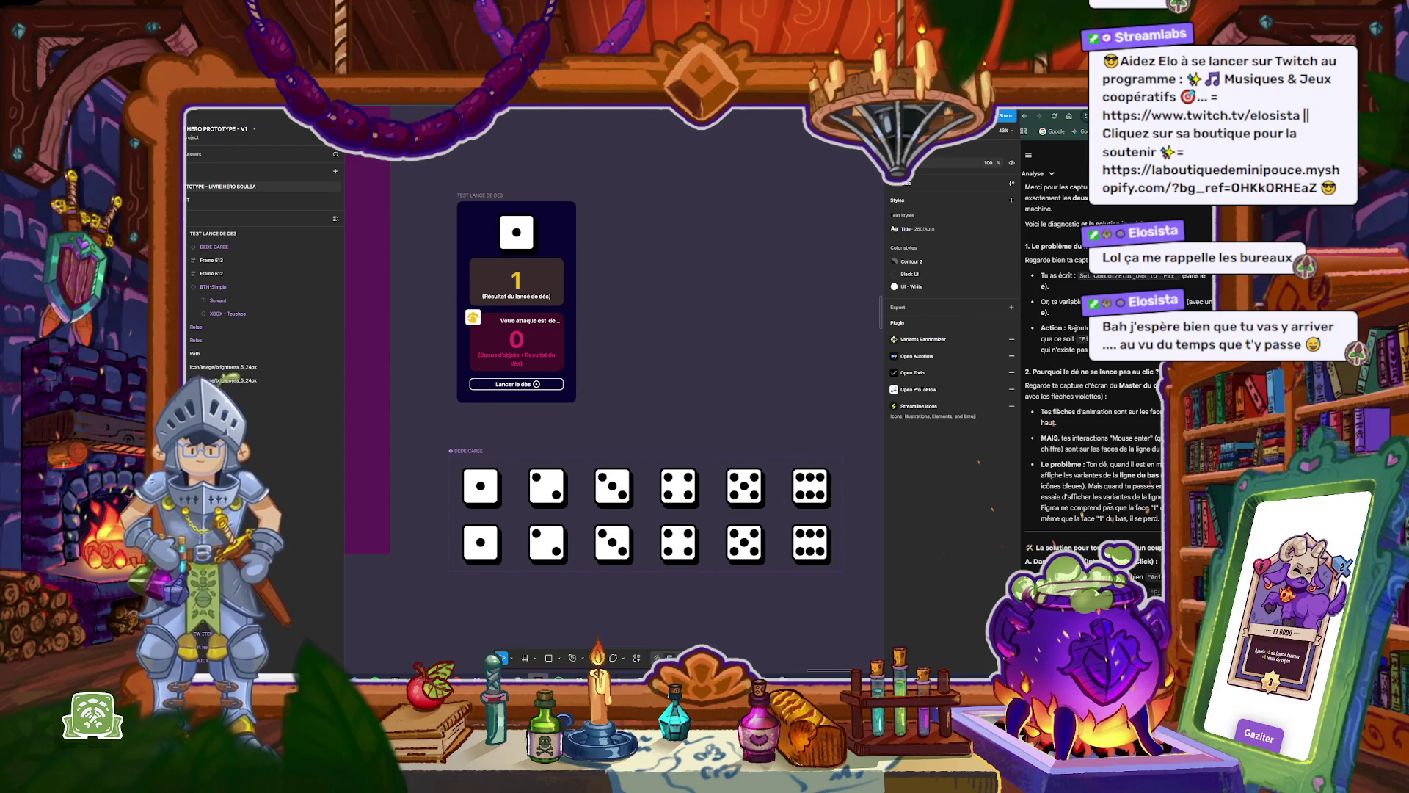
pyautogui.scroll(3, 1116, 434)
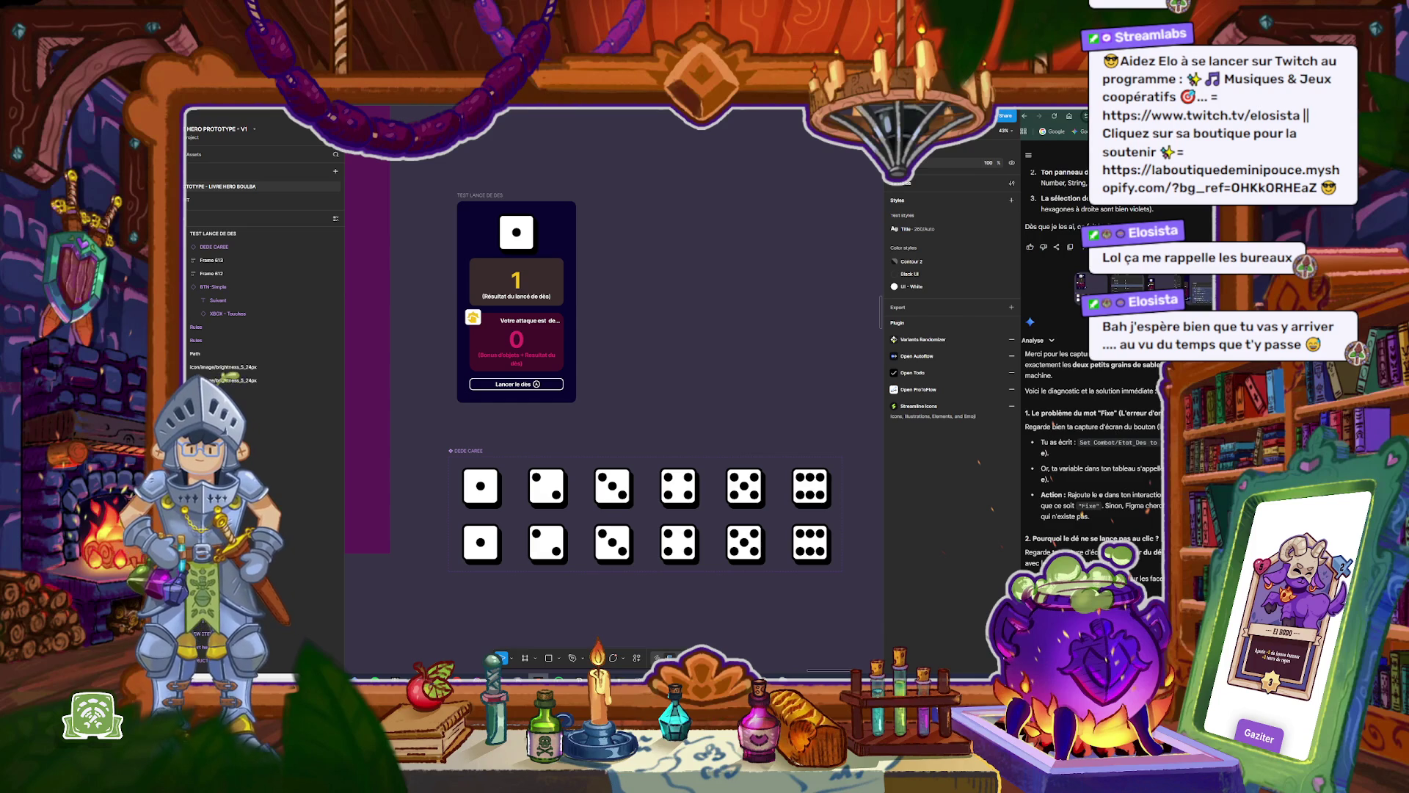
pyautogui.click(1145, 289)
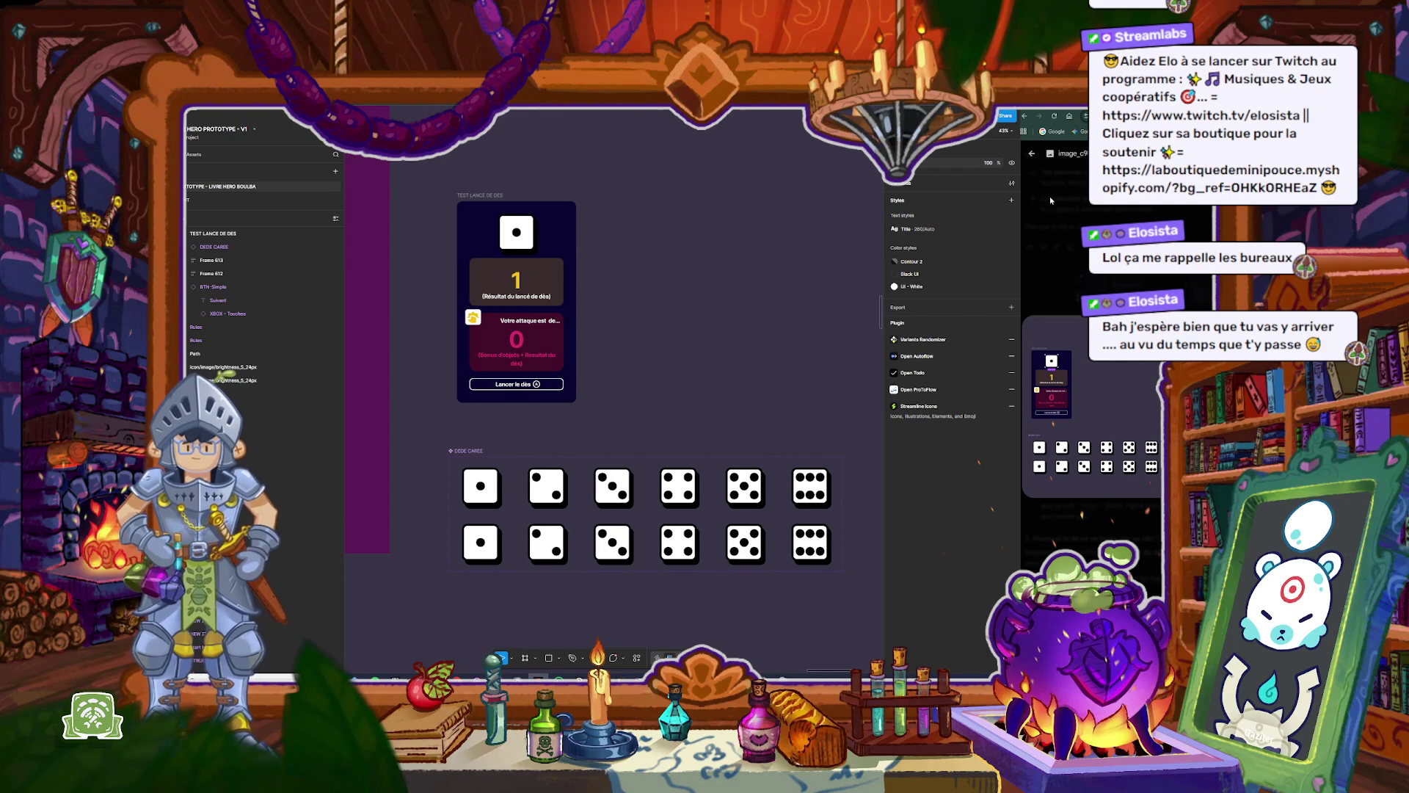
pyautogui.click(1031, 154)
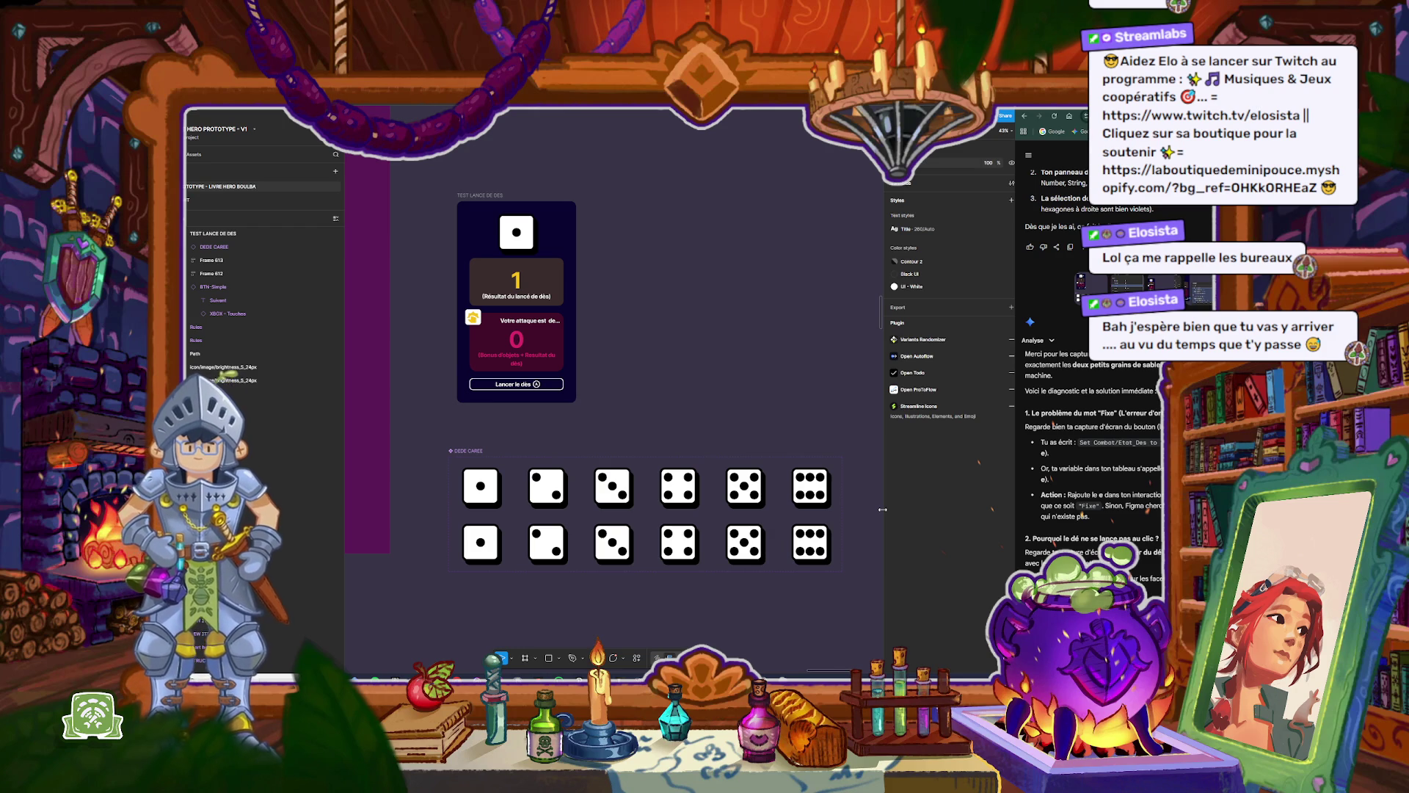
pyautogui.click(488, 196)
pyautogui.hotkey('shift', 'space')
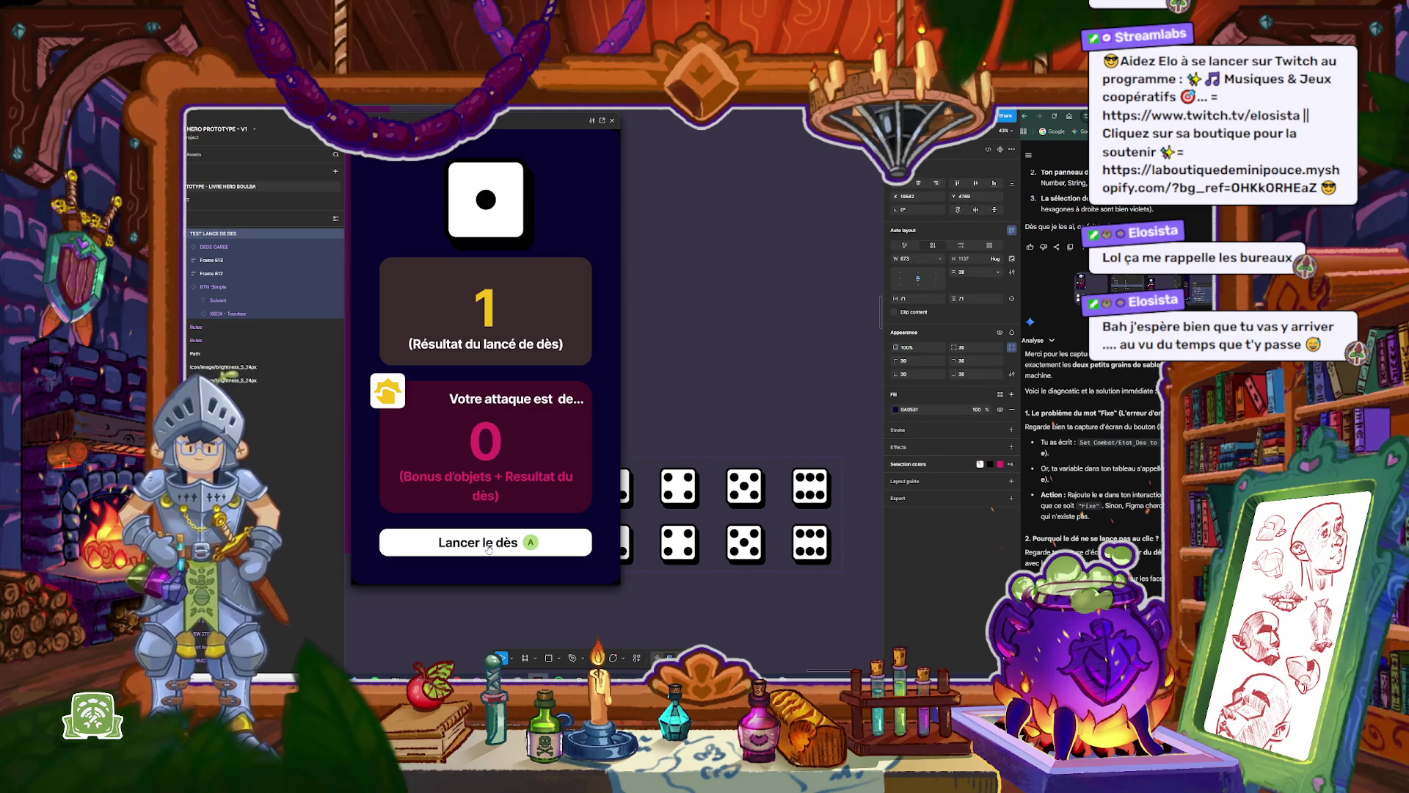
pyautogui.click(487, 548)
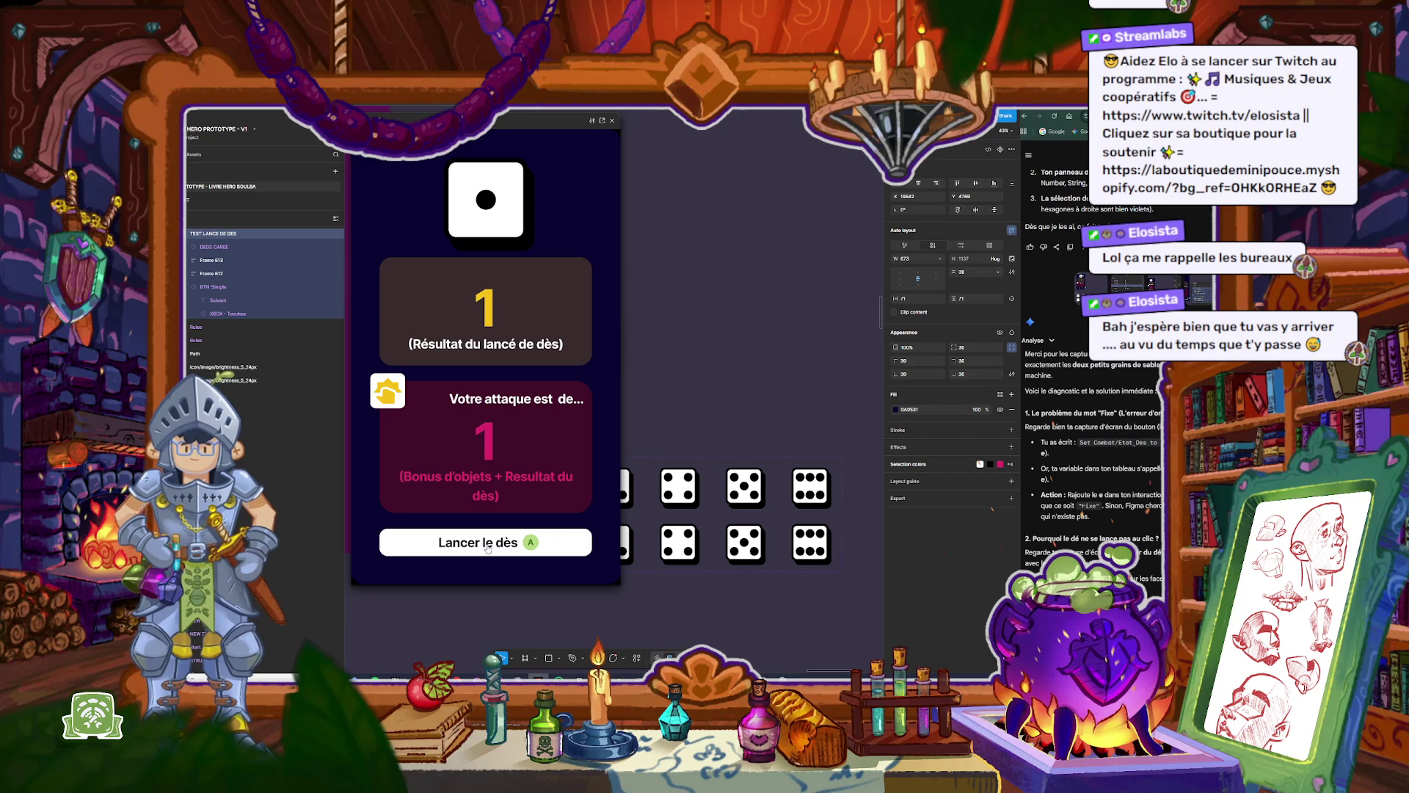
pyautogui.click(612, 122)
pyautogui.click(675, 319)
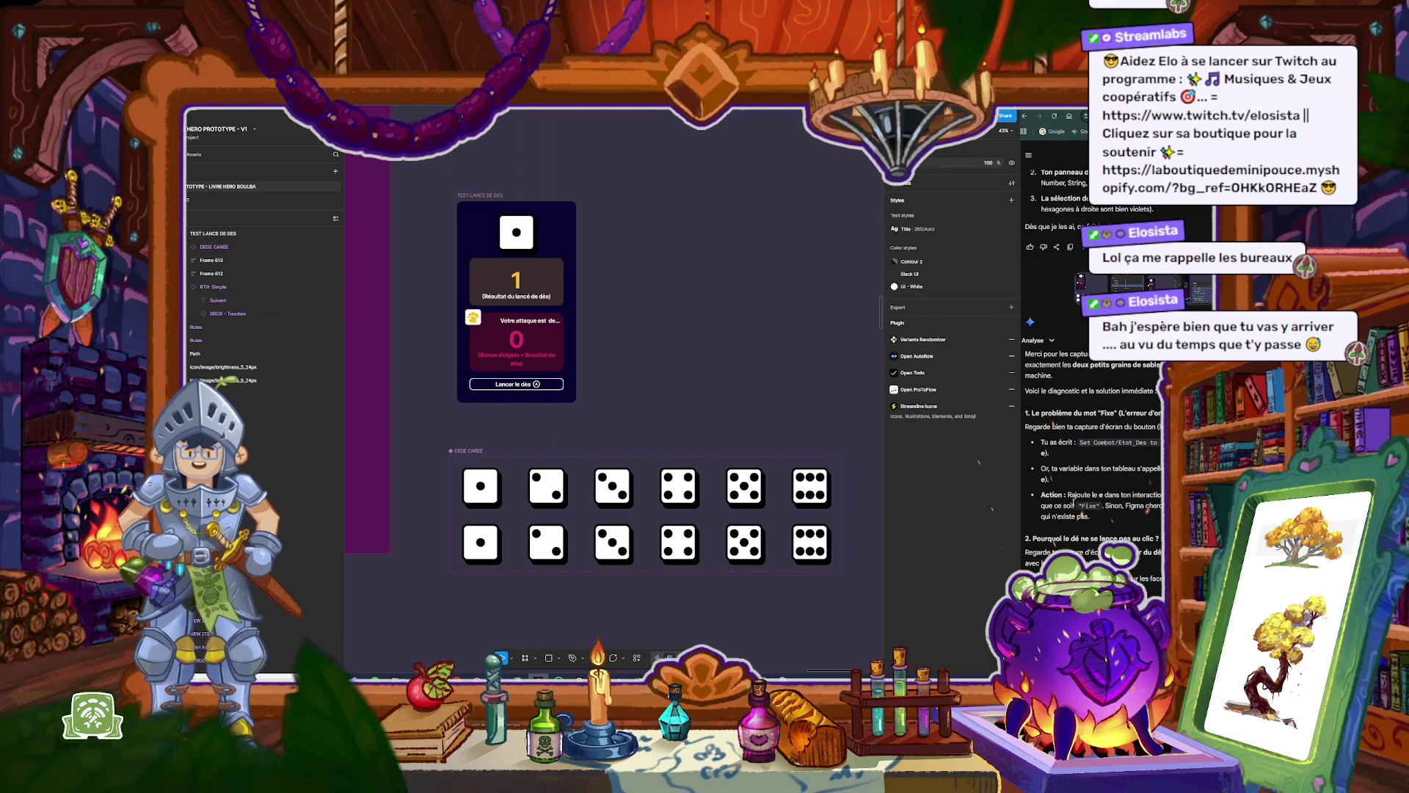
pyautogui.scroll(-3, 1092, 538)
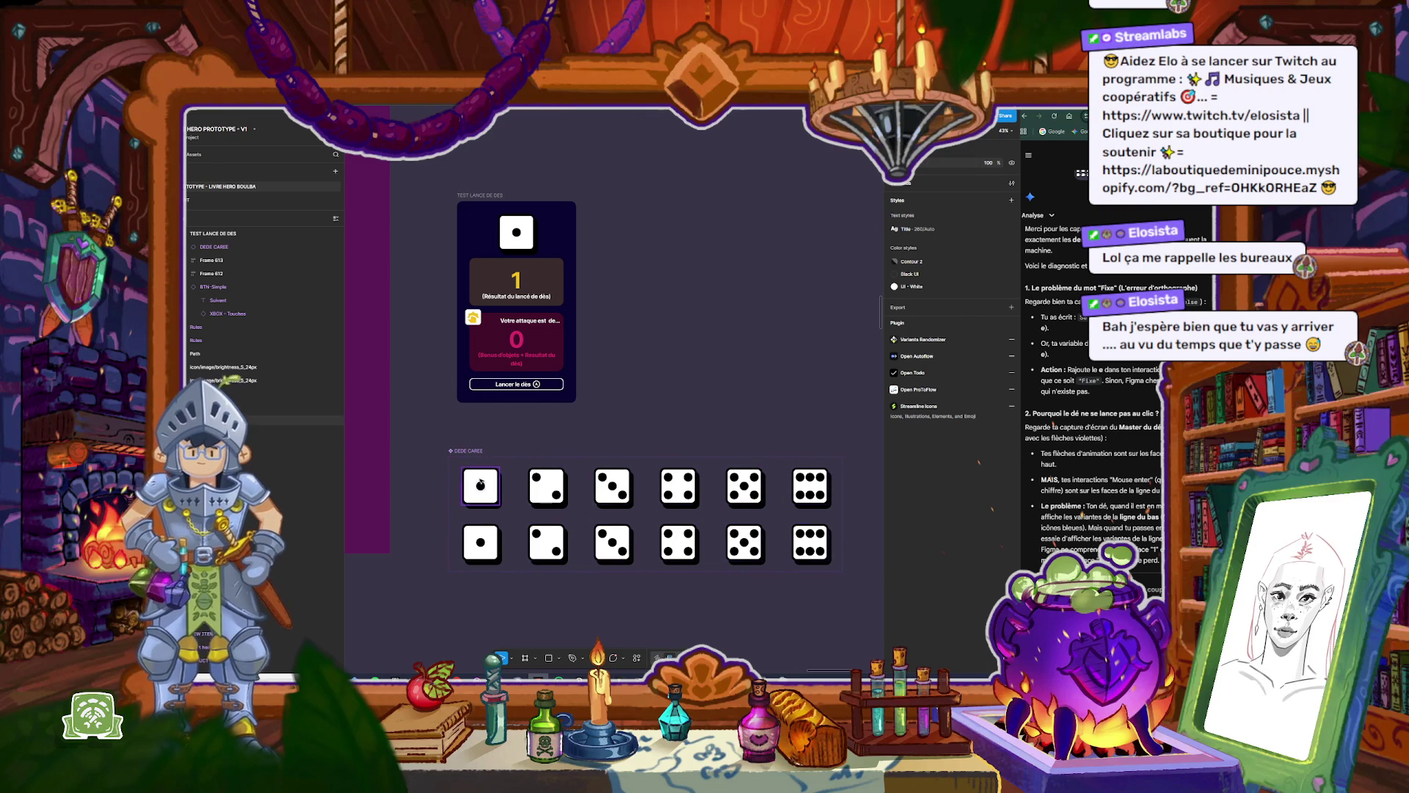
pyautogui.click(480, 482)
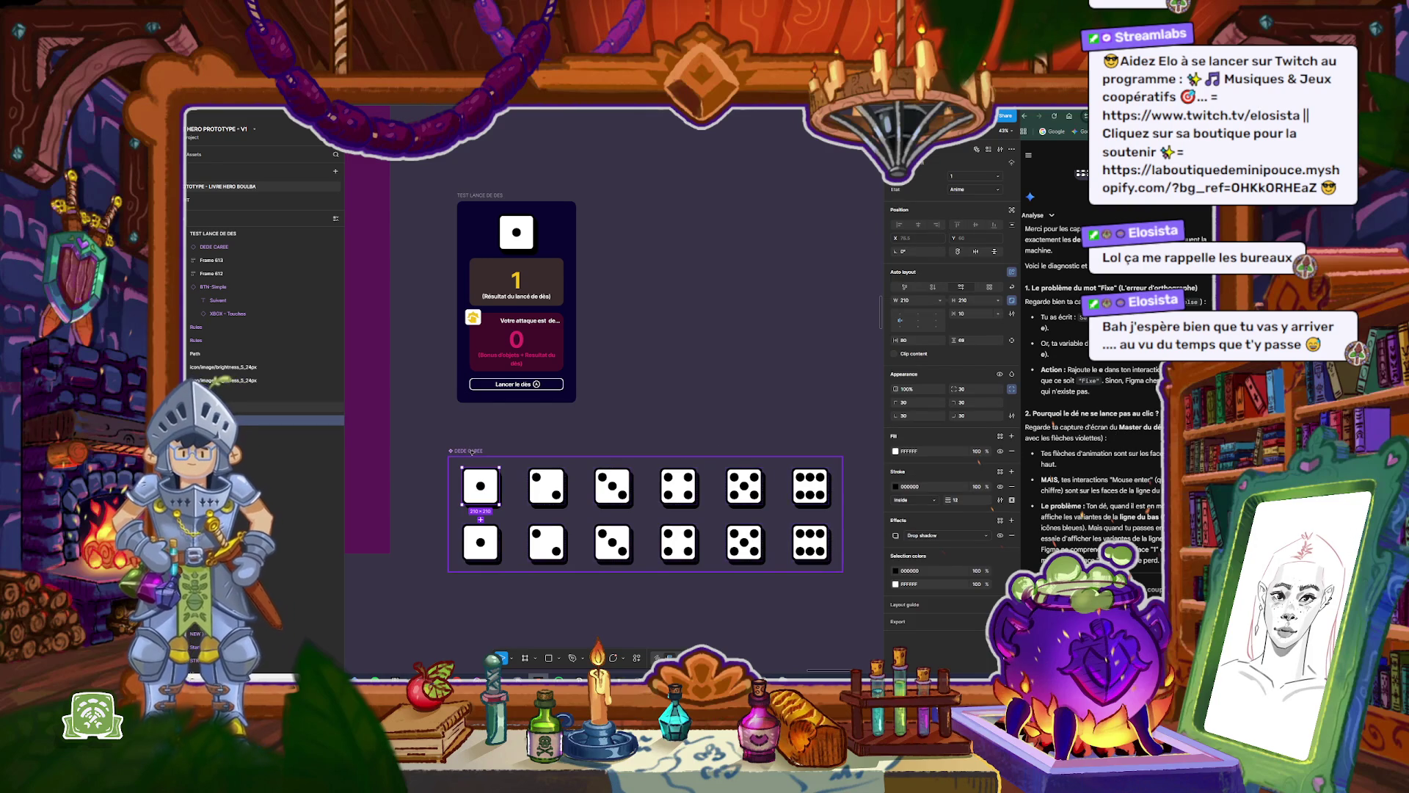
pyautogui.click(471, 451)
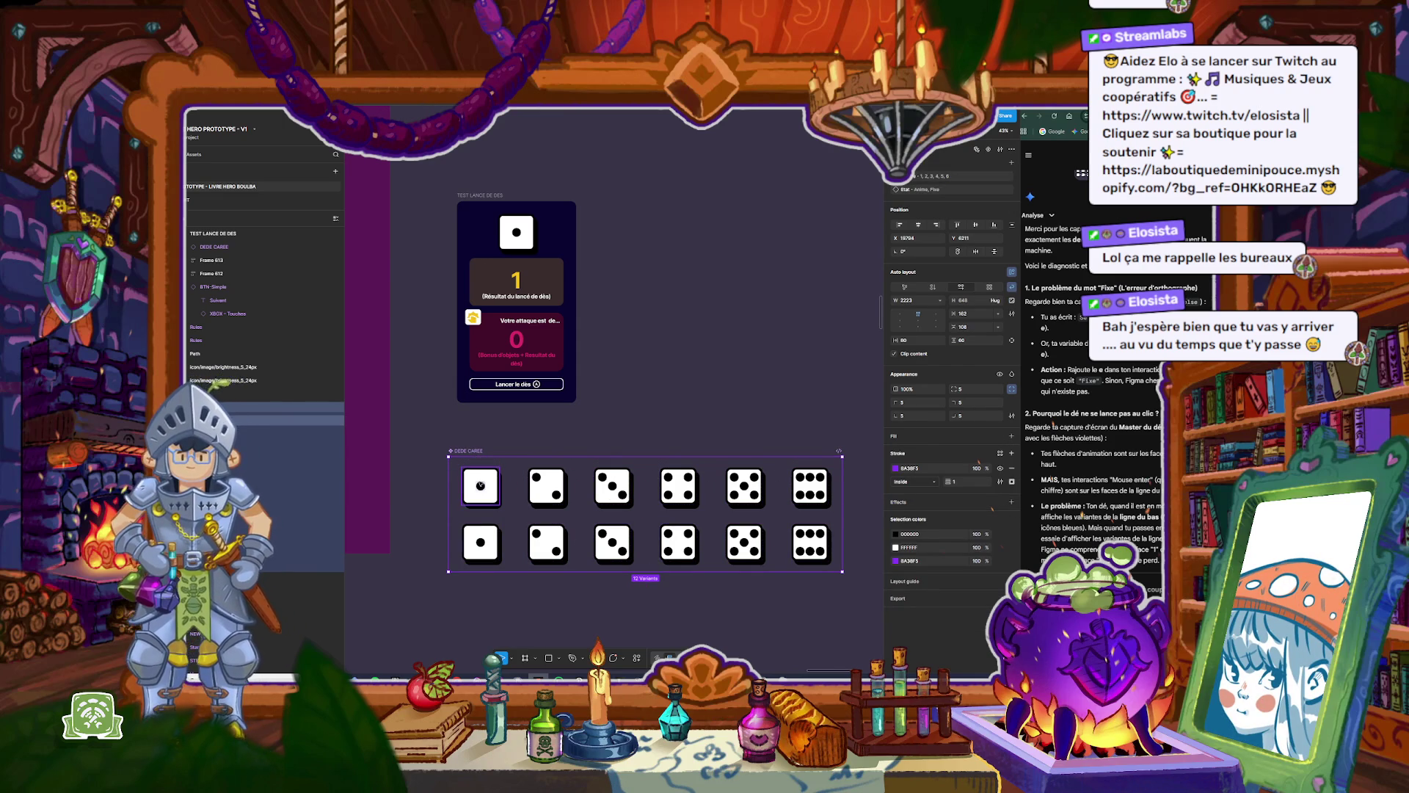
pyautogui.click(480, 485)
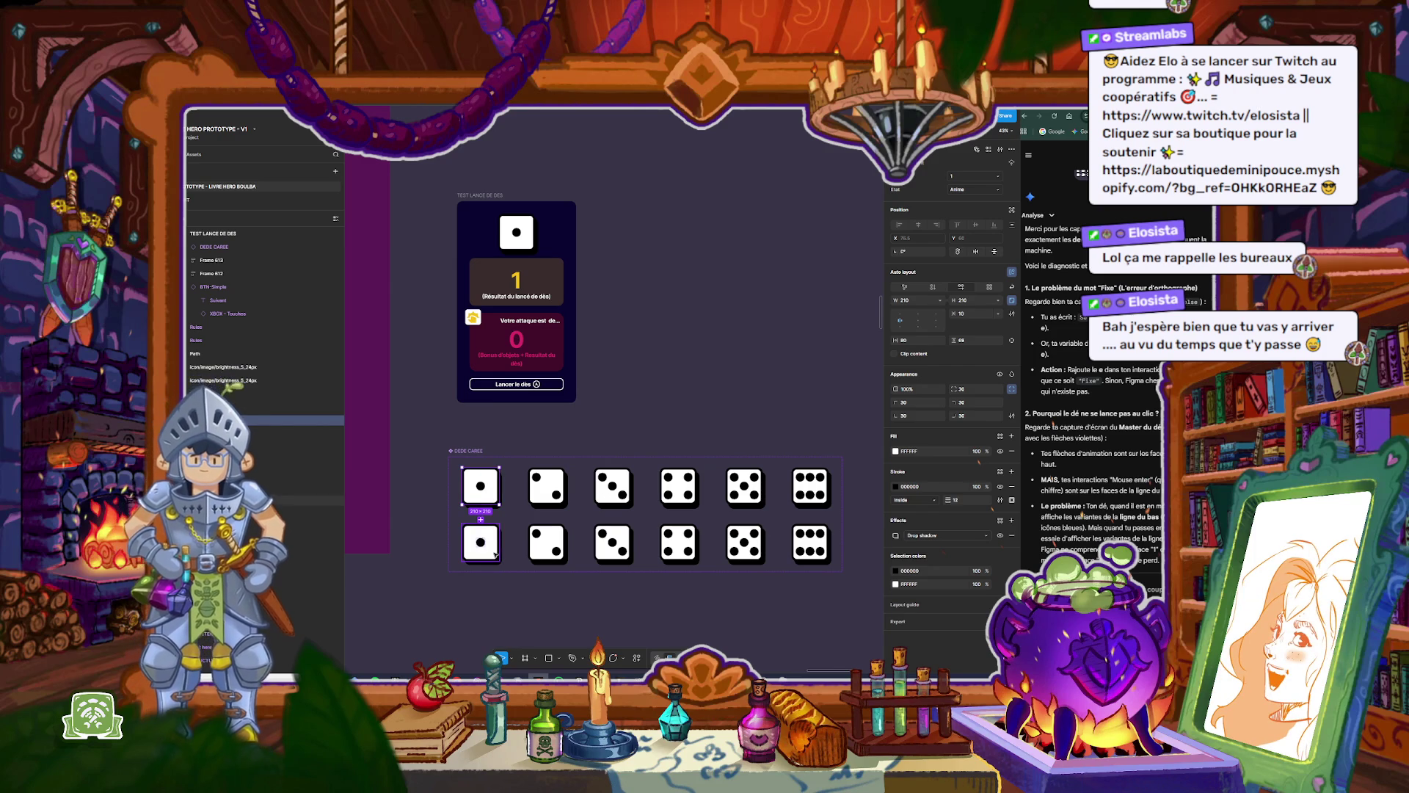
pyautogui.click(595, 602)
pyautogui.hotkey('shift', 'e')
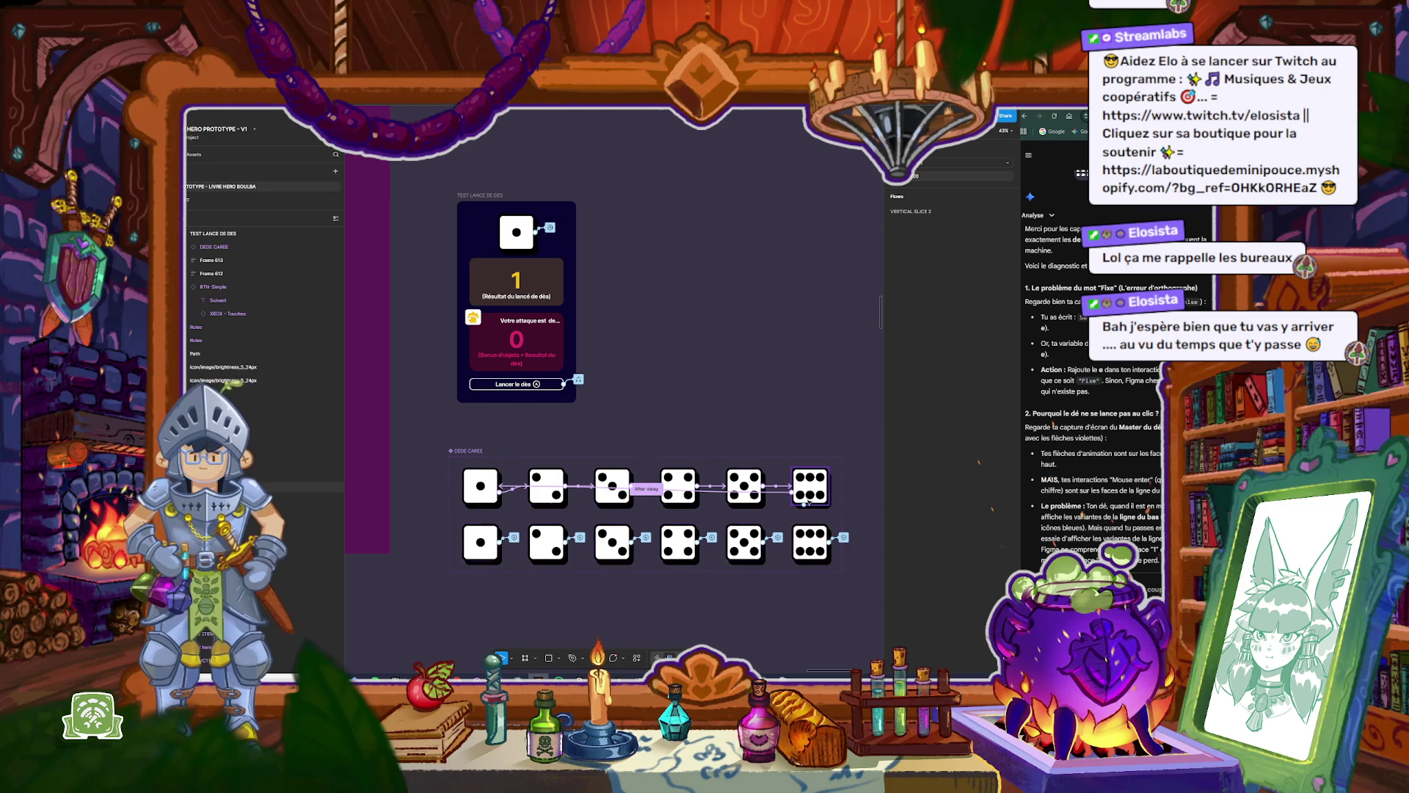
pyautogui.click(541, 475)
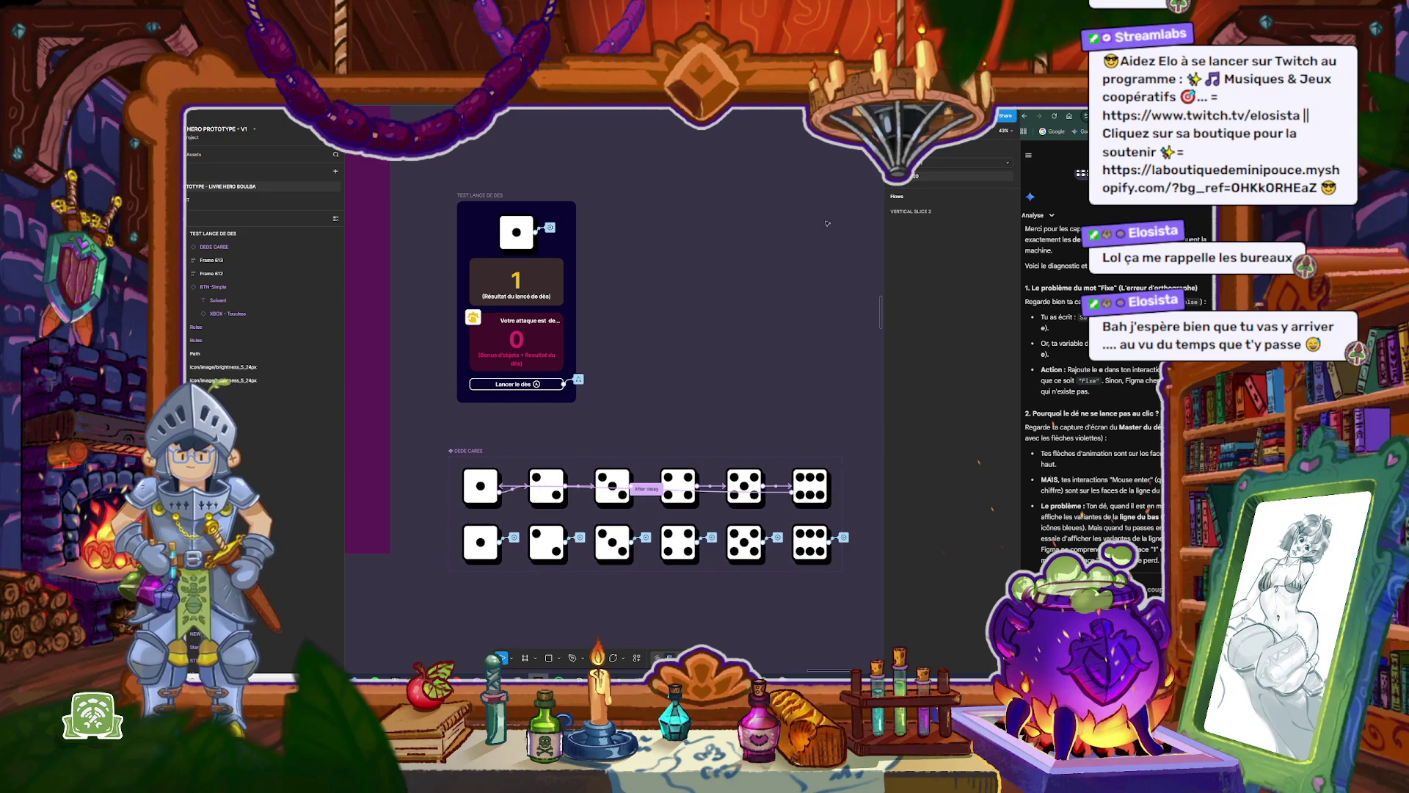
pyautogui.hotkey('shift', 'e')
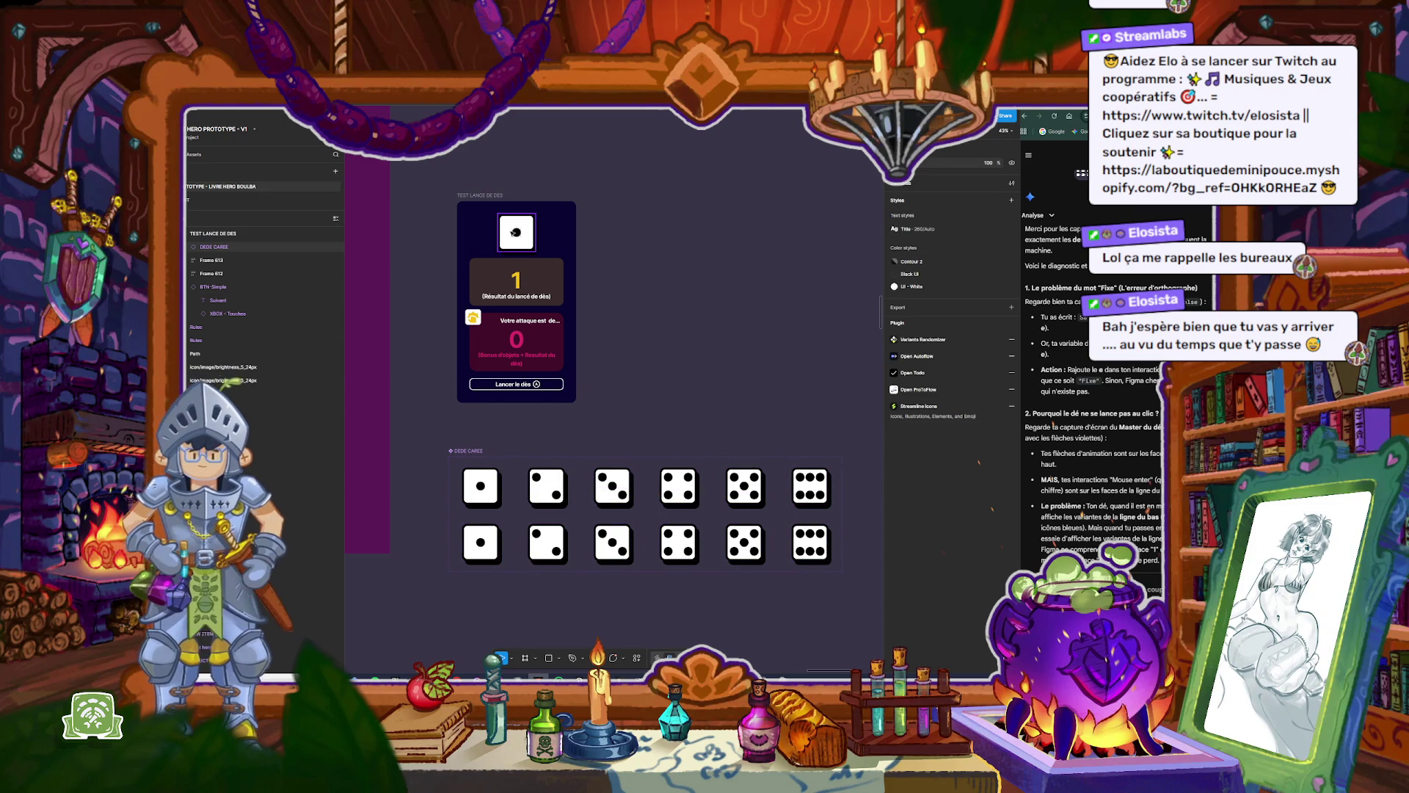
pyautogui.click(516, 232)
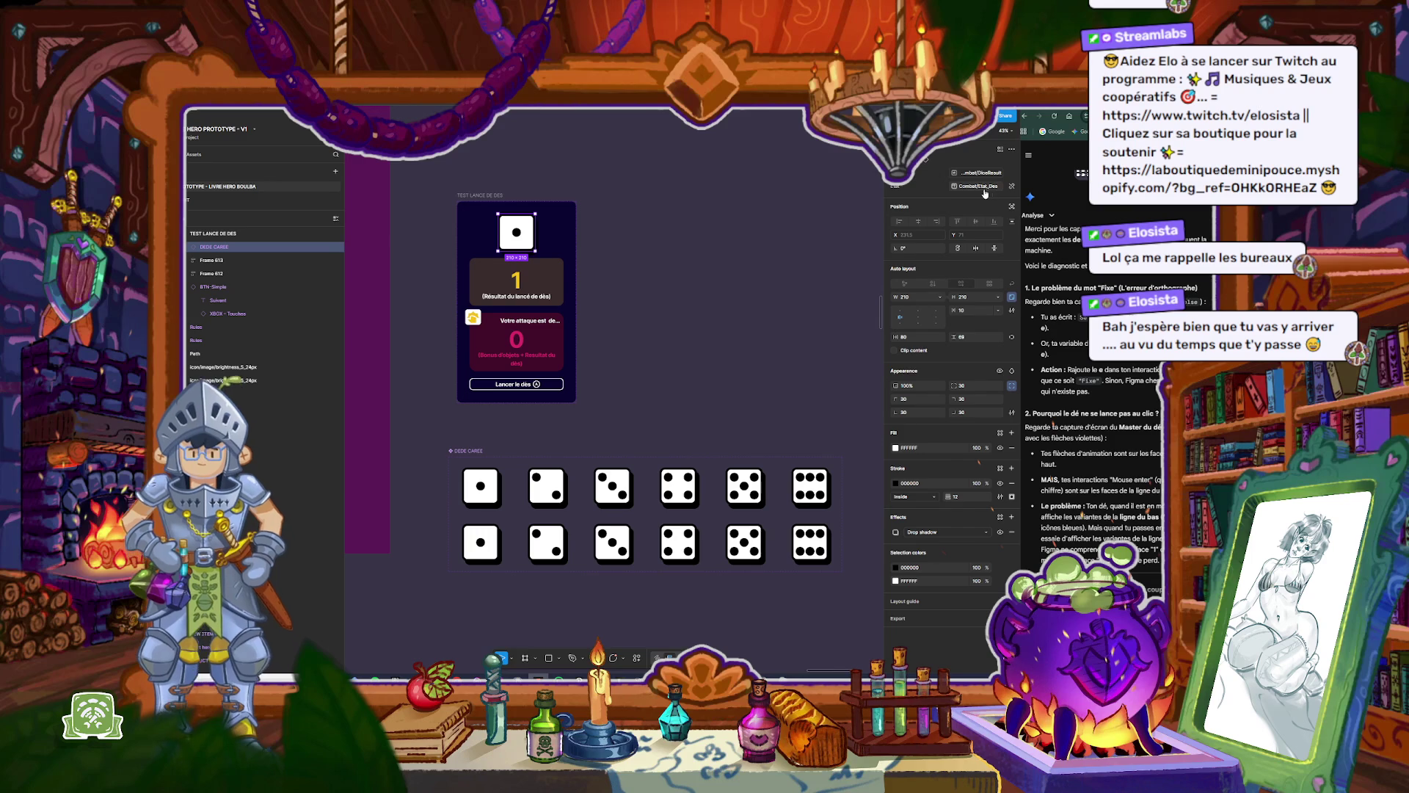
# Step: Detach the top die's Combat/Etat_Des binding leaving it on Fixe, then preview a roll
pyautogui.scroll(3, 503, 237)
pyautogui.scroll(3, 518, 220)
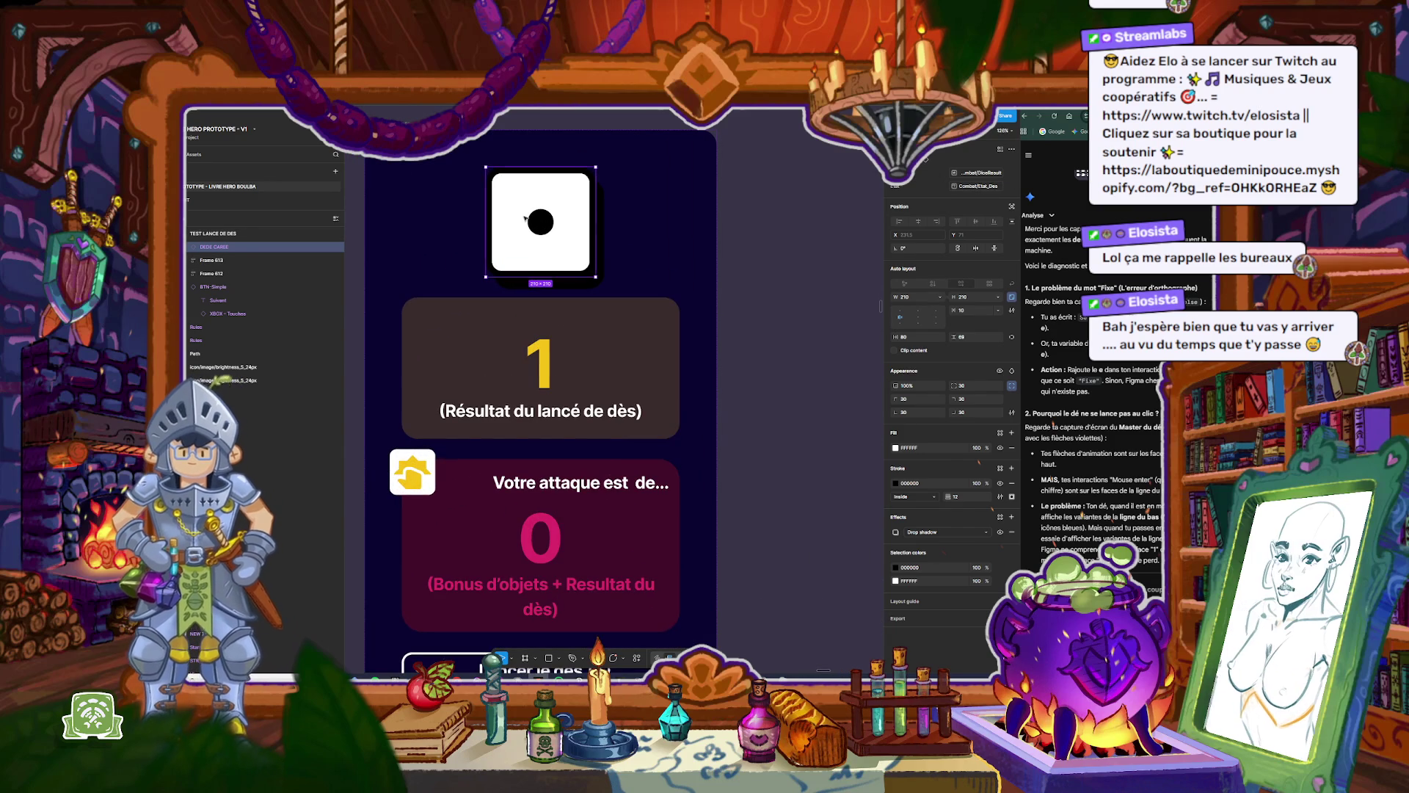
pyautogui.click(996, 192)
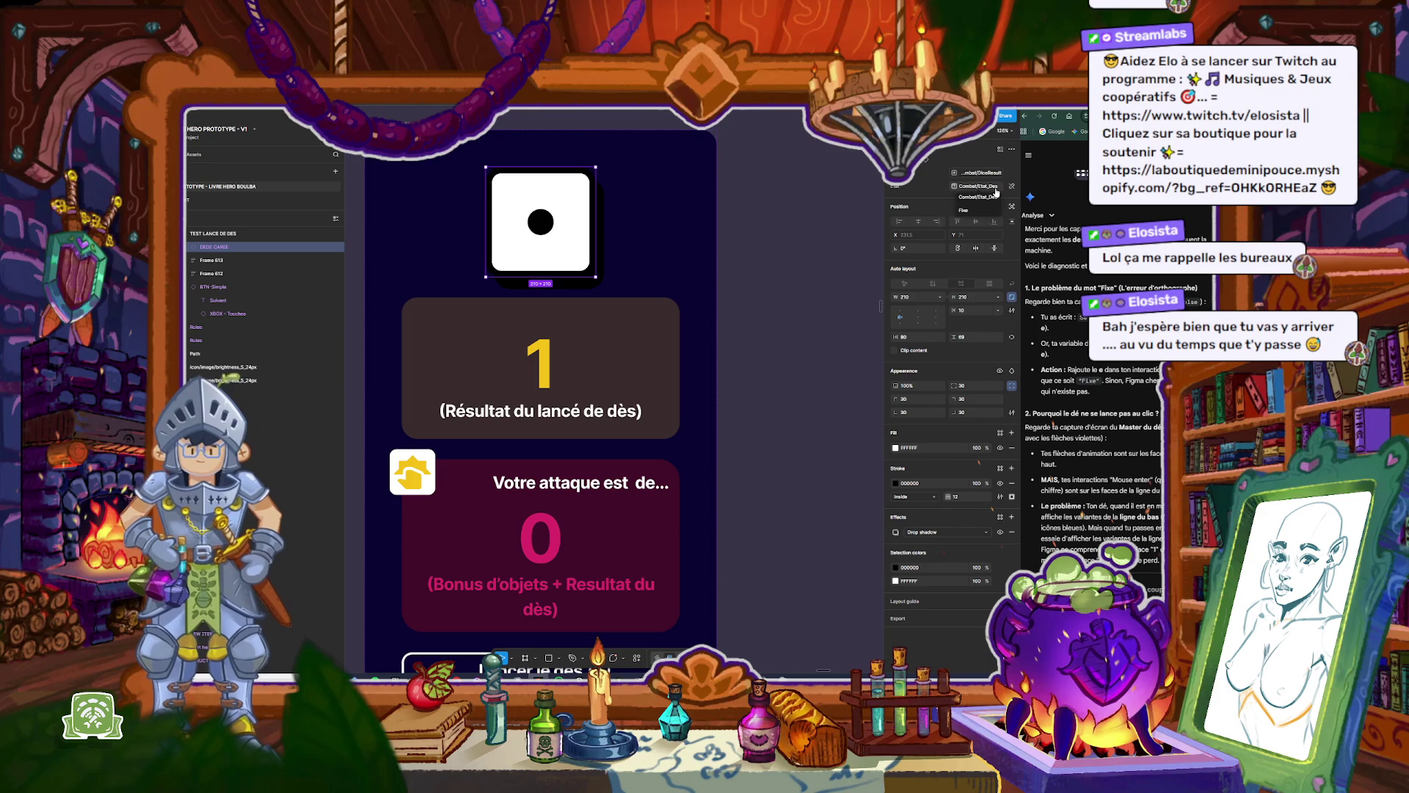
pyautogui.click(979, 196)
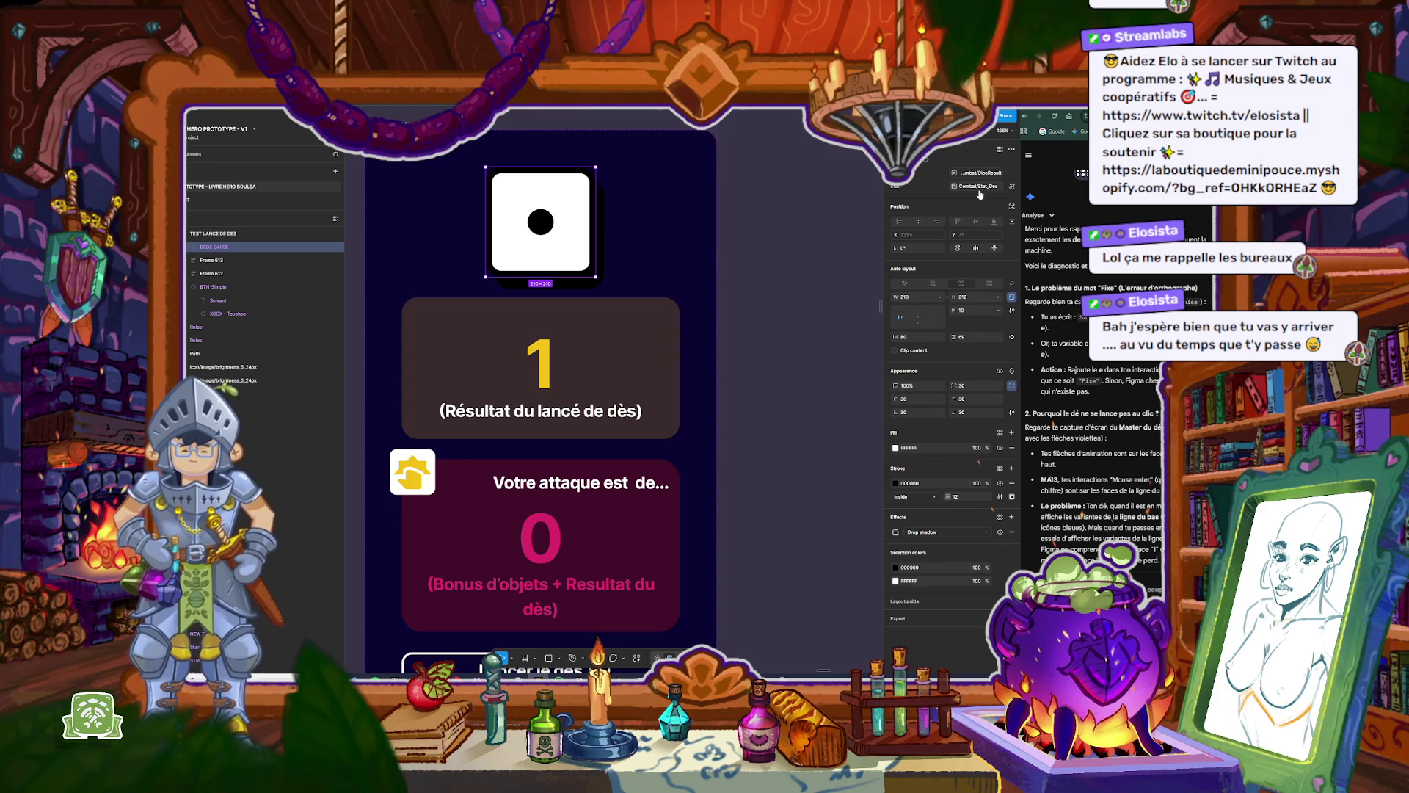
pyautogui.click(988, 193)
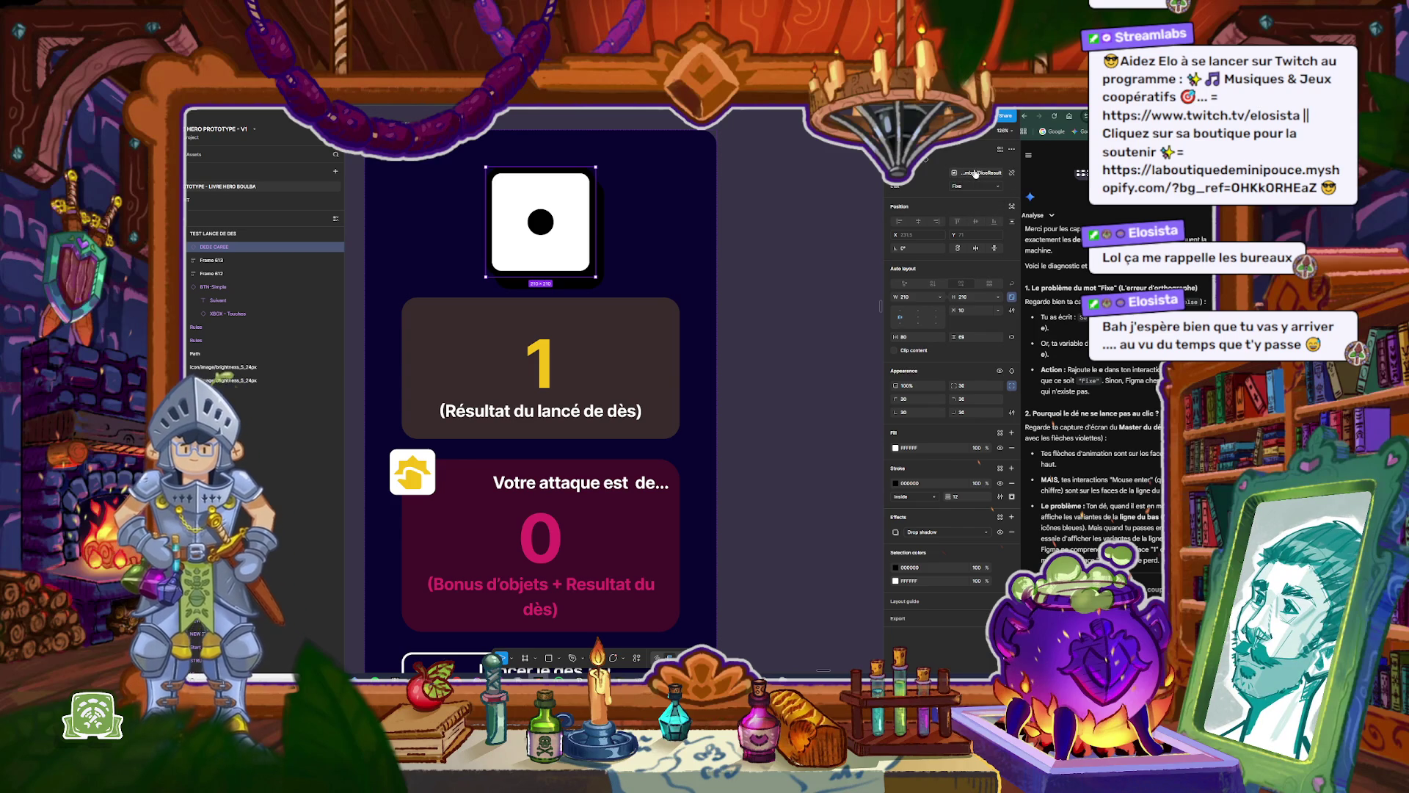
pyautogui.click(661, 176)
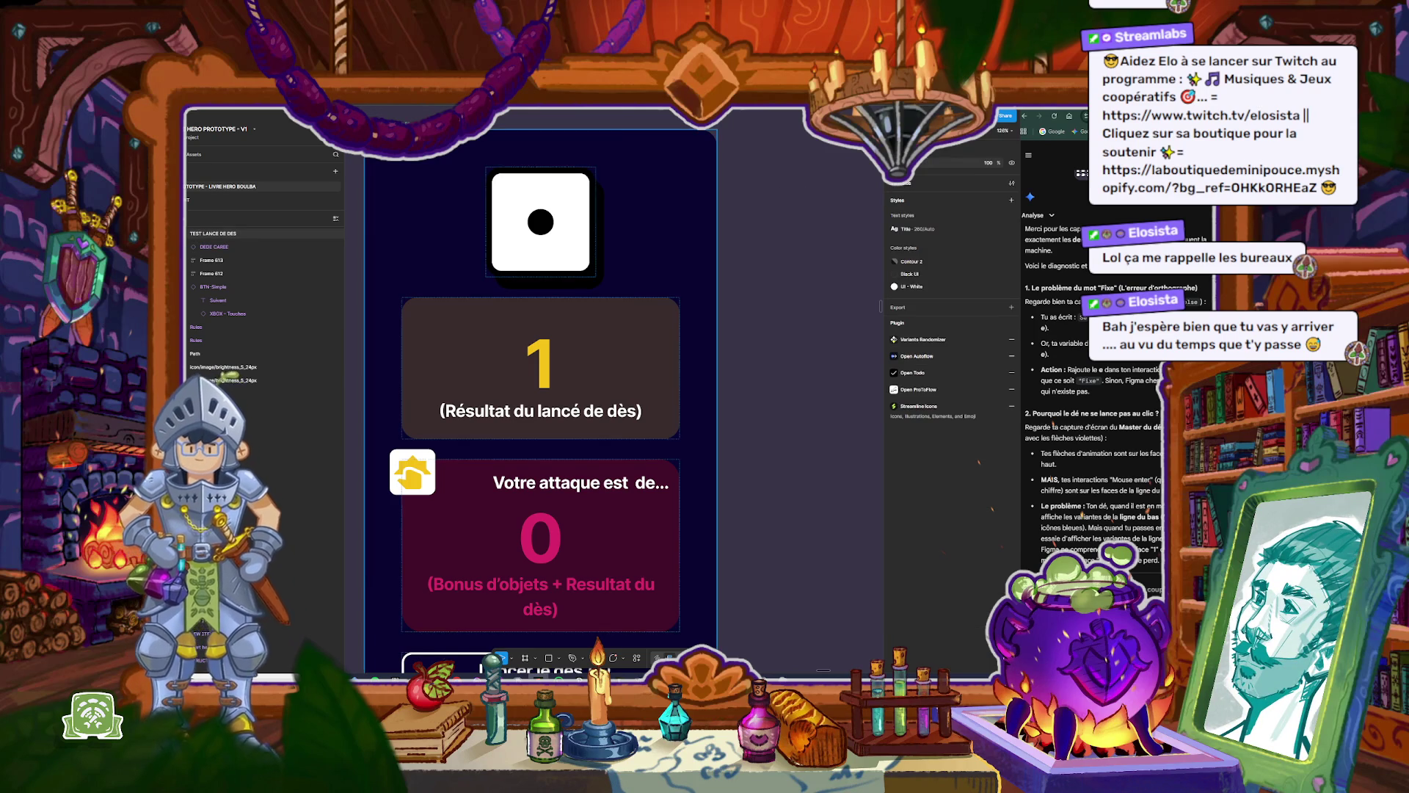
pyautogui.hotkey('shift', 'space')
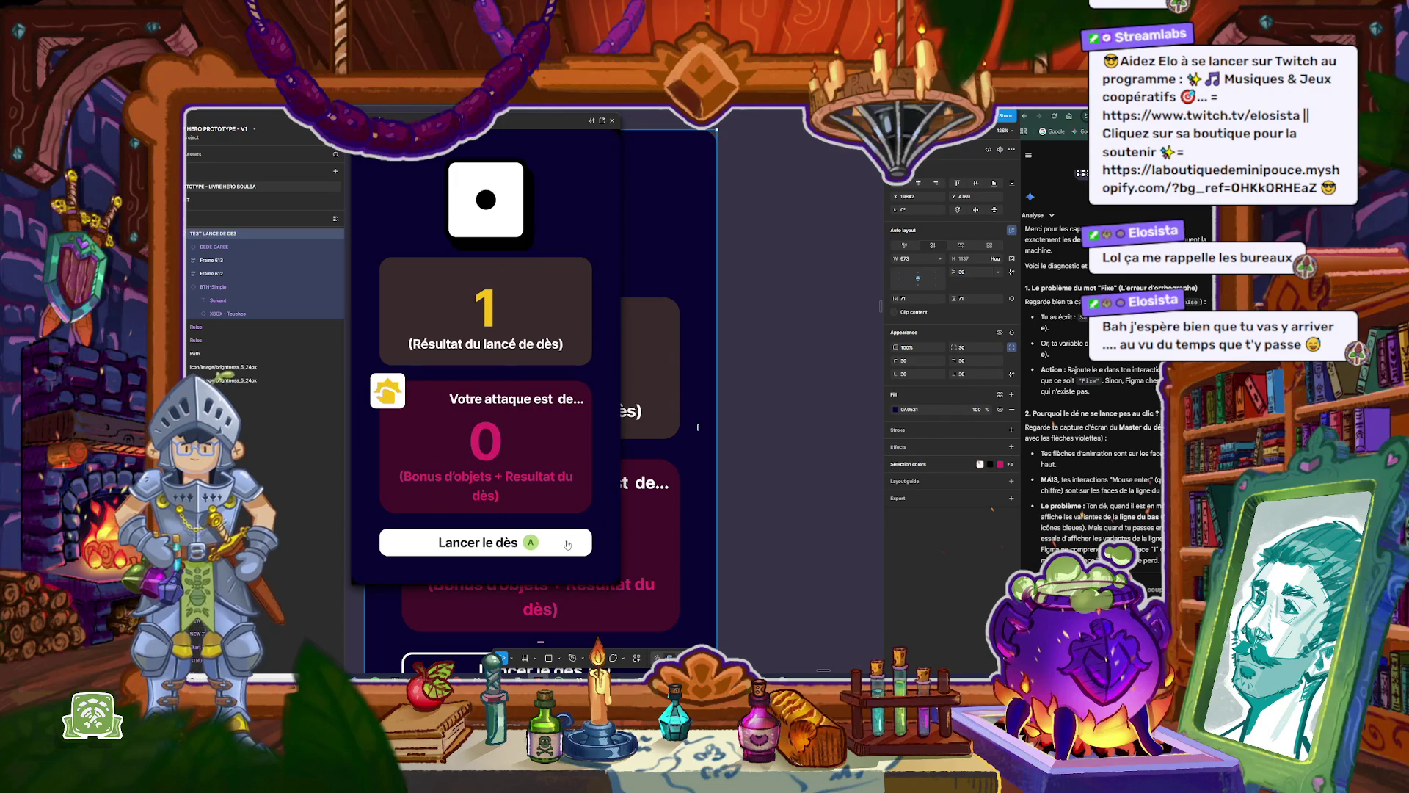
pyautogui.click(568, 544)
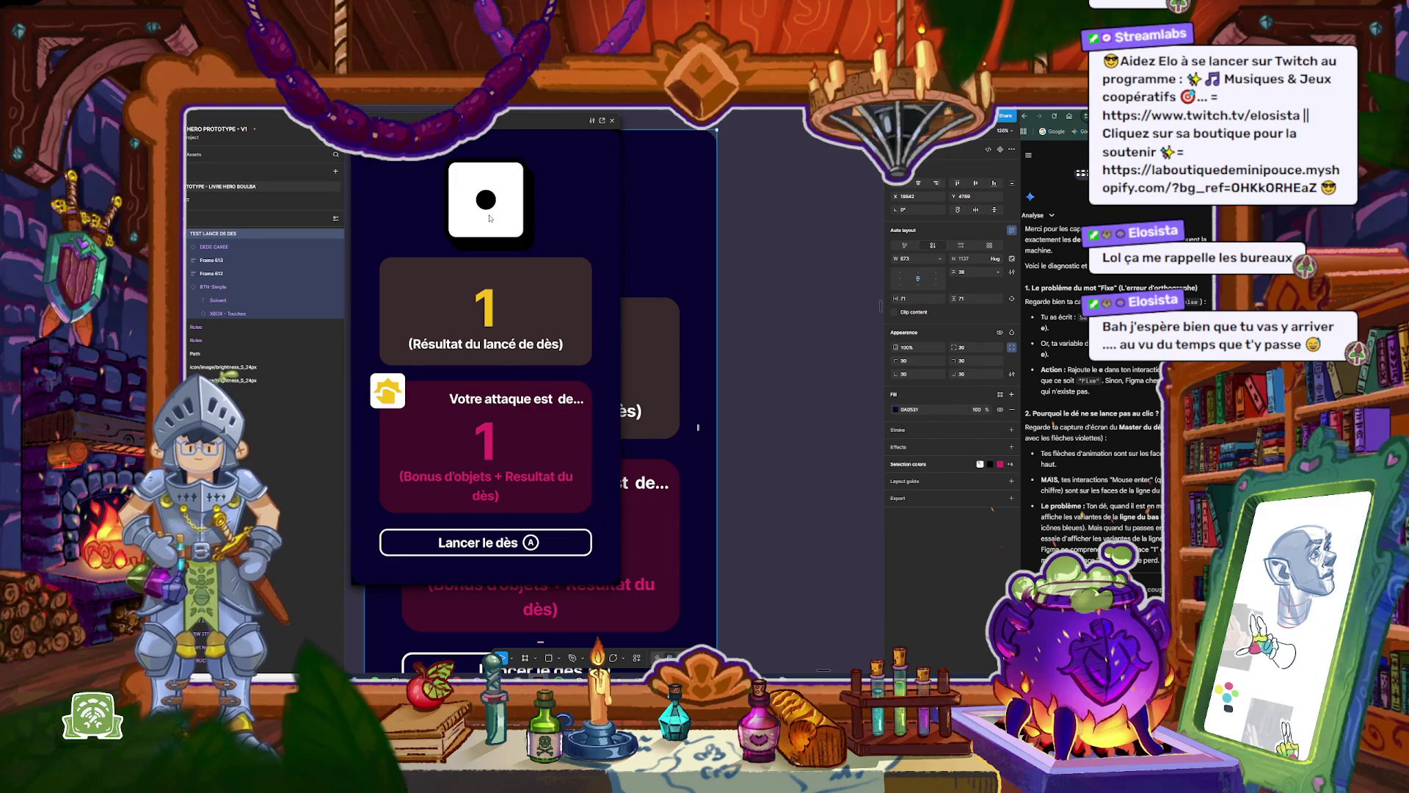
pyautogui.press('Escape')
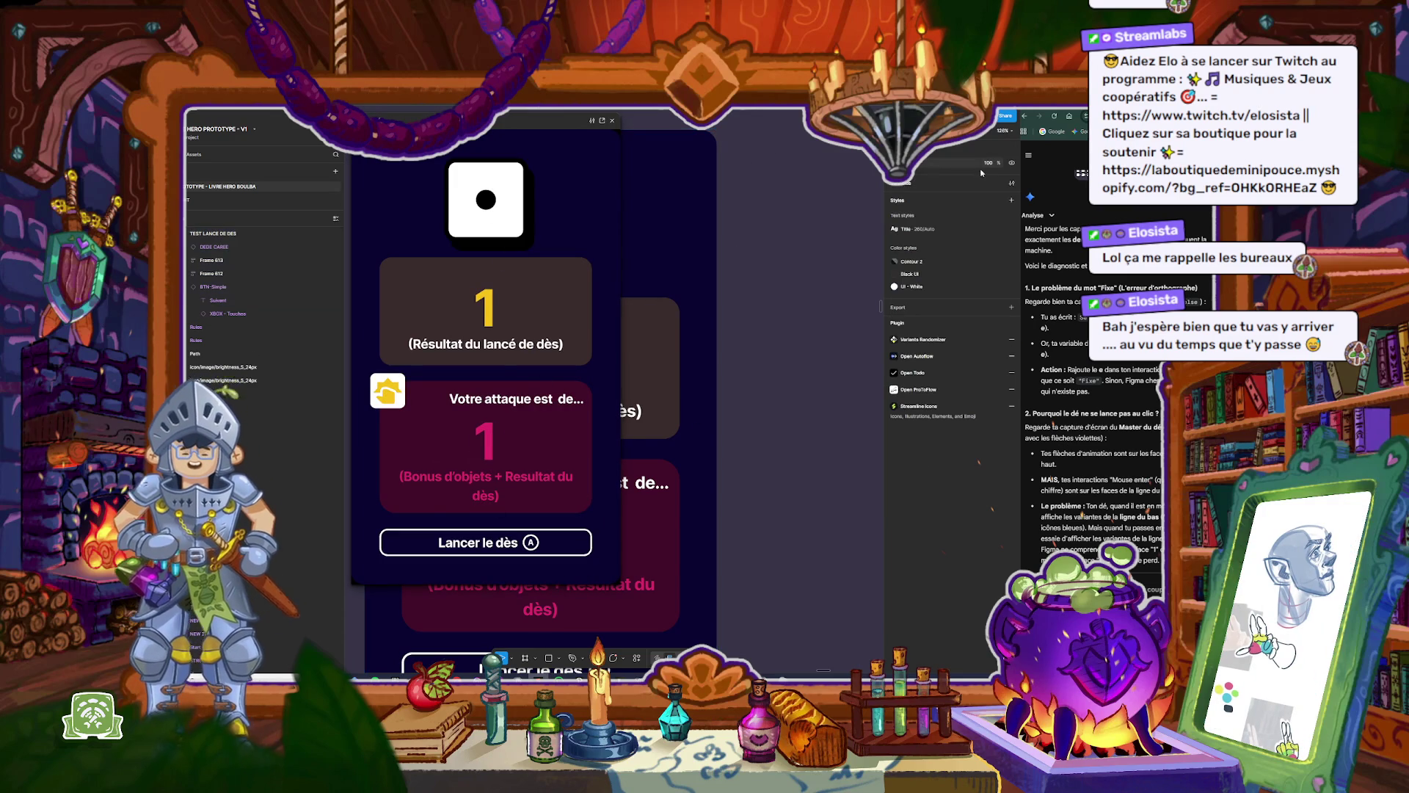
pyautogui.moveTo(565, 128); pyautogui.dragTo(651, 130)
pyautogui.press('Escape')
# Step: Detach the die face from Combat/DiceResult and preview another roll, which still shows 1
pyautogui.click(540, 220)
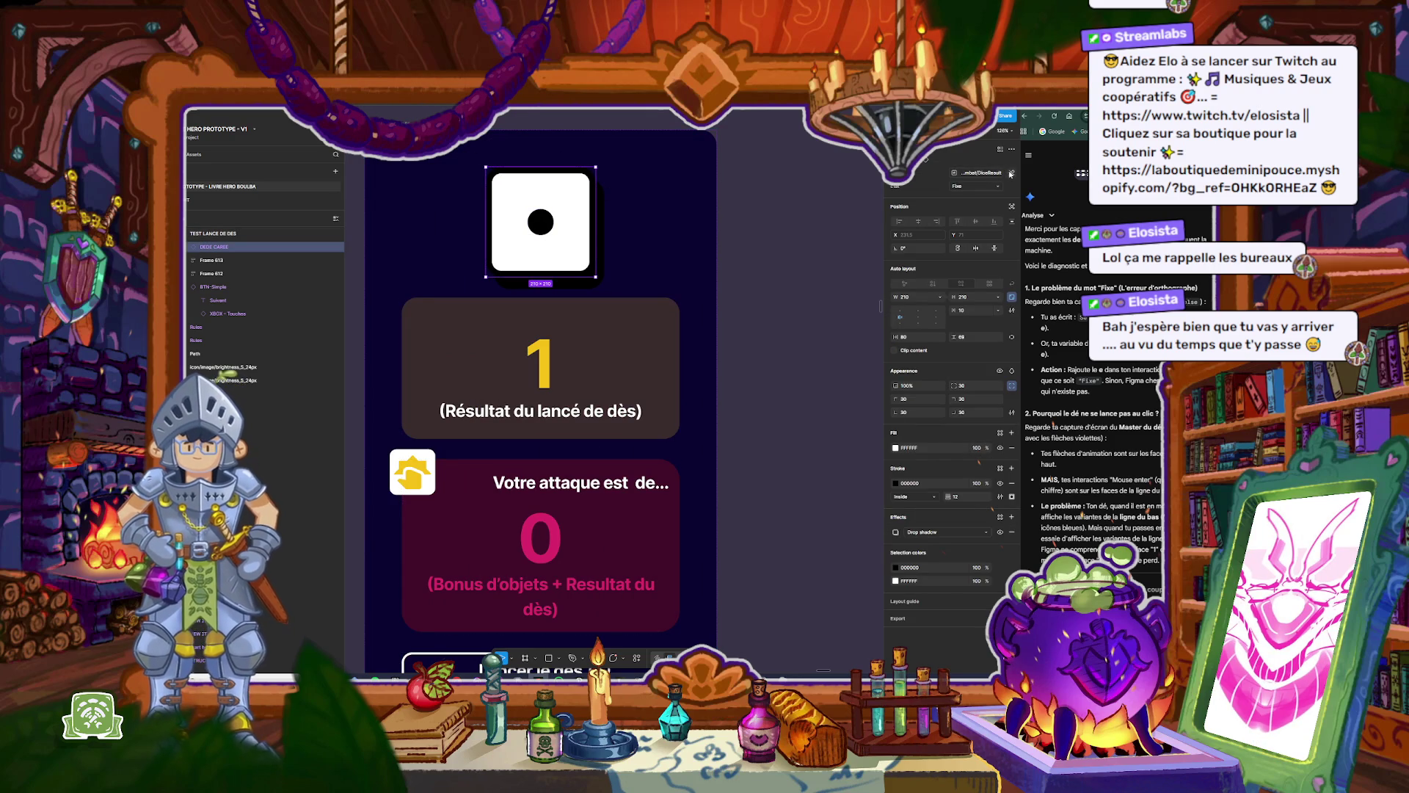
pyautogui.click(1011, 173)
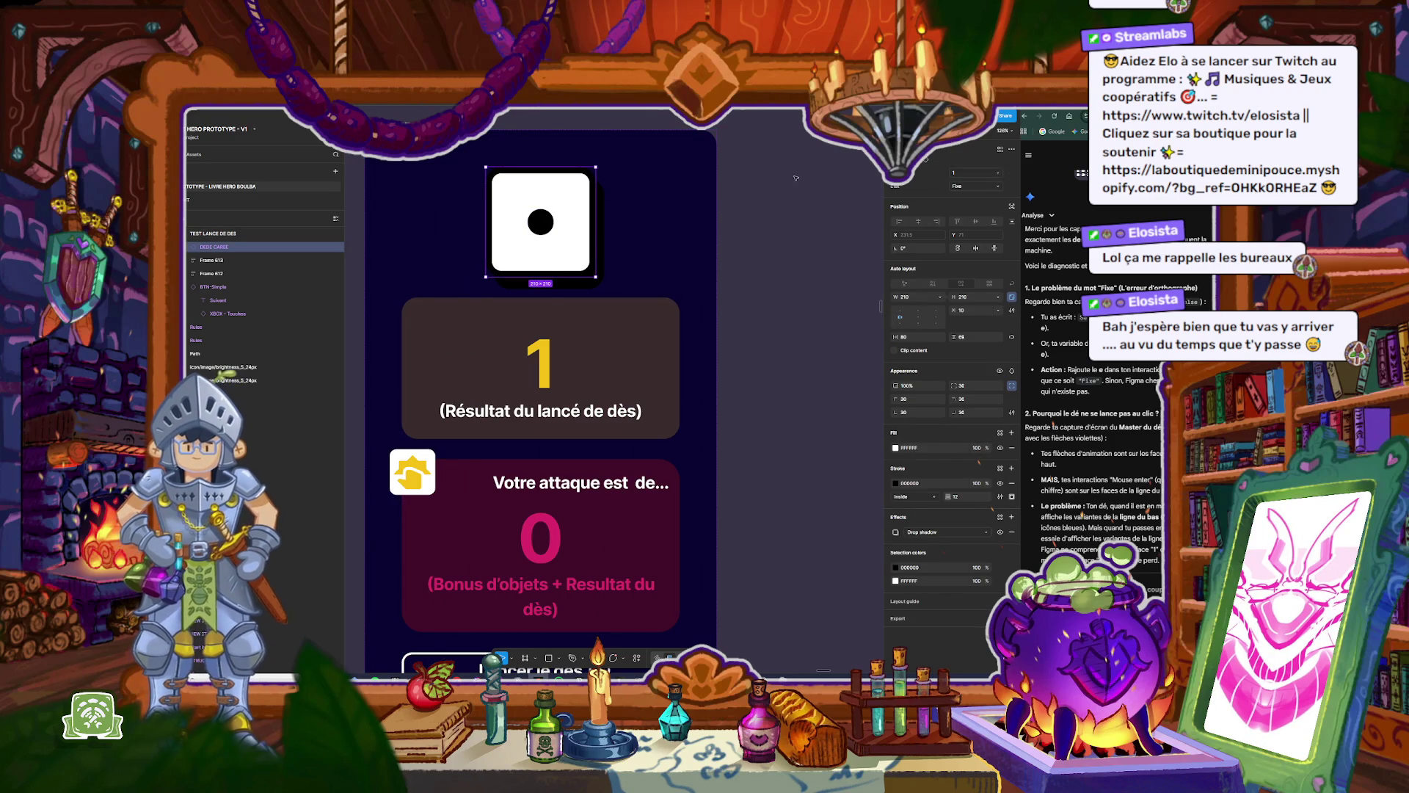
pyautogui.click(621, 263)
pyautogui.hotkey('shift', 'space')
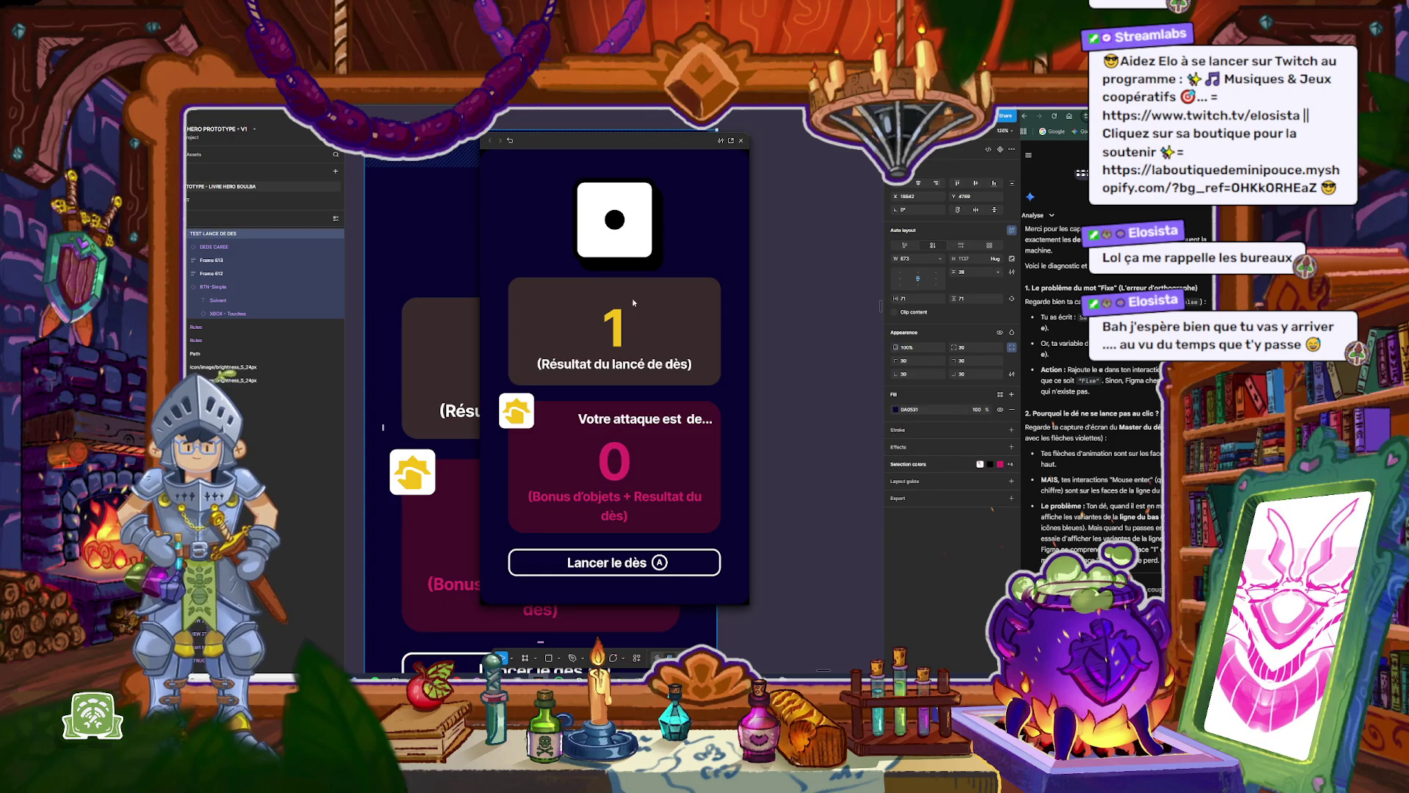
pyautogui.click(678, 570)
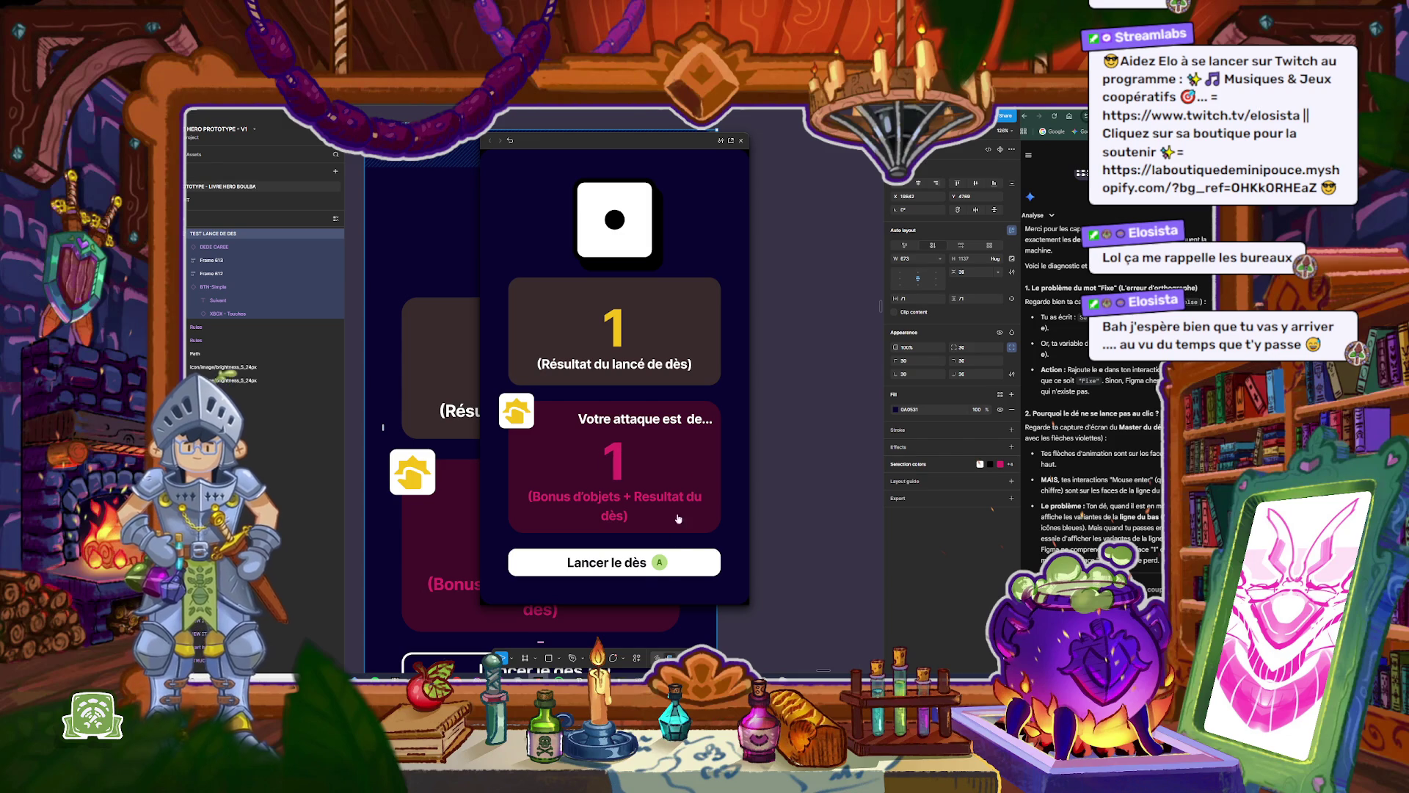
pyautogui.click(741, 141)
# Step: Undo both variable changes, widen the properties panel, and screenshot the die with its settings
pyautogui.click(807, 196)
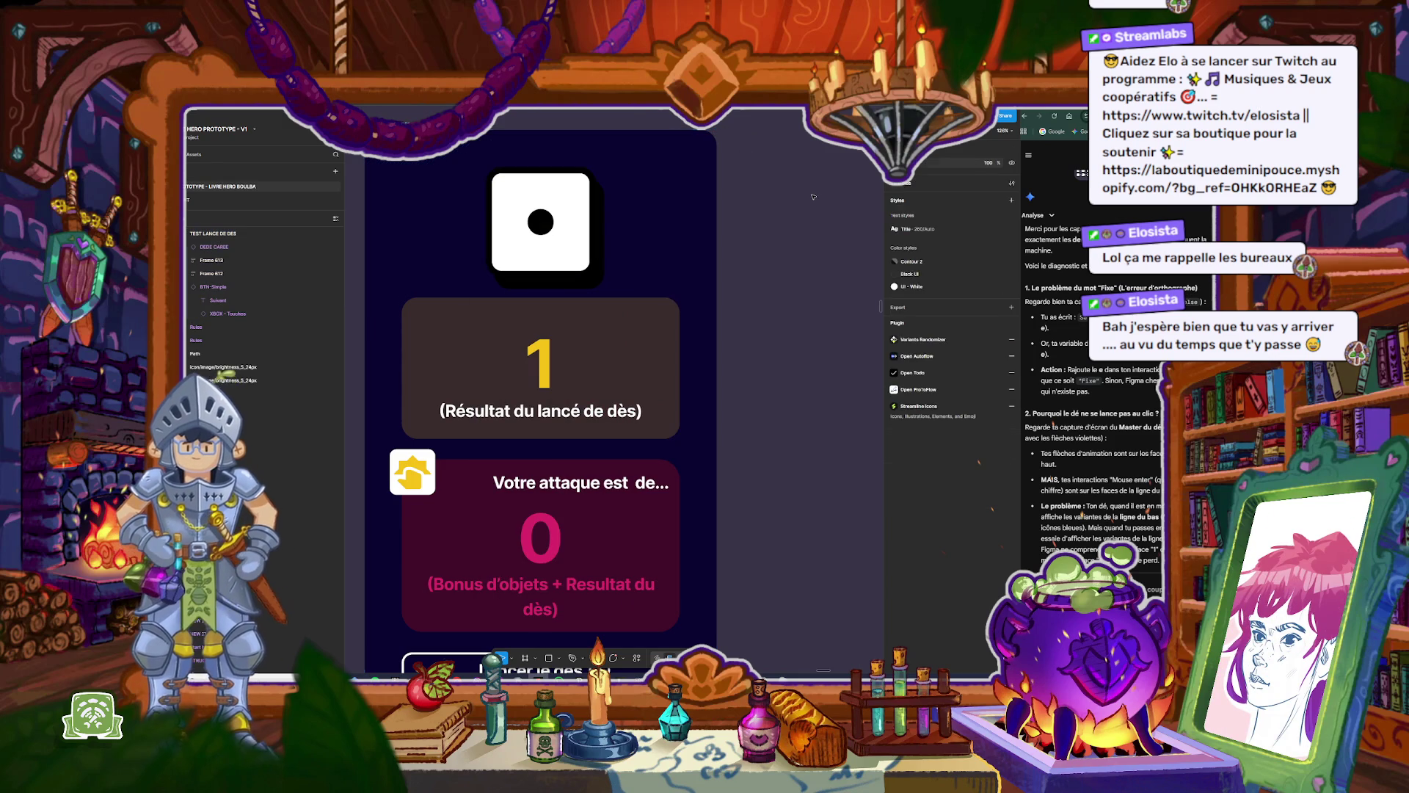
pyautogui.press('Tab')
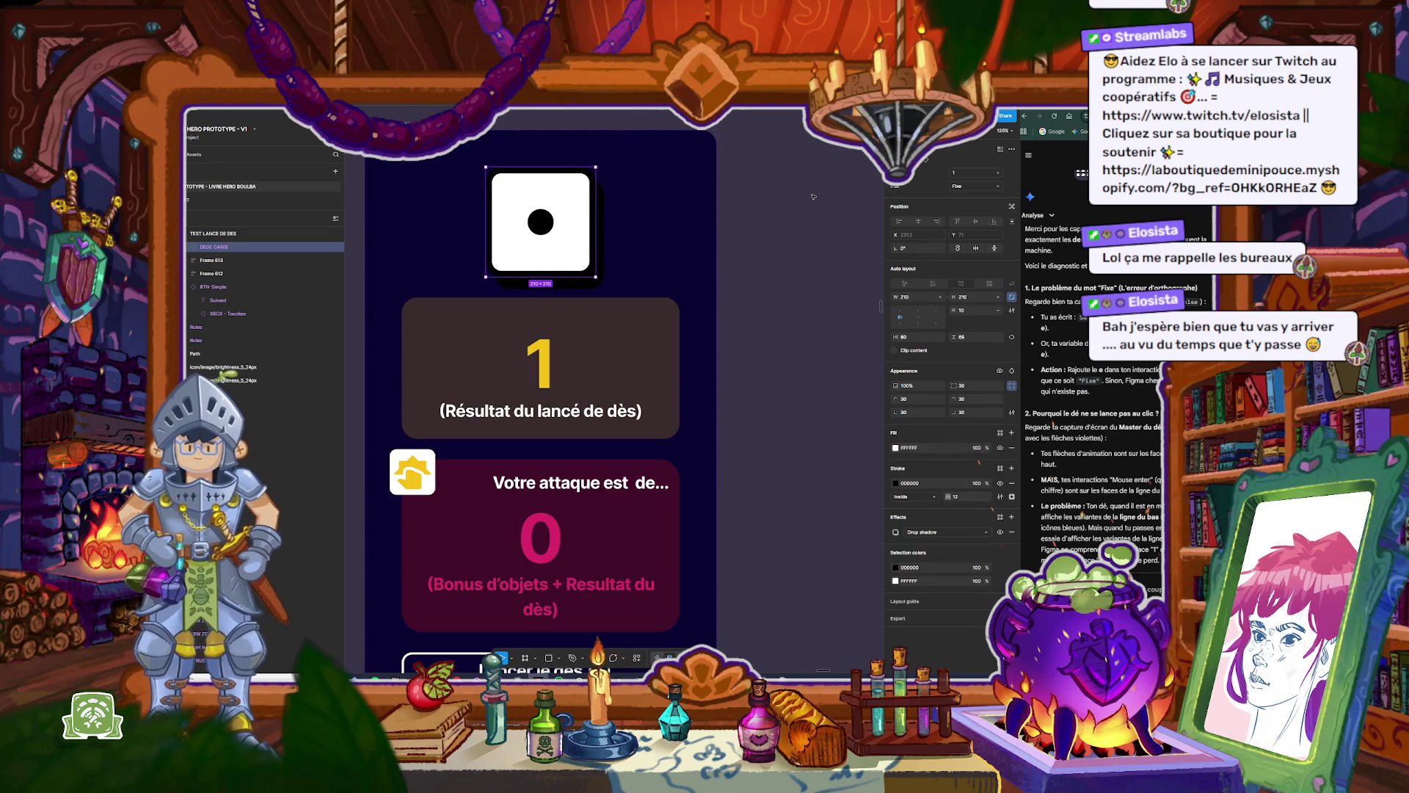
pyautogui.click(813, 196)
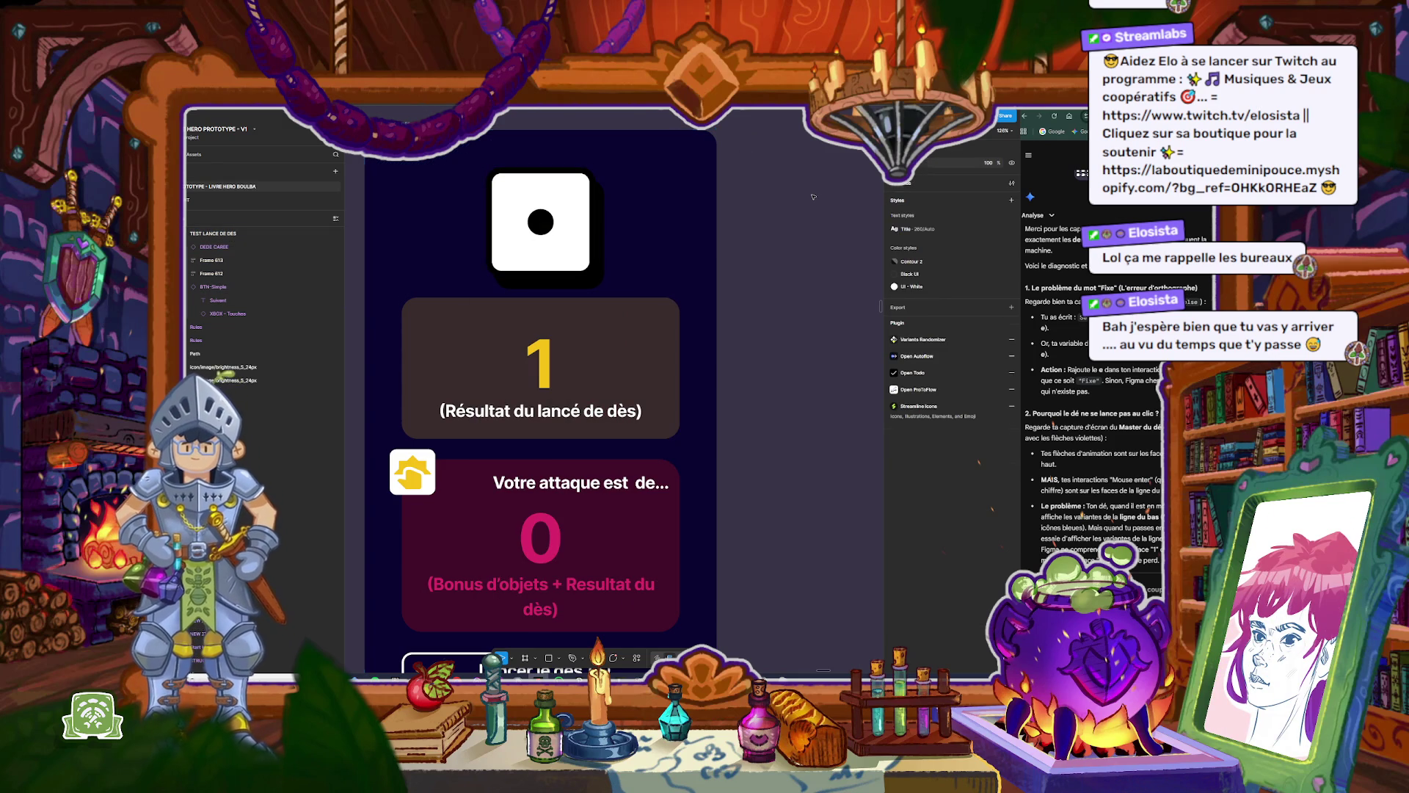
pyautogui.press('Tab')
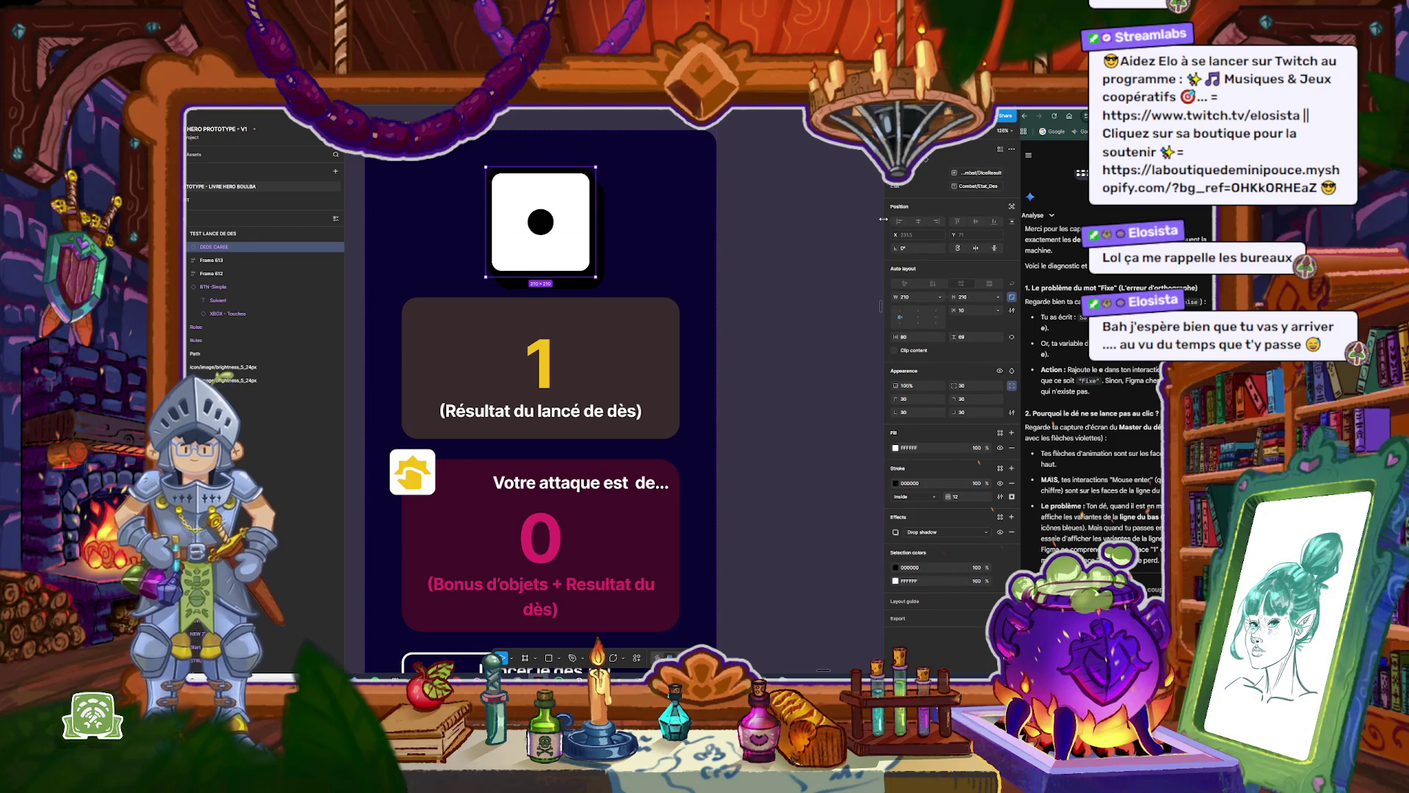
pyautogui.moveTo(885, 221); pyautogui.dragTo(729, 239)
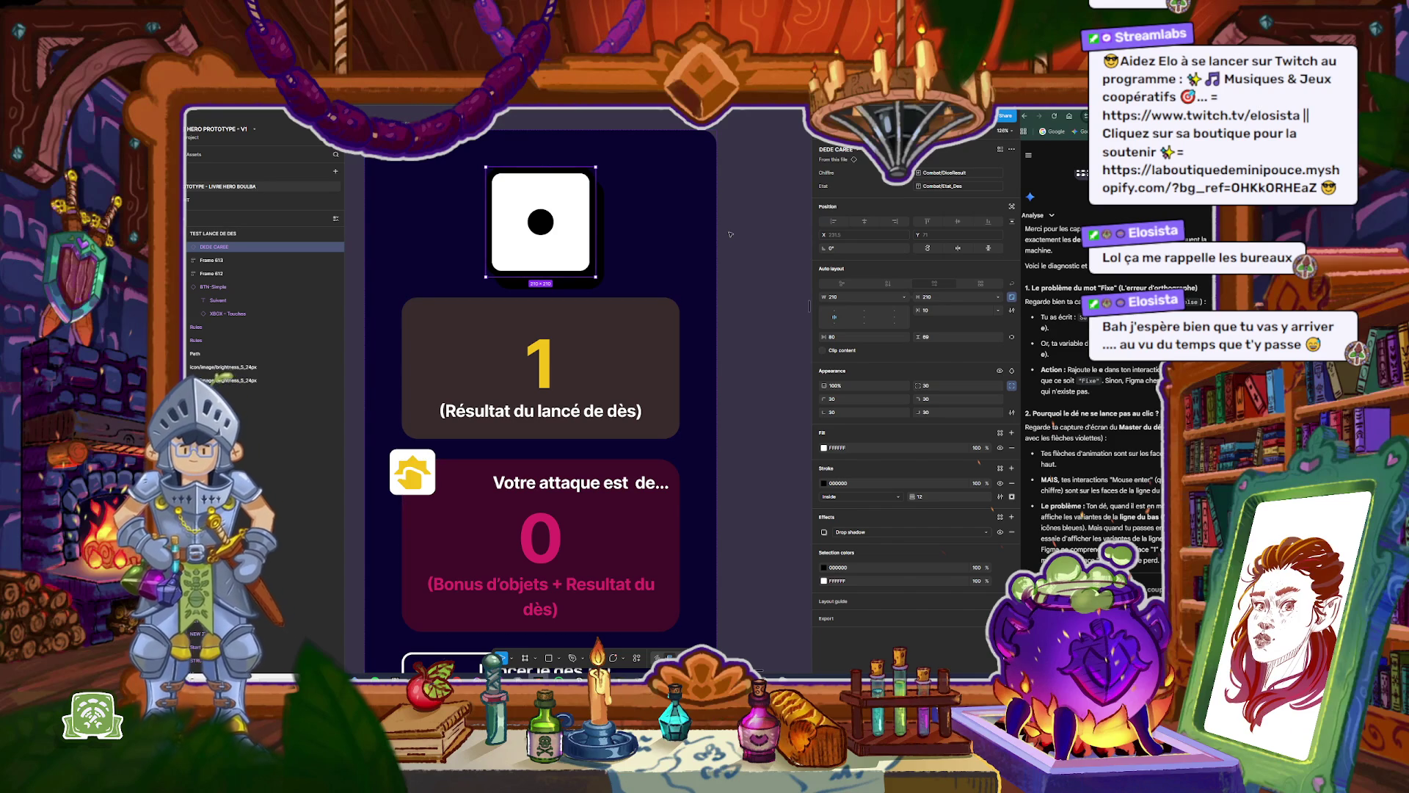
pyautogui.press('super+shift+s')
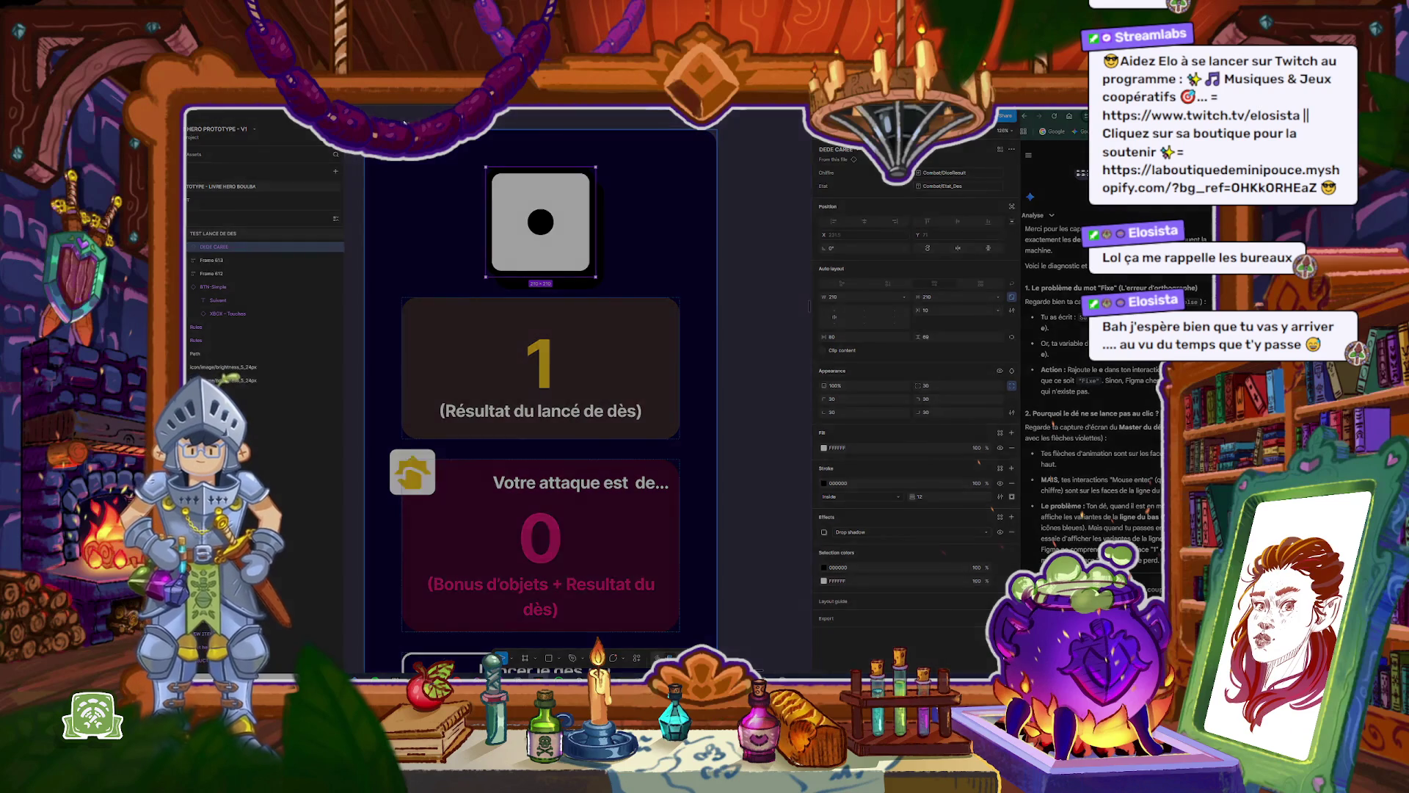
pyautogui.moveTo(438, 108); pyautogui.dragTo(1015, 306)
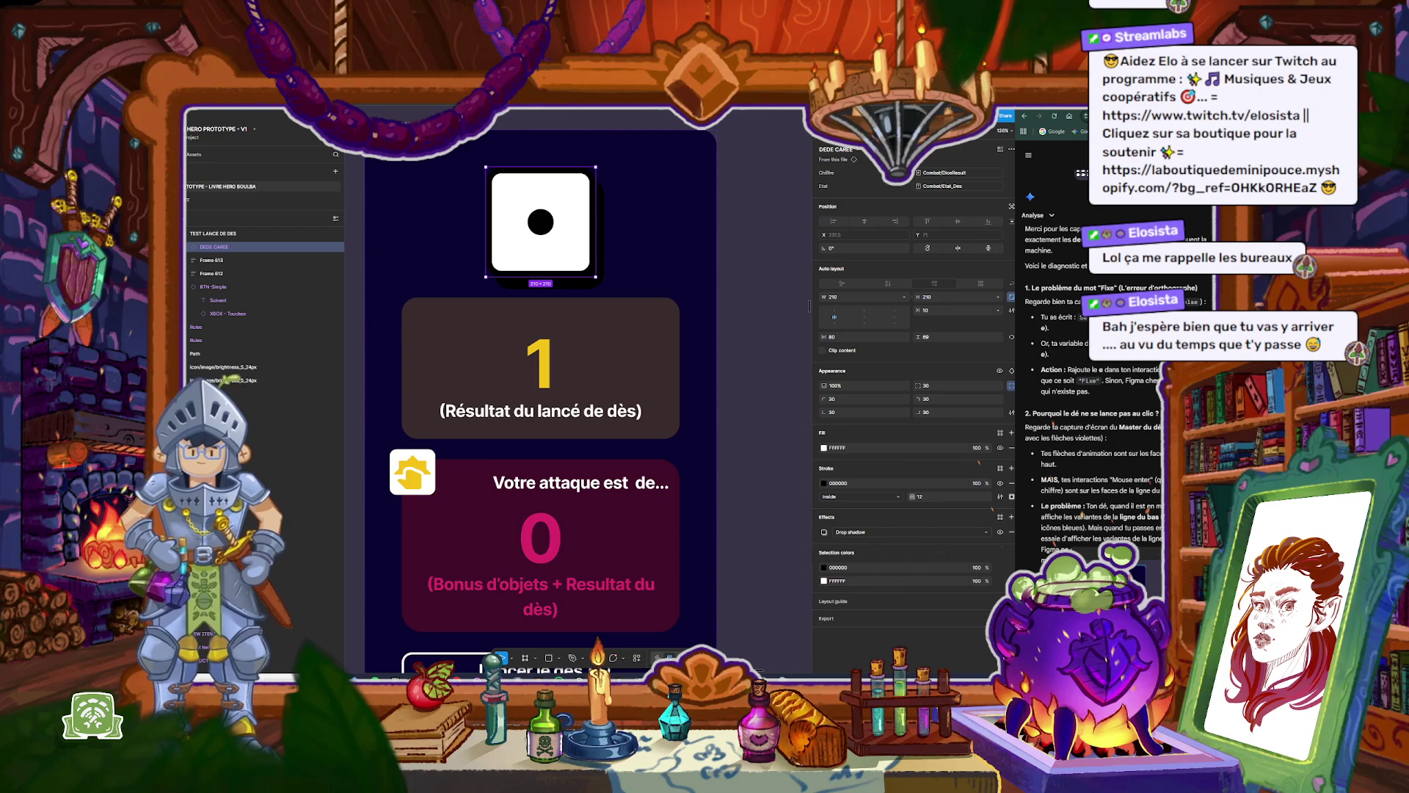
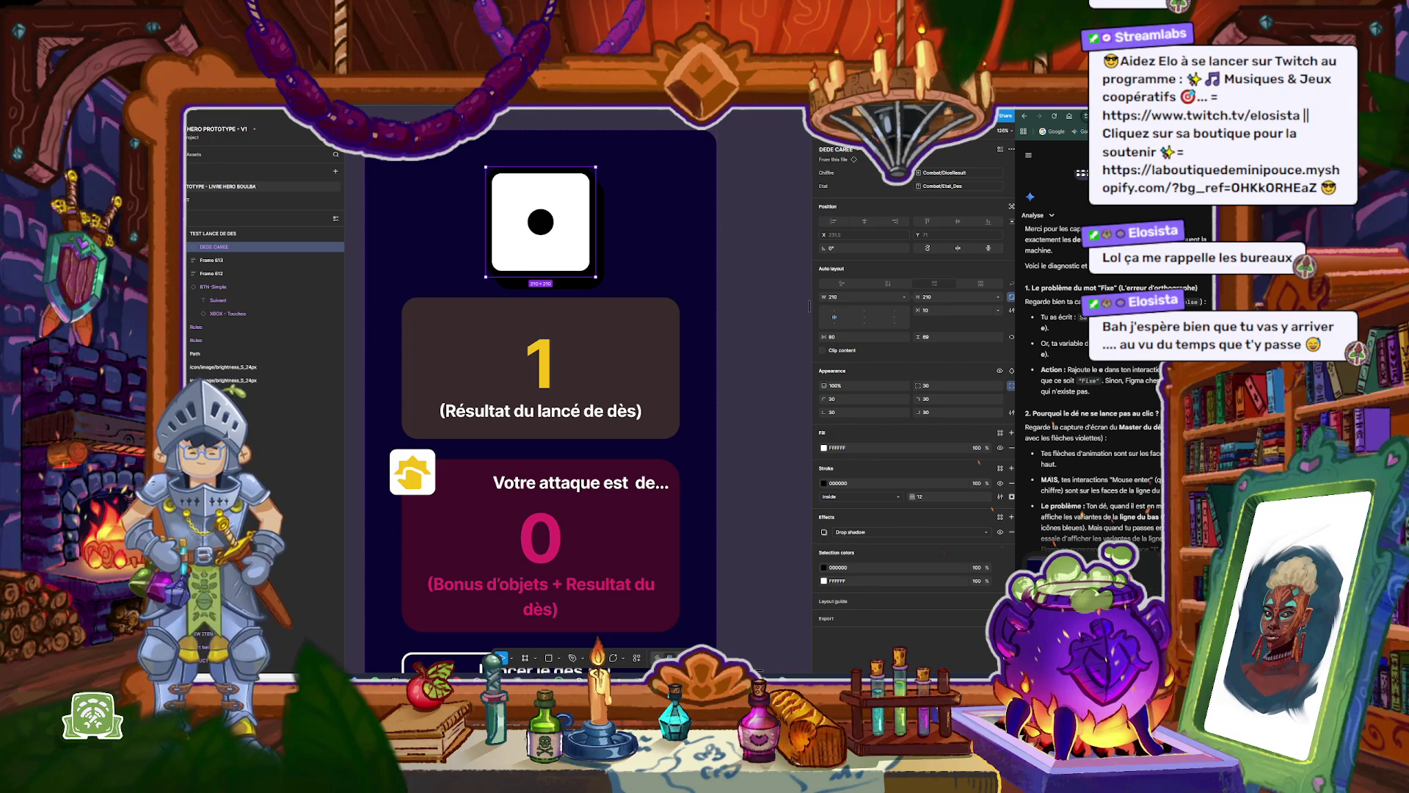
# Step: Ask the AI assistant why the die stays still and scroll through its answer
pyautogui.press('Return')
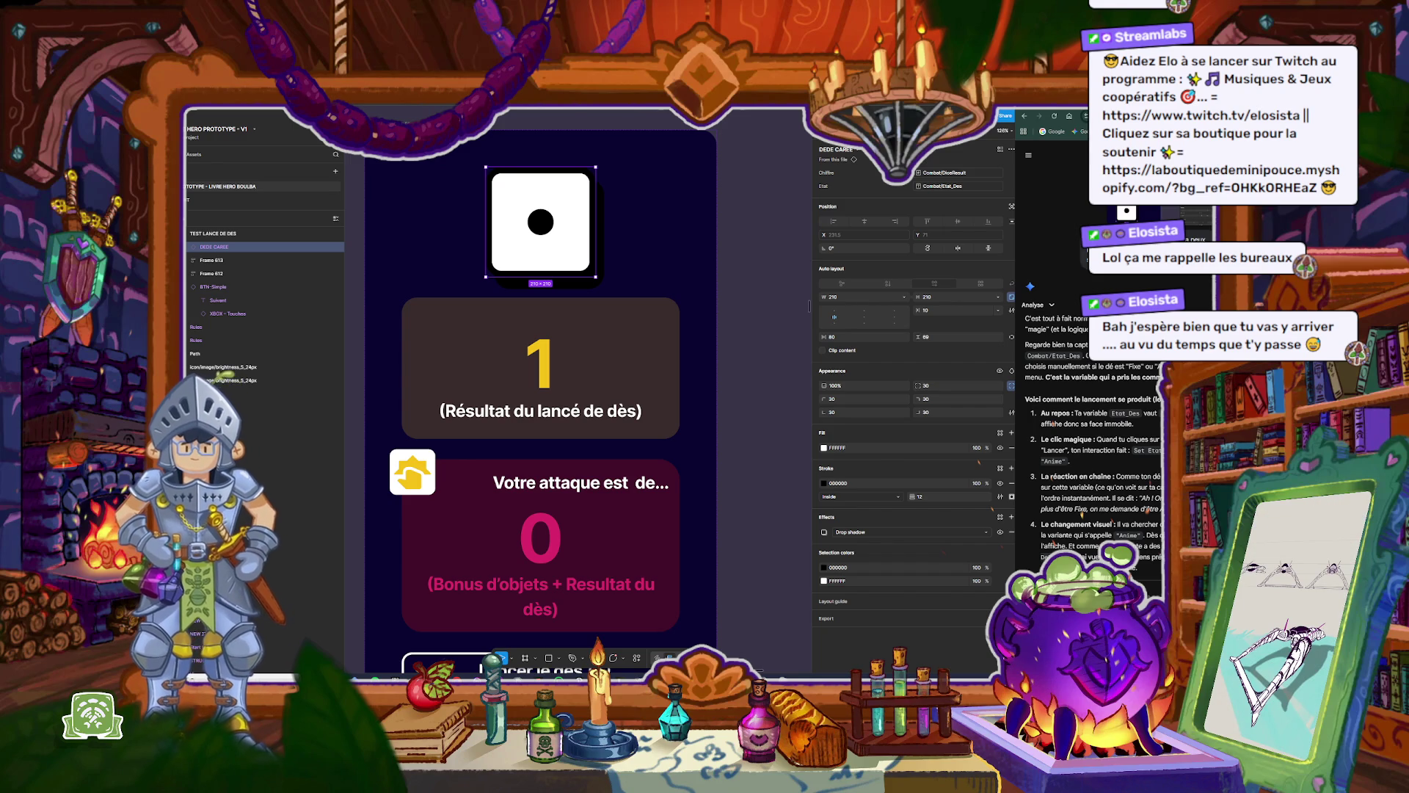
pyautogui.scroll(-1, 1150, 576)
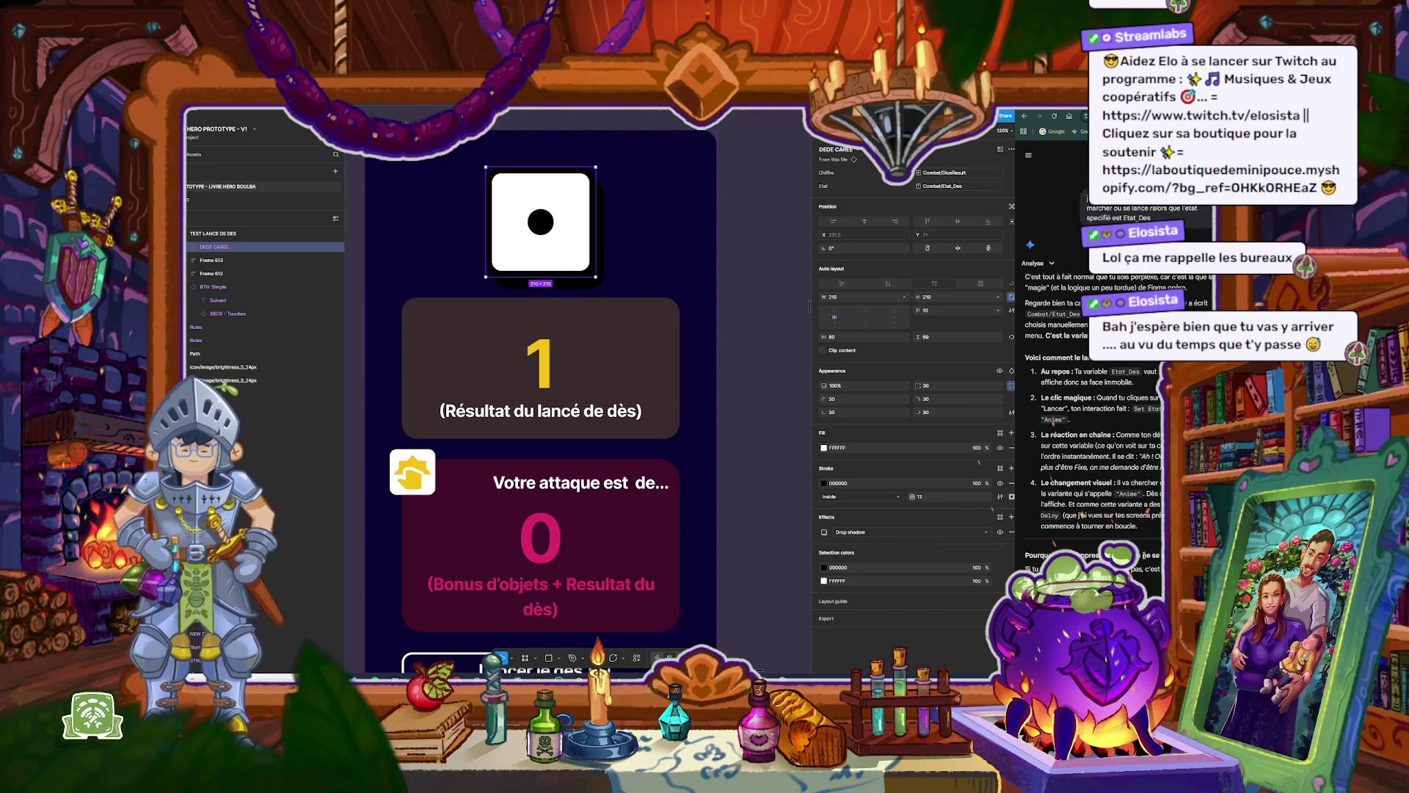
pyautogui.scroll(-1, 1143, 555)
pyautogui.scroll(-1, 1143, 558)
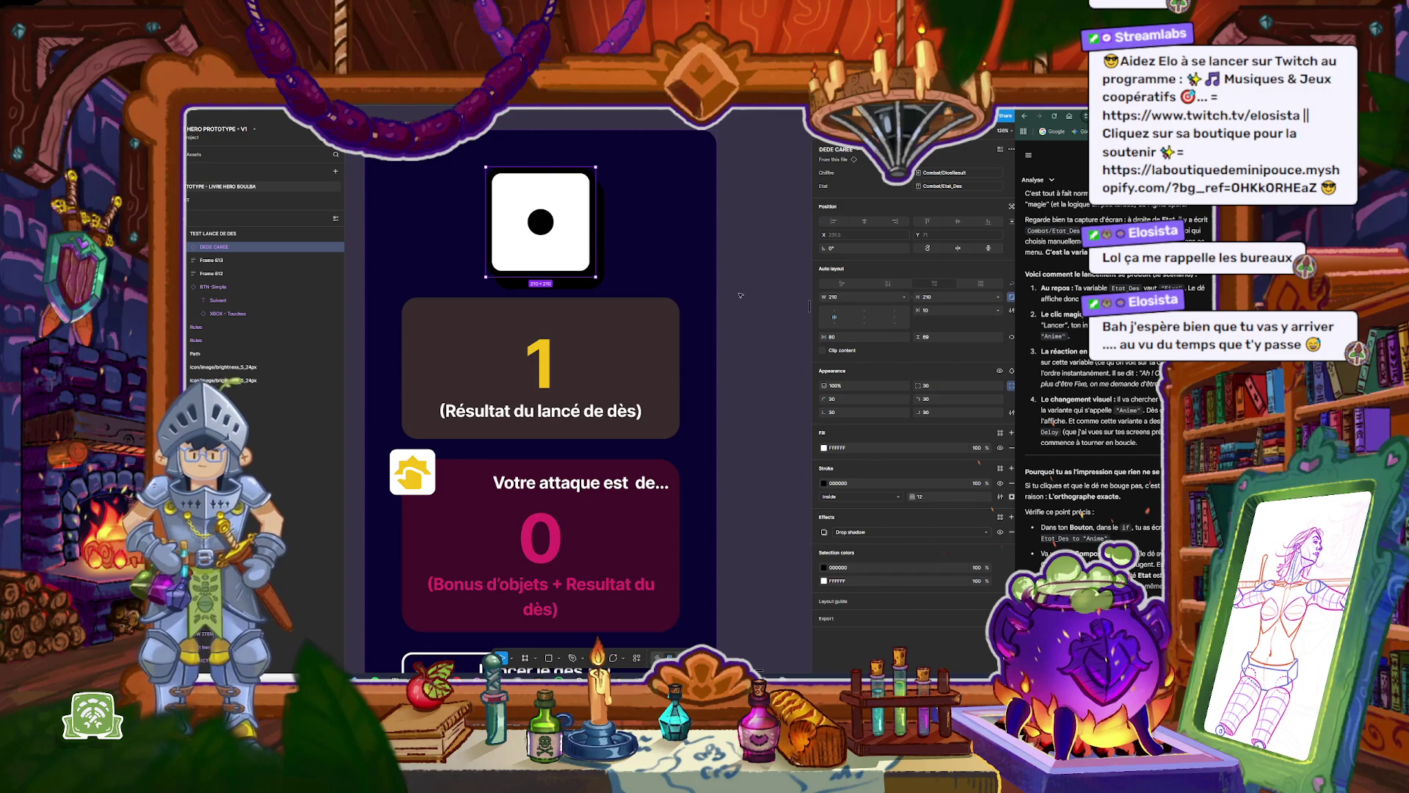
pyautogui.click(795, 244)
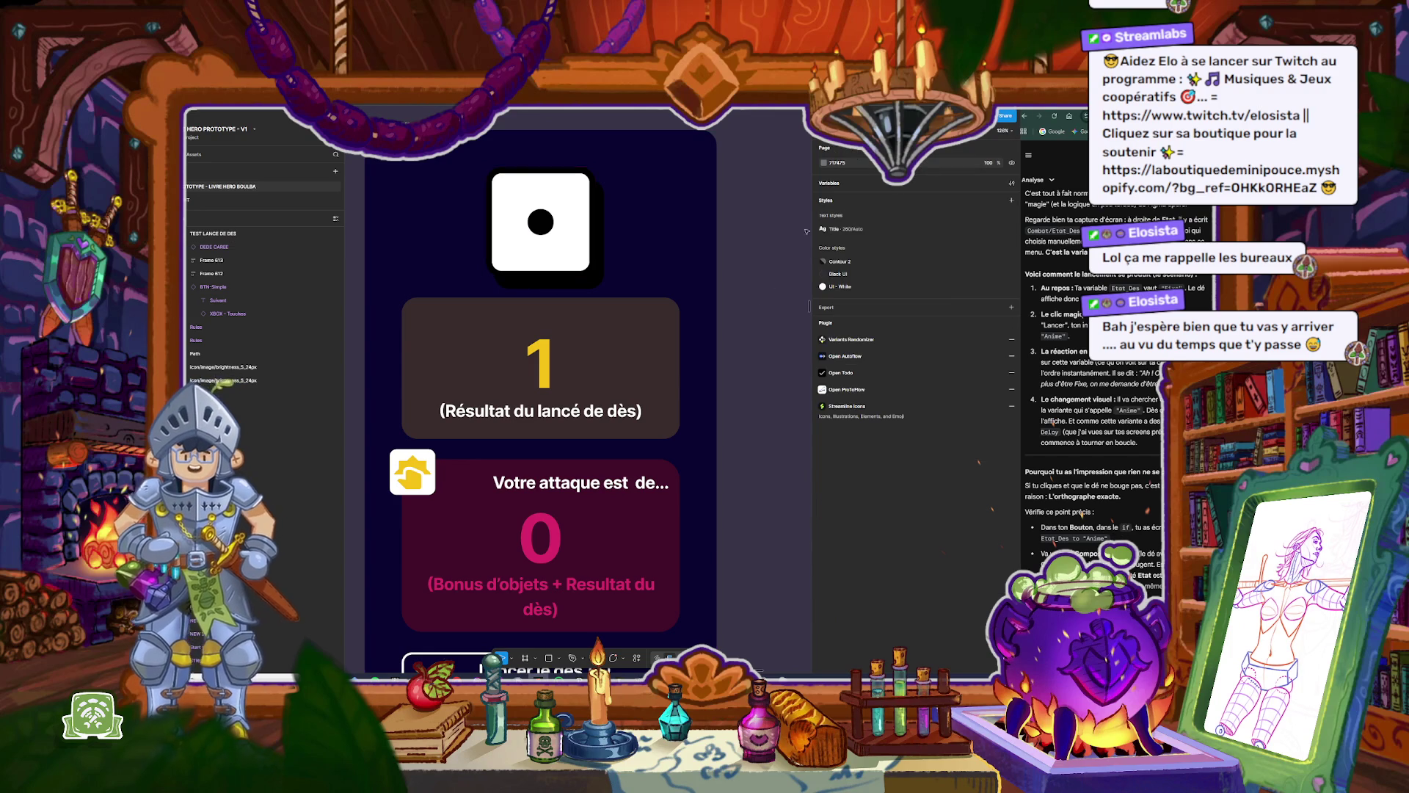
# Step: Check the Etat_Des variable and the DEDE CARRE die's Etat options, keeping Etat at Fixe
pyautogui.click(1011, 183)
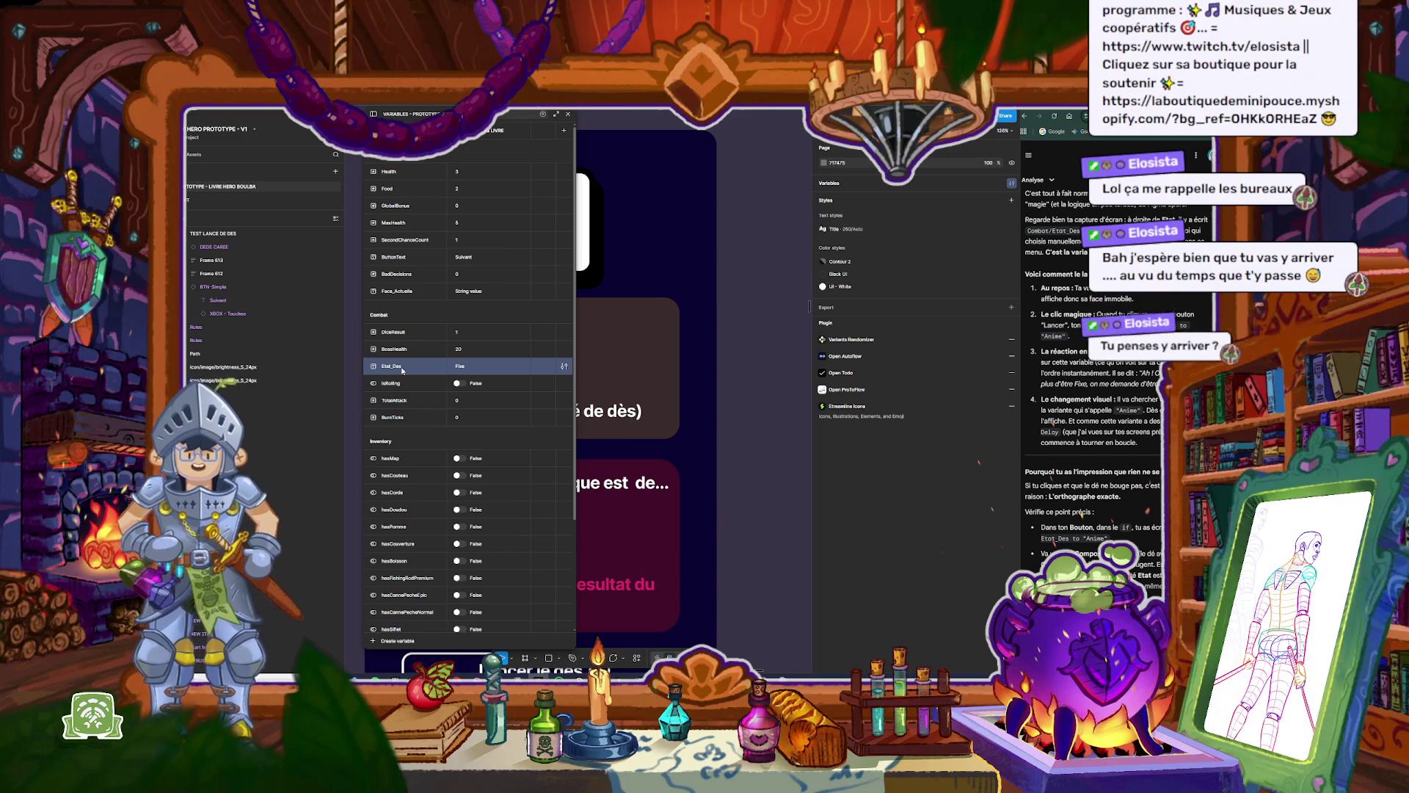
pyautogui.click(589, 236)
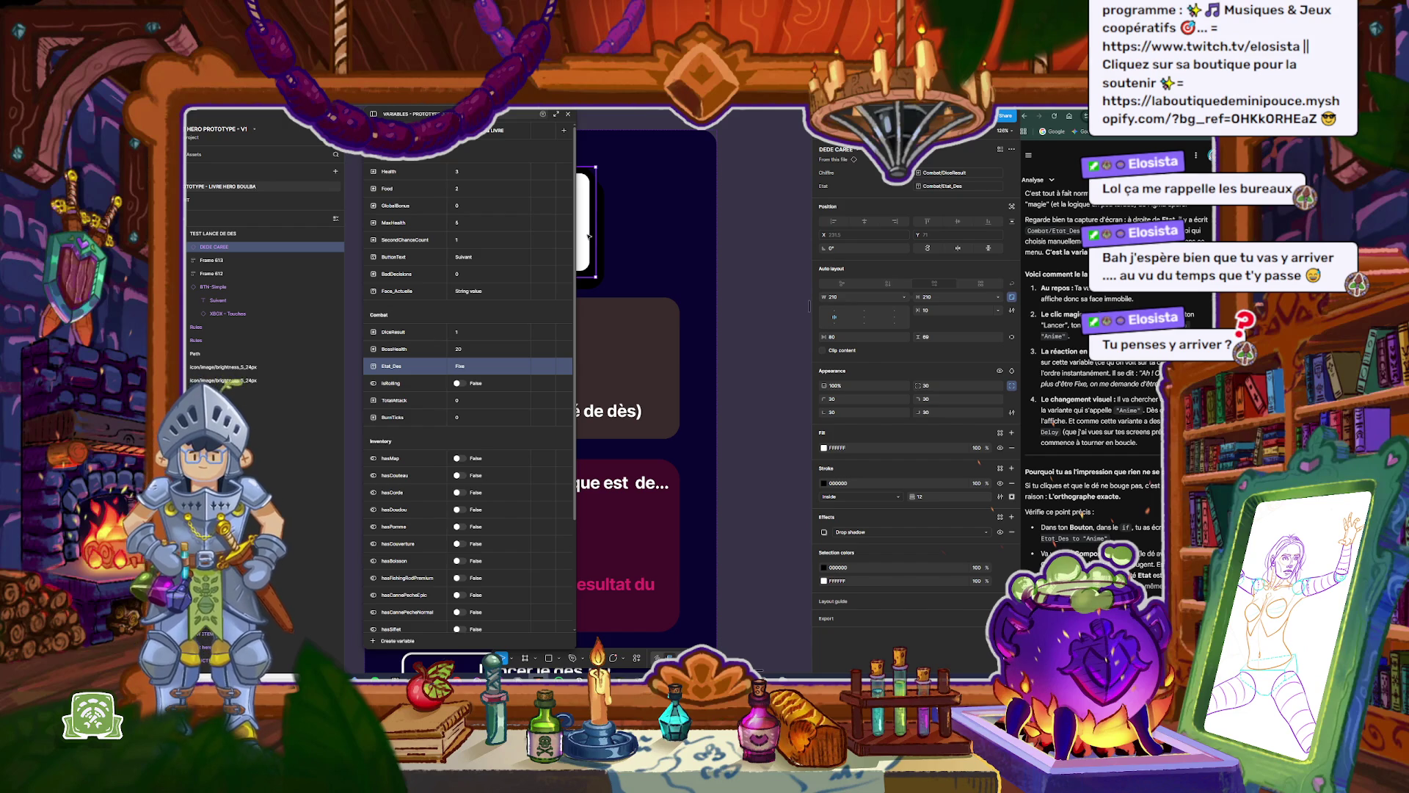
pyautogui.click(955, 190)
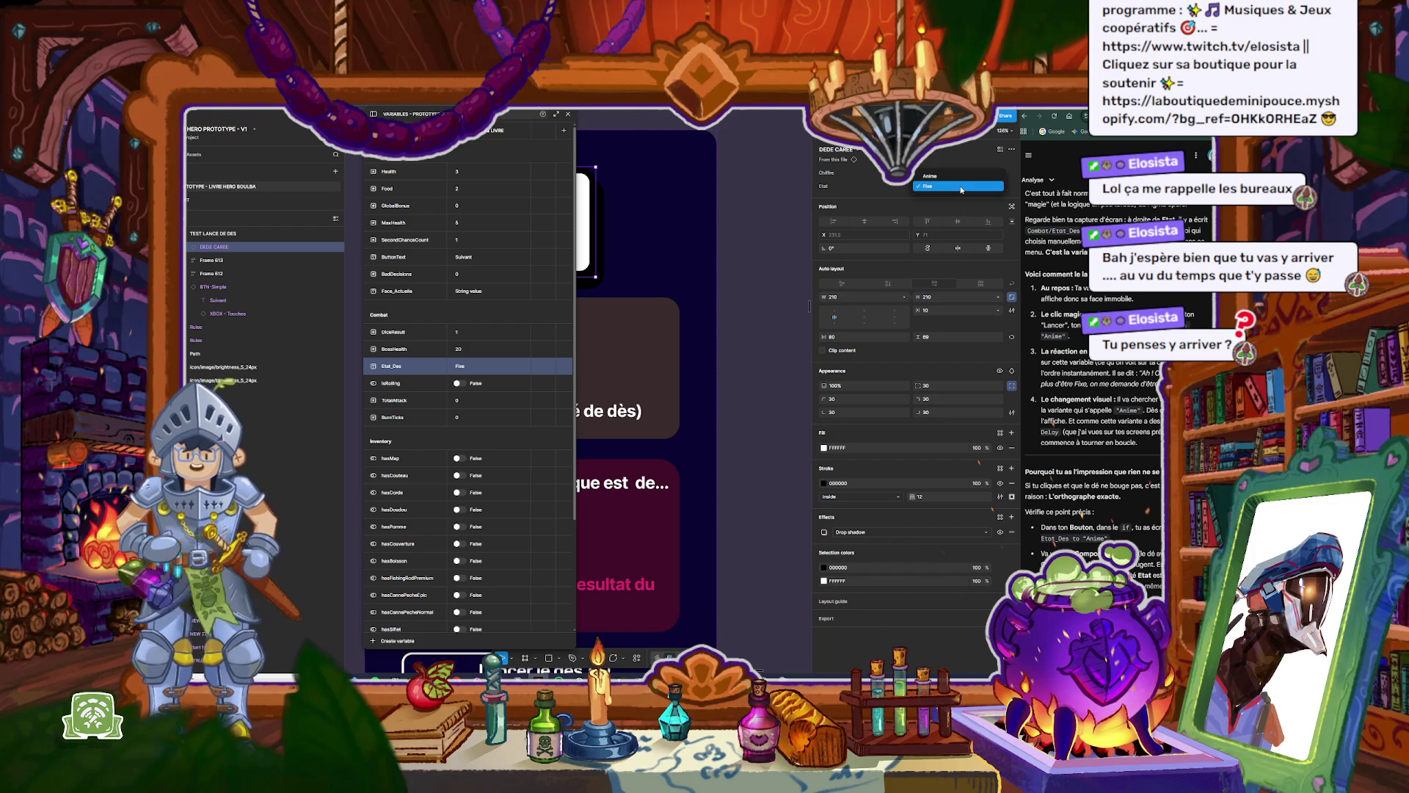
pyautogui.press('Up')
pyautogui.press('Escape')
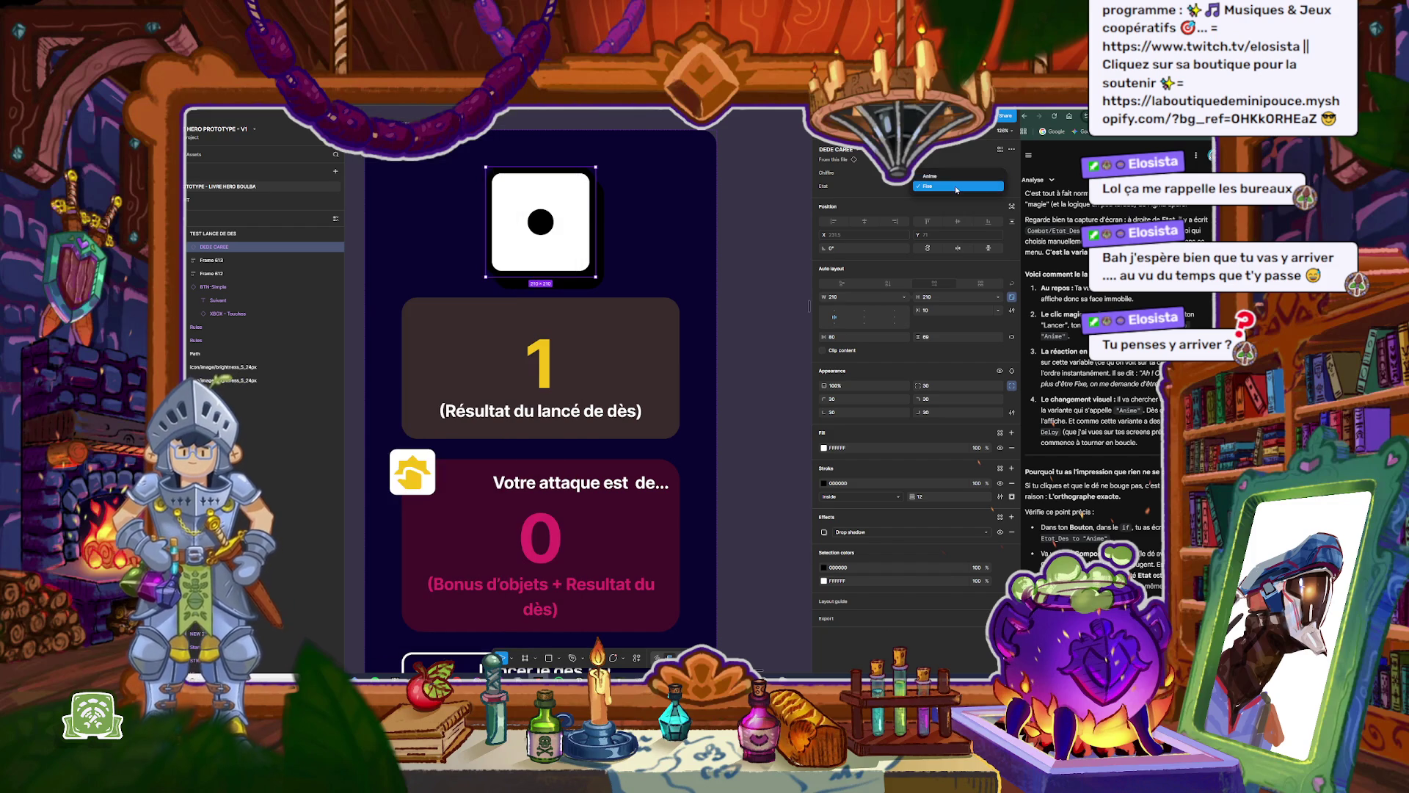
pyautogui.click(1017, 182)
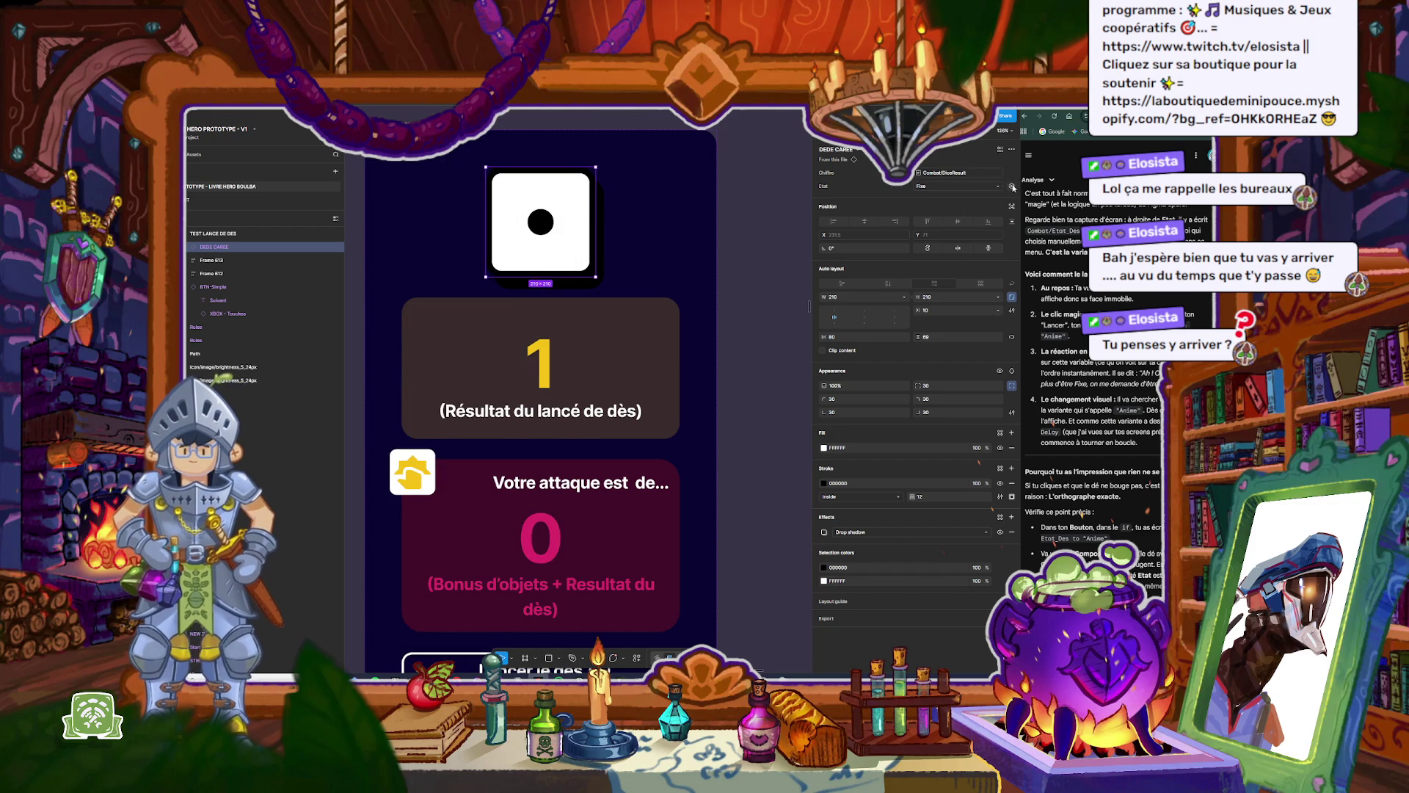
# Step: Bind the die's Etat property to the Combat/Etat_Des variable by searching 'des'
pyautogui.click(1012, 186)
pyautogui.write('des')
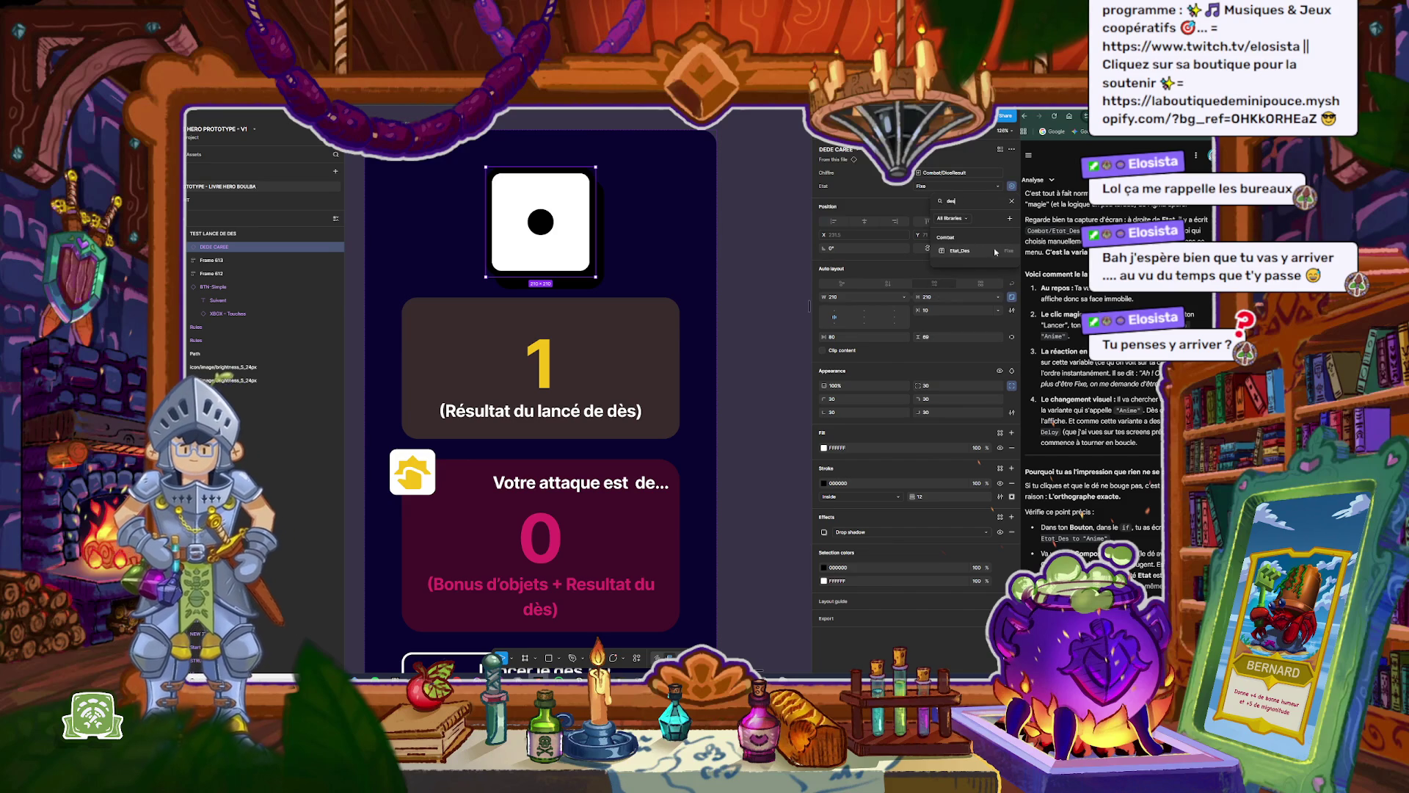
pyautogui.click(960, 251)
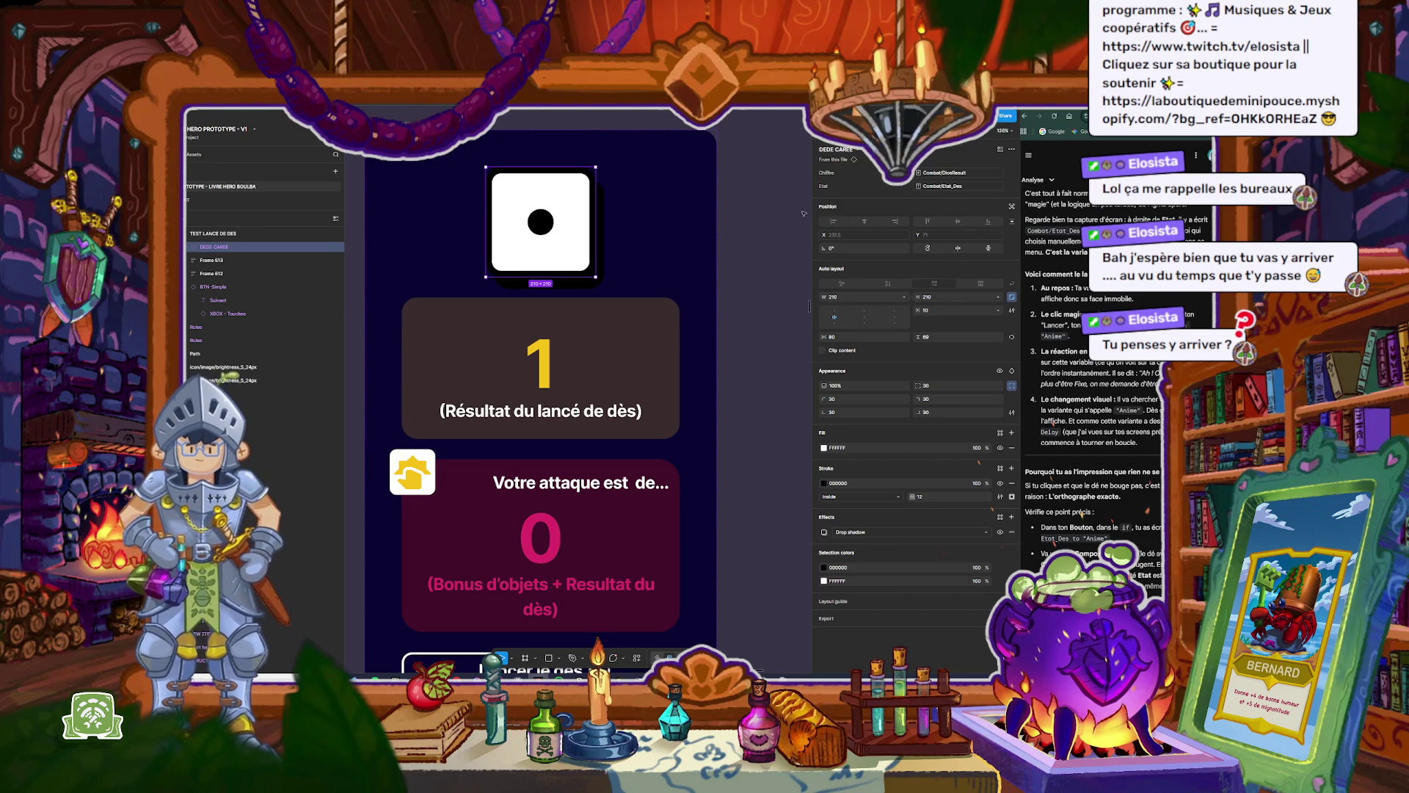
pyautogui.click(756, 188)
pyautogui.scroll(-5, 579, 199)
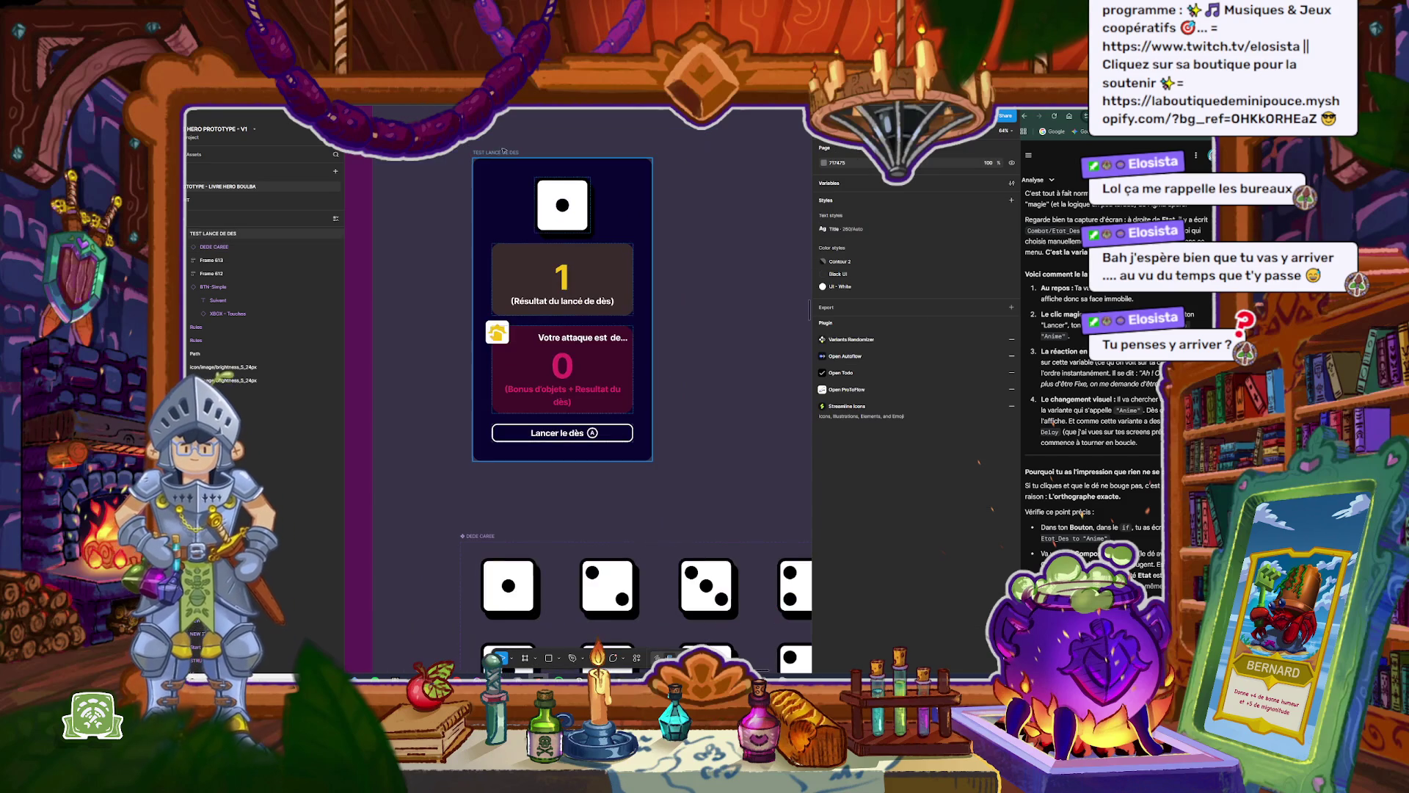
# Step: Preview the TEST LANCE DE DES frame and roll the die once
pyautogui.click(600, 315)
pyautogui.hotkey('shift', 'space')
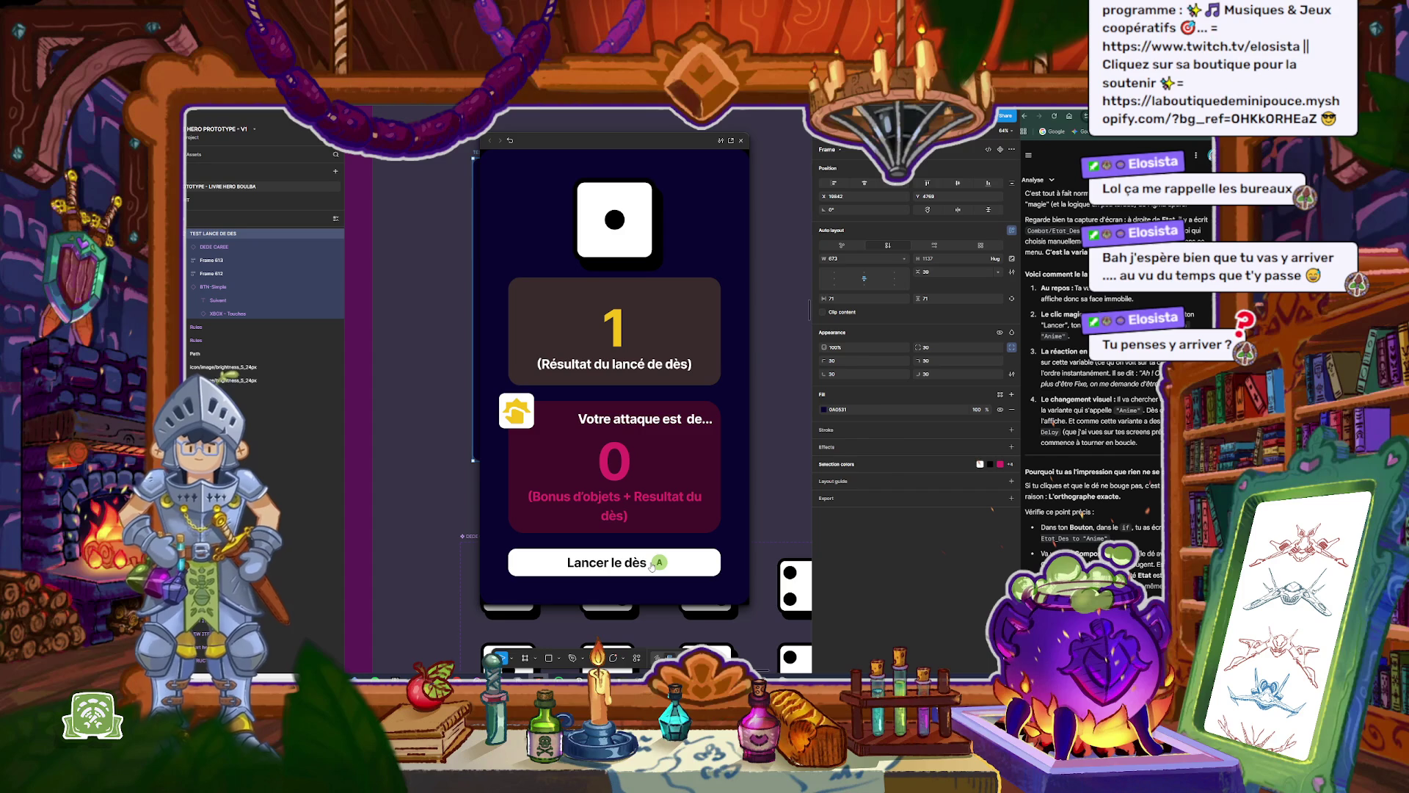
pyautogui.click(651, 566)
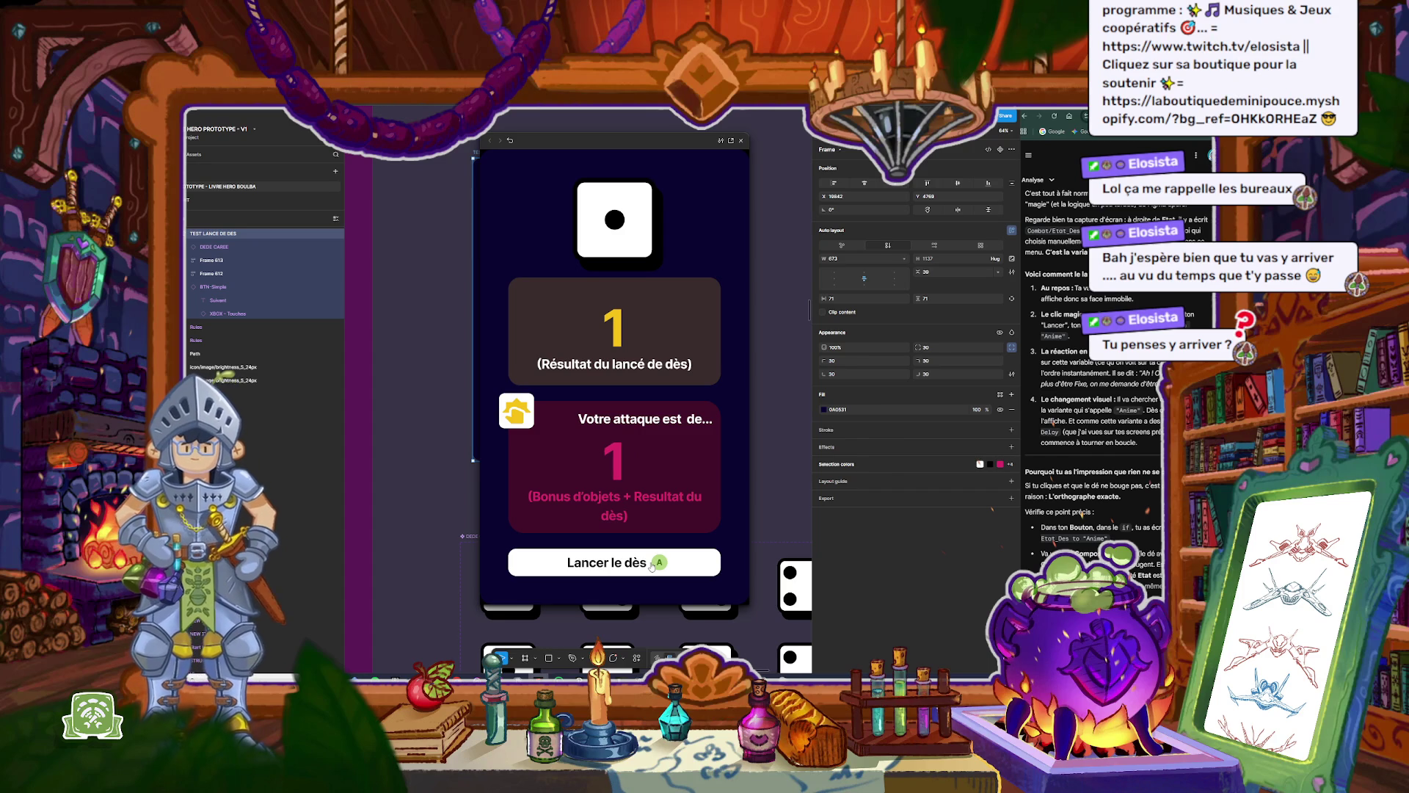
pyautogui.click(741, 140)
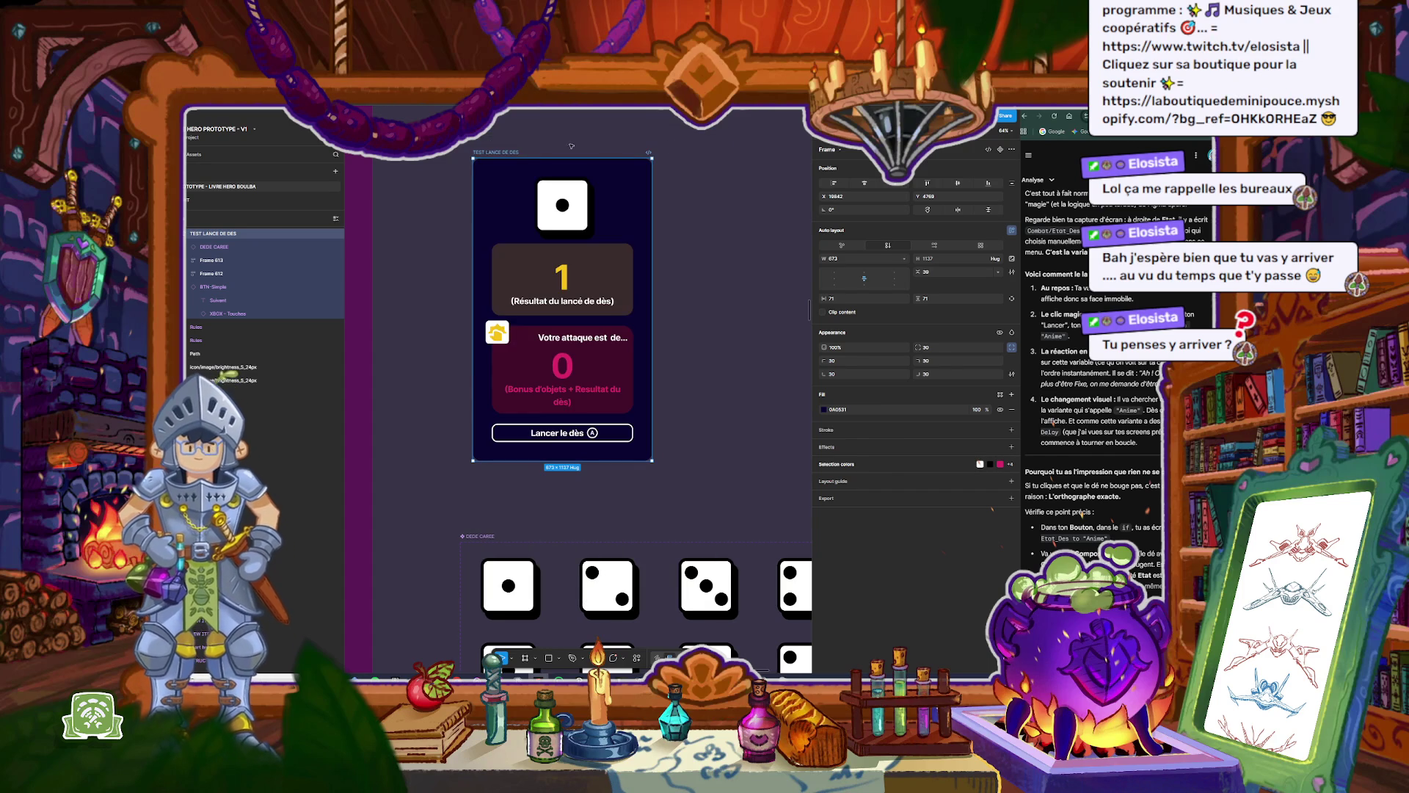
# Step: Delete the Hover → Change to interaction from the Lancer le dès button
pyautogui.click(558, 433)
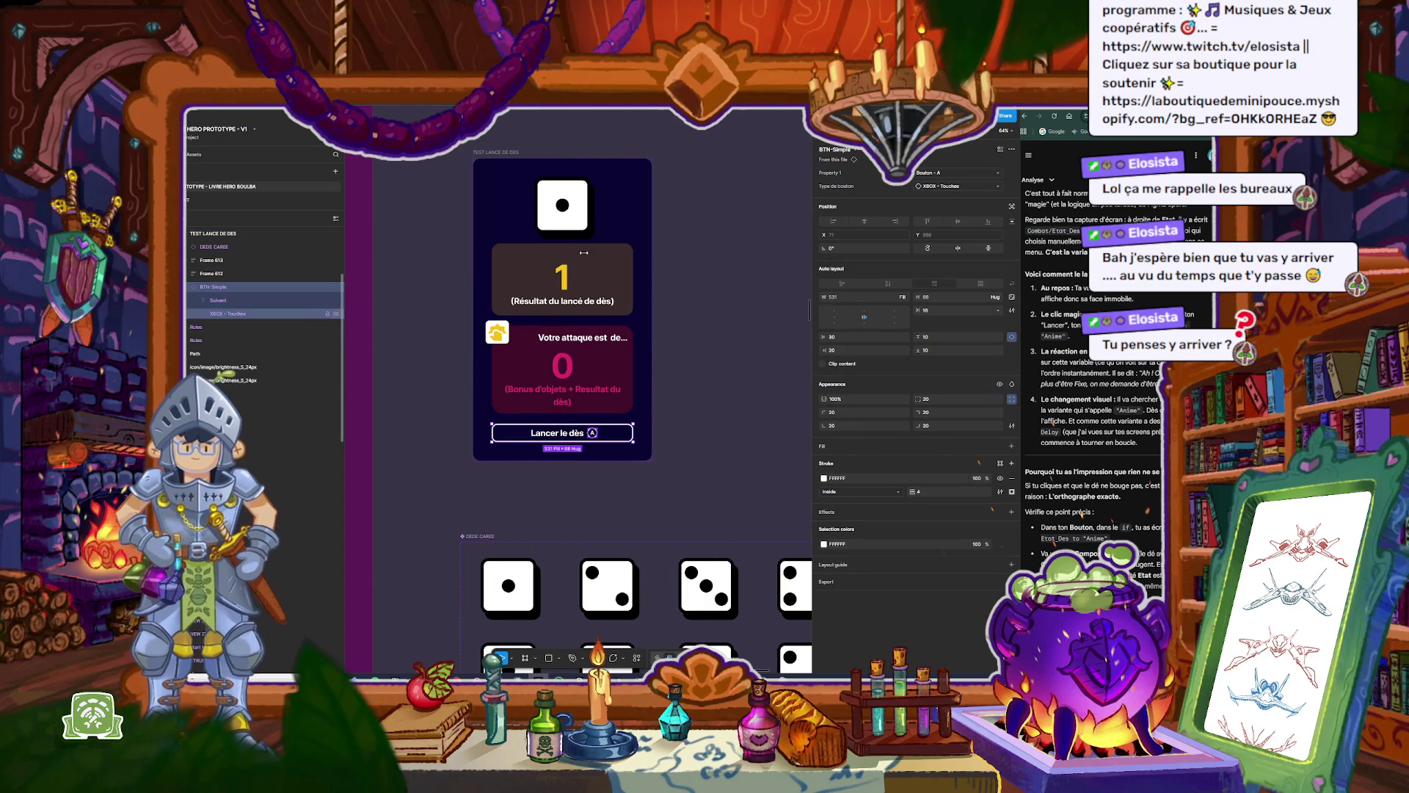
pyautogui.click(857, 131)
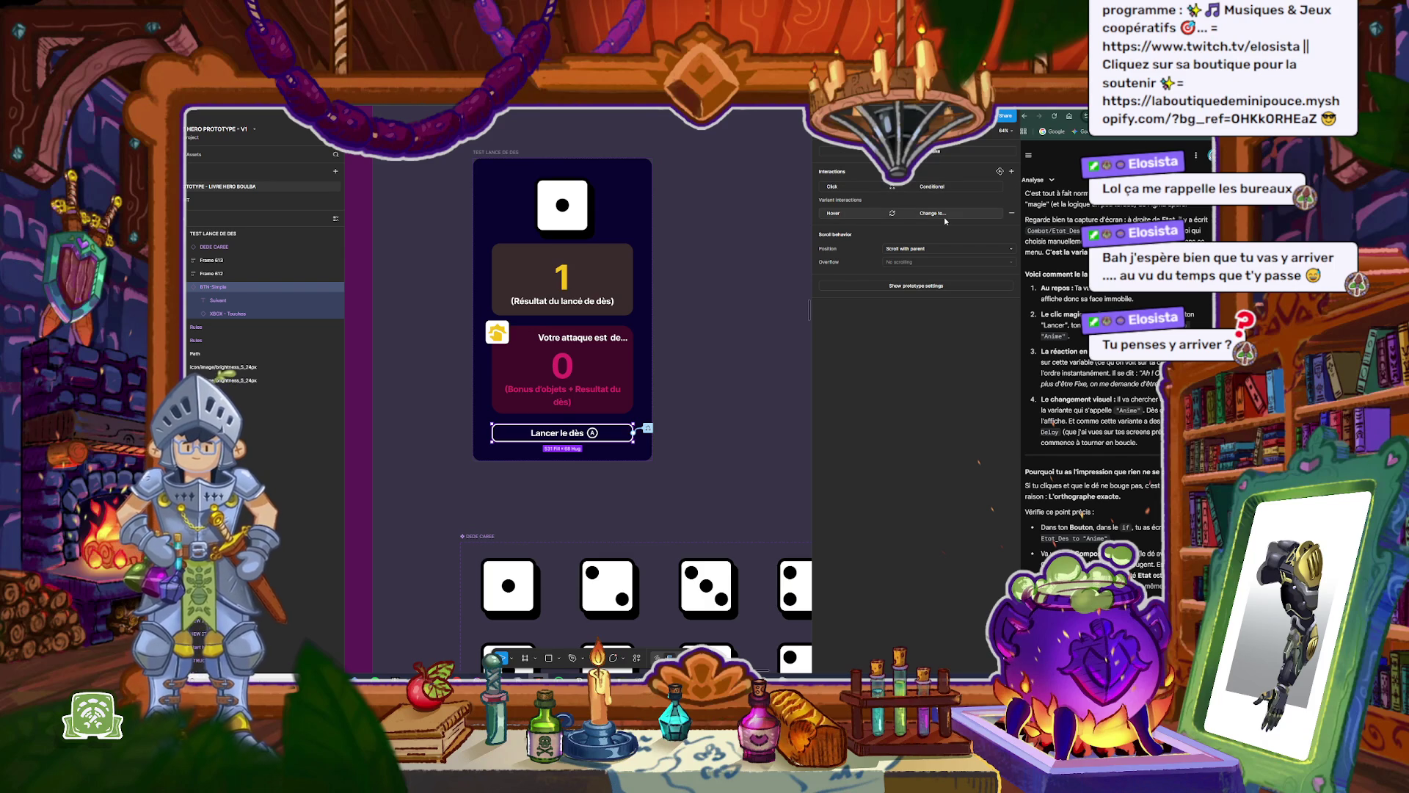
pyautogui.click(1011, 213)
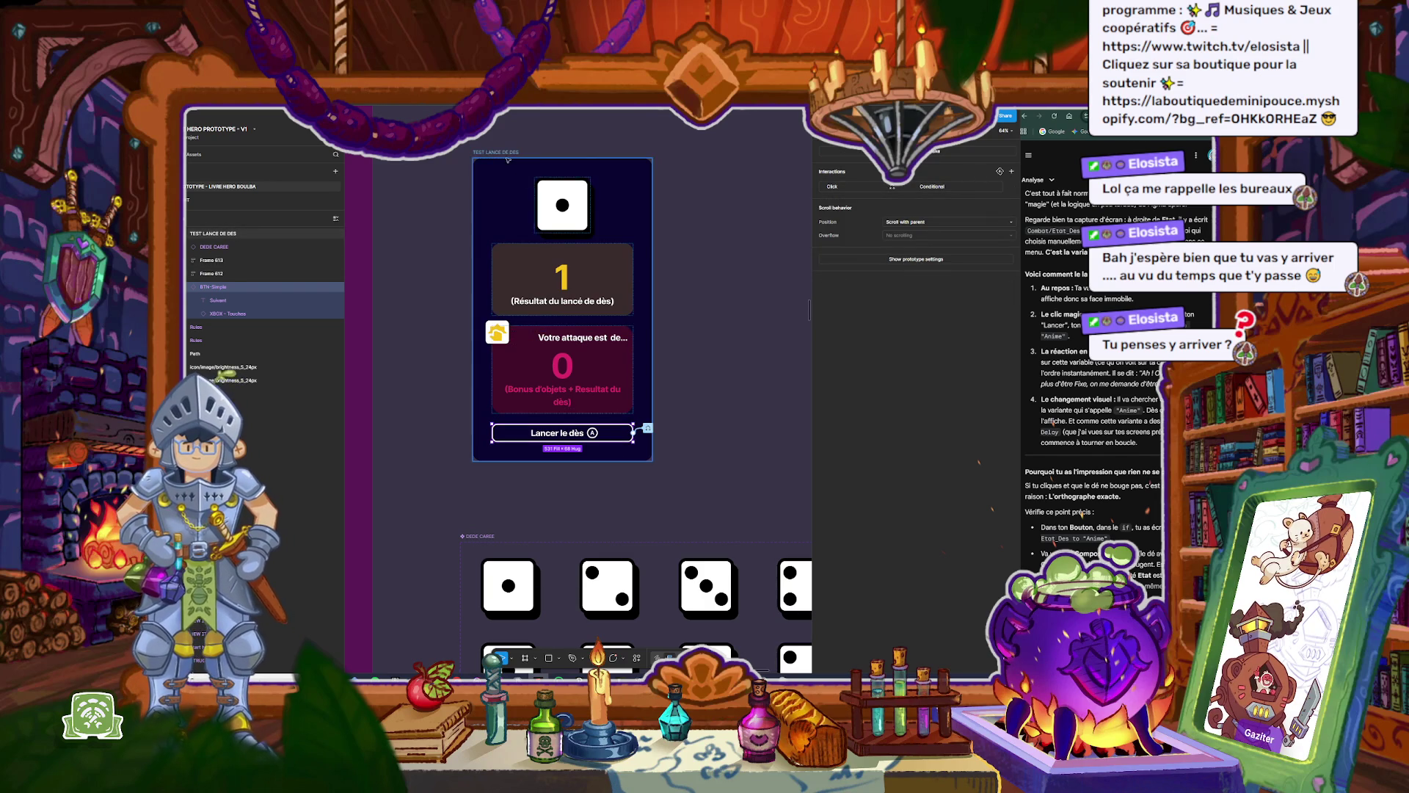
# Step: Preview the frame twice more, rolling the die each time, then select the die
pyautogui.click(511, 164)
pyautogui.hotkey('shift', 'space')
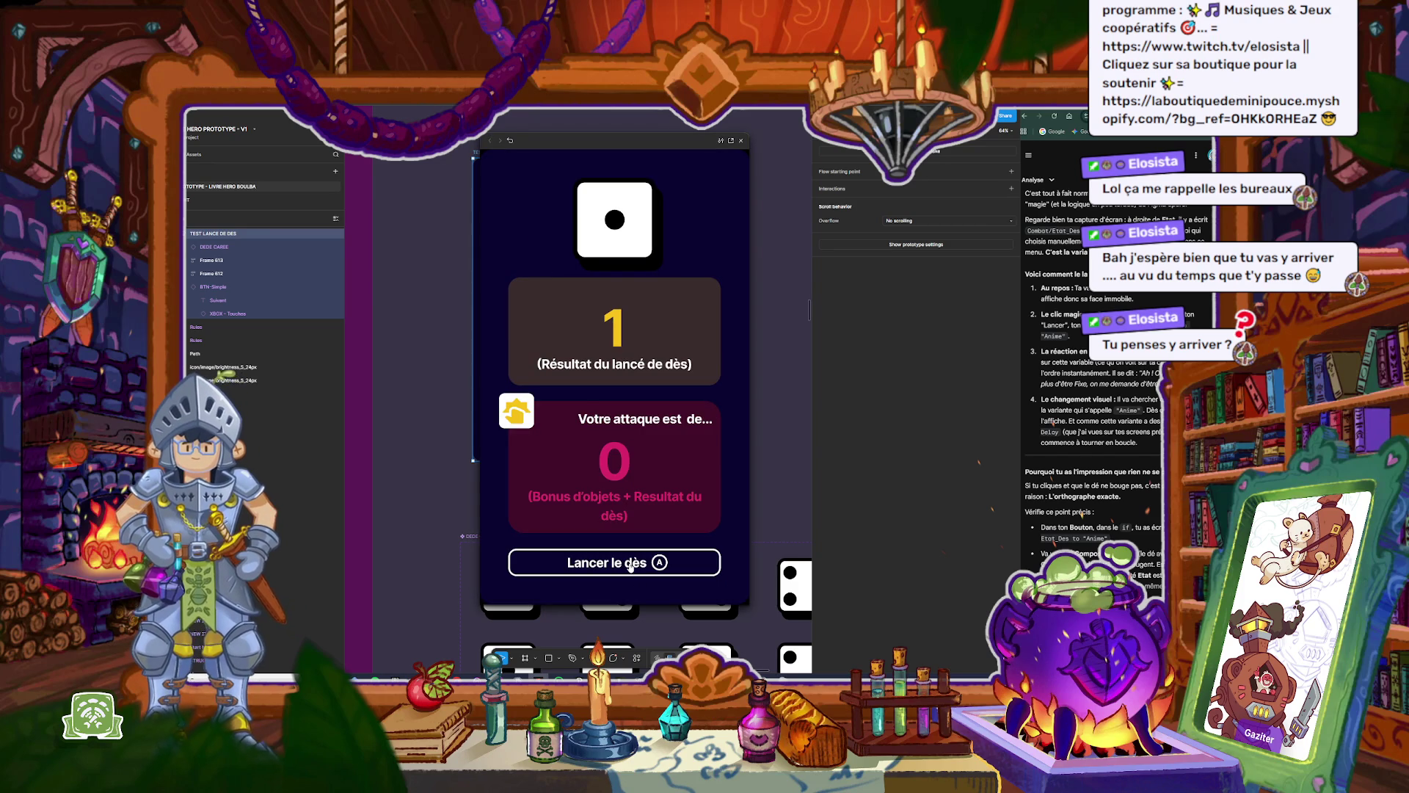
pyautogui.click(630, 567)
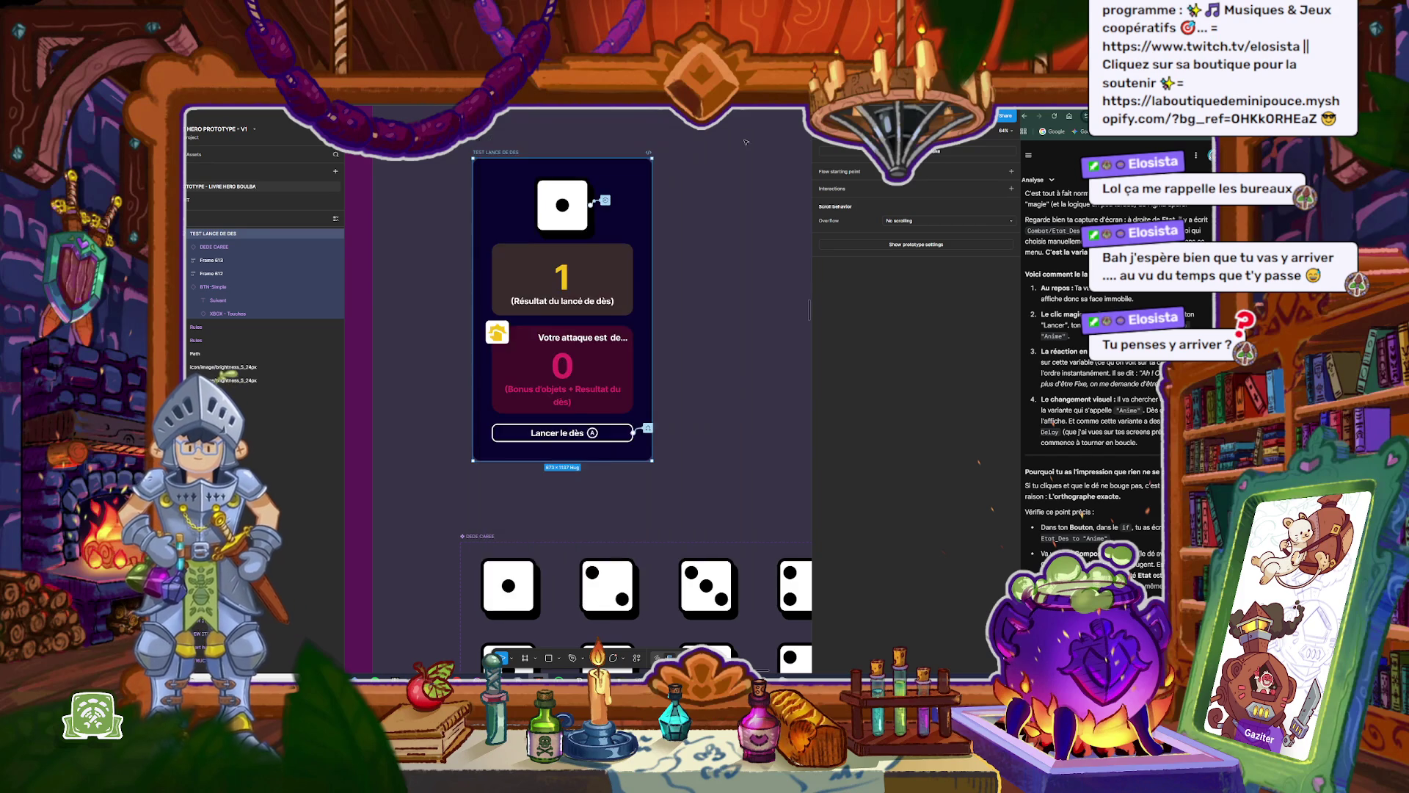
pyautogui.click(743, 142)
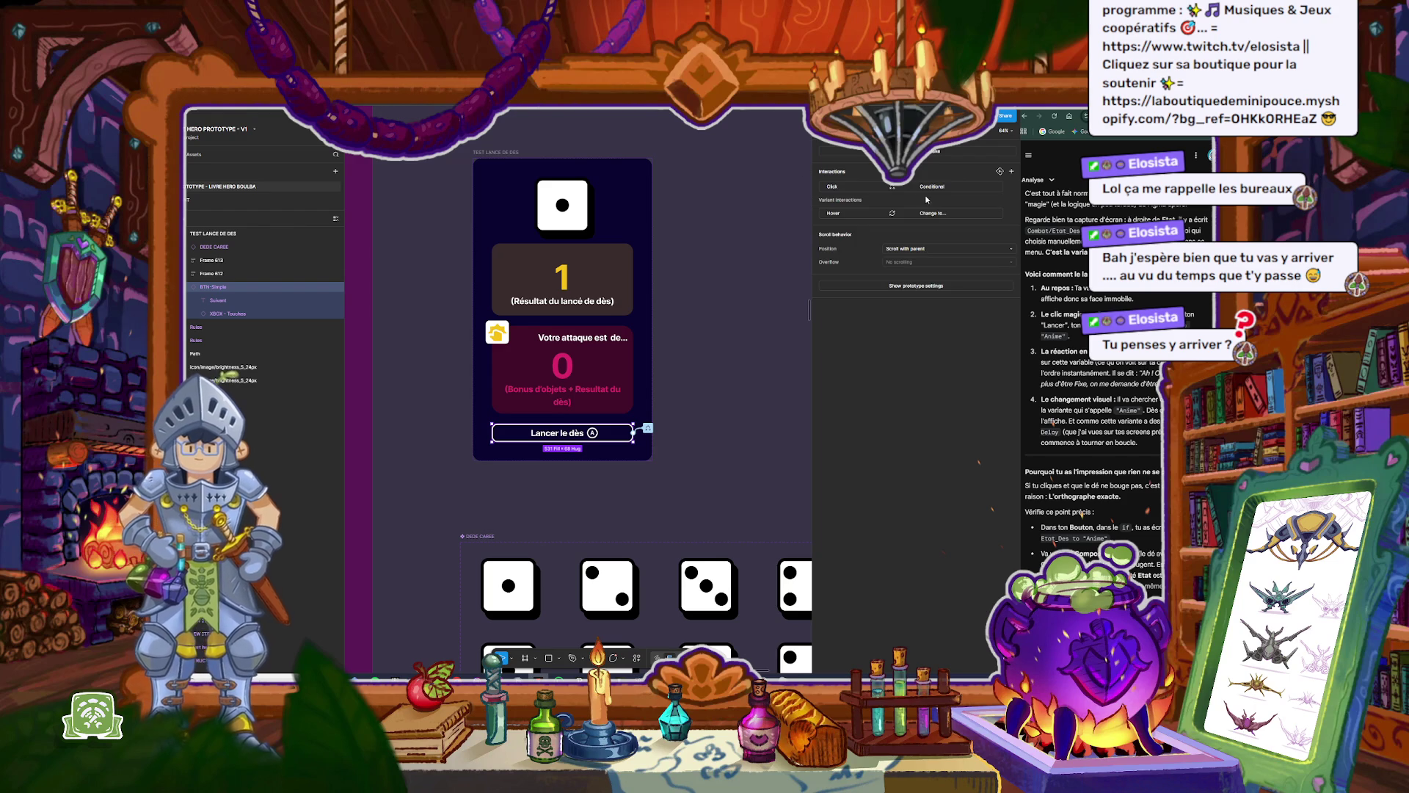
pyautogui.click(524, 154)
pyautogui.hotkey('shift', 'space')
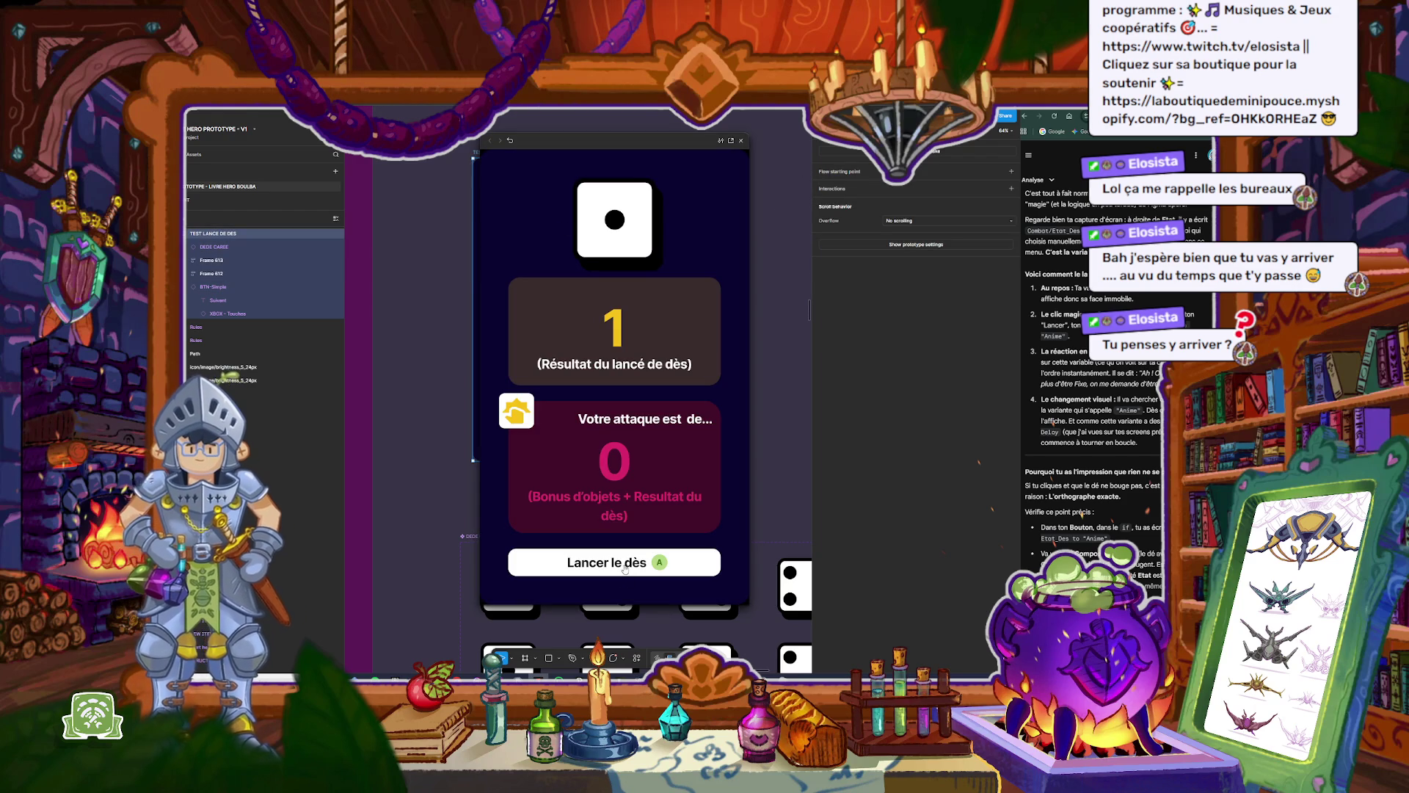
pyautogui.click(625, 569)
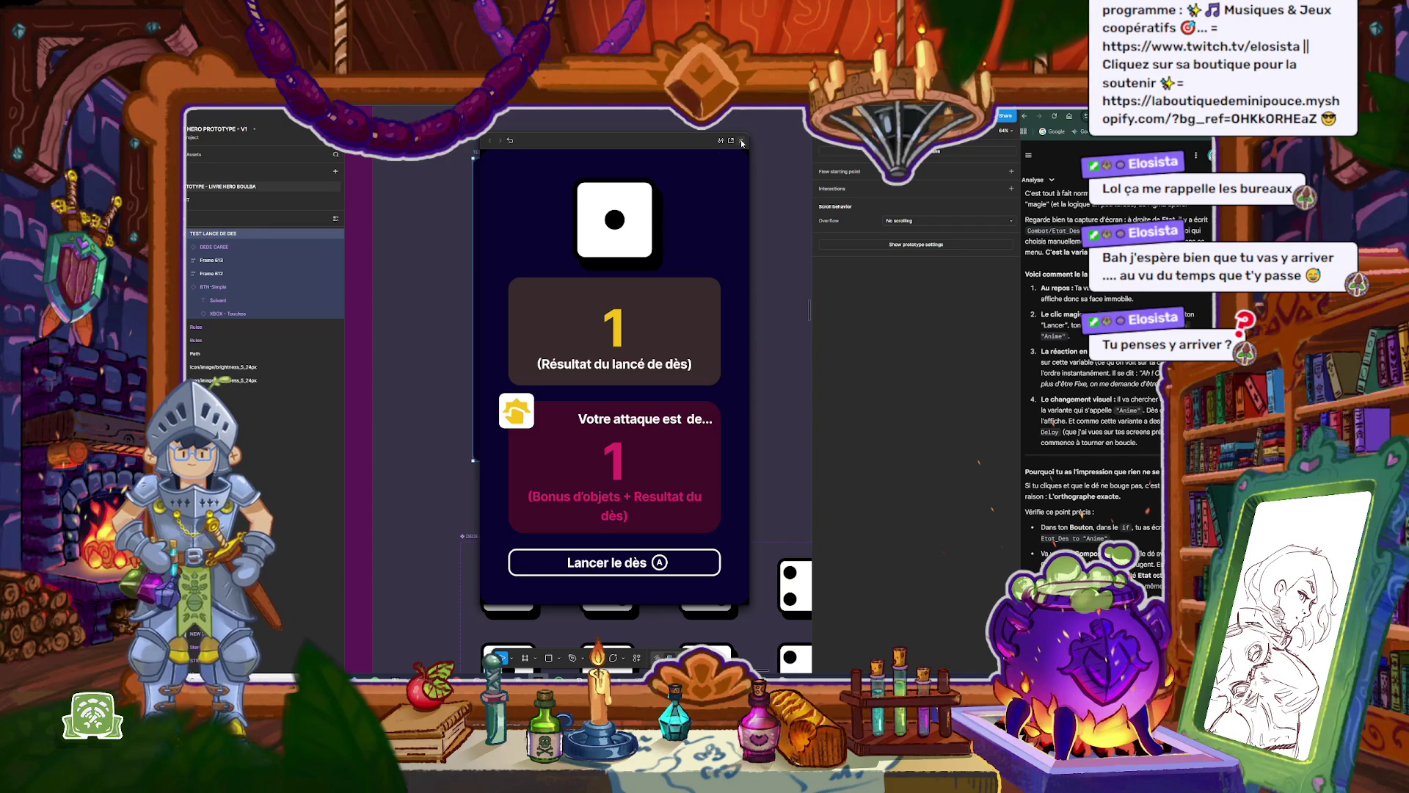
pyautogui.click(741, 142)
pyautogui.click(605, 201)
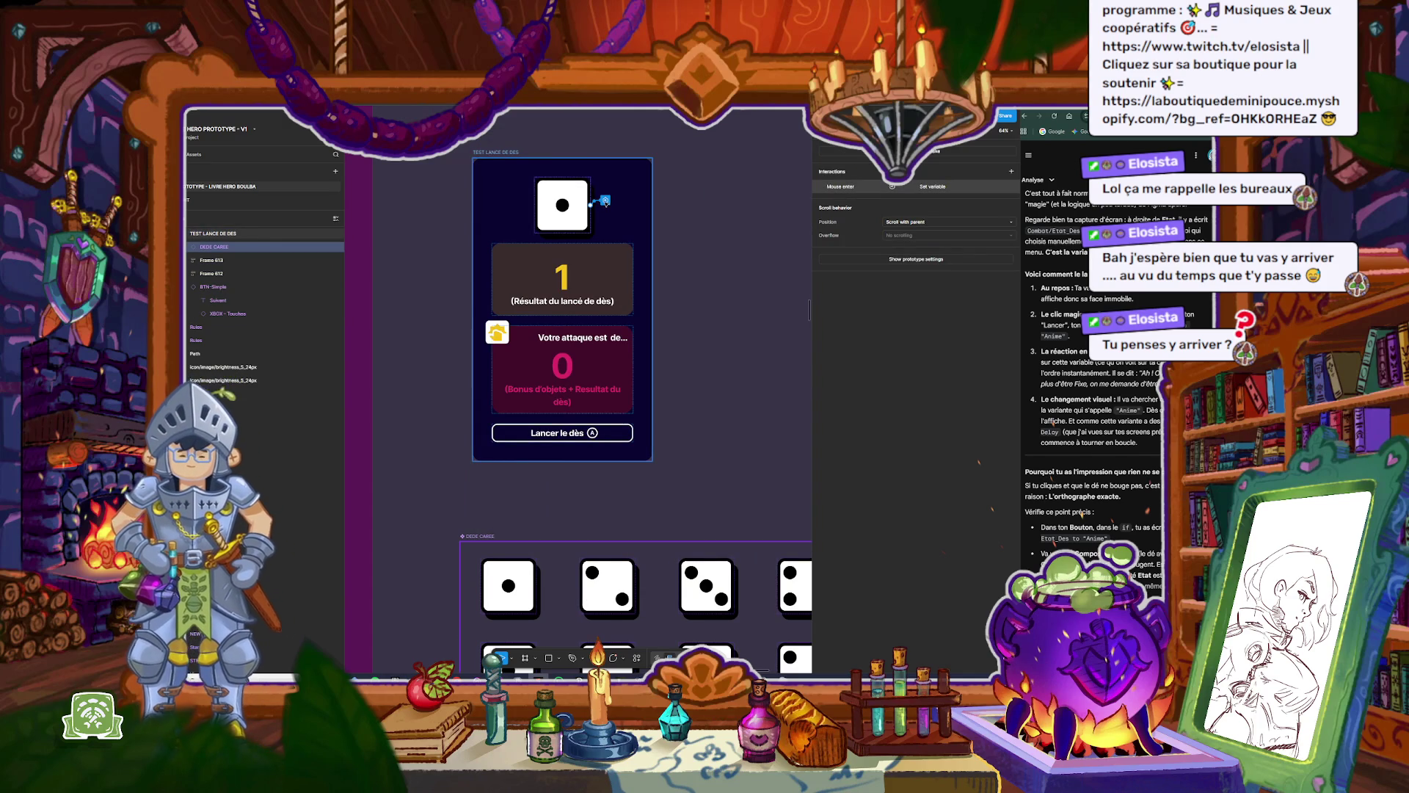
# Step: Change the die's Set variable trigger from Mouse enter to While hovering
pyautogui.click(605, 200)
pyautogui.click(923, 190)
pyautogui.click(927, 190)
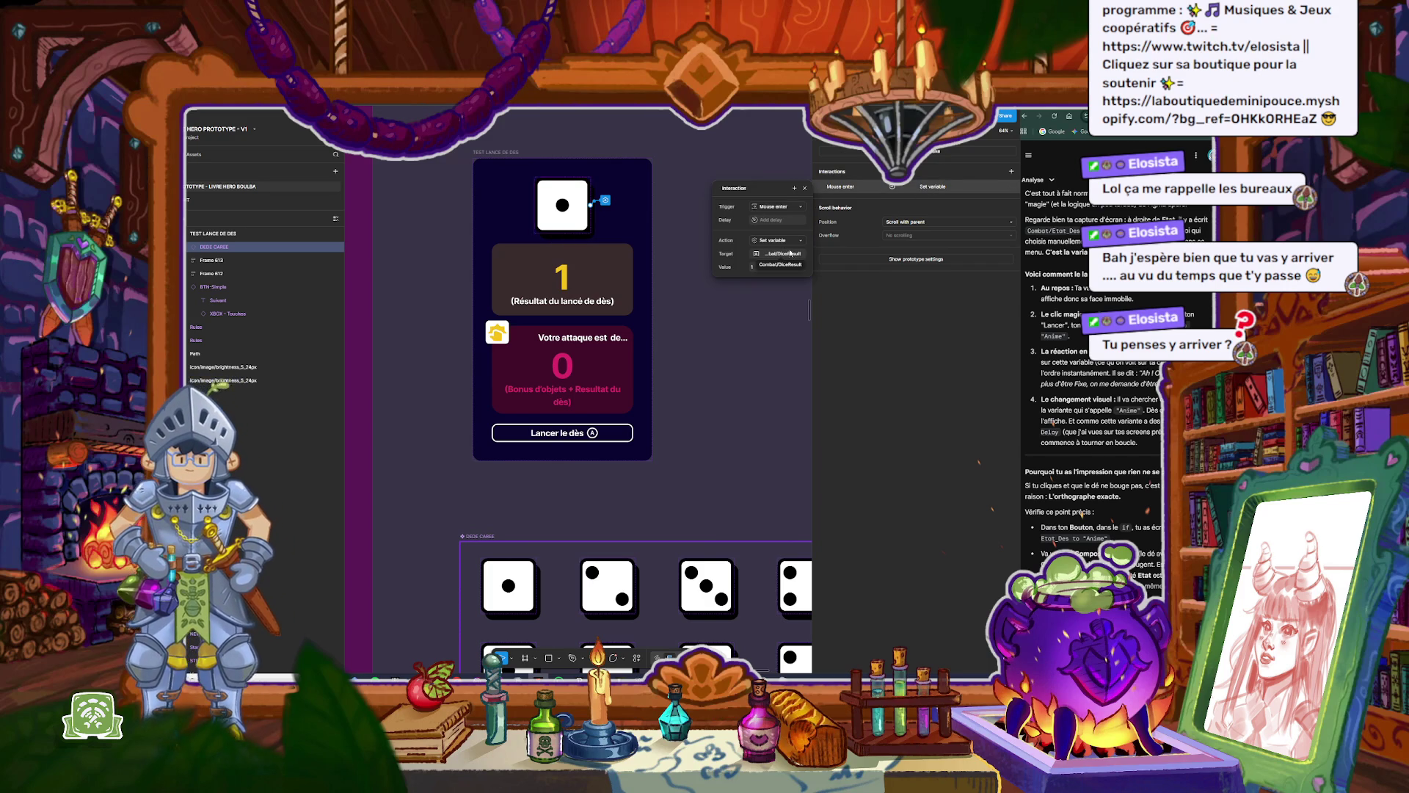
pyautogui.click(799, 209)
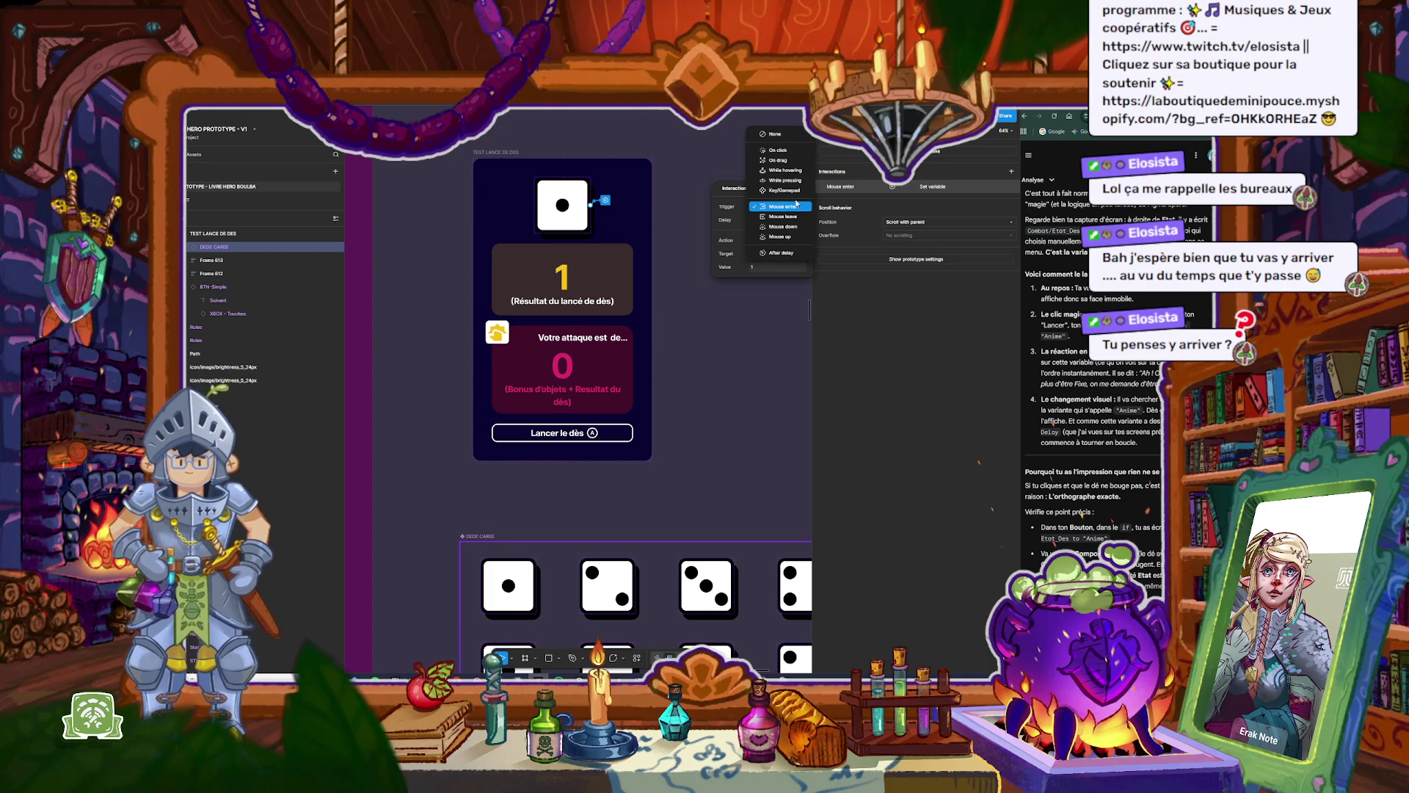
pyautogui.click(786, 172)
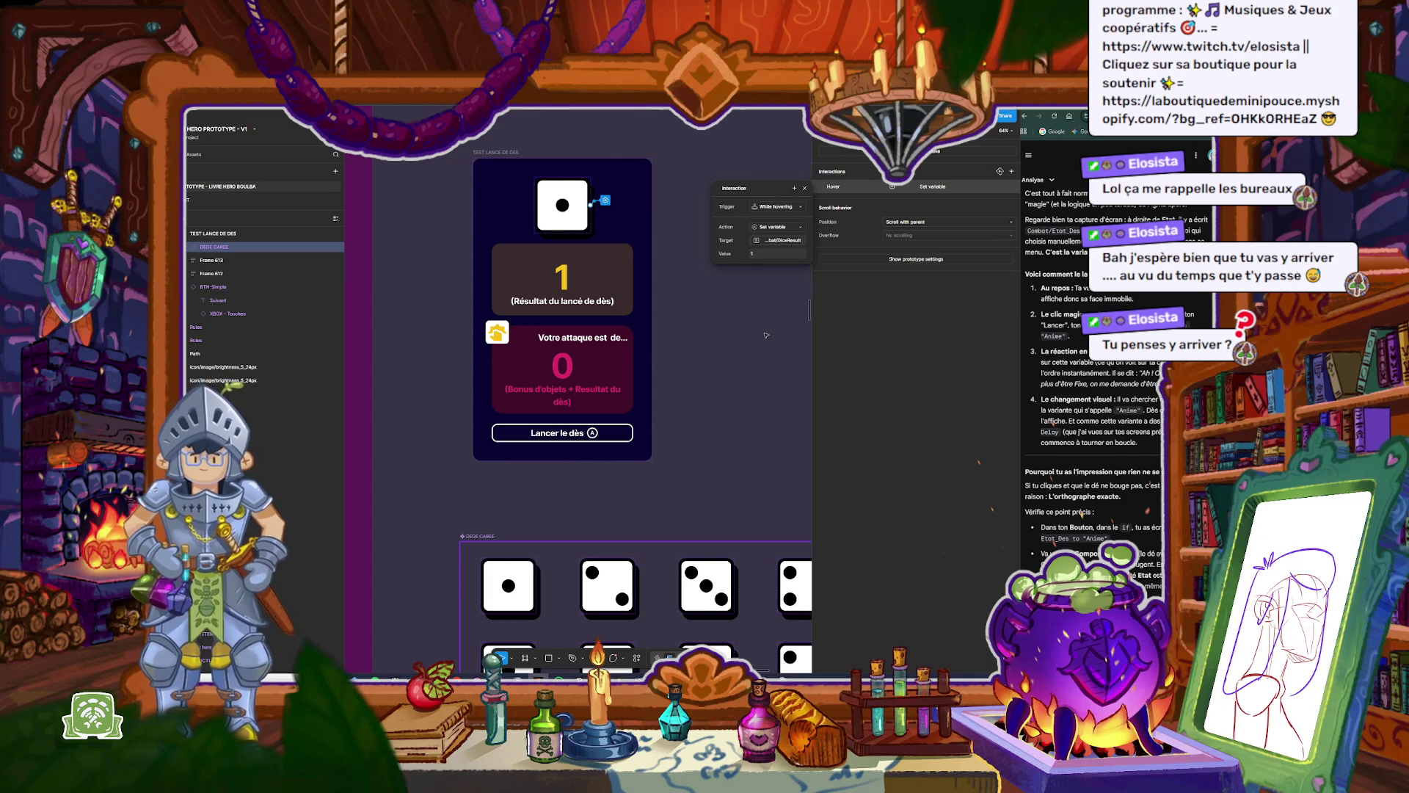
pyautogui.click(766, 335)
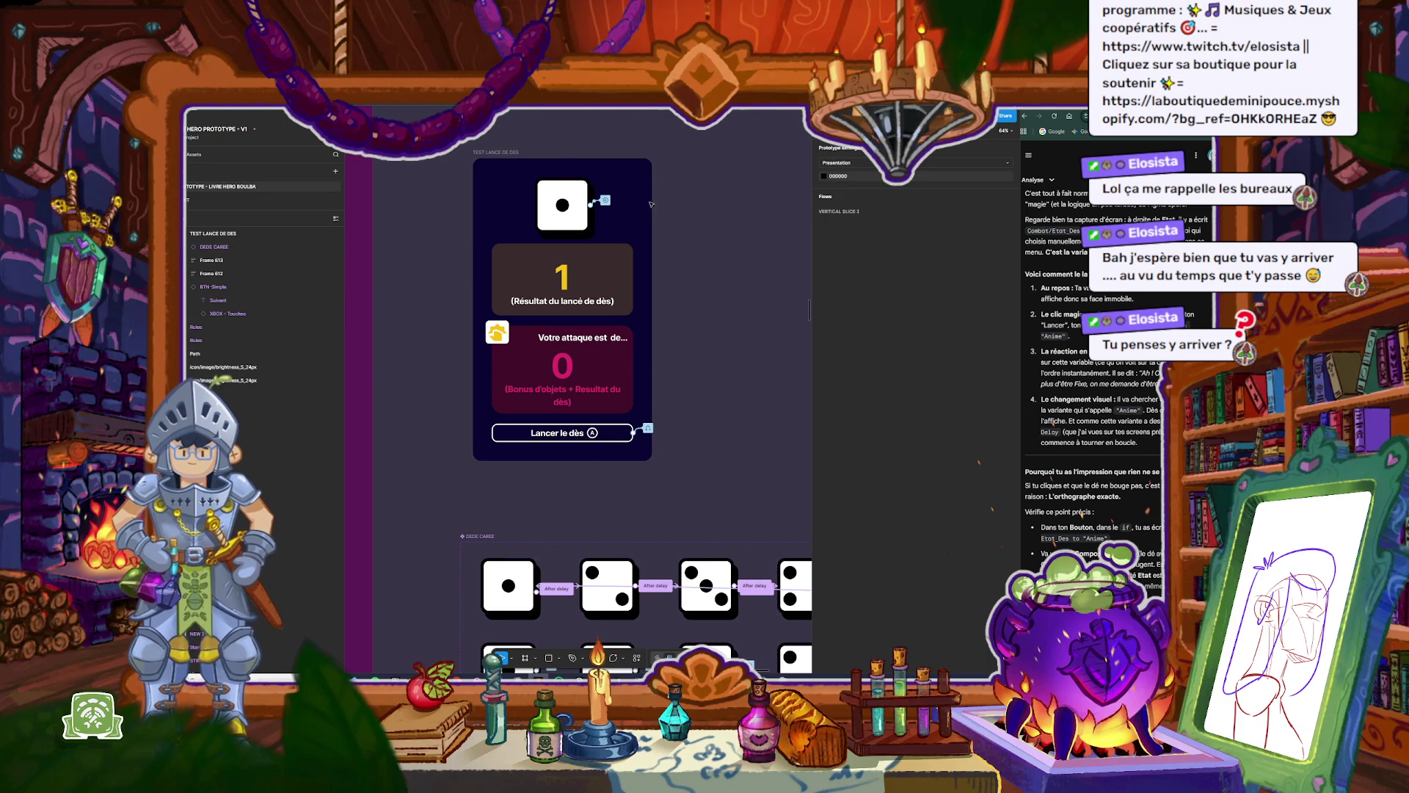
# Step: Preview the TEST LANCE DE DES frame, roll the die, then reselect the frame
pyautogui.click(502, 154)
pyautogui.hotkey('shift', 'space')
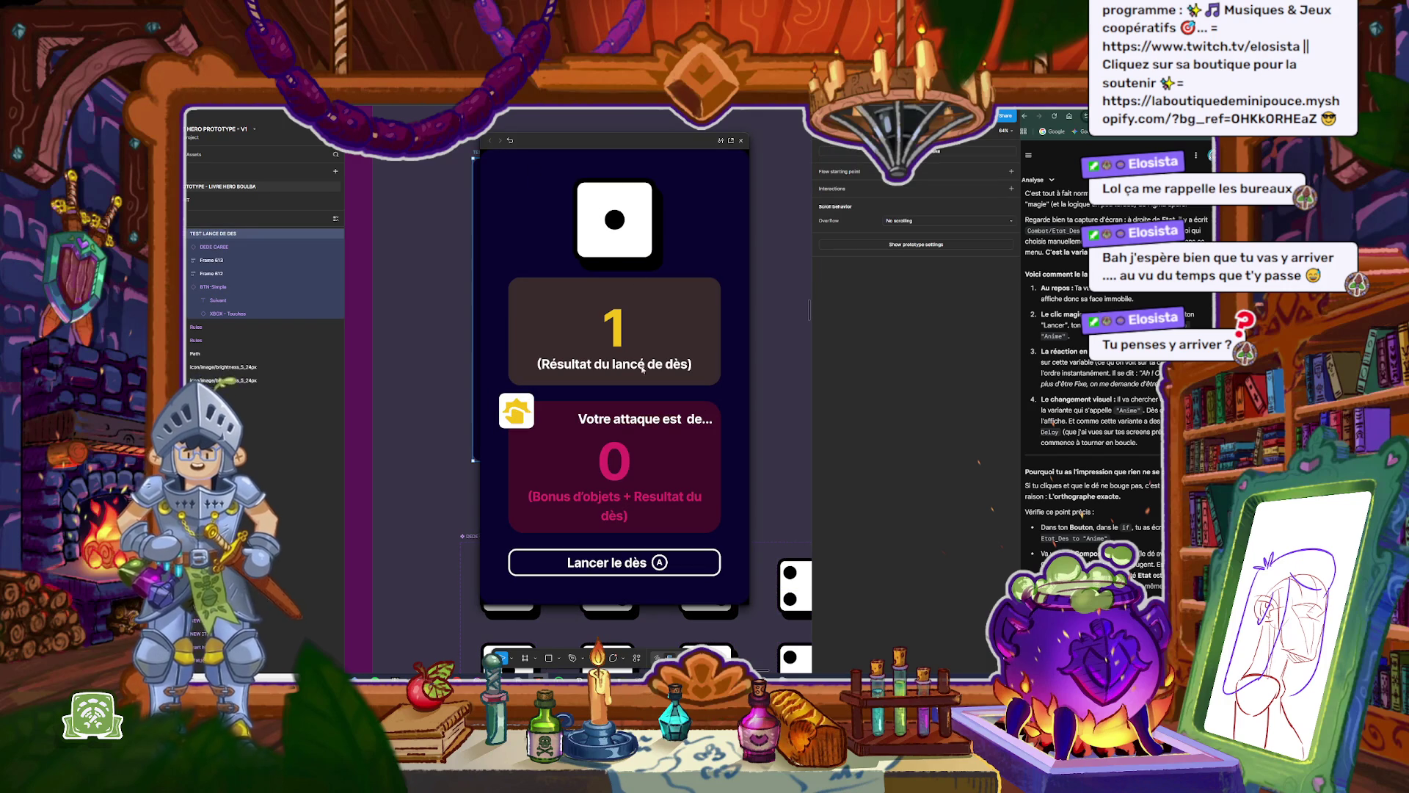
pyautogui.click(656, 564)
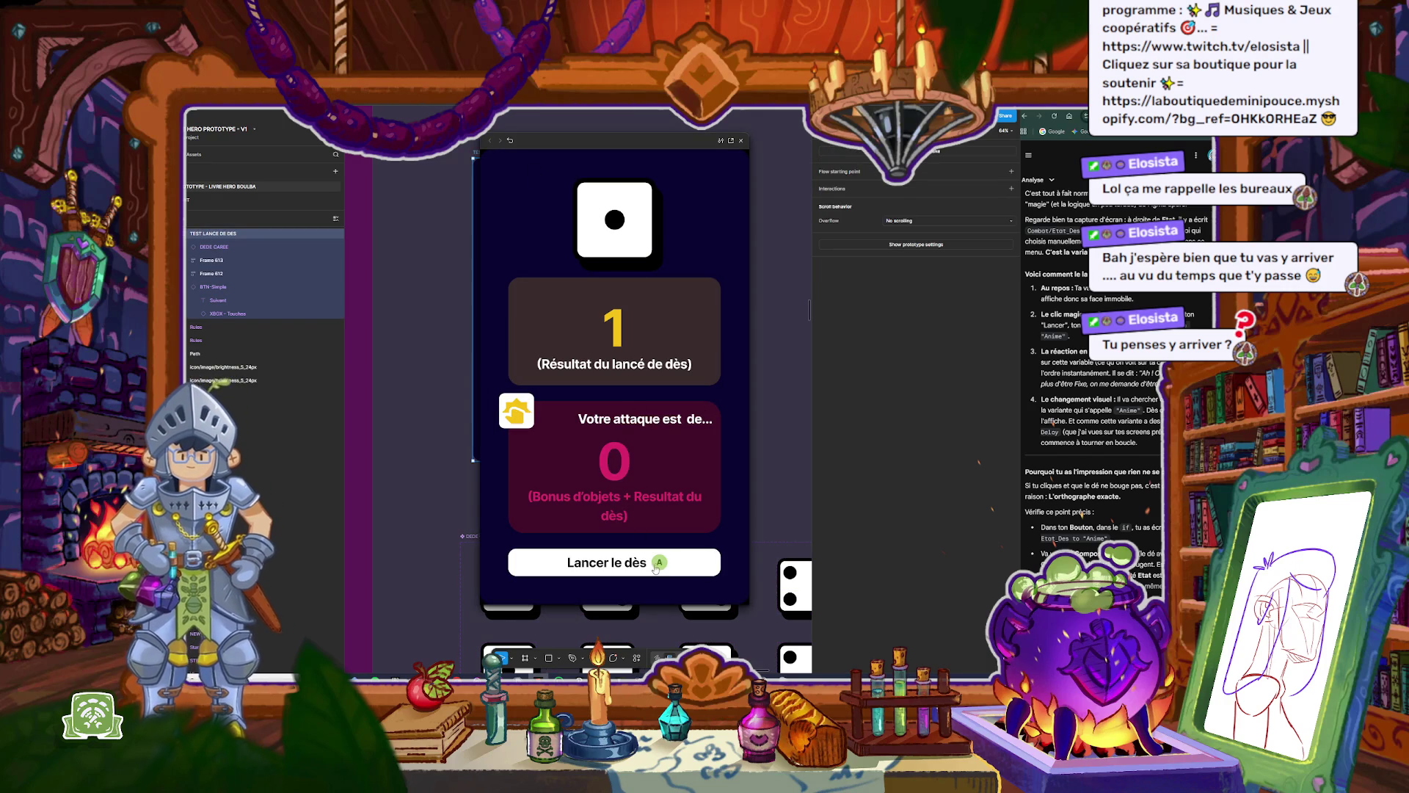
pyautogui.click(740, 141)
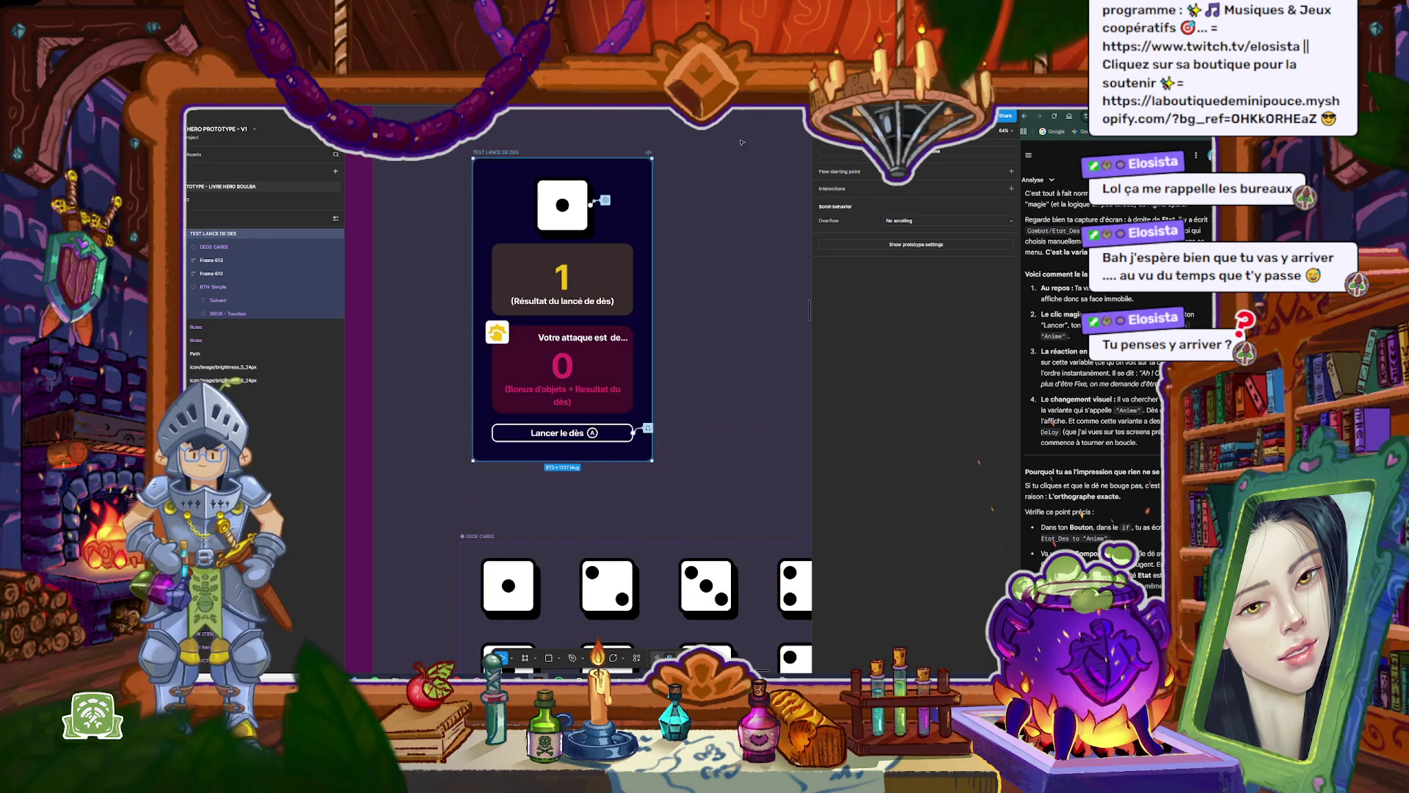
pyautogui.press('Return')
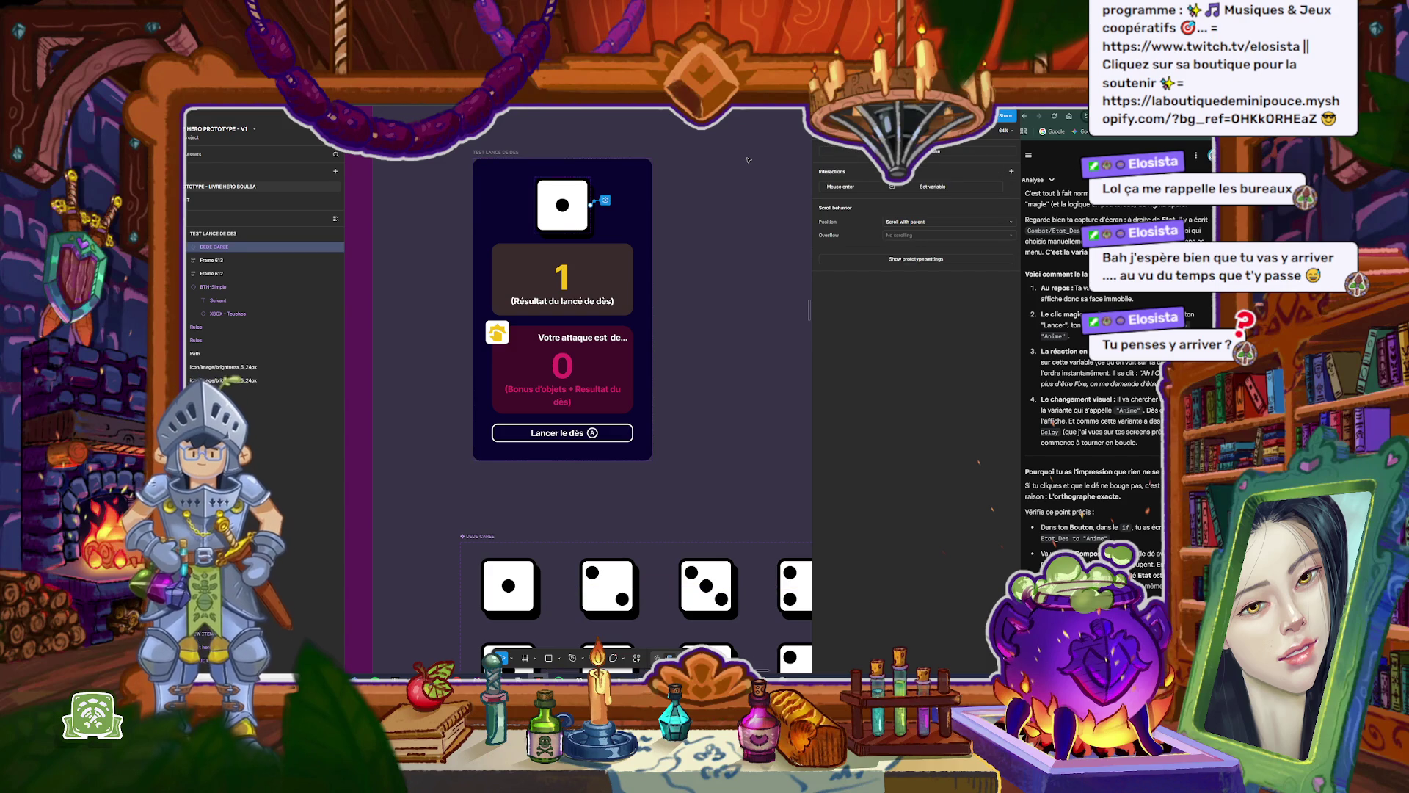
pyautogui.click(748, 160)
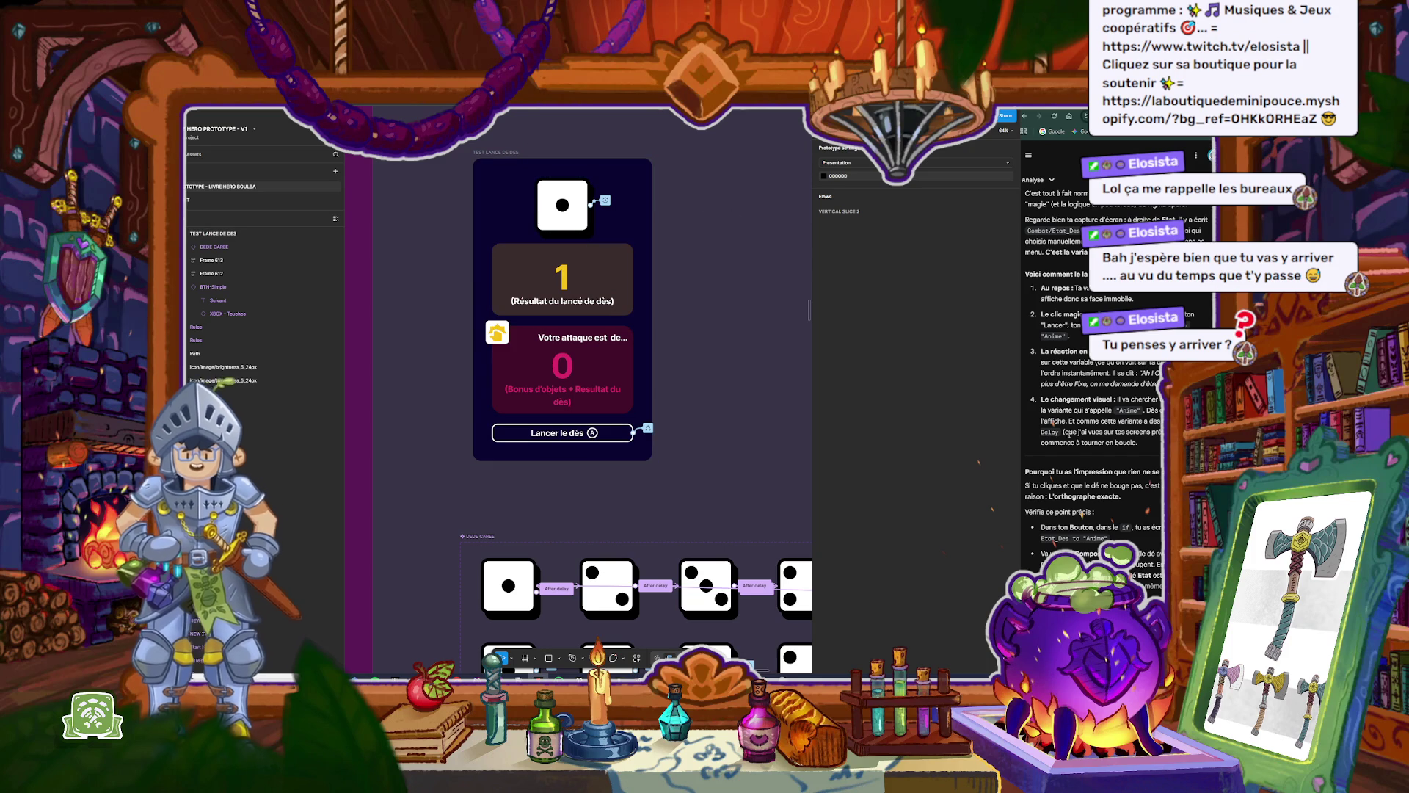
pyautogui.scroll(-5, 1077, 431)
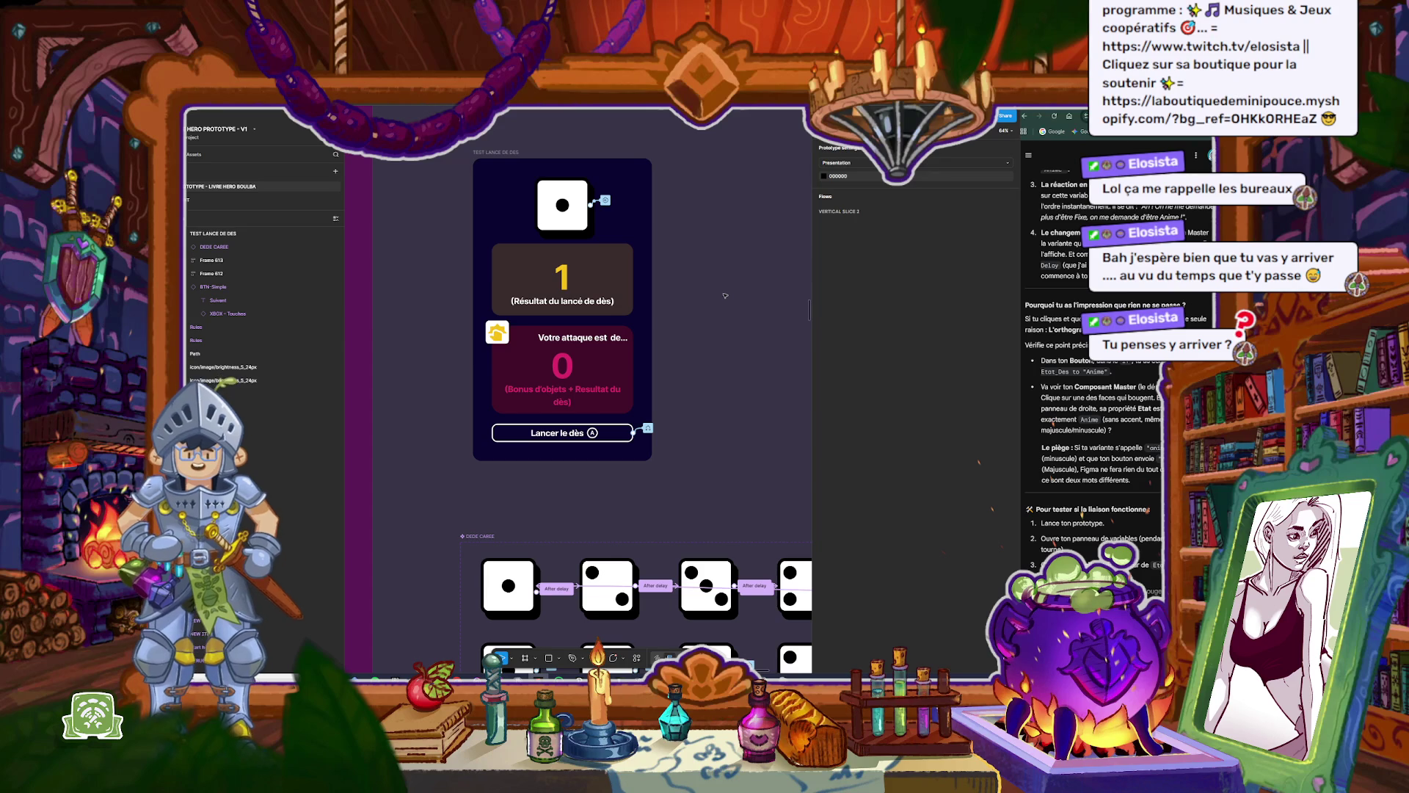
pyautogui.click(508, 153)
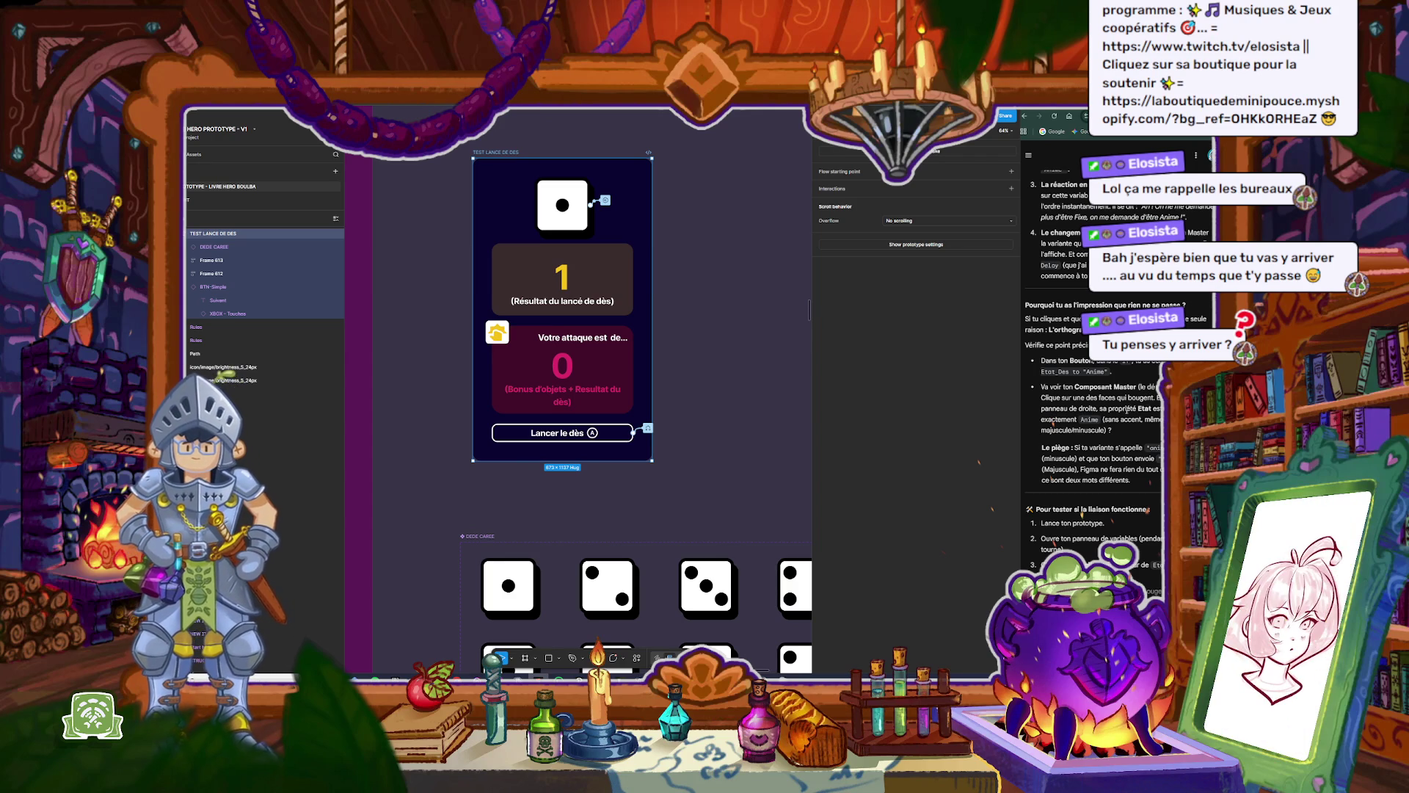
# Step: Open a Shift+Space prototype preview of the TEST LANCE DE DES frame
pyautogui.scroll(-2, 1126, 410)
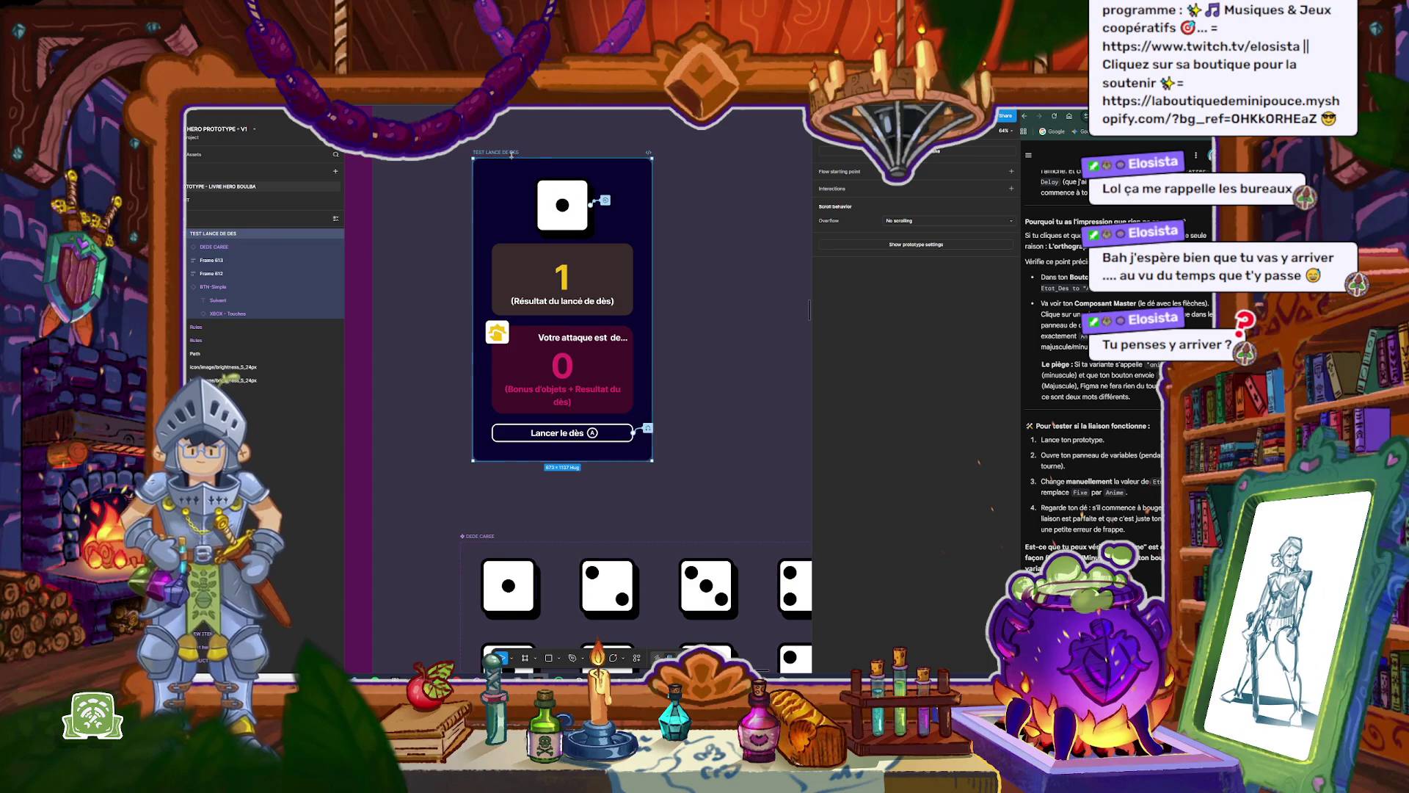
pyautogui.hotkey('shift', 'space')
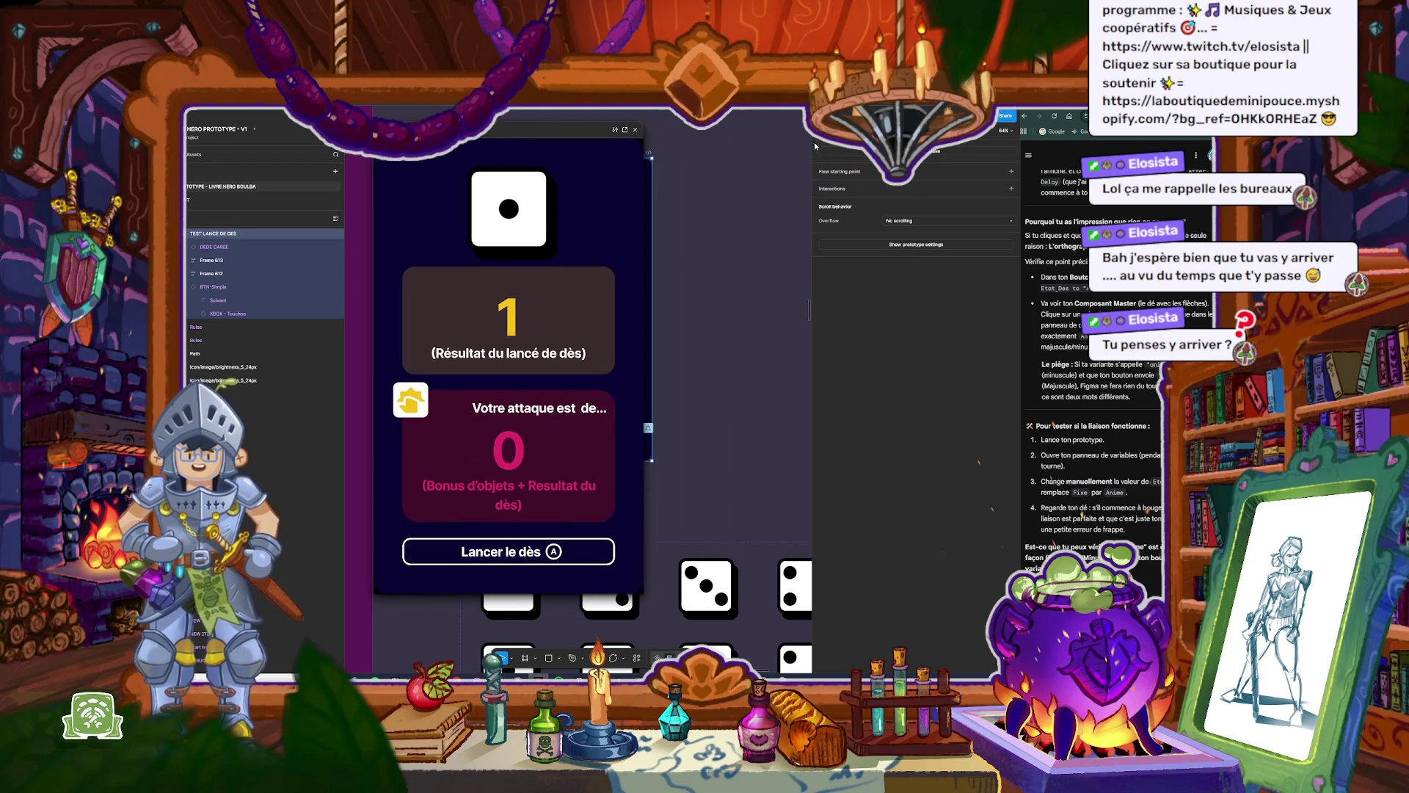
pyautogui.press('Escape')
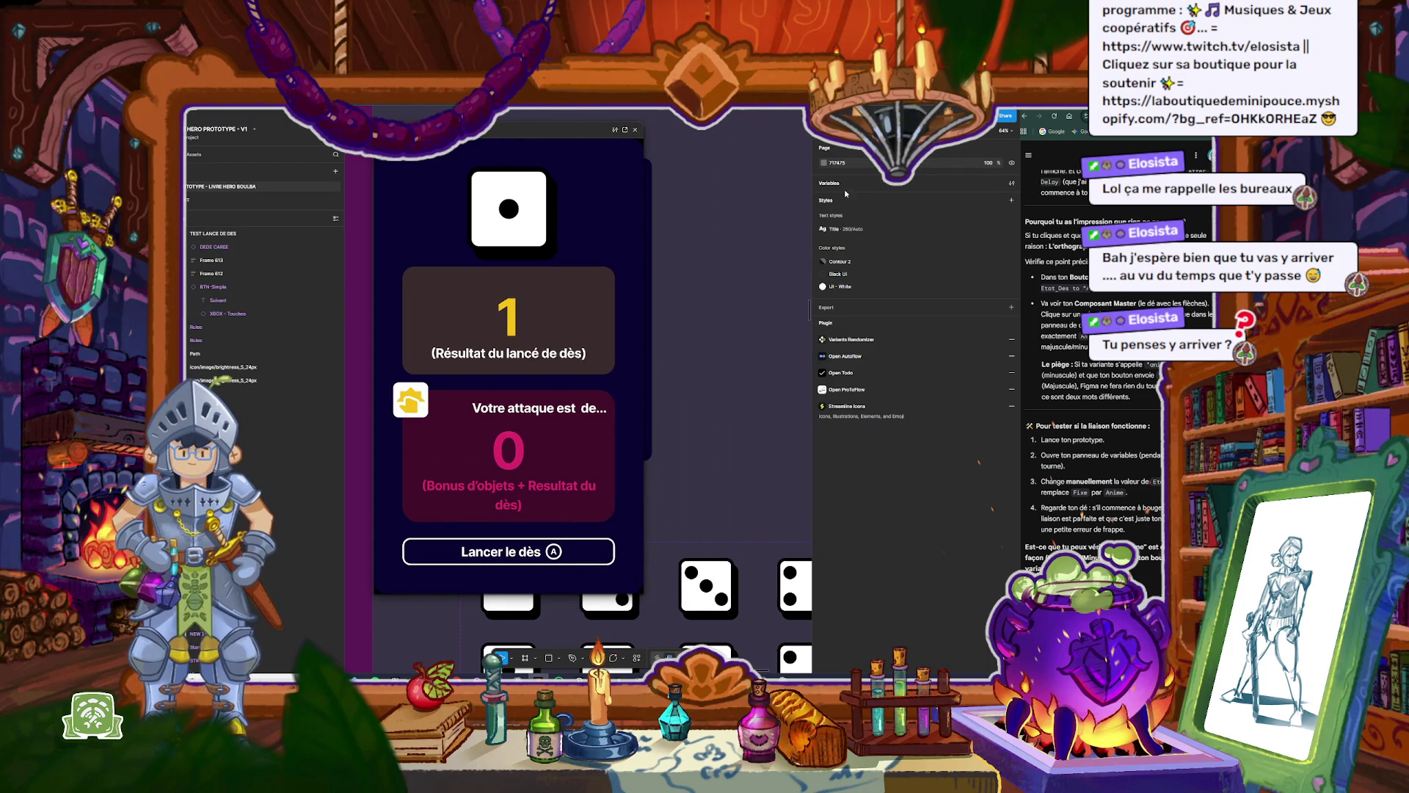
# Step: Open local variables beside the preview and change Etat_Des's value to Anime
pyautogui.click(836, 185)
pyautogui.moveTo(457, 117); pyautogui.dragTo(762, 133)
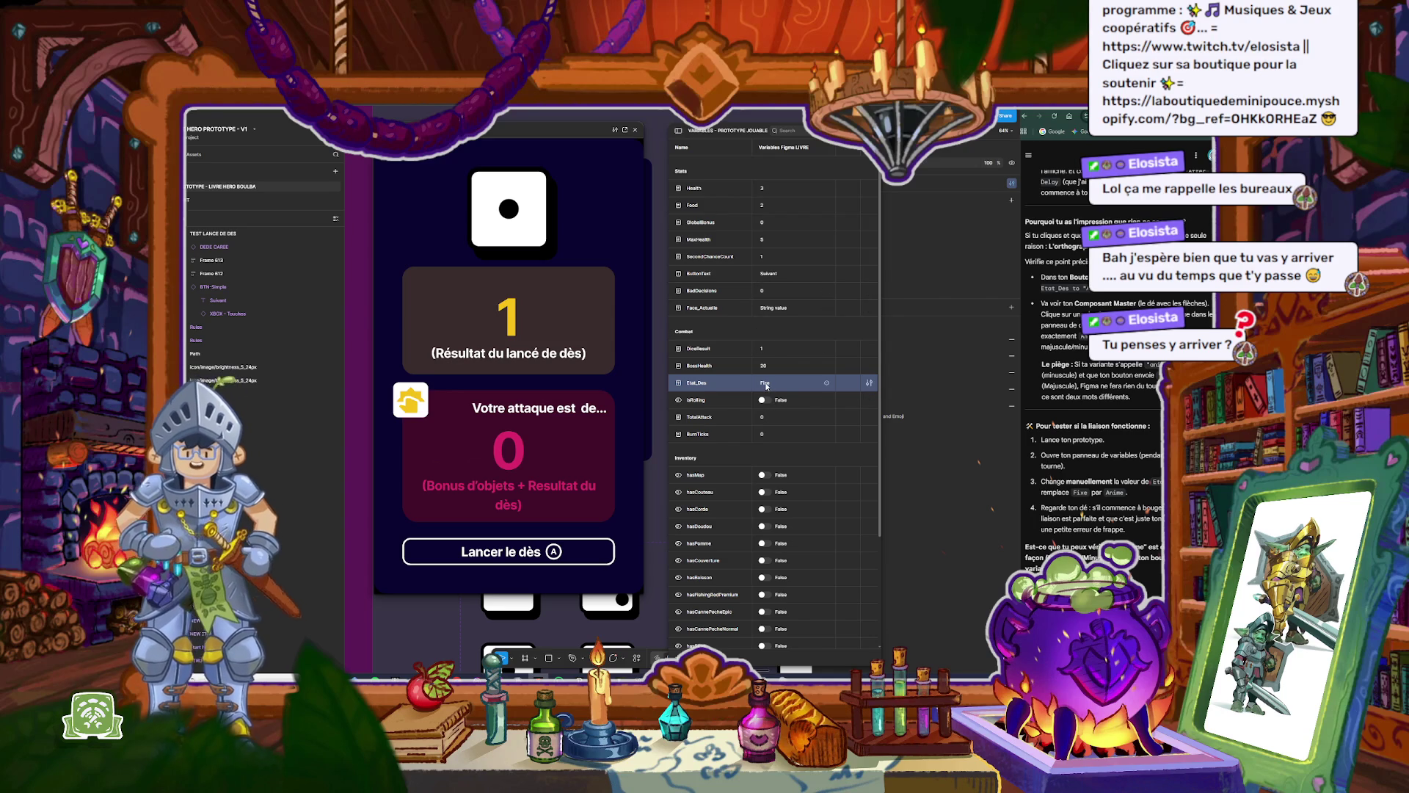
pyautogui.write('Anim')
pyautogui.press('Return')
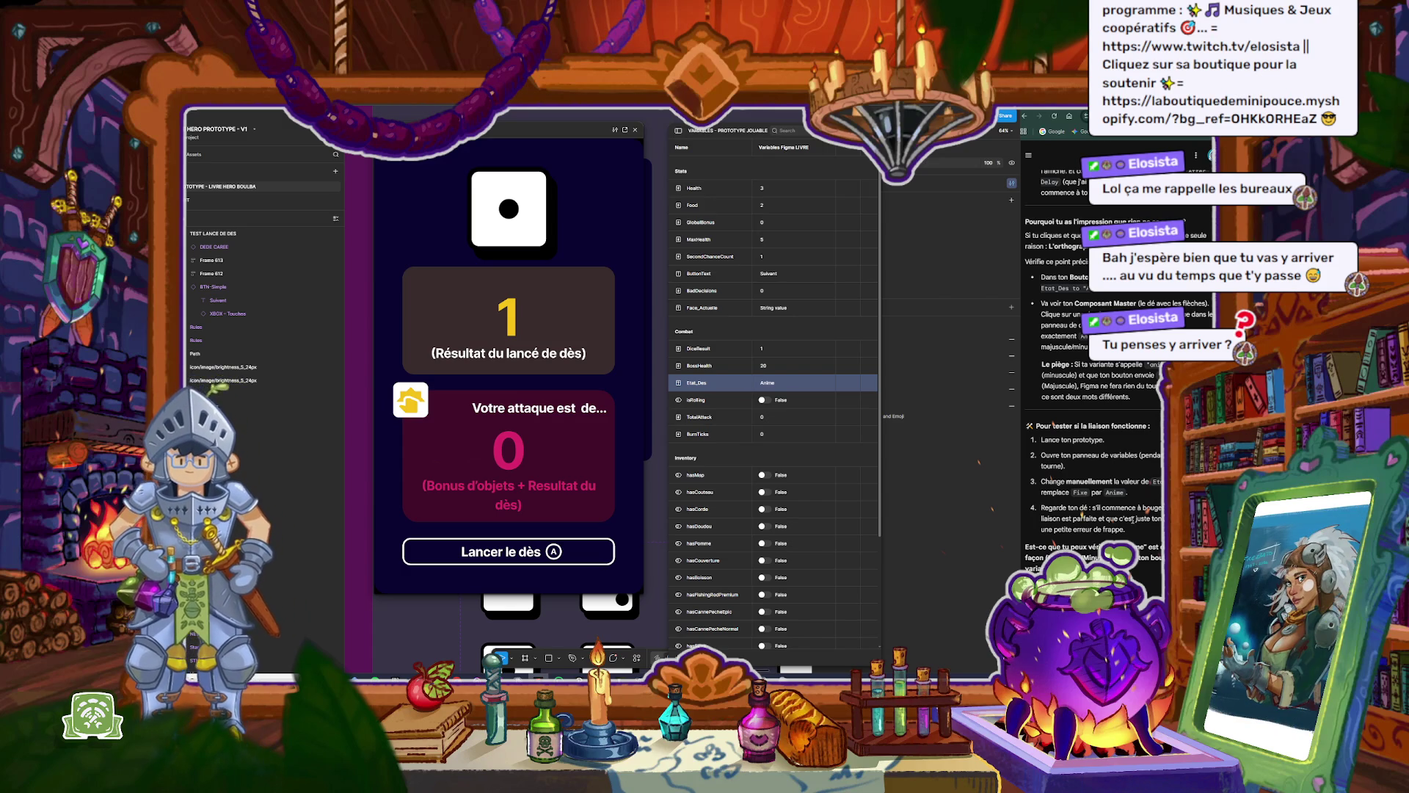
pyautogui.doubleClick(764, 383)
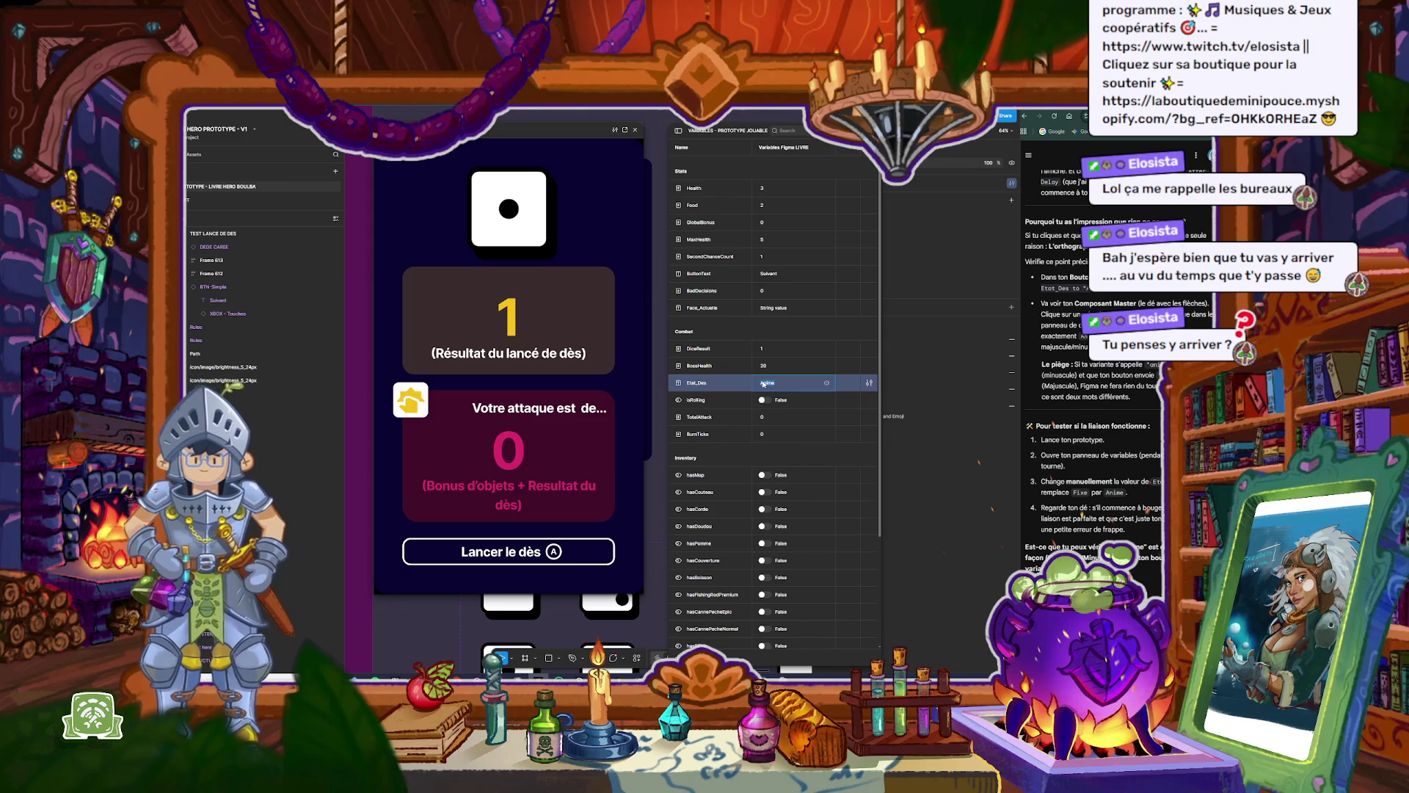
pyautogui.press('BackSpace')
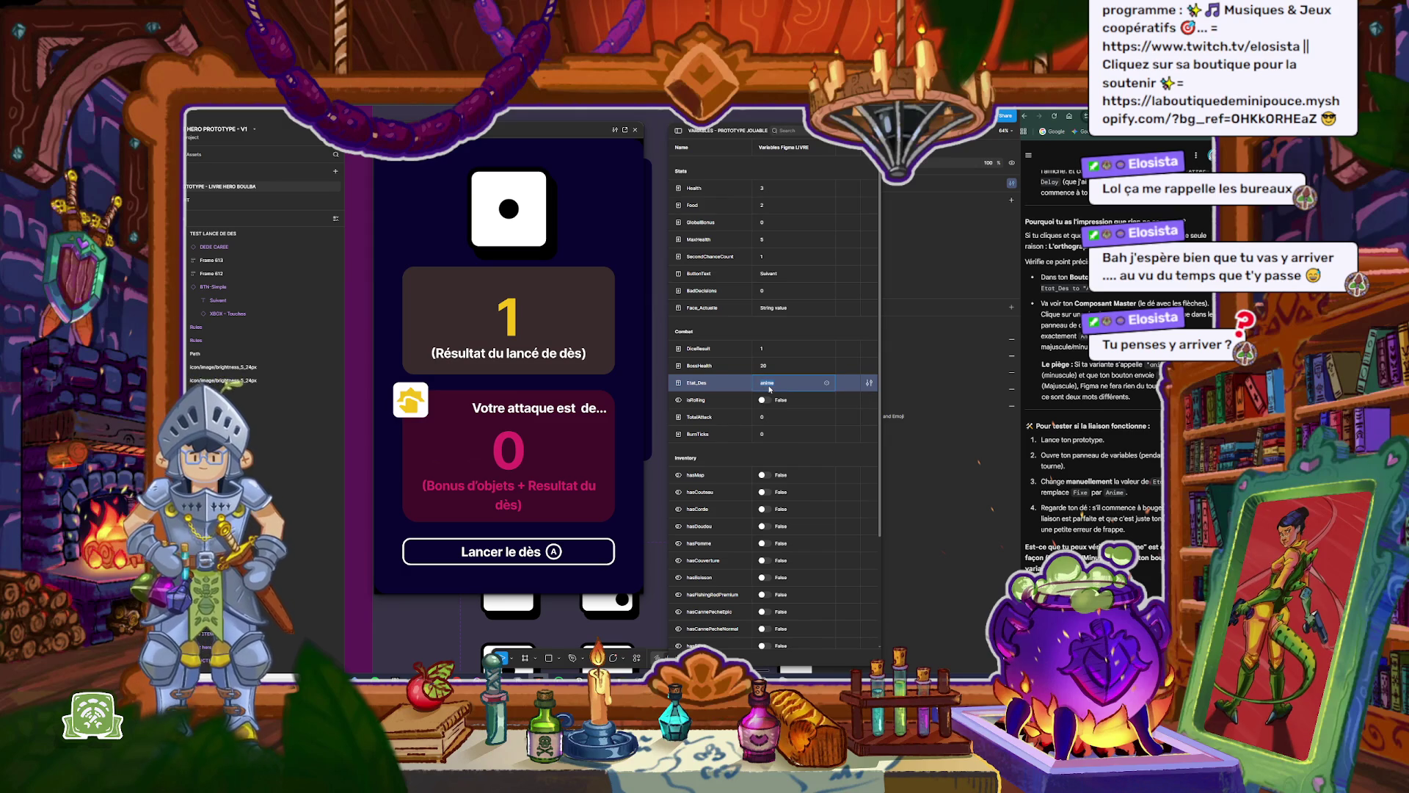
pyautogui.write('An')
pyautogui.press('BackSpace')
pyautogui.press('BackSpace')
pyautogui.press('BackSpace')
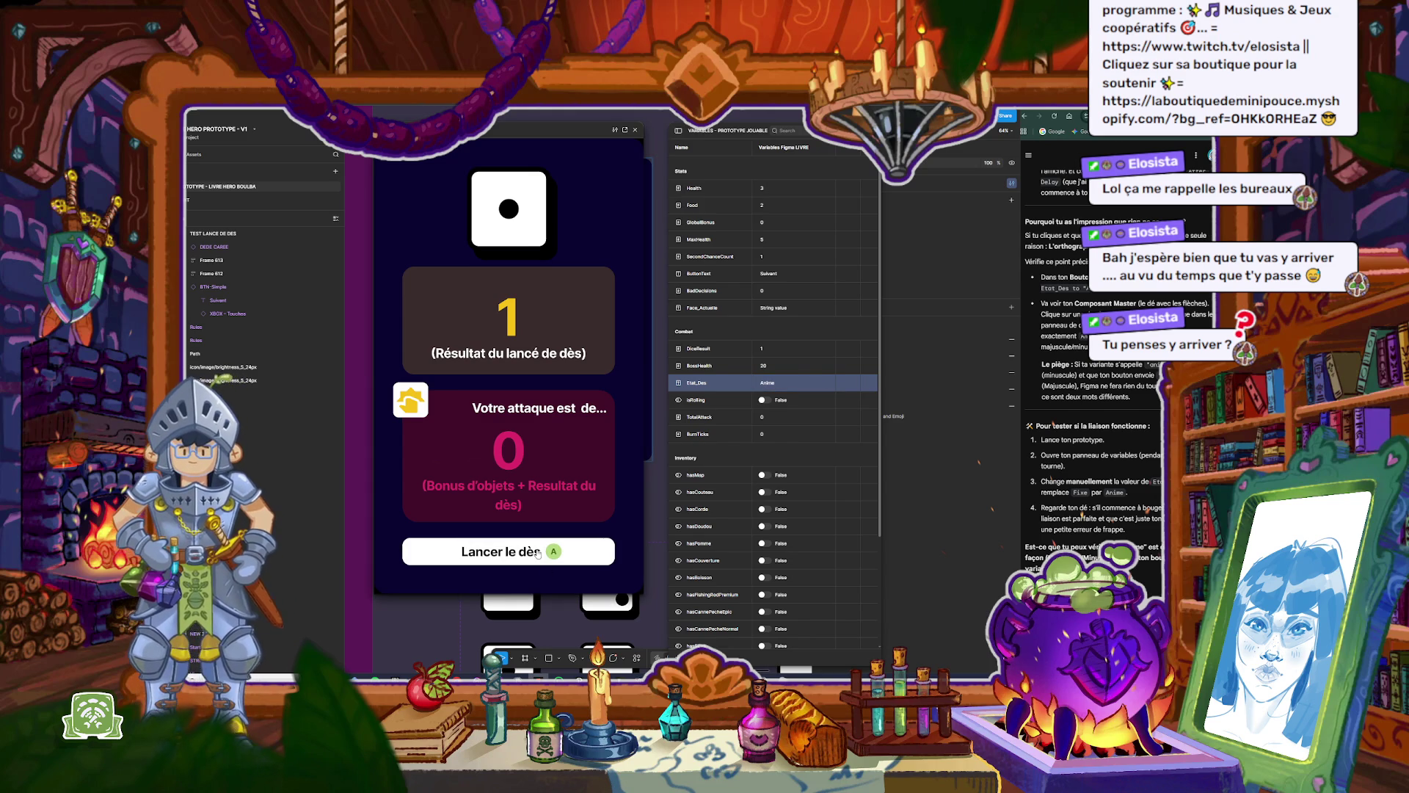
# Step: Roll the die four times in the preview, watching it animate until the attack reads 6
pyautogui.click(538, 554)
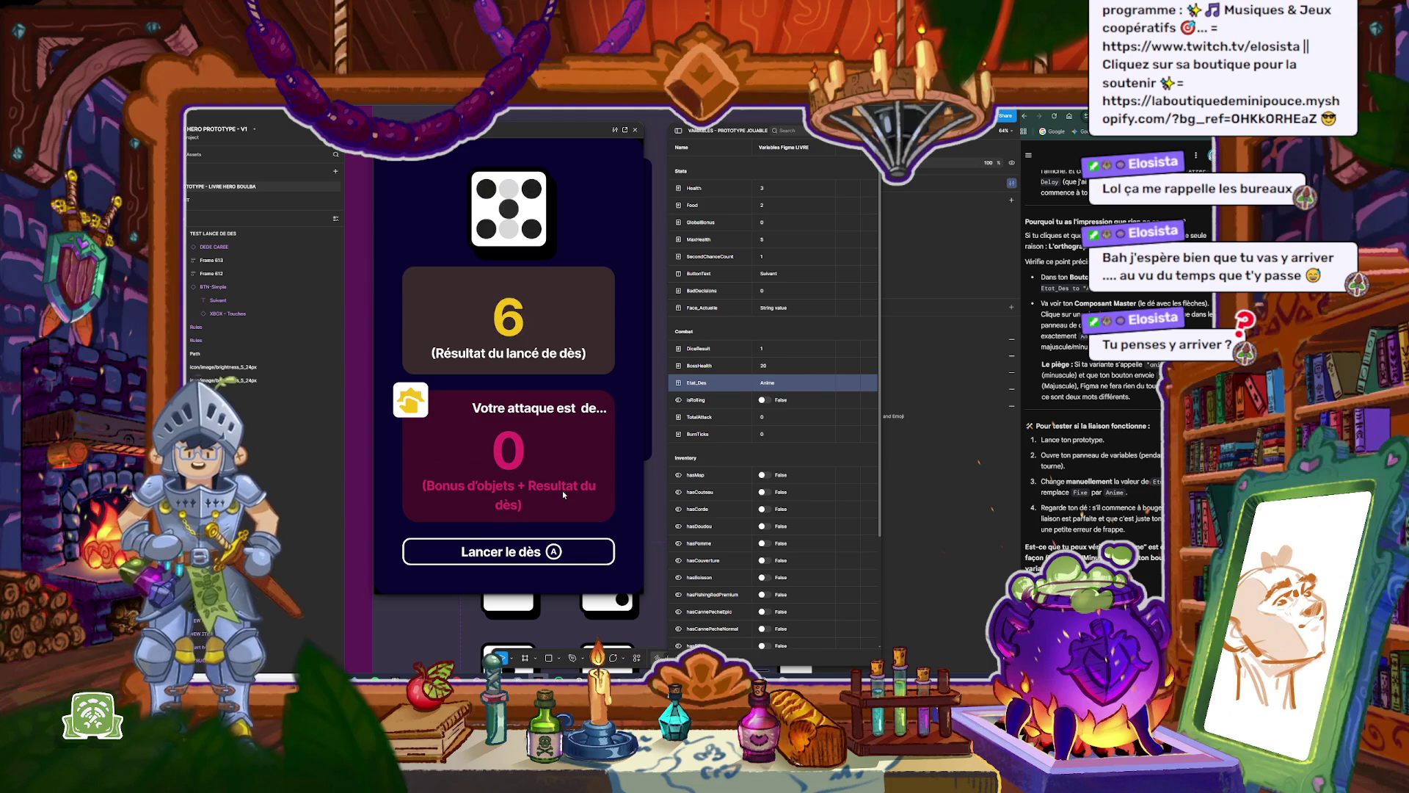
pyautogui.click(526, 556)
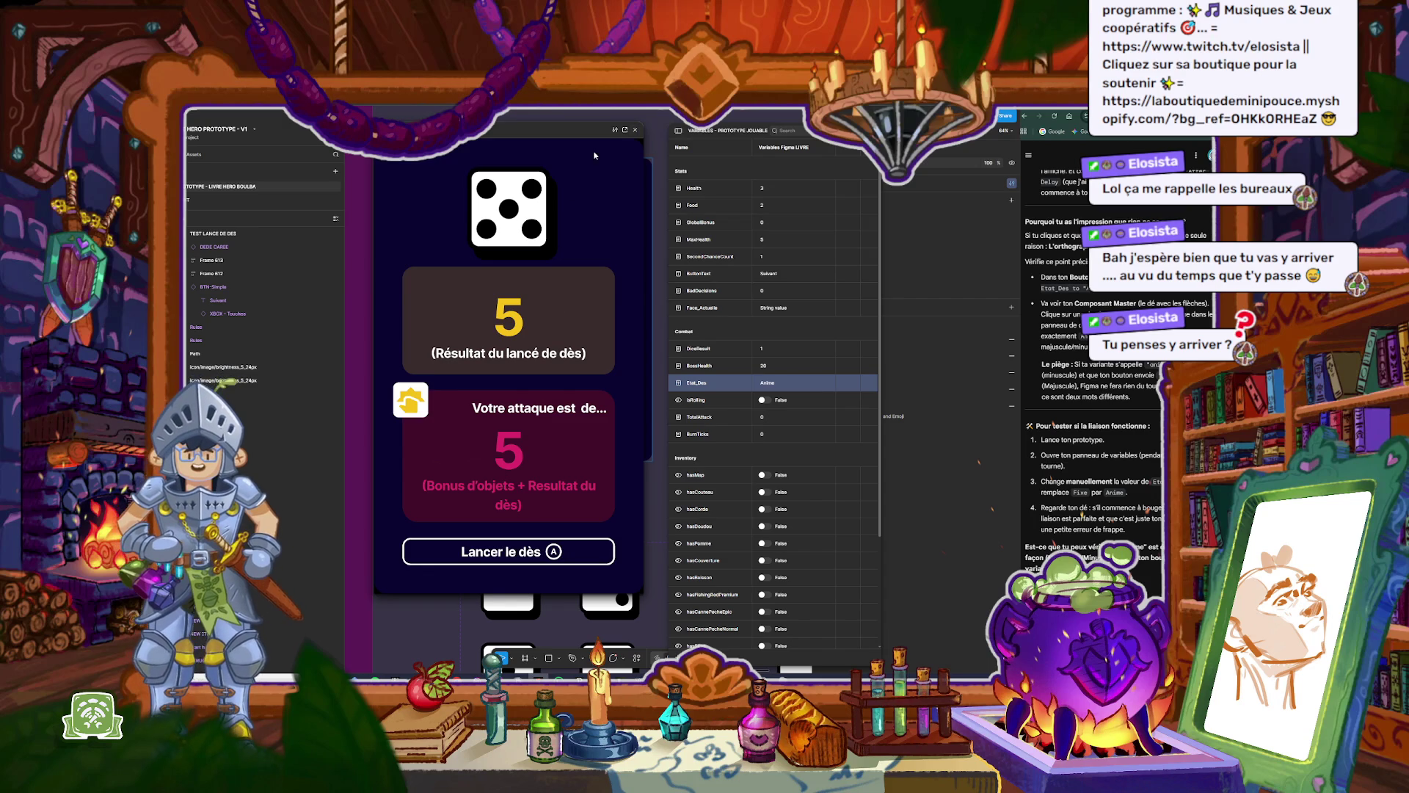
pyautogui.click(543, 552)
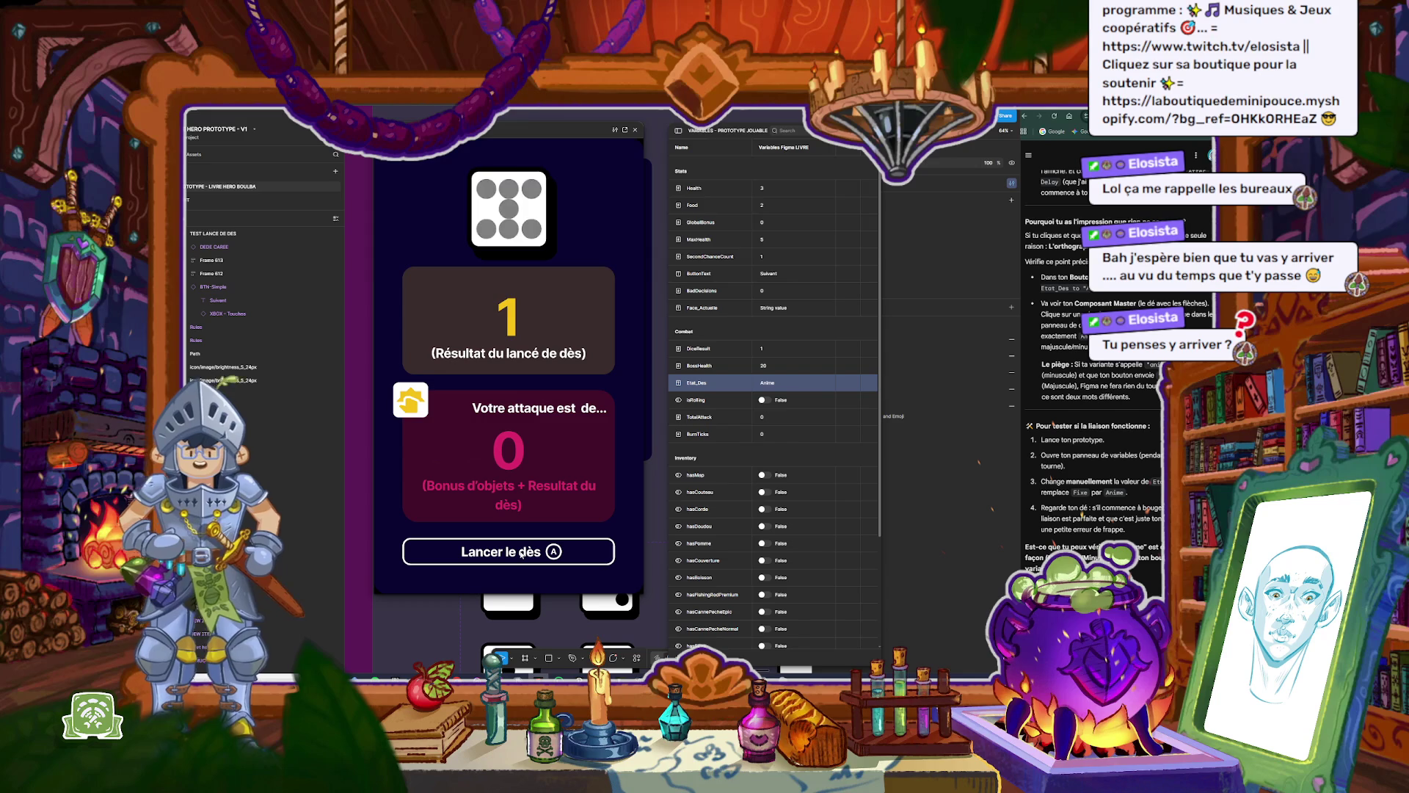
pyautogui.click(545, 226)
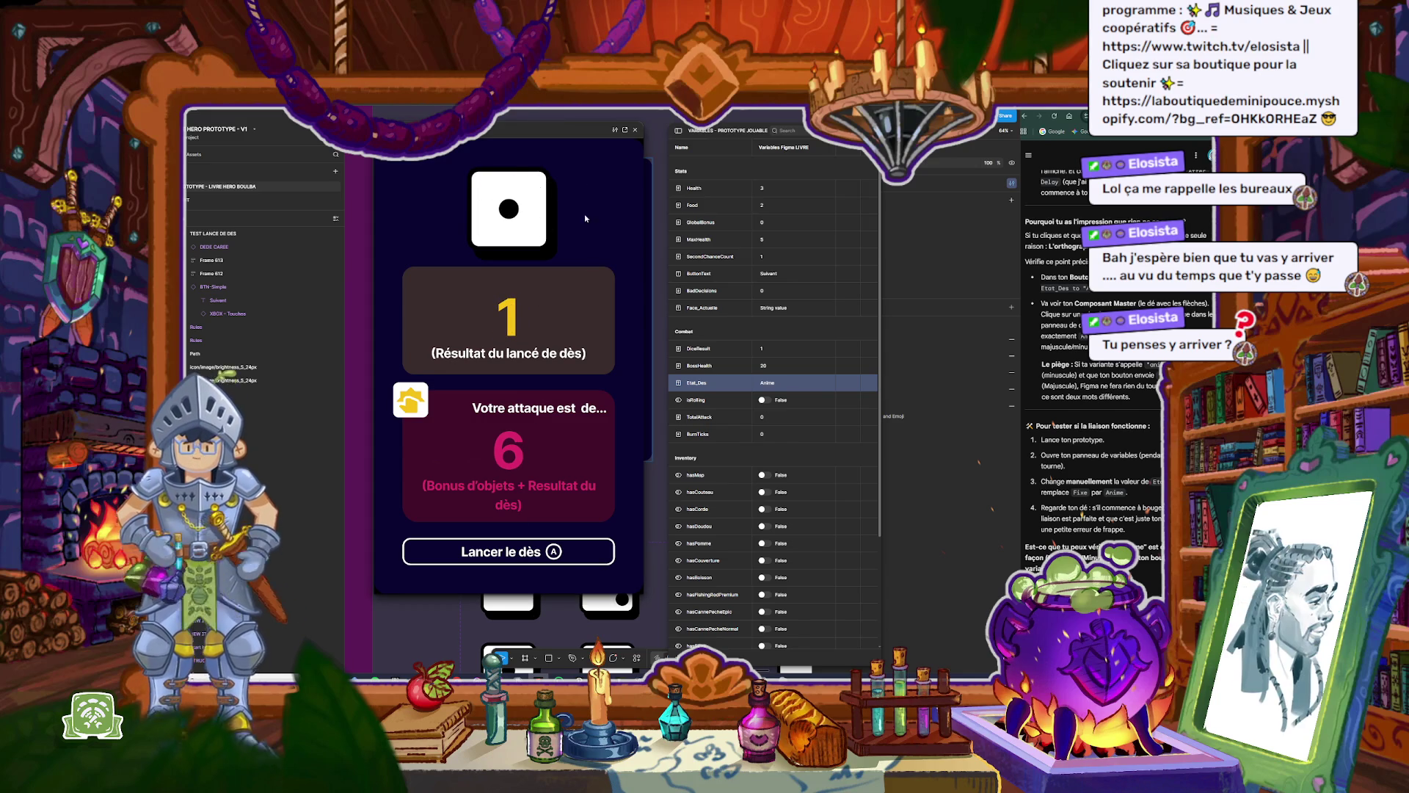
# Step: Set Etat_Des to Fixe and test a roll in a fresh prototype preview
pyautogui.doubleClick(768, 383)
pyautogui.write('Fixe')
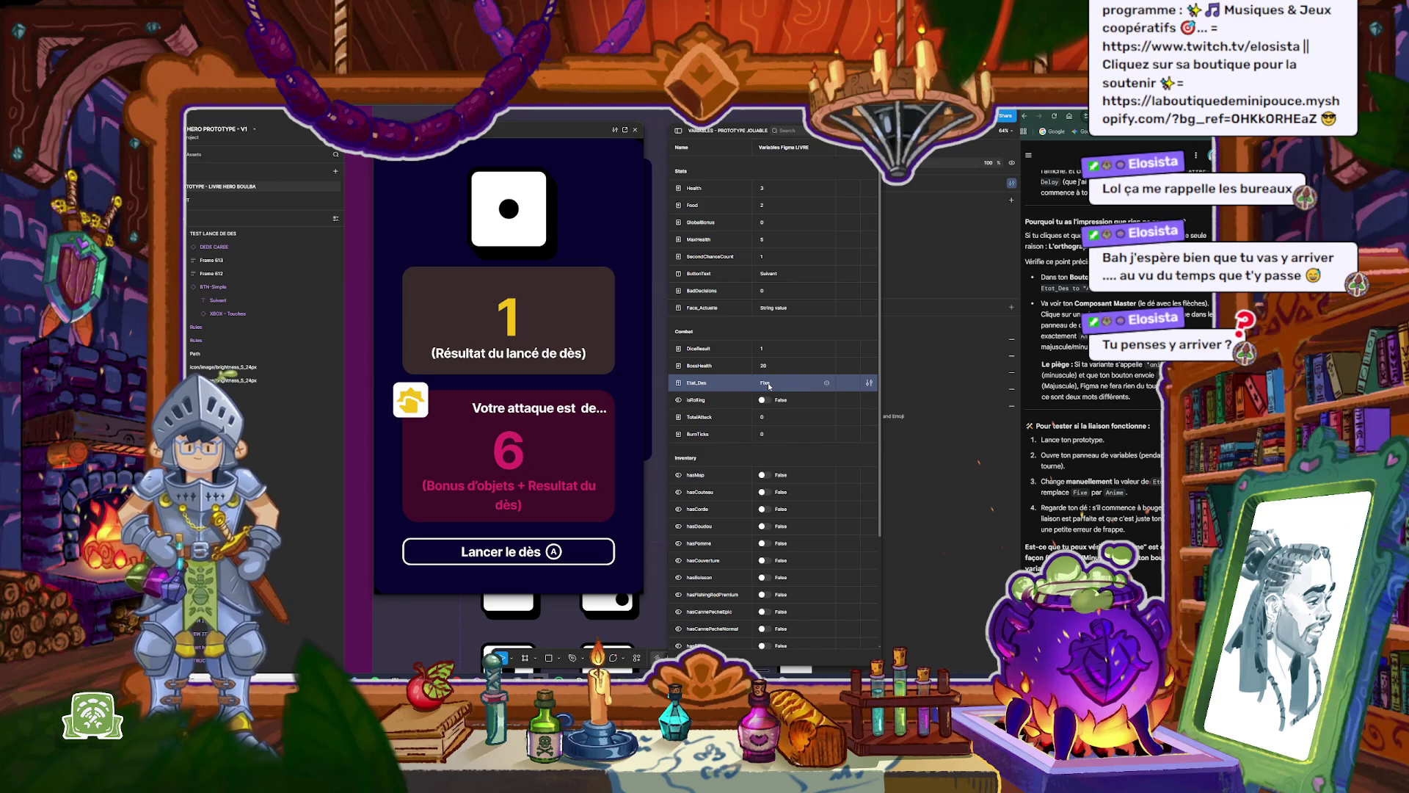
pyautogui.press('Return')
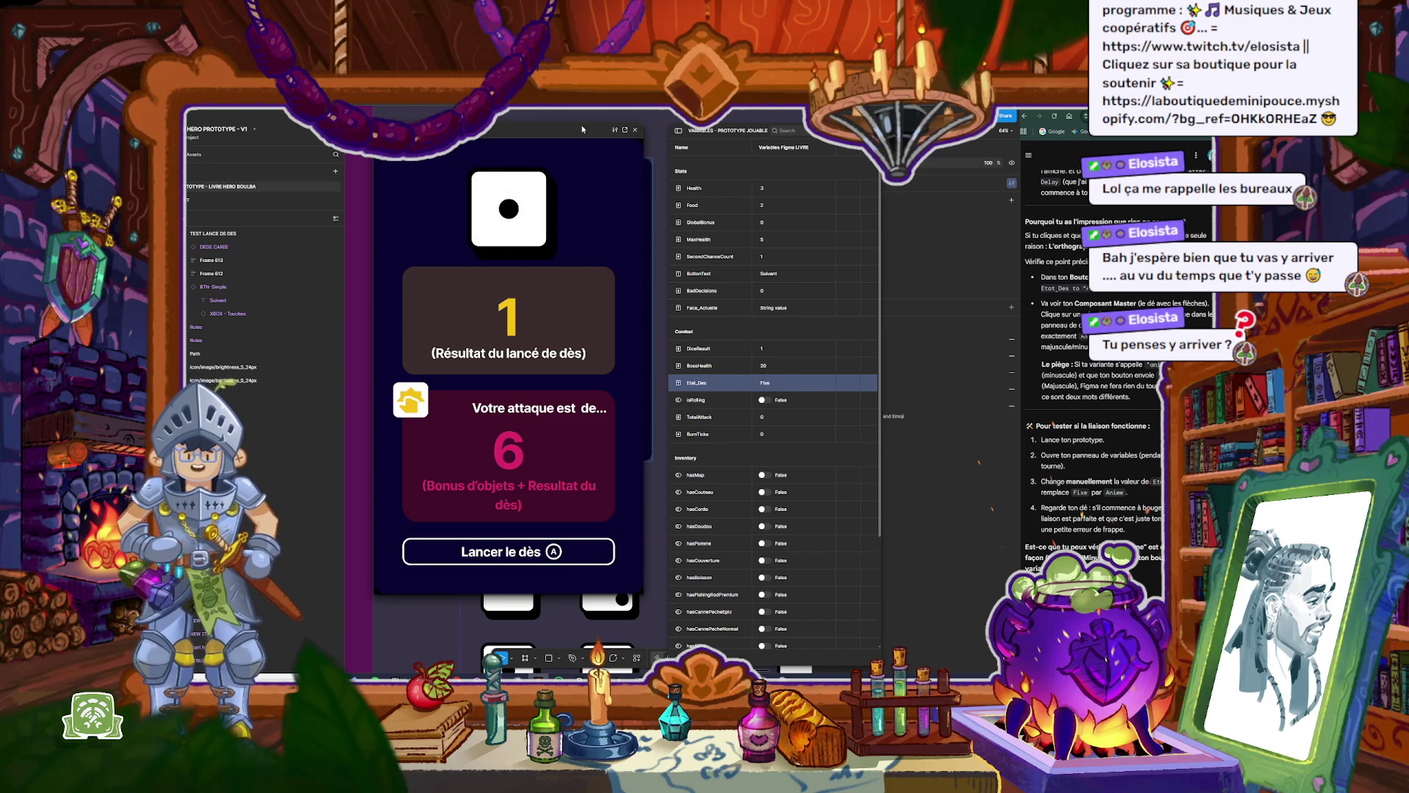
pyautogui.click(635, 129)
pyautogui.click(494, 153)
pyautogui.hotkey('shift', 'space')
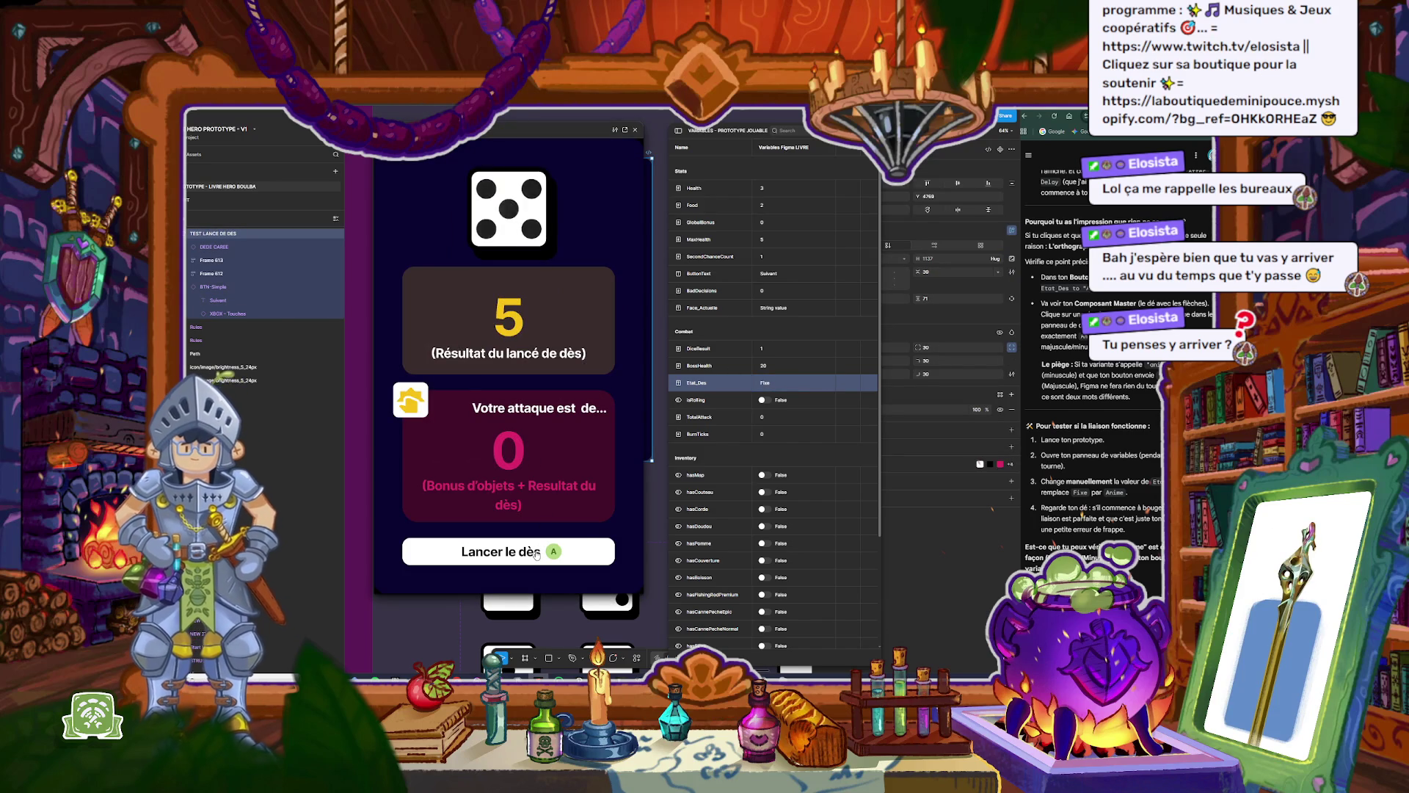
pyautogui.click(537, 552)
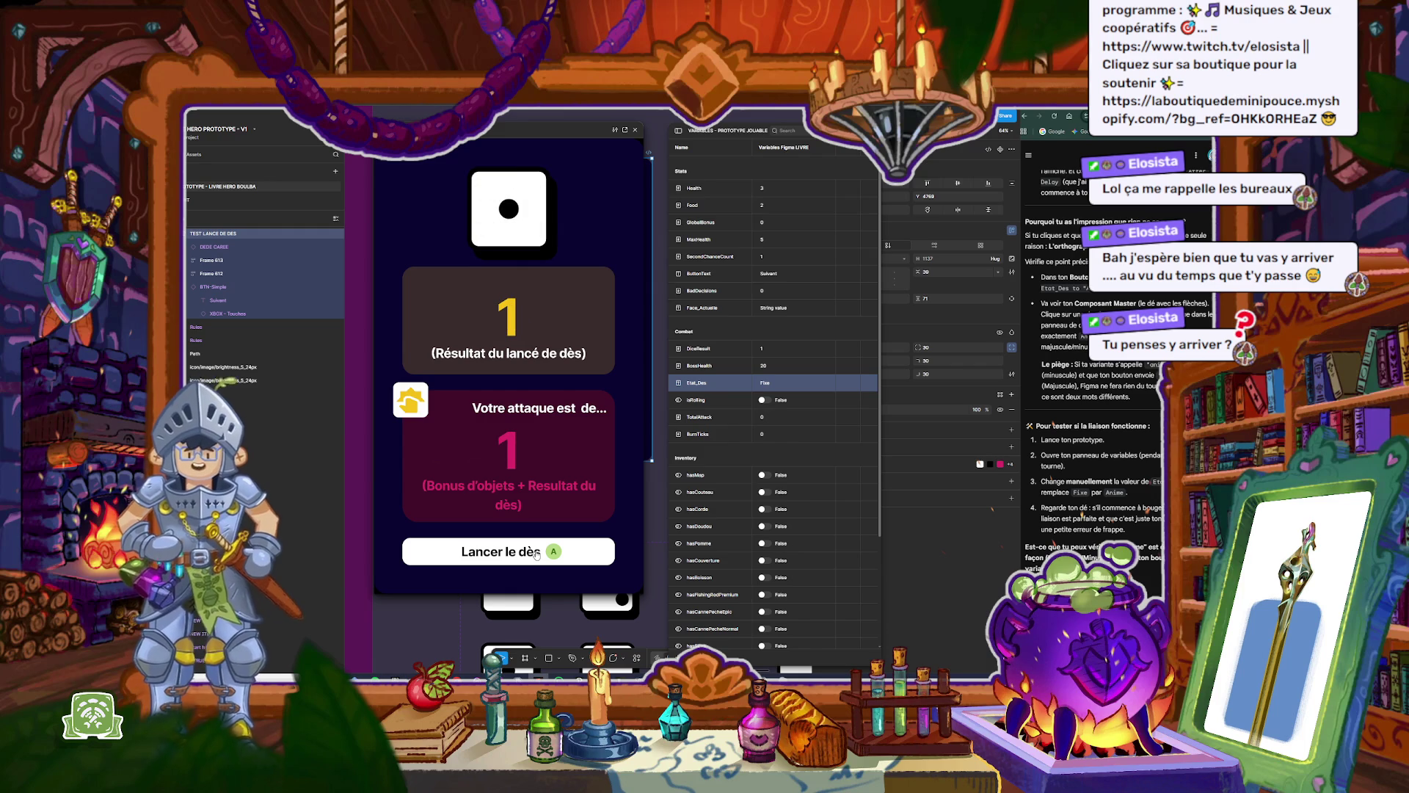
# Step: Change Etat_Des back to Animé and reopen the prototype preview
pyautogui.click(636, 131)
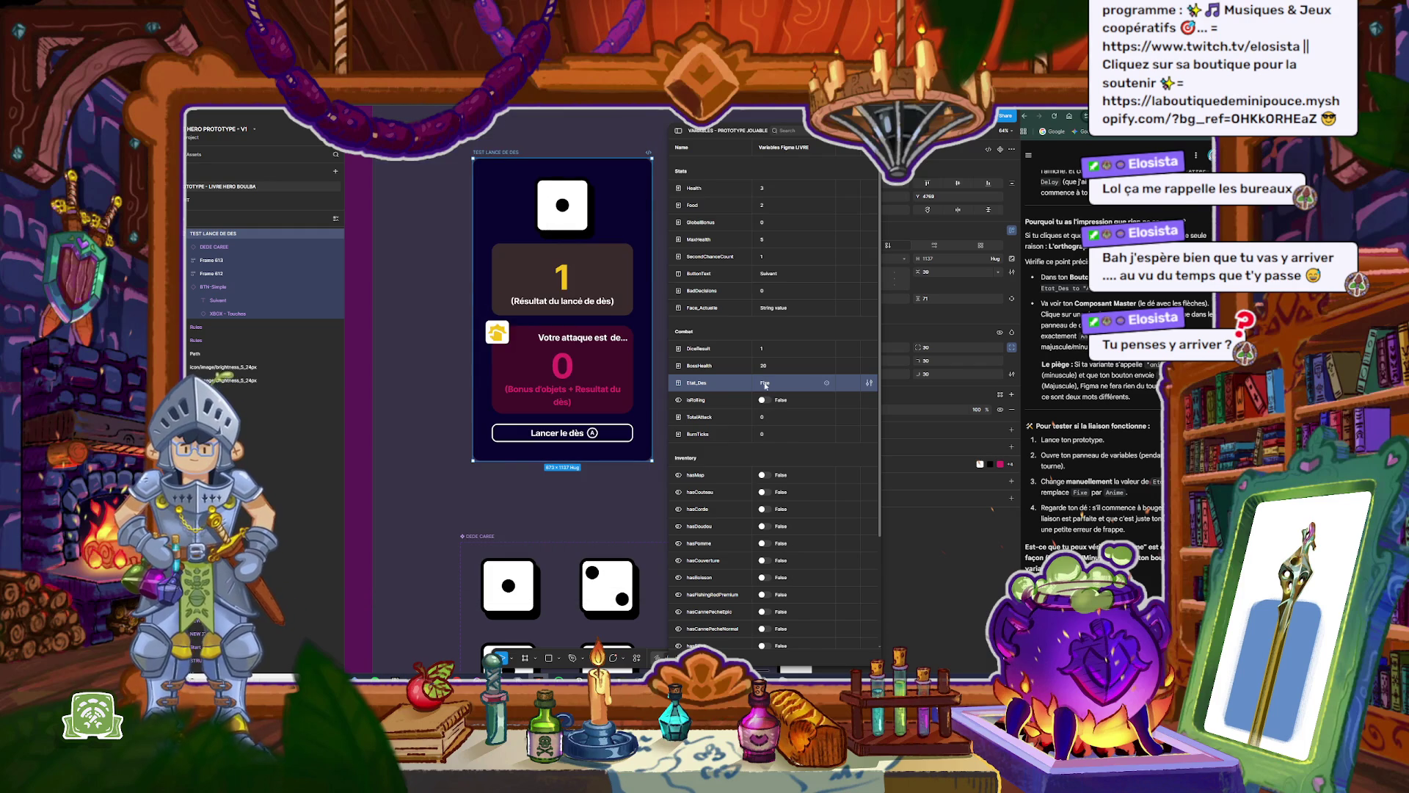
pyautogui.write('Animé')
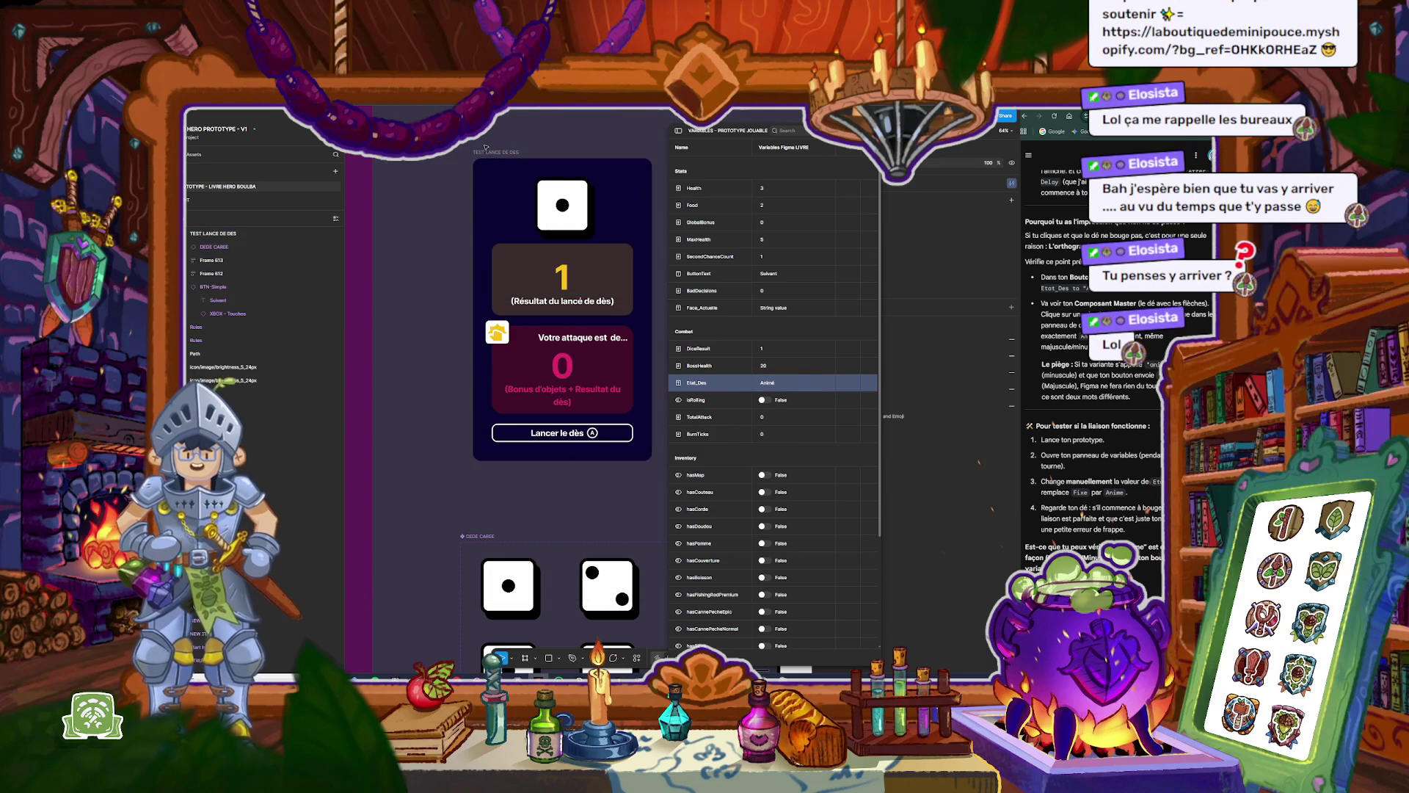
pyautogui.hotkey('shift', 'space')
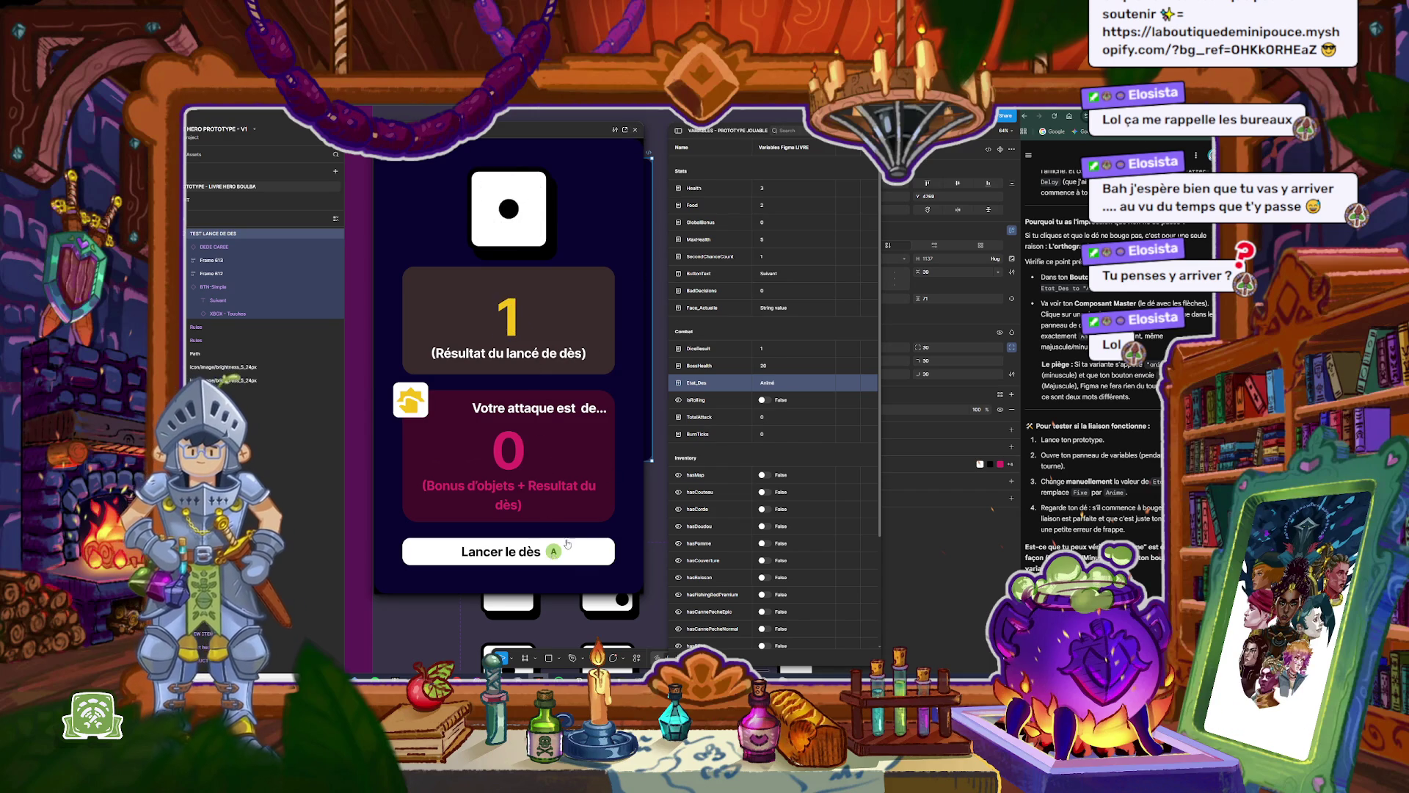
pyautogui.write('Fixe')
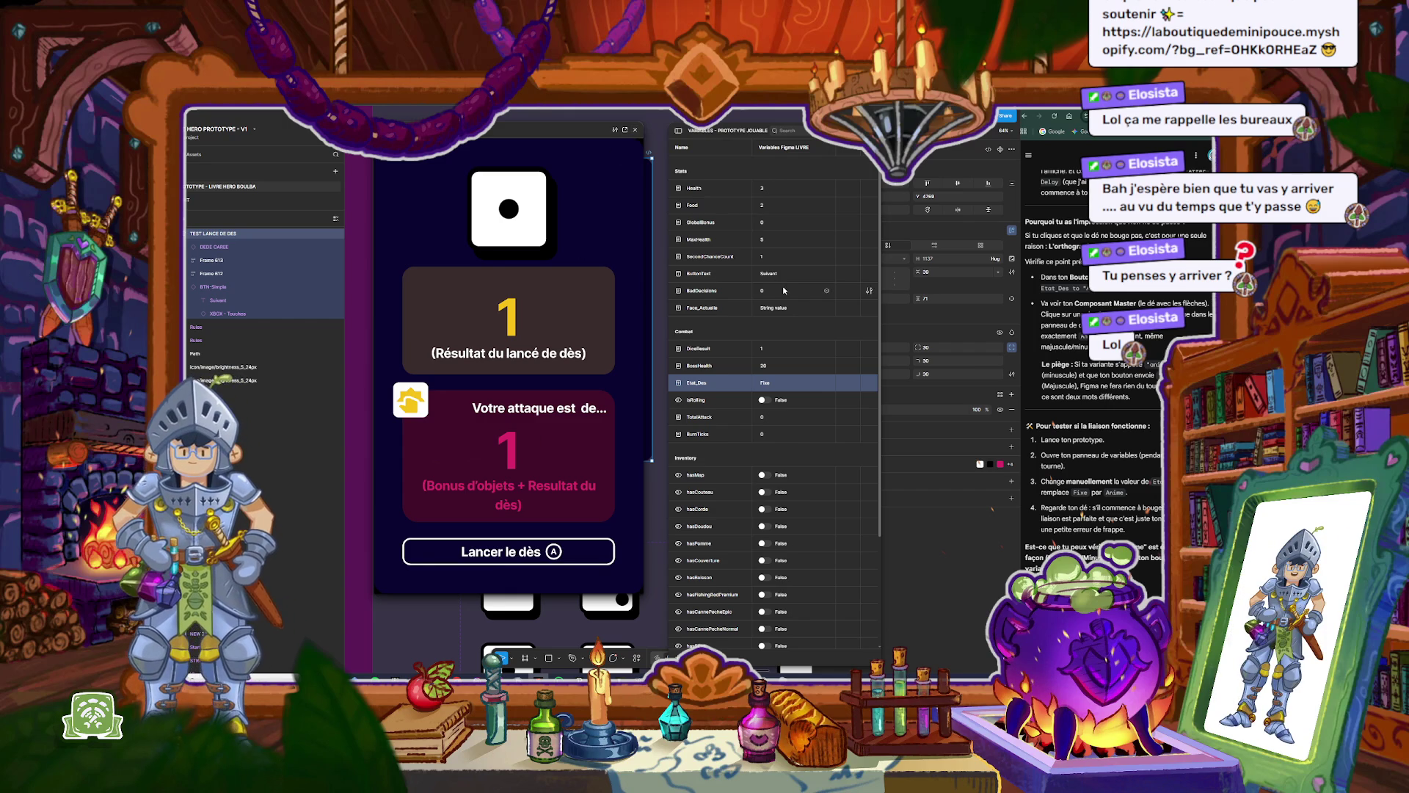
# Step: Toggle isRolling to True and back to False, then close the preview and deselect
pyautogui.click(782, 403)
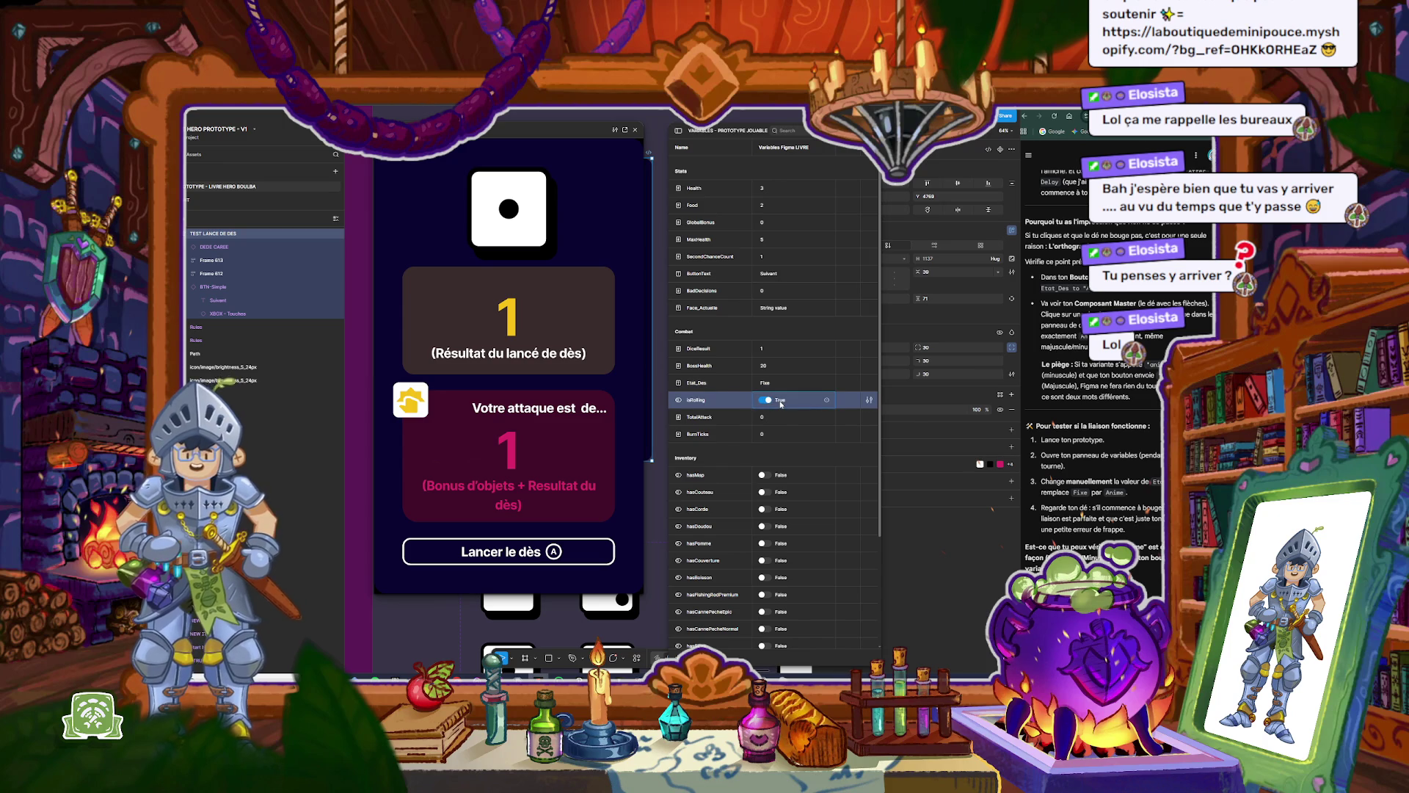
pyautogui.click(767, 400)
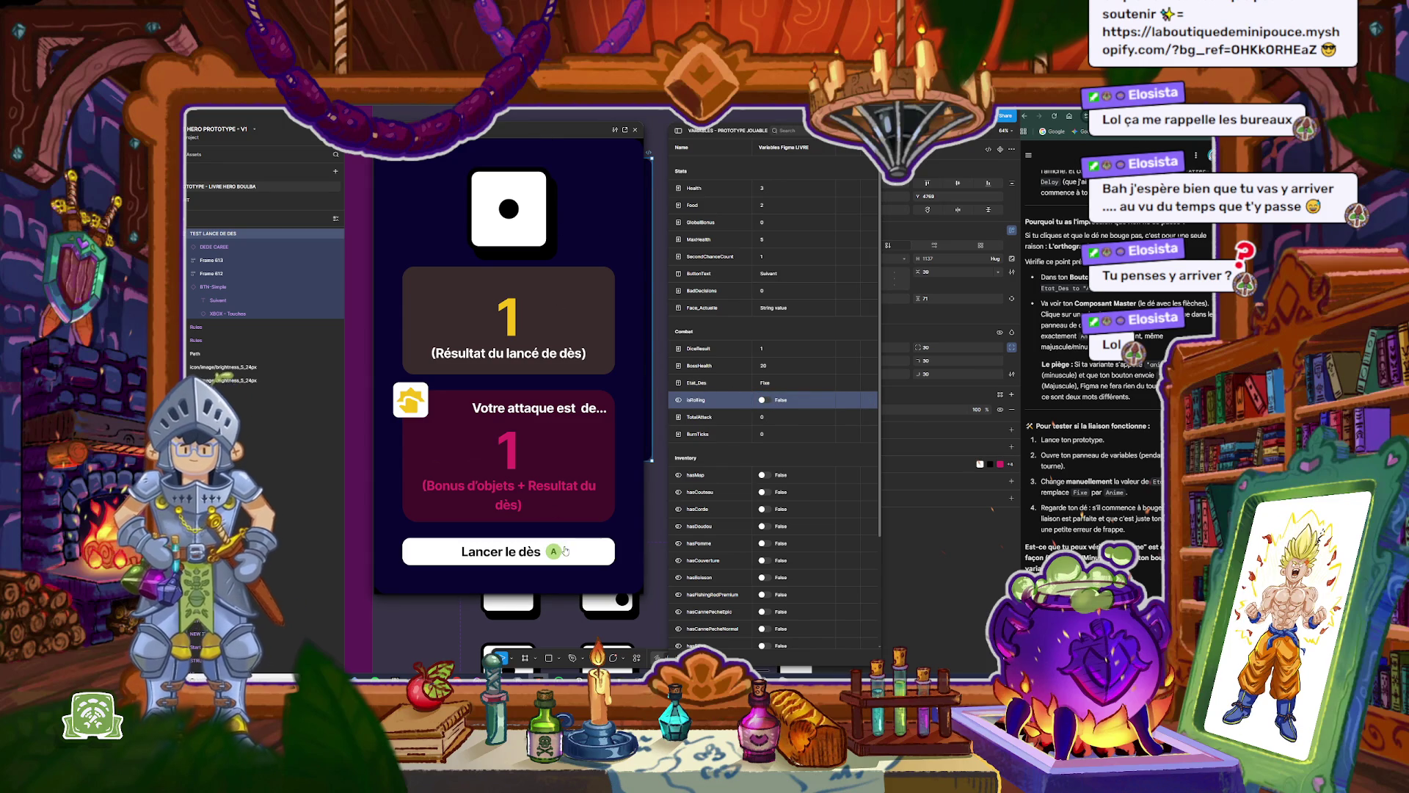
pyautogui.click(635, 130)
pyautogui.click(585, 505)
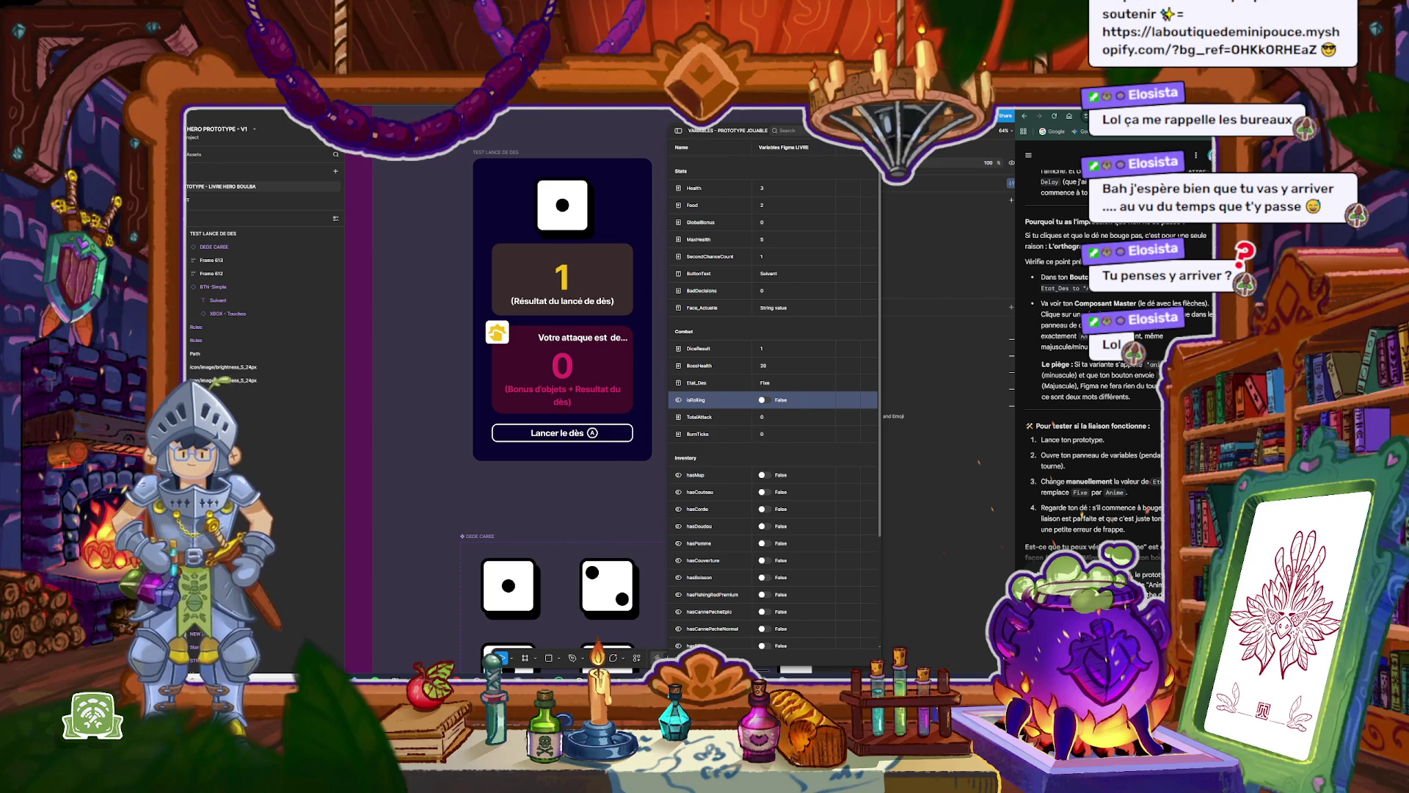
pyautogui.press('Return')
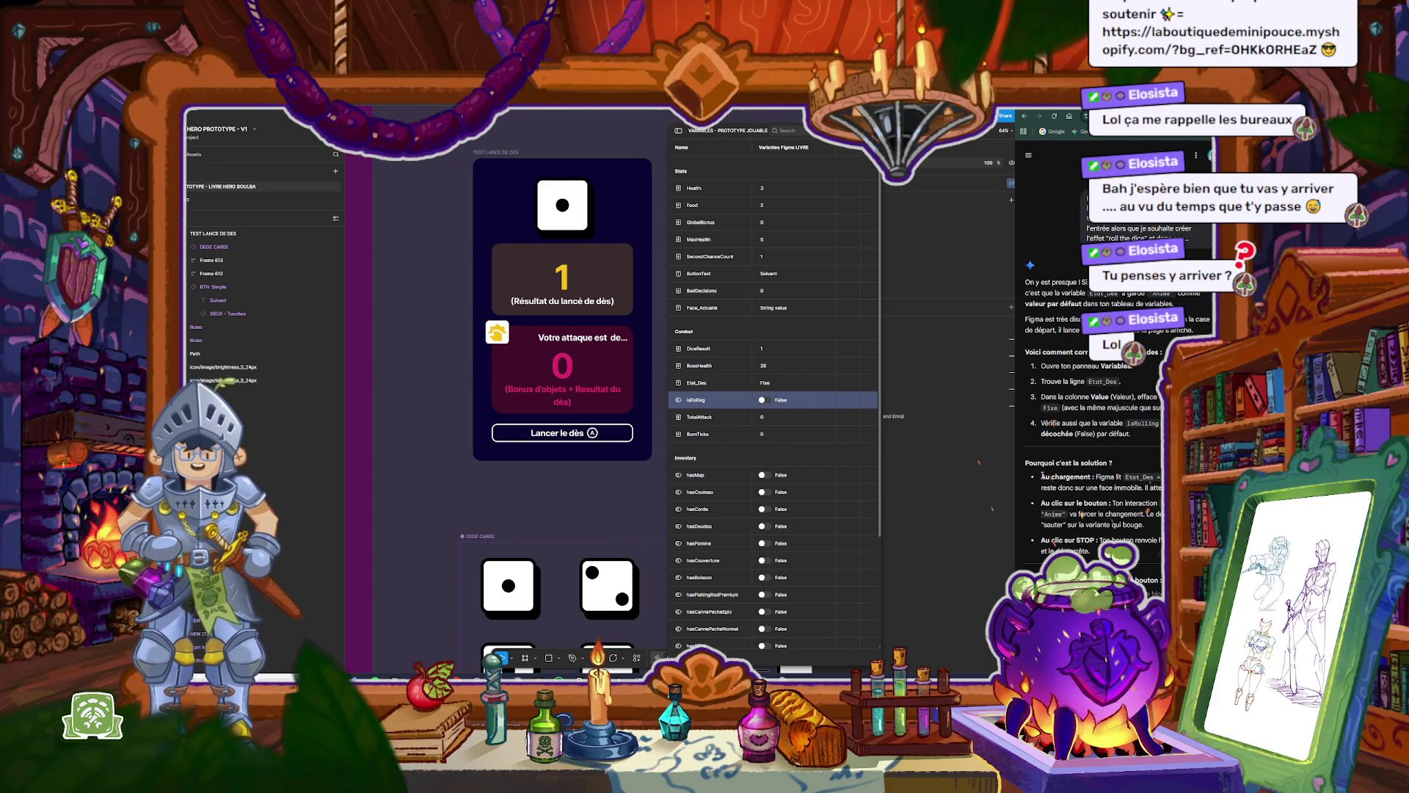
# Step: Select the Lancer le dès button and close the Variables panel
pyautogui.moveTo(1046, 475); pyautogui.dragTo(1154, 488)
pyautogui.scroll(-1, 1153, 490)
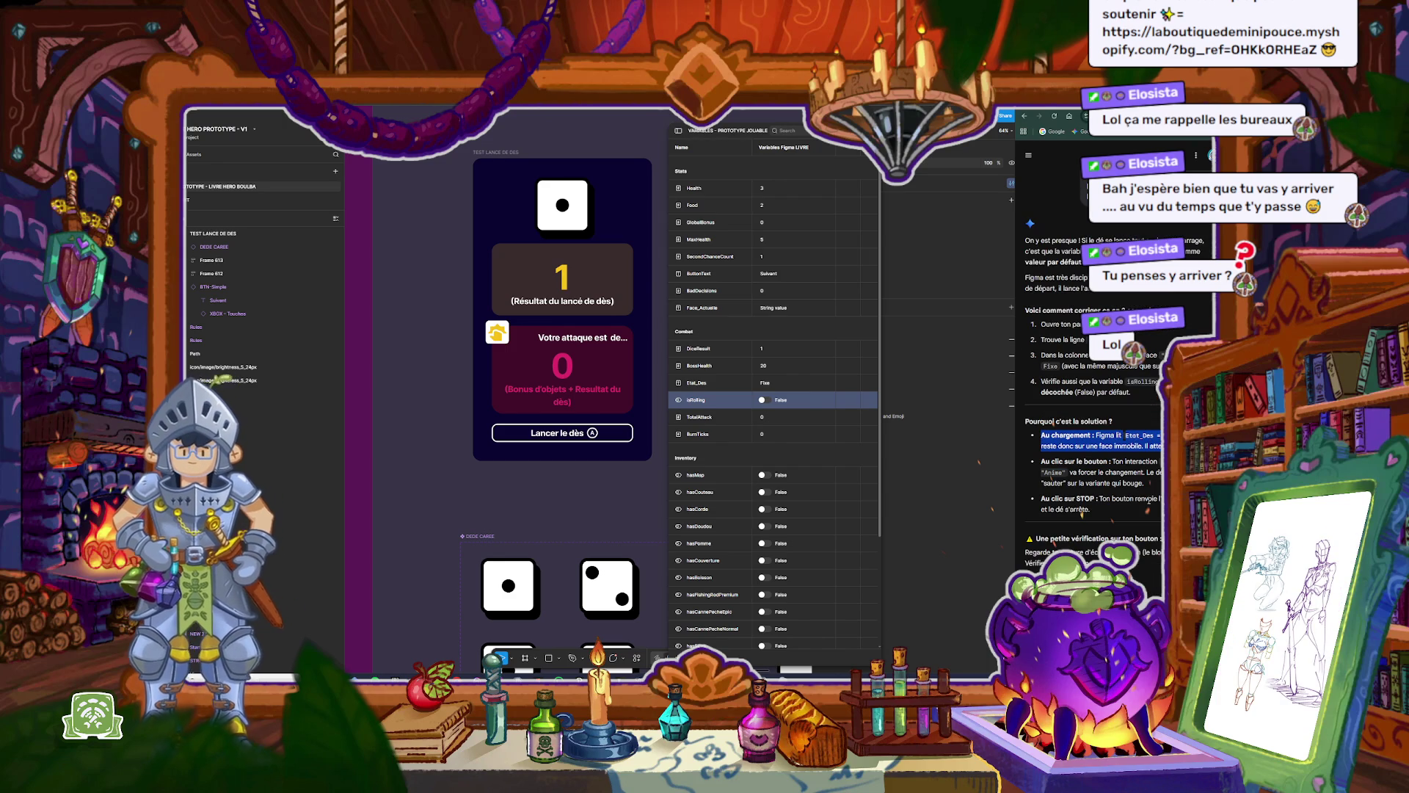
pyautogui.scroll(-1, 1152, 492)
pyautogui.scroll(-1, 1149, 500)
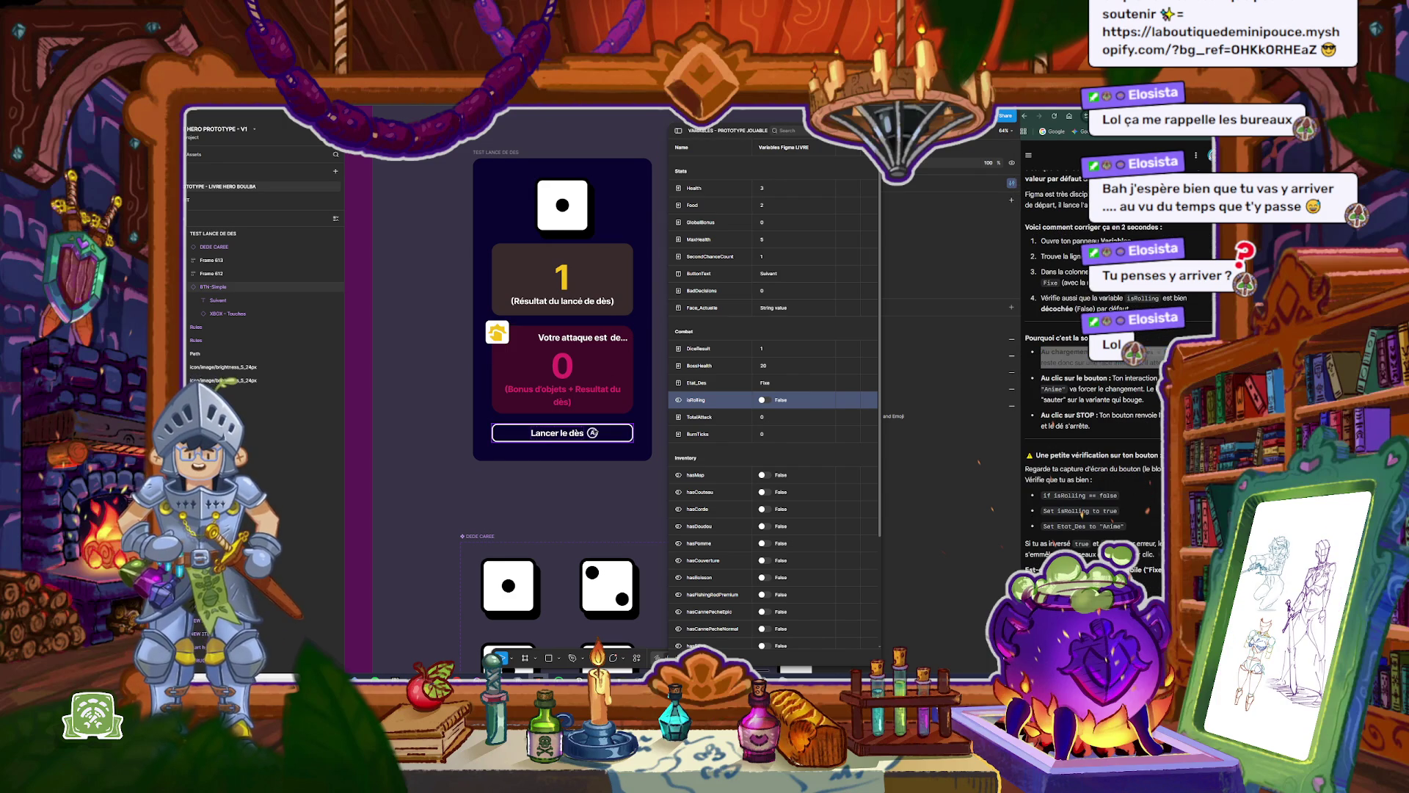
pyautogui.click(562, 433)
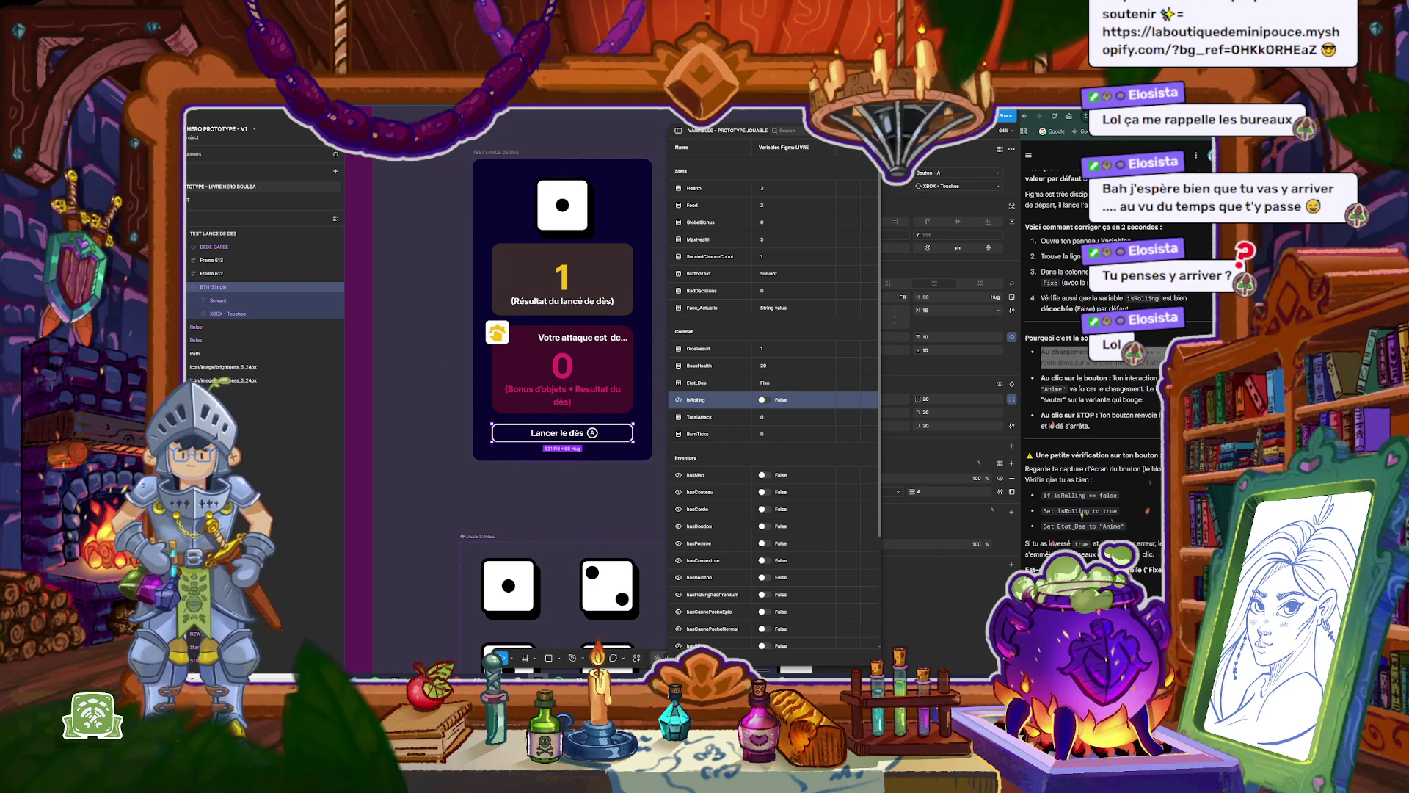
pyautogui.press('Escape')
# Step: Inspect the button's On click interaction conditioned on isRolling, then dismiss it
pyautogui.hotkey('shift', 'e')
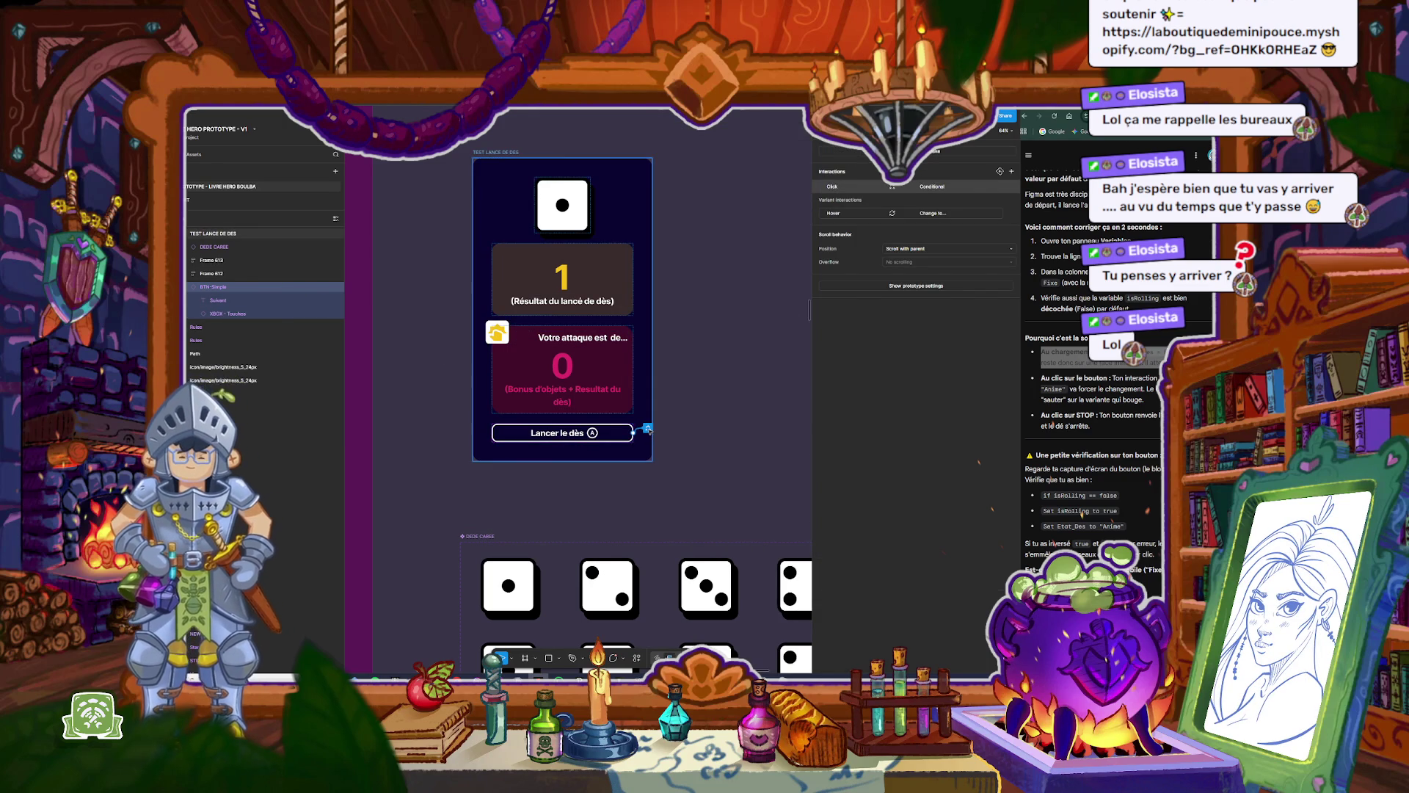
pyautogui.click(648, 431)
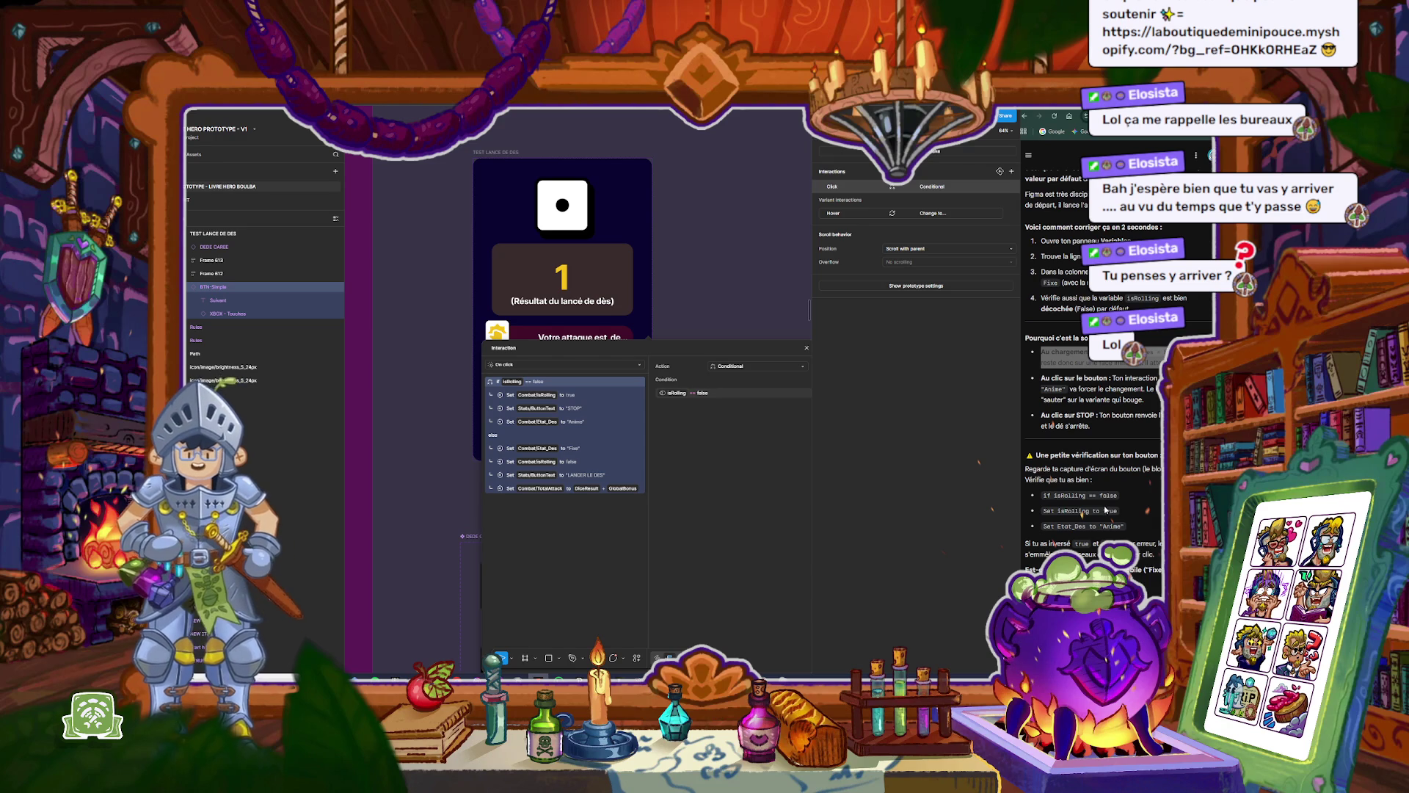
pyautogui.scroll(-1, 1052, 478)
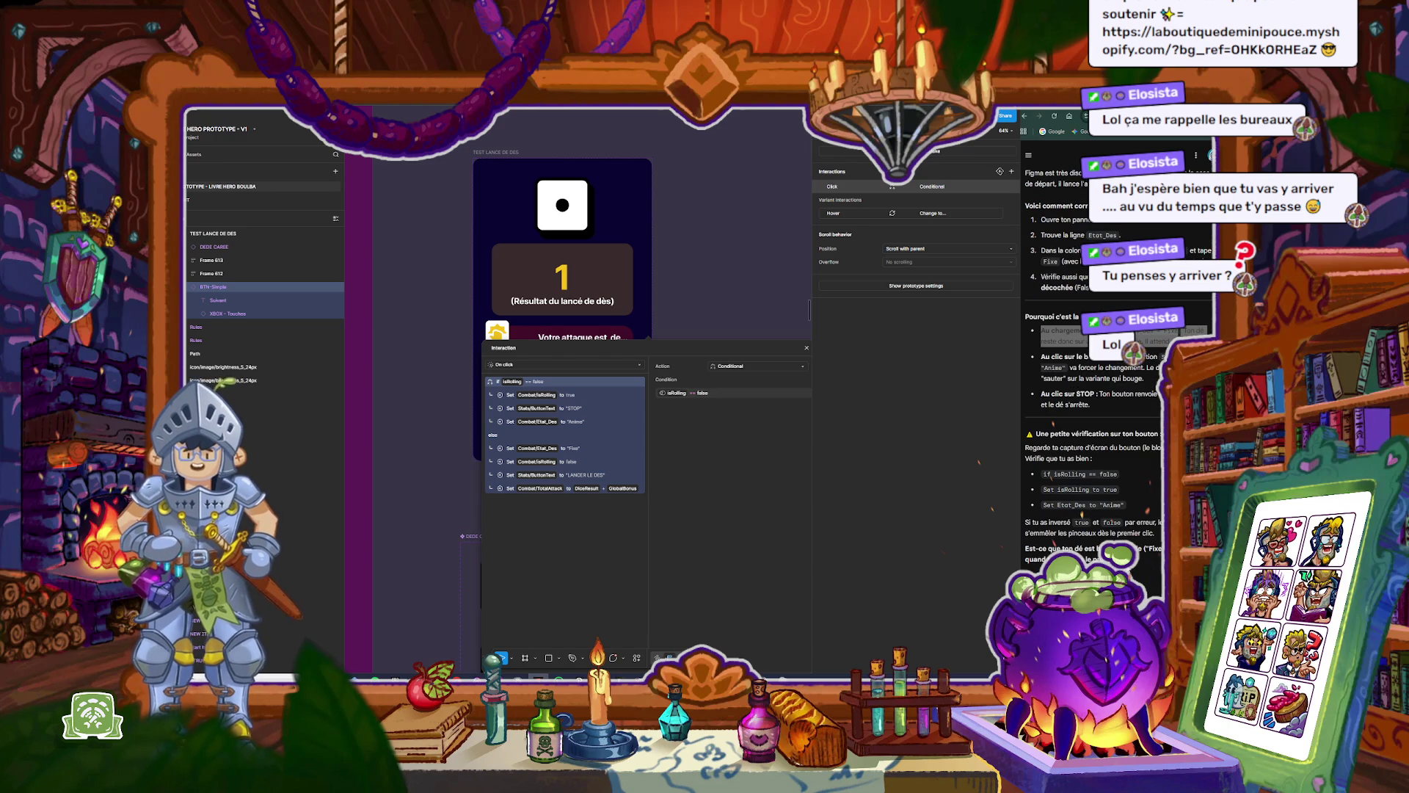
pyautogui.click(807, 349)
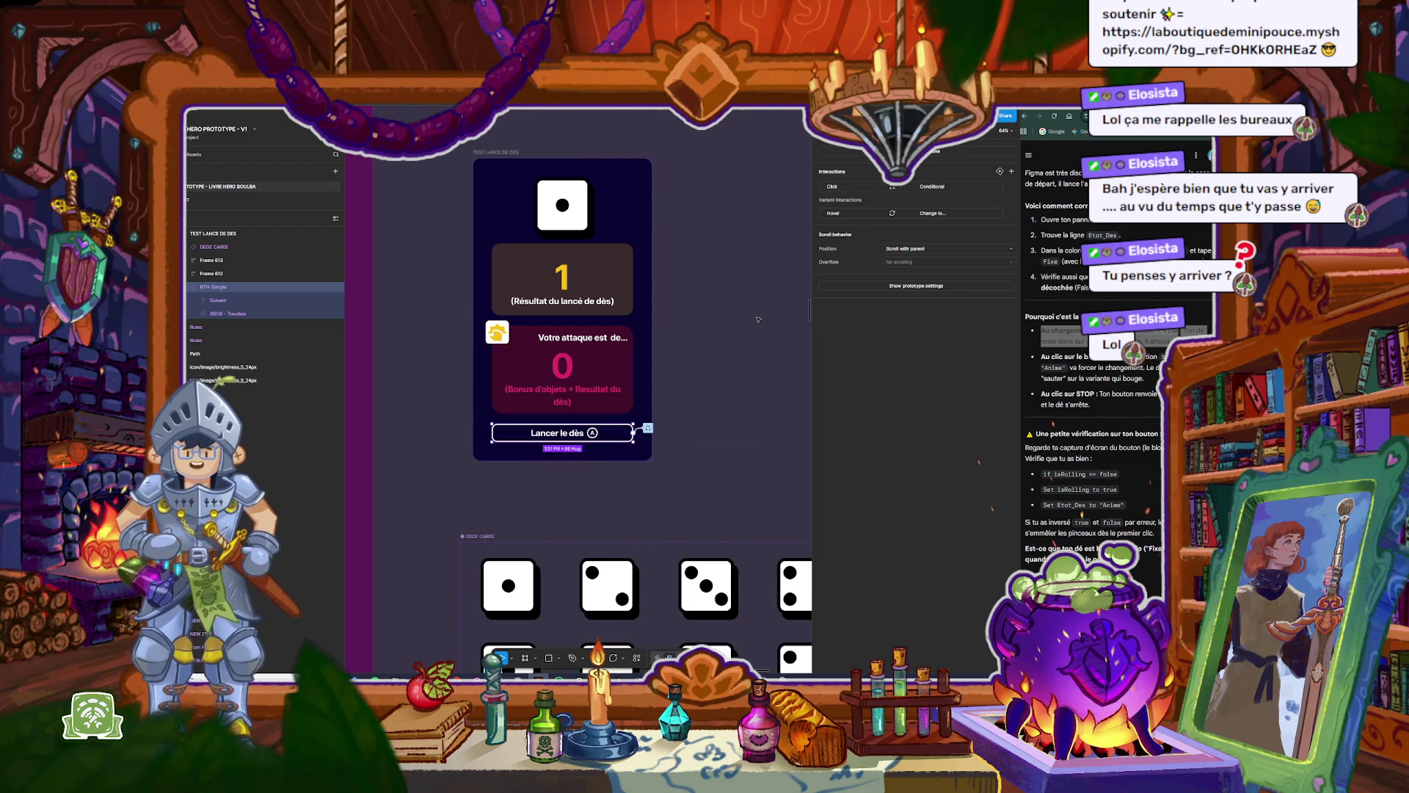
# Step: Preview the TEST LANCE DE DES frame, see the die land on 6 with attack 0, then close
pyautogui.press('Escape')
pyautogui.click(495, 153)
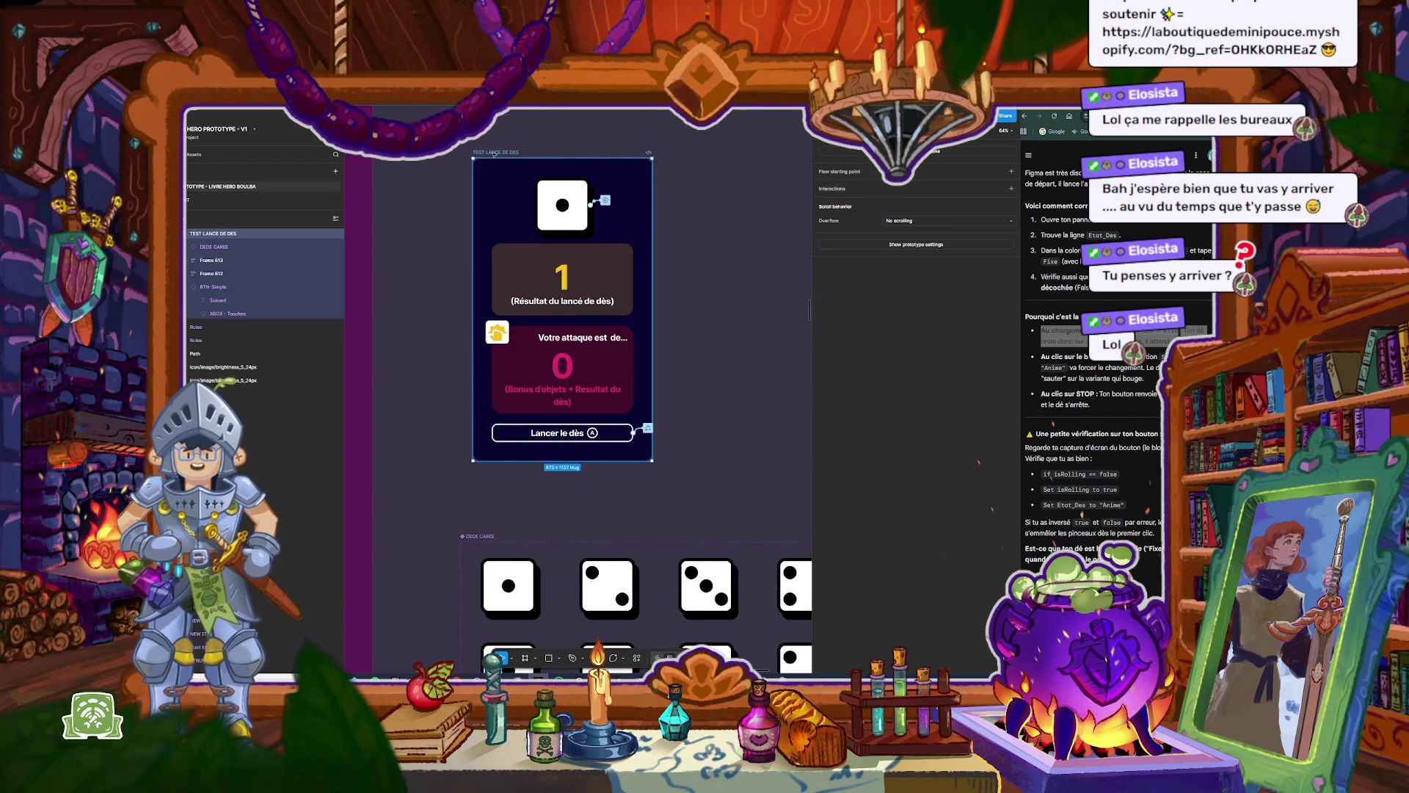
pyautogui.hotkey('shift', 'space')
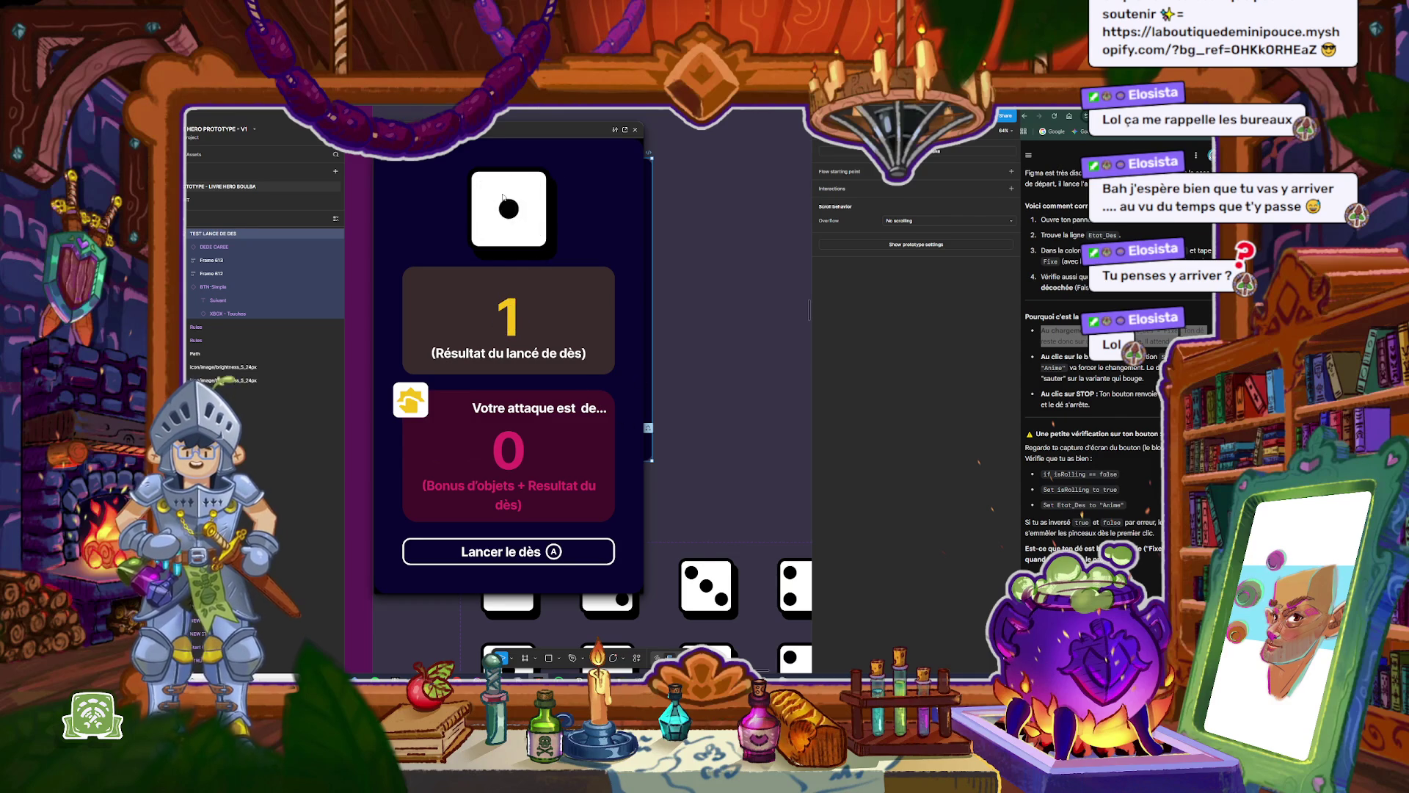
pyautogui.click(635, 132)
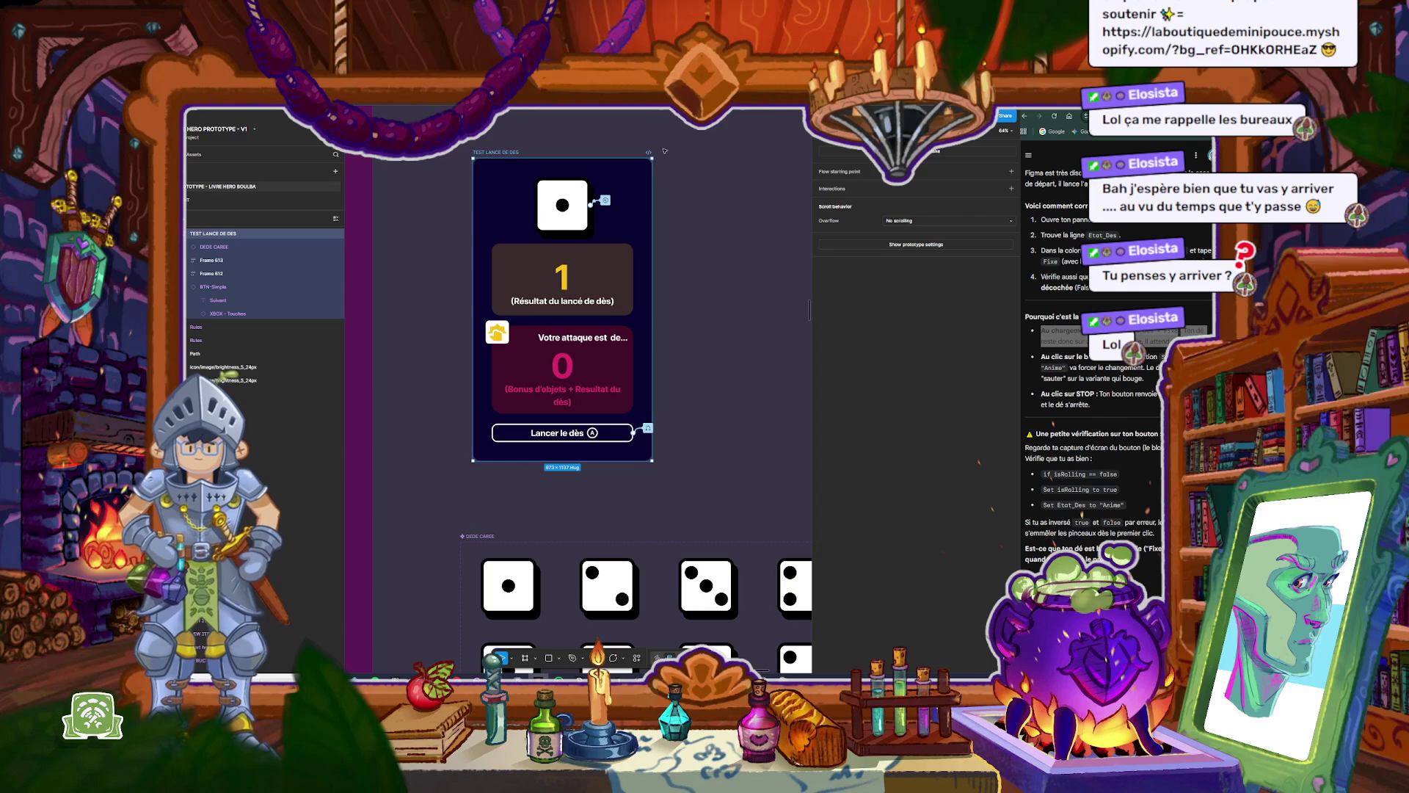